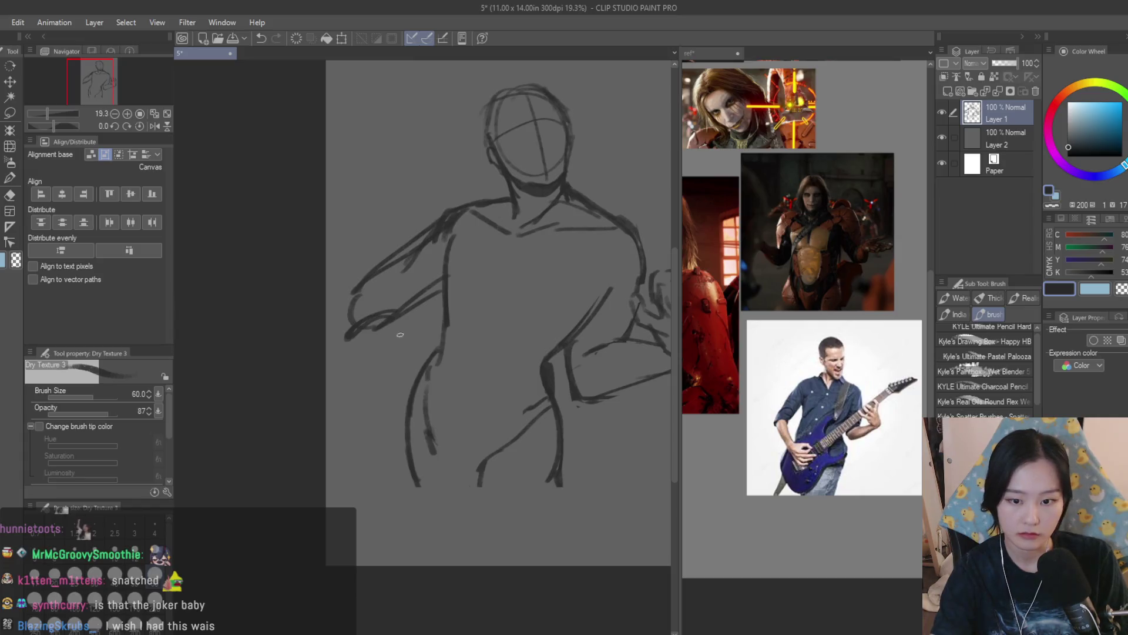
# Sketch the left forearm line with Dry Texture 3, undoing and redrawing misplaced strokes
pyautogui.moveTo(388, 323); pyautogui.dragTo(433, 453)
pyautogui.hotkey('ctrl', 'z')
pyautogui.moveTo(383, 328)
pyautogui.mouseDown()
pyautogui.moveTo(435, 450)
pyautogui.moveTo(341, 330)
pyautogui.moveTo(407, 437)
pyautogui.mouseUp()
pyautogui.hotkey('ctrl', 'z')
pyautogui.hotkey('ctrl', 'z')
pyautogui.moveTo(340, 332); pyautogui.dragTo(428, 450)
pyautogui.hotkey('ctrl', 'z')
pyautogui.moveTo(389, 322); pyautogui.dragTo(437, 450)
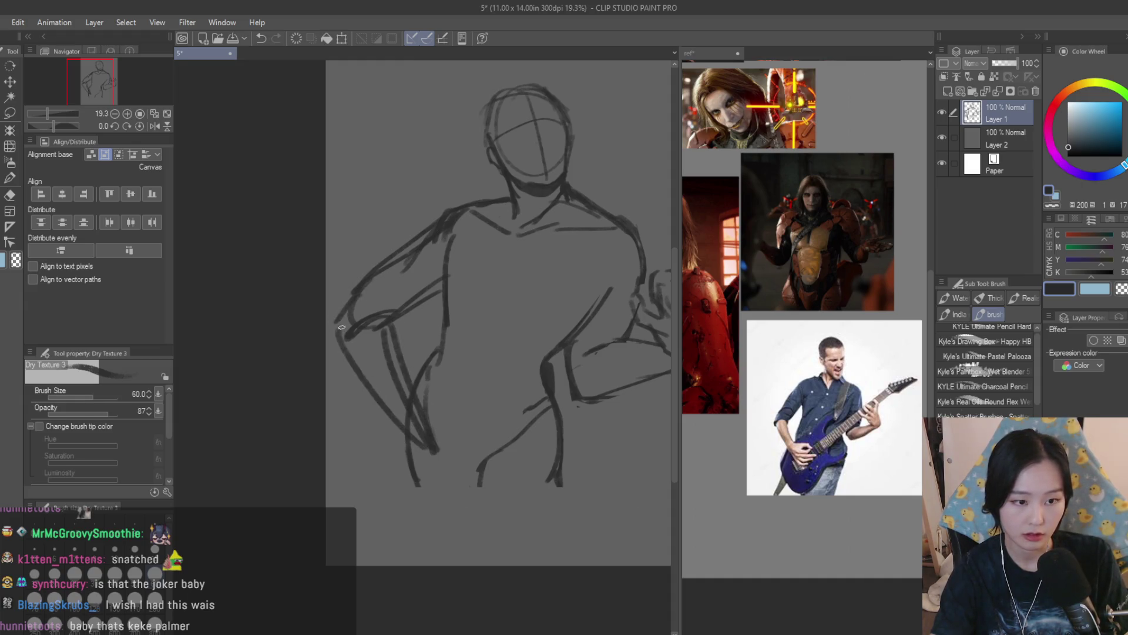
# Redraw both forearm contours and add a longer lower forearm line
pyautogui.hotkey('ctrl', 'z')
pyautogui.hotkey('ctrl', 'z')
pyautogui.hotkey('ctrl', 'z')
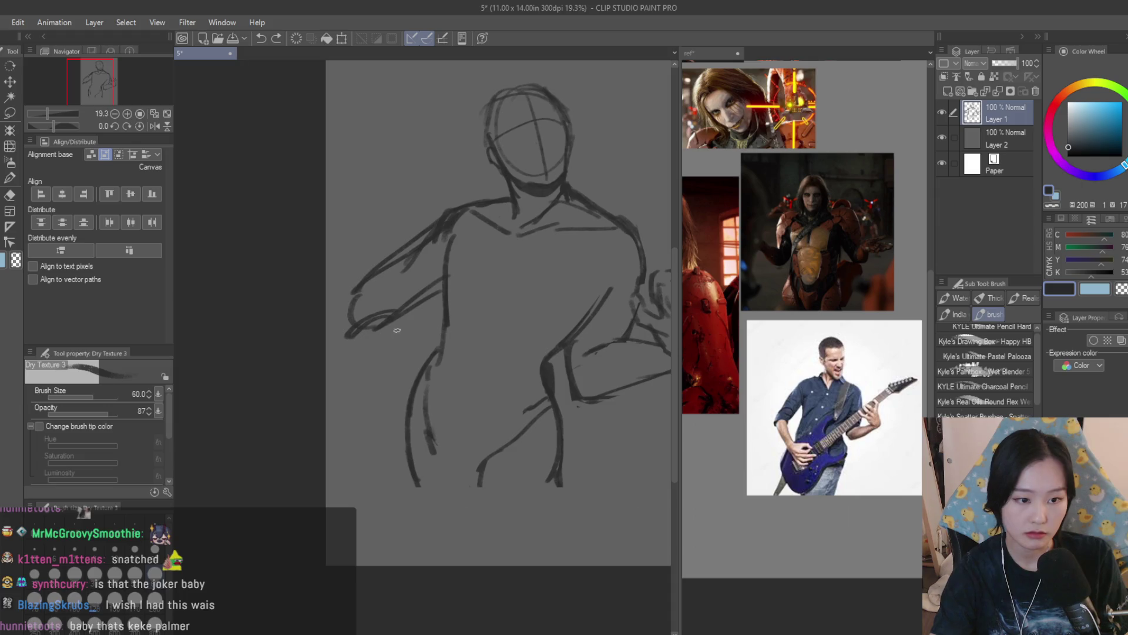
pyautogui.hotkey('ctrl', 'z')
pyautogui.moveTo(416, 387); pyautogui.dragTo(437, 456)
pyautogui.moveTo(344, 323); pyautogui.dragTo(385, 391)
pyautogui.hotkey('ctrl', 'z')
pyautogui.moveTo(444, 464); pyautogui.dragTo(365, 361)
# Sketch the left upper arm contour and darken the left forearm edge
pyautogui.moveTo(435, 228); pyautogui.dragTo(345, 304)
pyautogui.moveTo(442, 225); pyautogui.dragTo(371, 286)
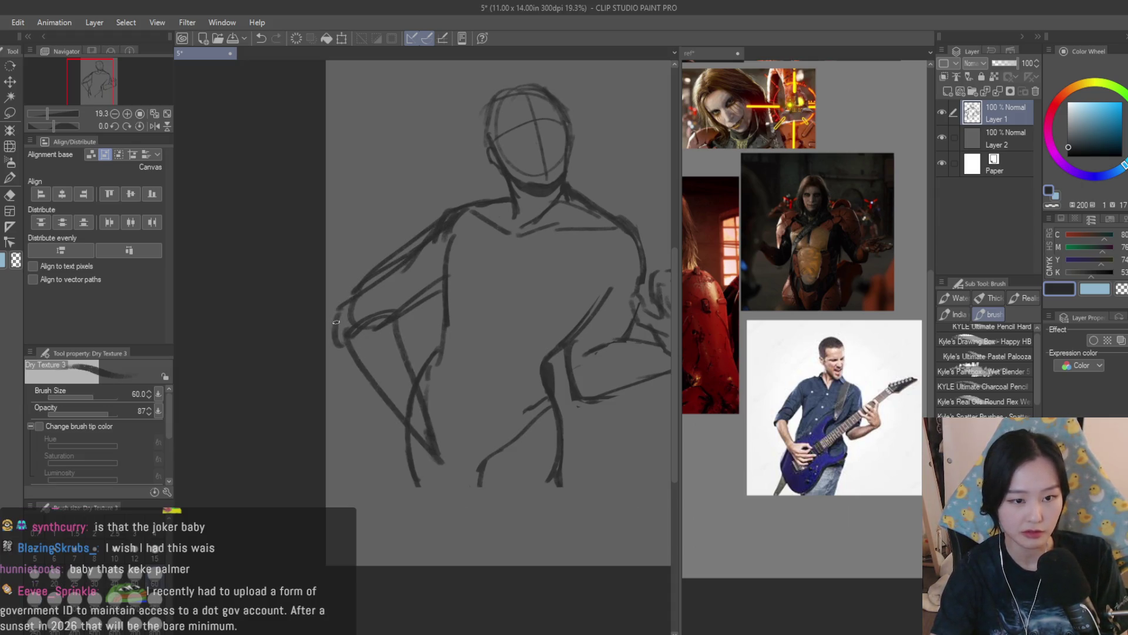
pyautogui.moveTo(337, 322); pyautogui.dragTo(332, 337)
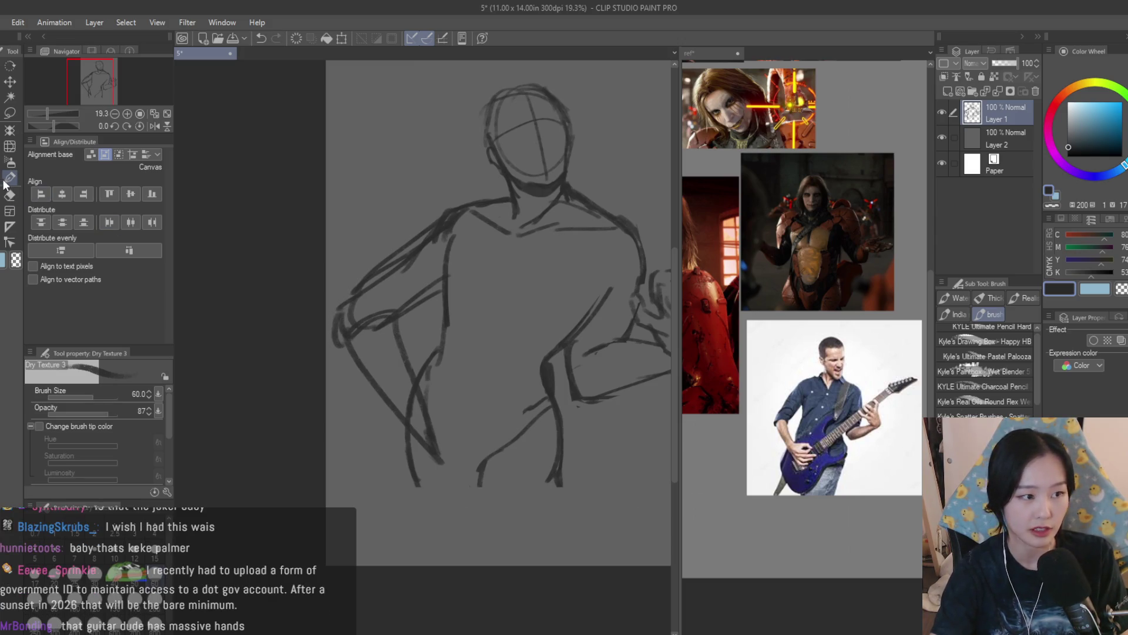
# Erase stray and doubled lines on the upper arm, arm and hip at eraser size 200
pyautogui.click(10, 193)
pyautogui.press(']')
pyautogui.moveTo(367, 275)
pyautogui.mouseDown()
pyautogui.moveTo(422, 225)
pyautogui.moveTo(381, 289)
pyautogui.mouseUp()
pyautogui.moveTo(368, 331)
pyautogui.mouseDown()
pyautogui.moveTo(411, 423)
pyautogui.moveTo(449, 465)
pyautogui.mouseUp()
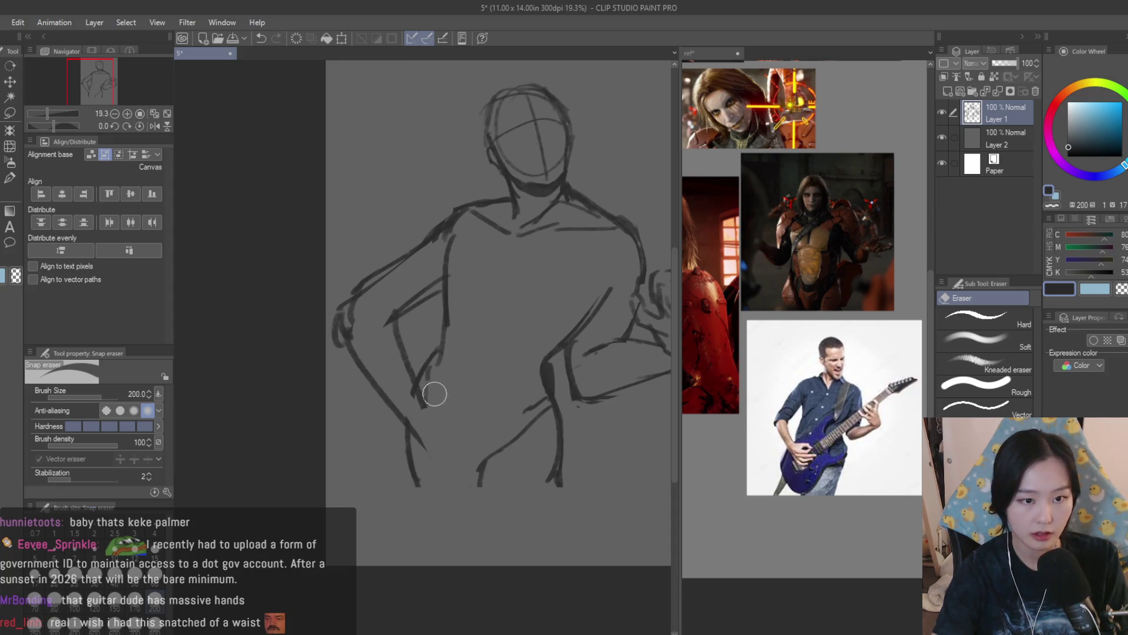
# Redraw the lower left hip line with Dry Texture 3 and flip the view to check proportions
pyautogui.press('b')
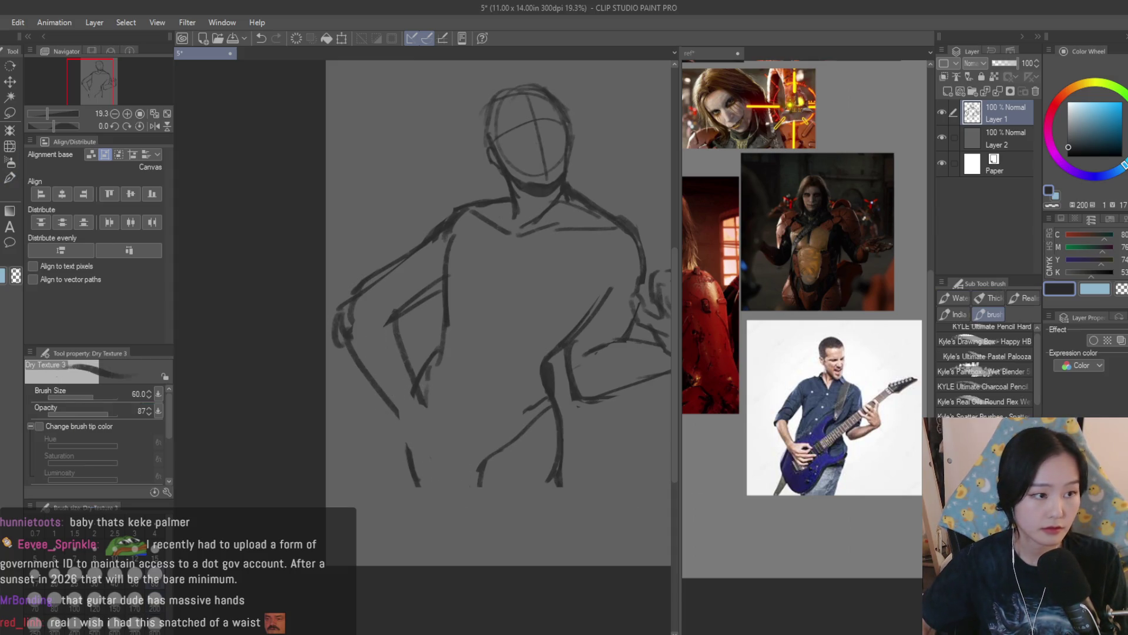
pyautogui.scroll(1, 420, 396)
pyautogui.moveTo(392, 405); pyautogui.dragTo(450, 483)
pyautogui.scroll(-3, 470, 456)
pyautogui.press('h')
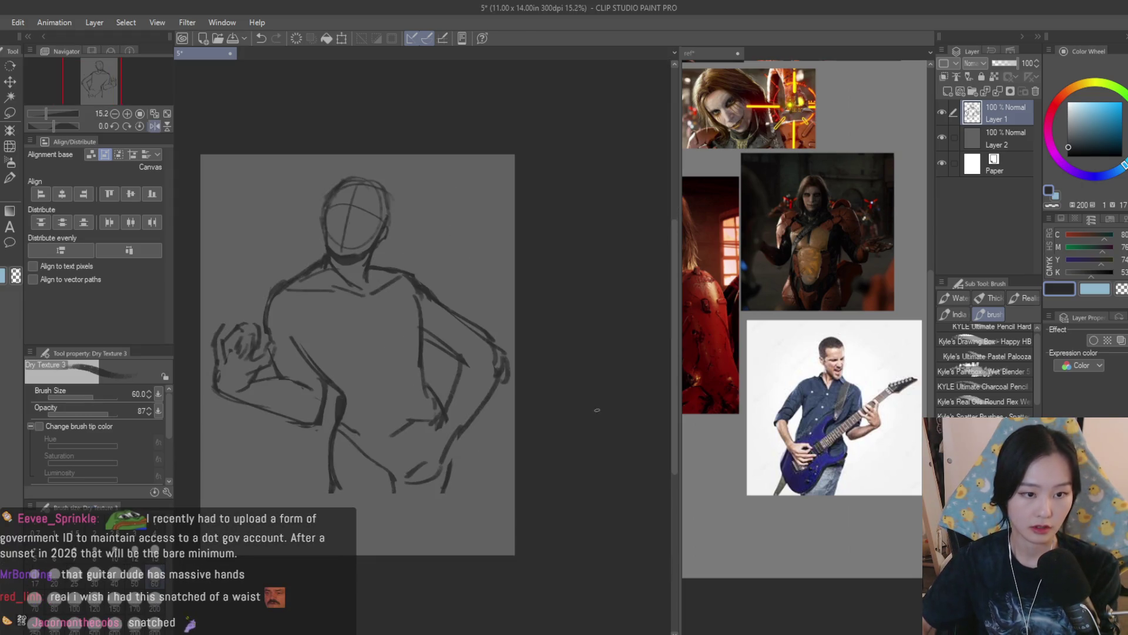
pyautogui.press('h')
pyautogui.scroll(3, 604, 416)
# Redraw the left shoulder stroke
pyautogui.moveTo(418, 256)
pyautogui.mouseDown()
pyautogui.moveTo(339, 323)
pyautogui.moveTo(364, 301)
pyautogui.mouseUp()
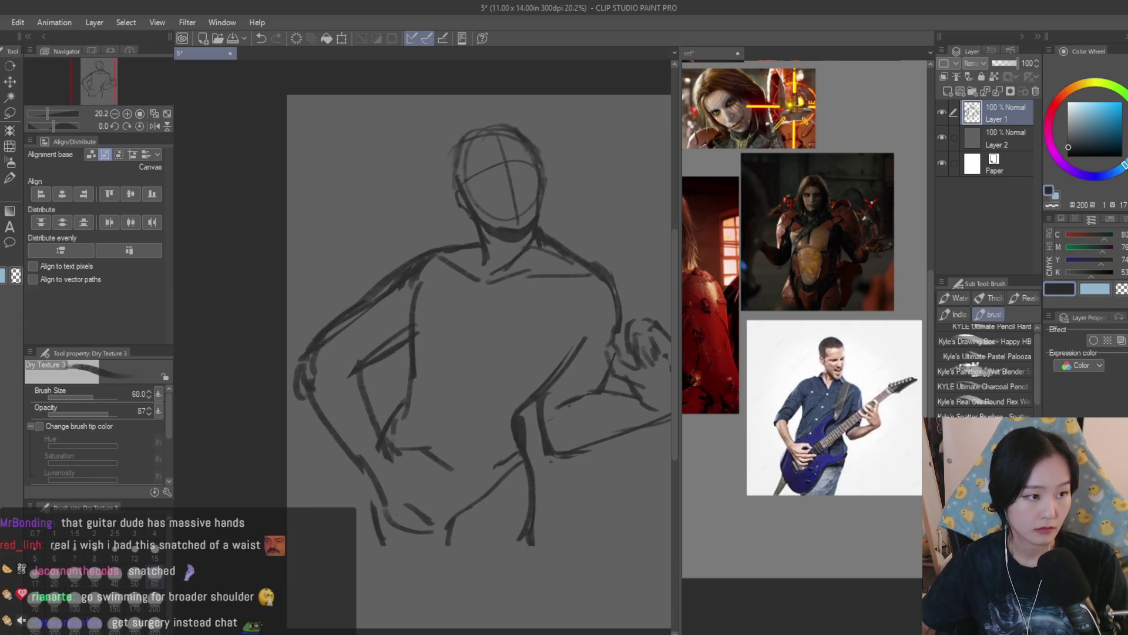
pyautogui.press('e')
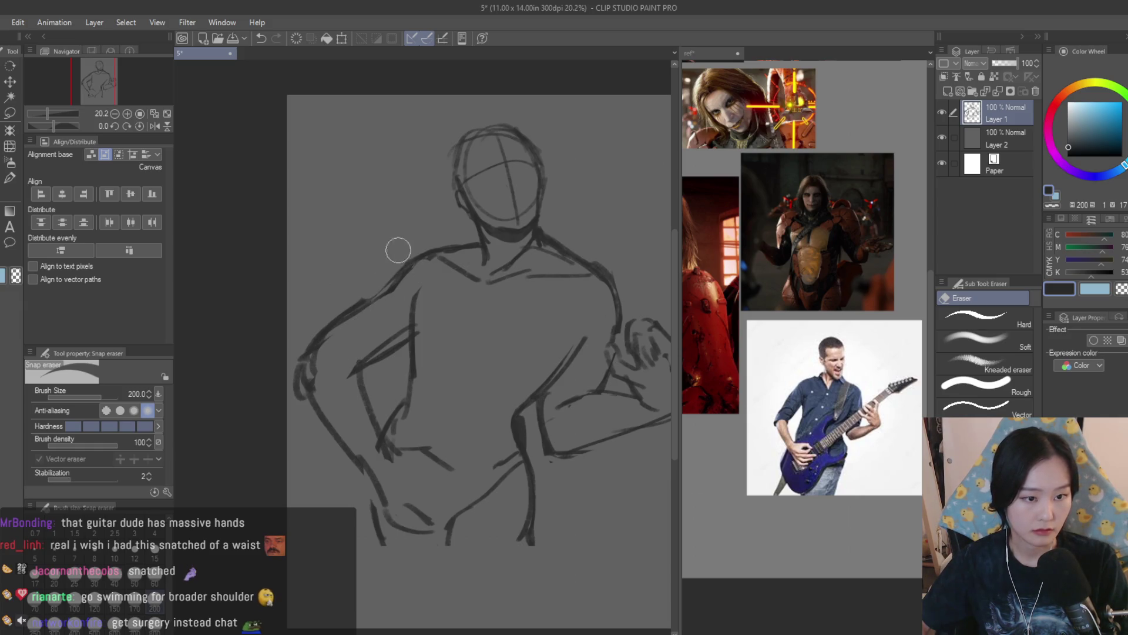
pyautogui.press('b')
pyautogui.scroll(1, 414, 249)
pyautogui.moveTo(438, 249); pyautogui.dragTo(369, 297)
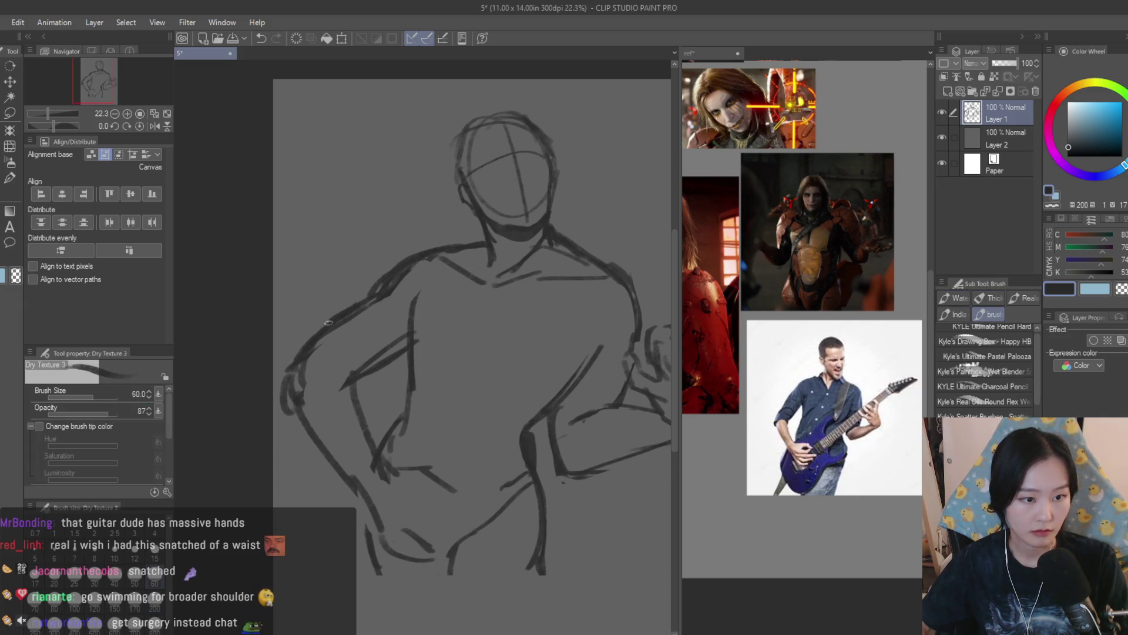
pyautogui.scroll(-5, 539, 340)
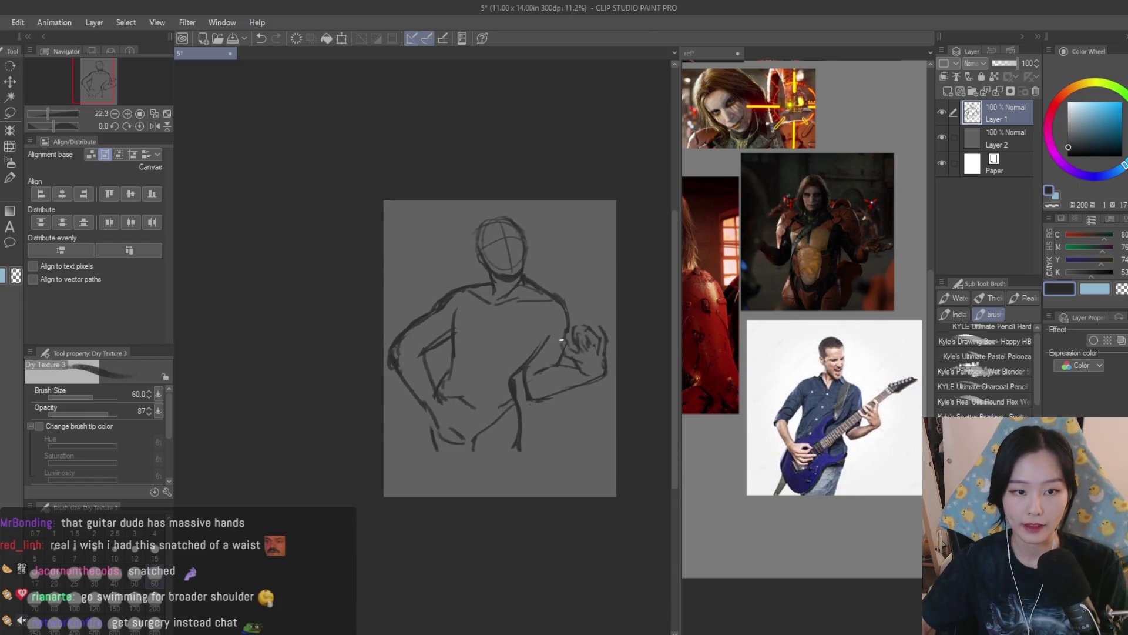
pyautogui.scroll(3, 590, 376)
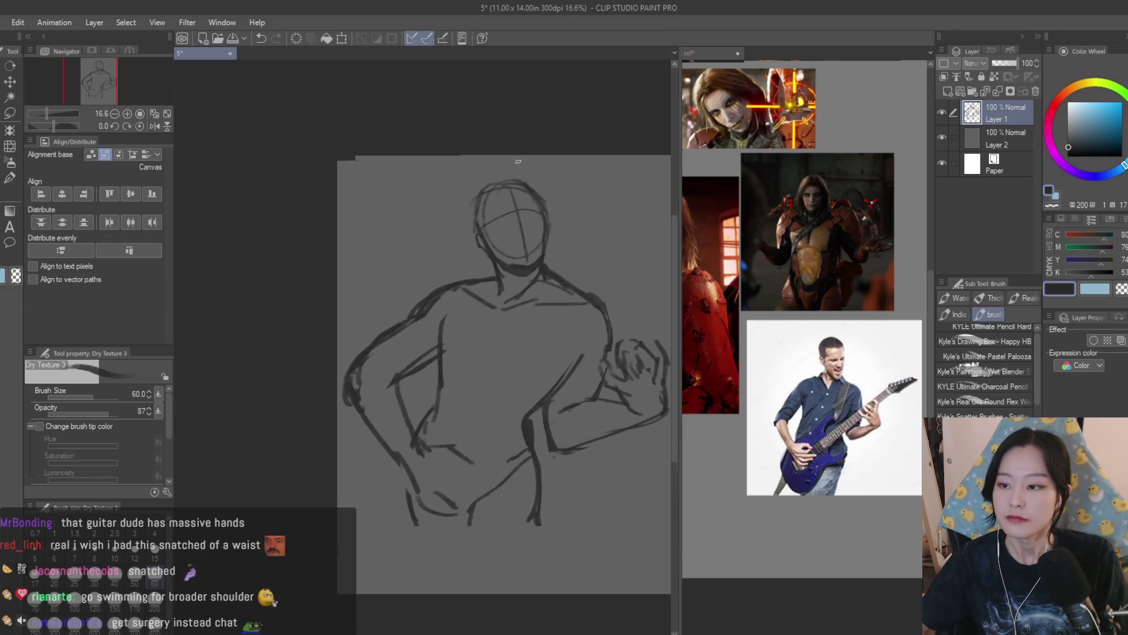
pyautogui.scroll(1, 568, 272)
pyautogui.scroll(2, 568, 272)
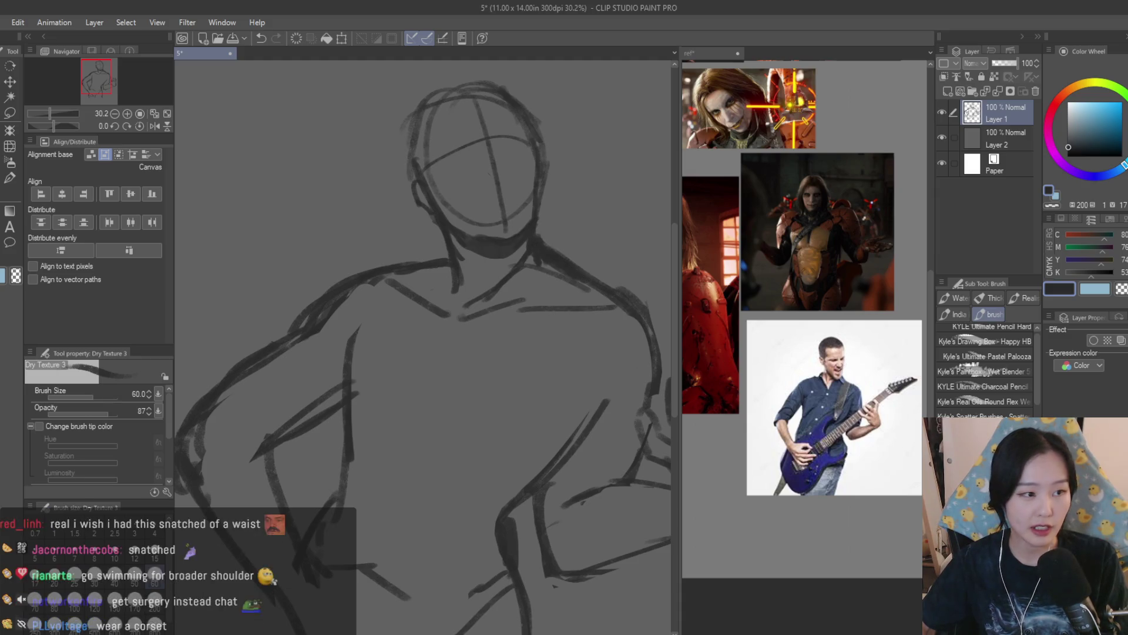
# Erase part of the neck-to-shoulder stroke and redraw that line
pyautogui.press('e')
pyautogui.moveTo(550, 246); pyautogui.dragTo(539, 265)
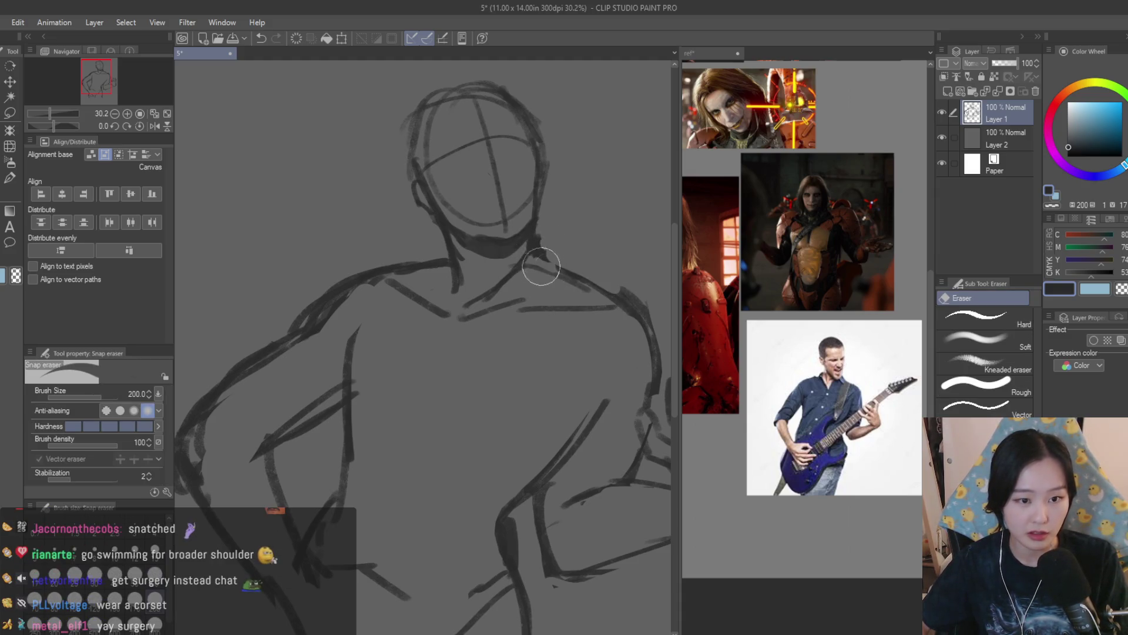
pyautogui.press('b')
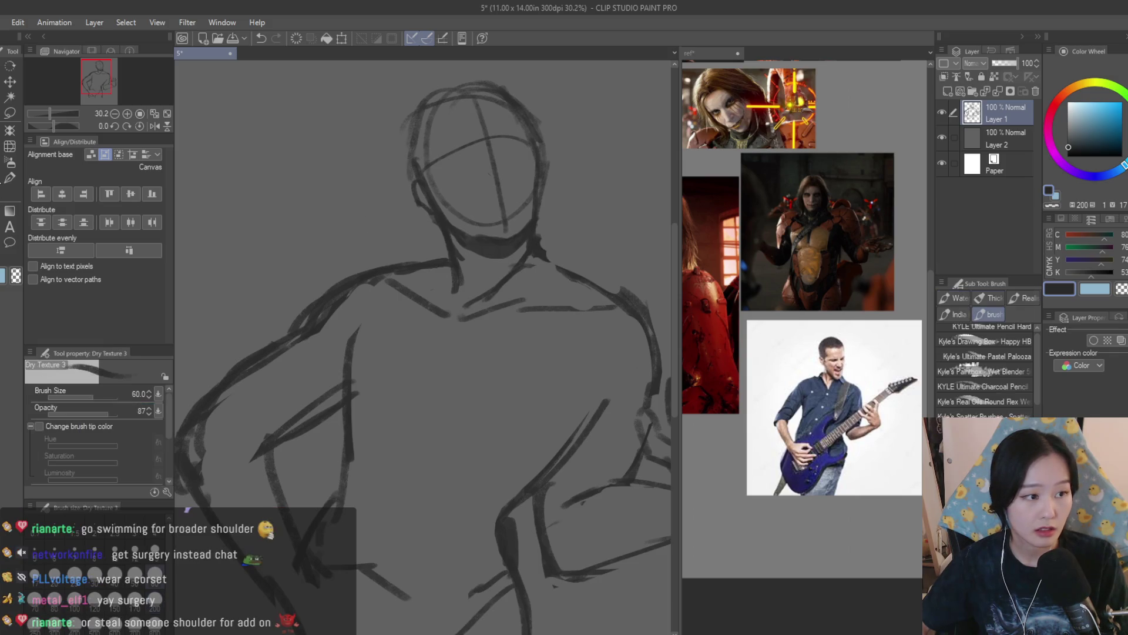
pyautogui.moveTo(548, 261); pyautogui.dragTo(567, 278)
pyautogui.scroll(-5, 628, 315)
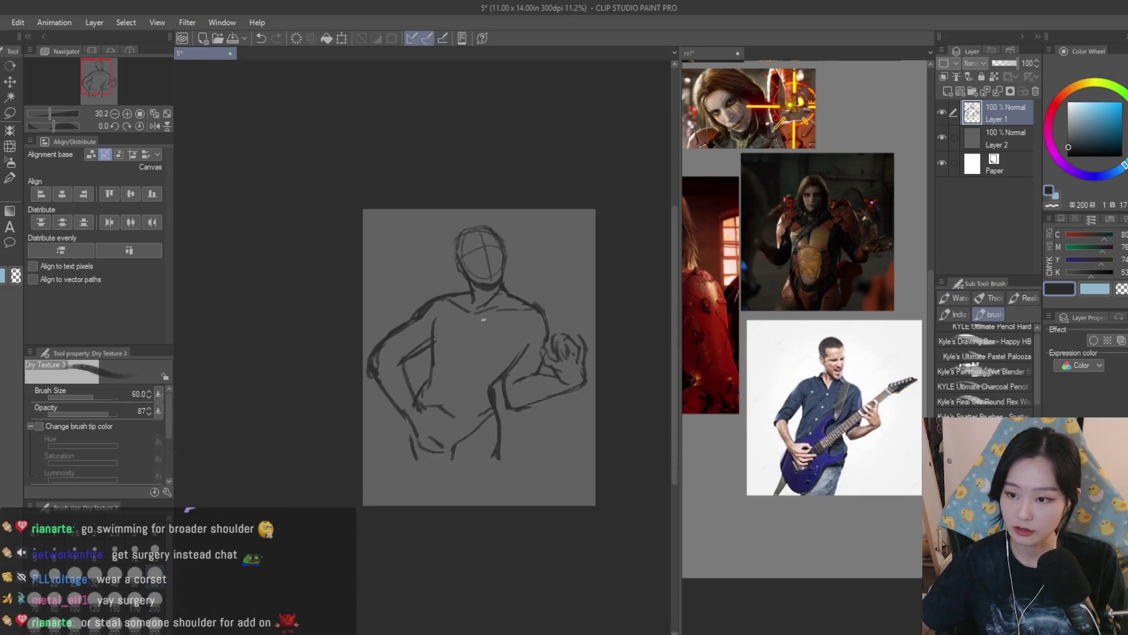
pyautogui.scroll(3, 553, 267)
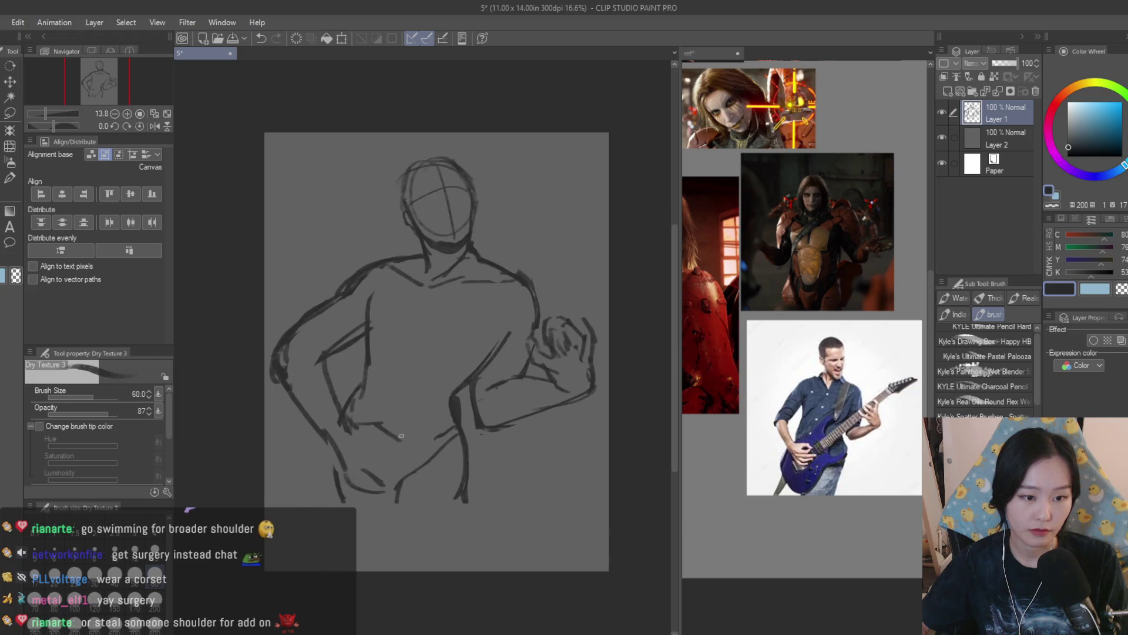
pyautogui.scroll(-2, 513, 330)
pyautogui.scroll(1, 513, 330)
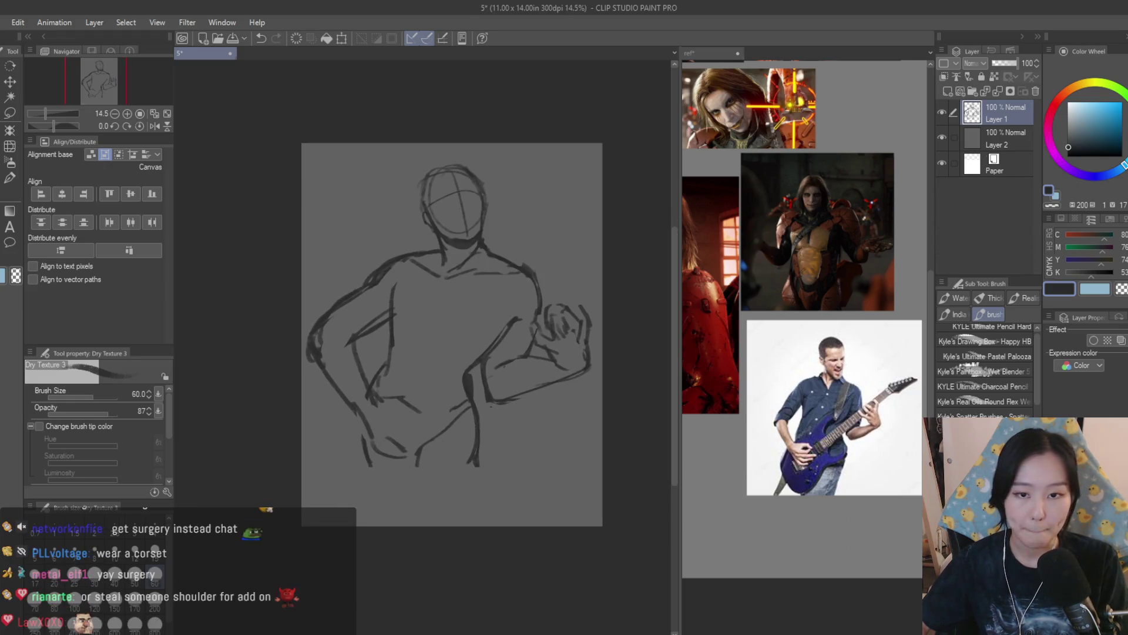
pyautogui.scroll(-3, 805, 329)
pyautogui.scroll(2, 805, 329)
pyautogui.scroll(-2, 878, 215)
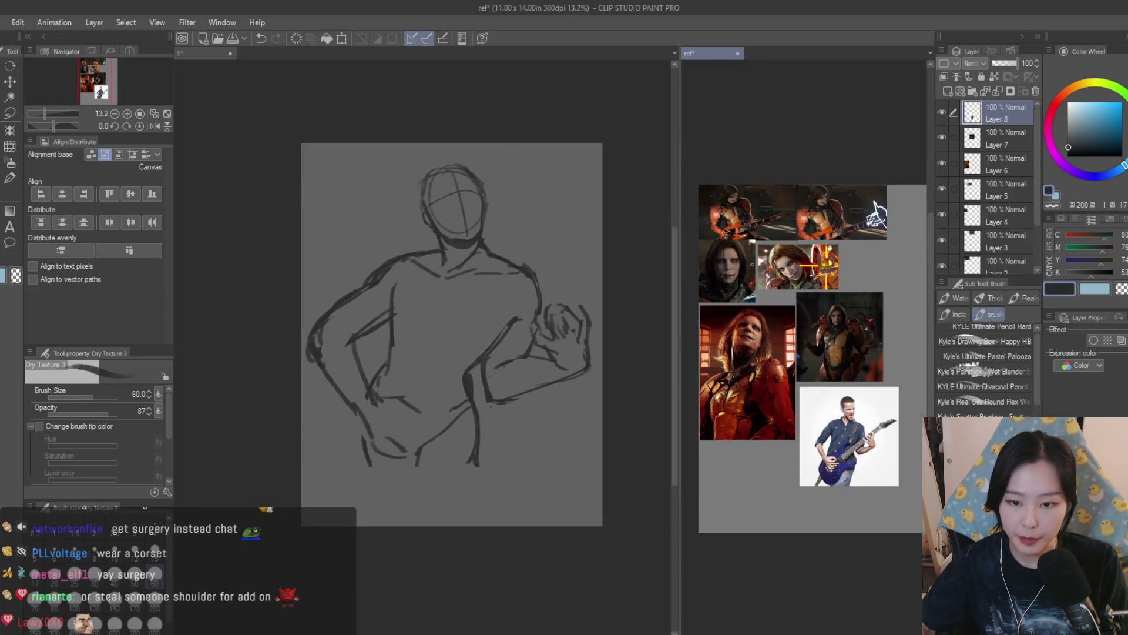
# Draw two long straight lines for the guitar neck across the torso
pyautogui.click(570, 320)
pyautogui.scroll(2, 488, 306)
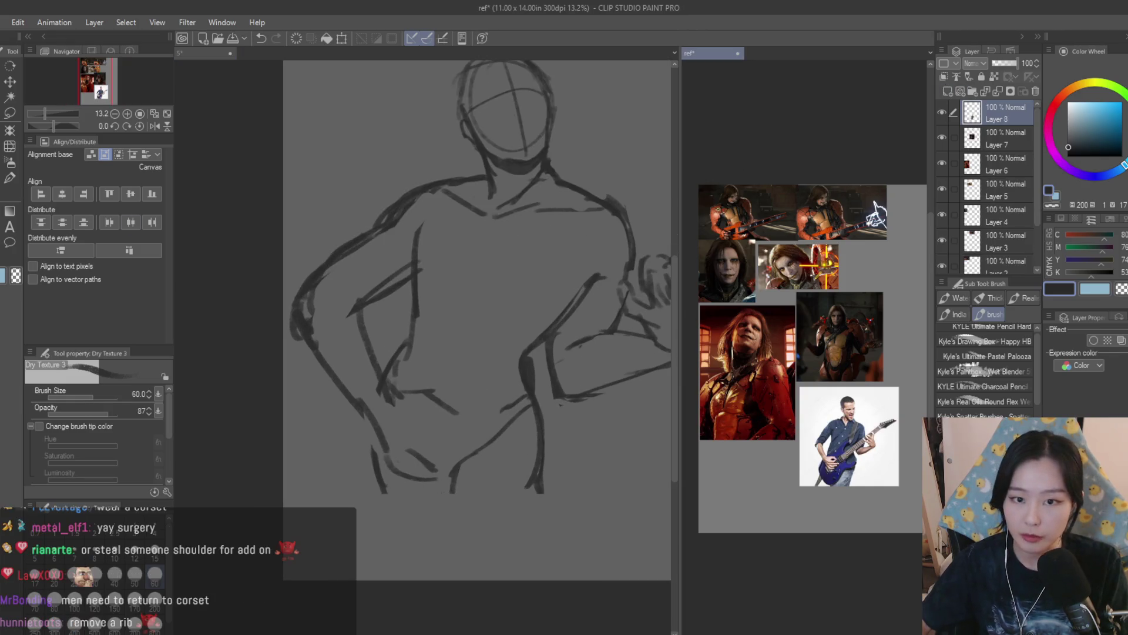
pyautogui.scroll(4, 724, 234)
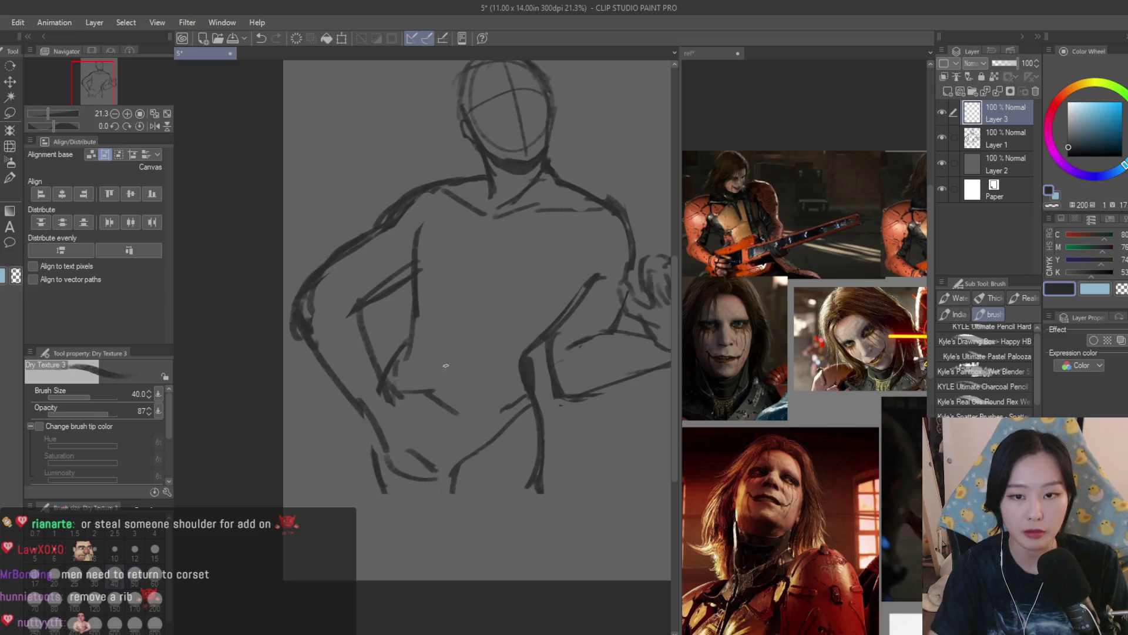
pyautogui.scroll(-2, 443, 368)
pyautogui.scroll(2, 611, 270)
pyautogui.moveTo(621, 256)
pyautogui.mouseDown()
pyautogui.moveTo(227, 474)
pyautogui.moveTo(391, 403)
pyautogui.moveTo(290, 453)
pyautogui.moveTo(353, 423)
pyautogui.moveTo(250, 502)
pyautogui.mouseUp()
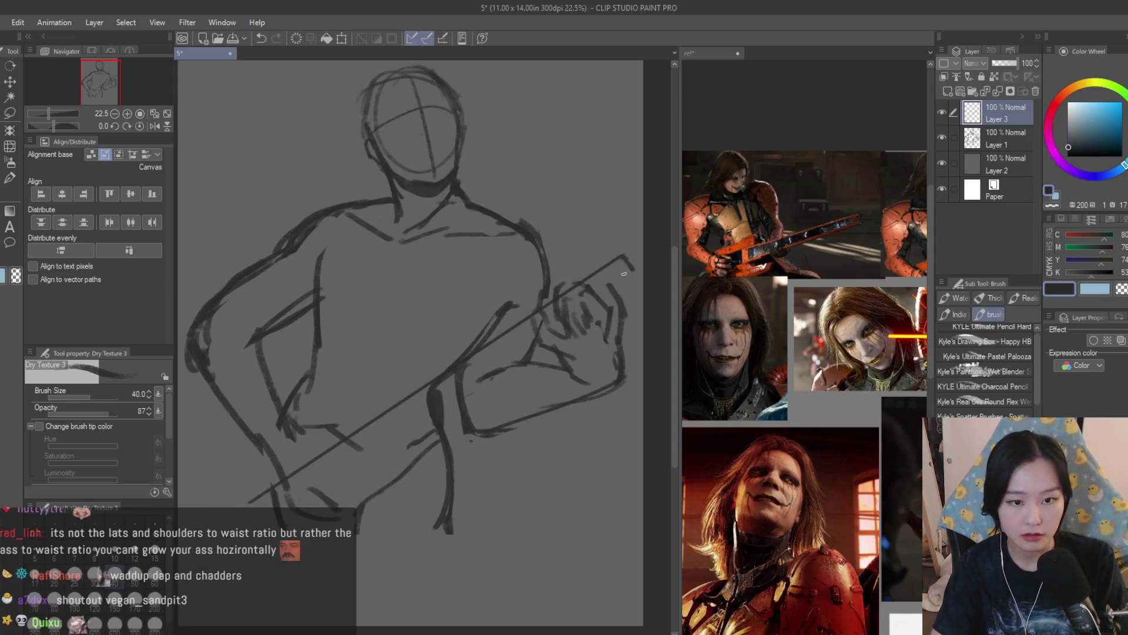
pyautogui.moveTo(634, 279)
pyautogui.mouseDown()
pyautogui.moveTo(272, 508)
pyautogui.moveTo(313, 495)
pyautogui.moveTo(323, 479)
pyautogui.mouseUp()
# Zoom out and check the reference board before returning to the sketch
pyautogui.hotkey('ctrl', '-')
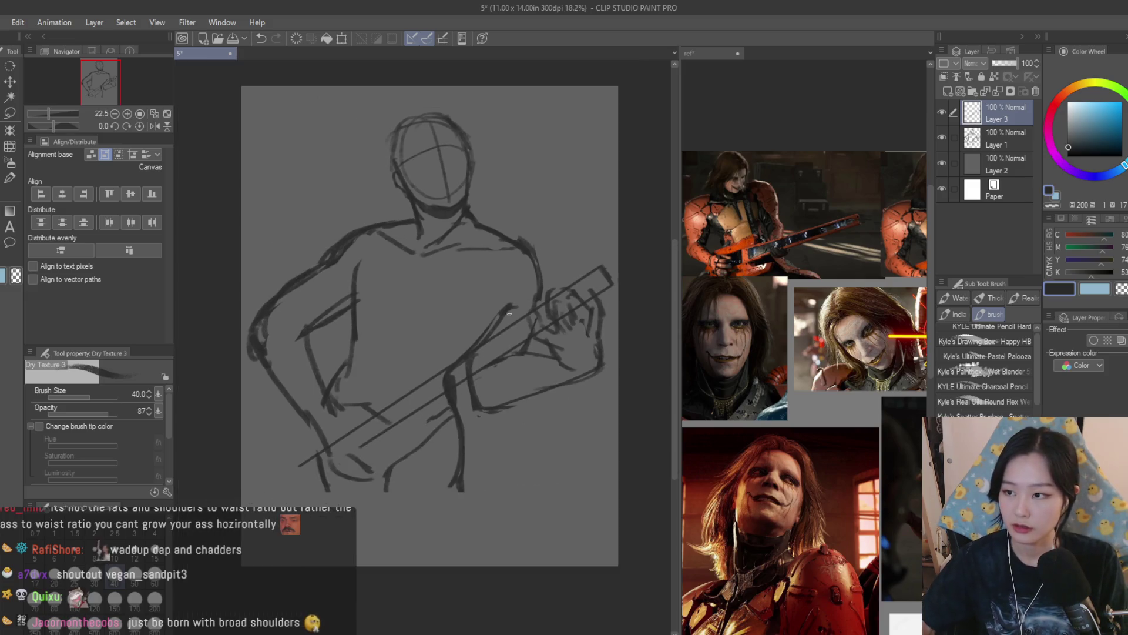
pyautogui.click(786, 315)
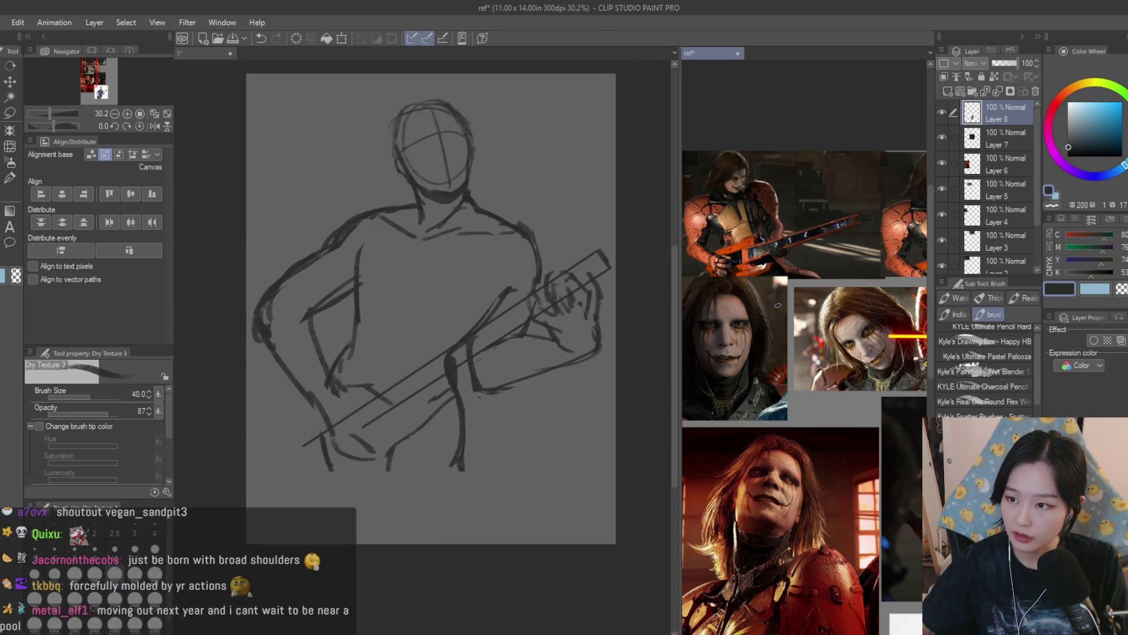
pyautogui.scroll(2, 741, 312)
pyautogui.click(445, 354)
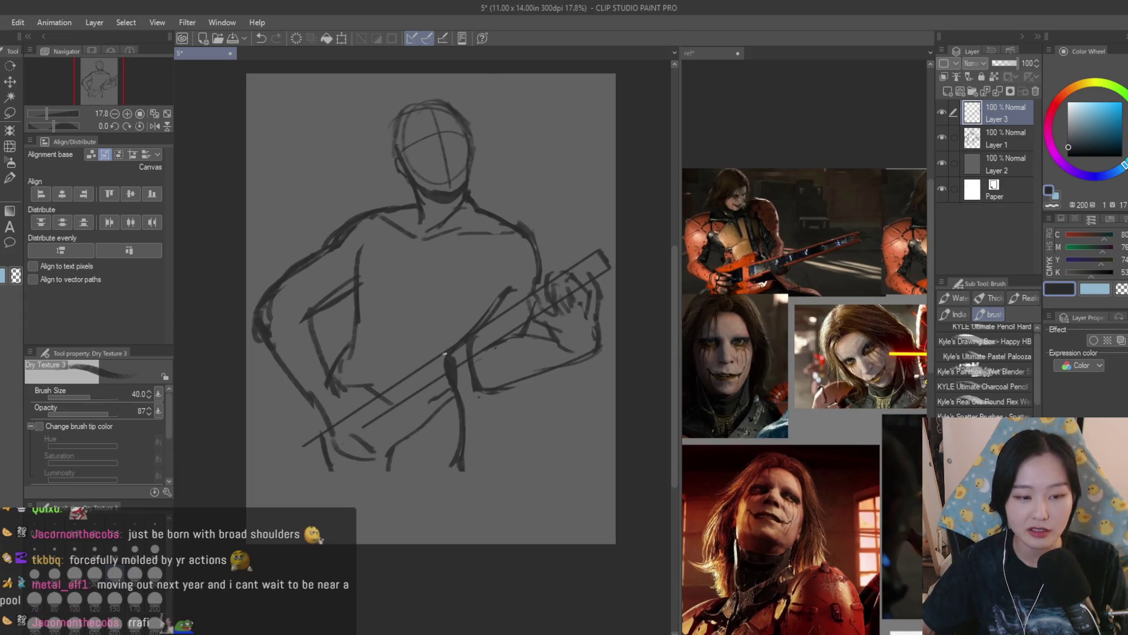
pyautogui.scroll(3, 479, 312)
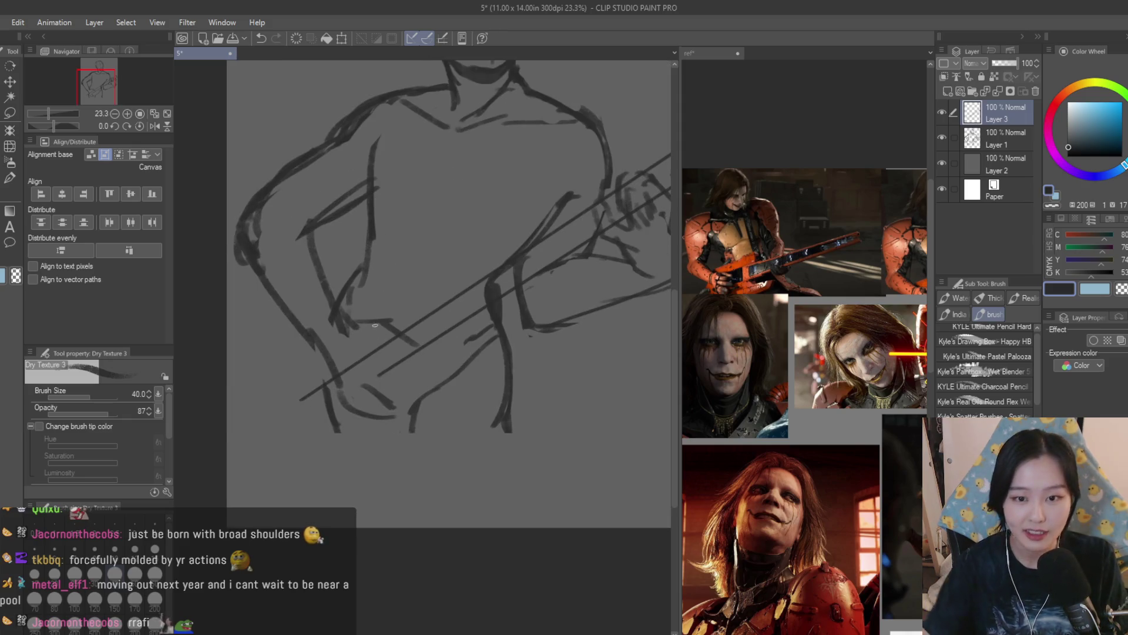
# Undo a trial stroke near the arm and redraw the lower left leg line longer
pyautogui.moveTo(392, 288)
pyautogui.mouseDown()
pyautogui.moveTo(407, 324)
pyautogui.moveTo(333, 321)
pyautogui.mouseUp()
pyautogui.hotkey('ctrl', 'z')
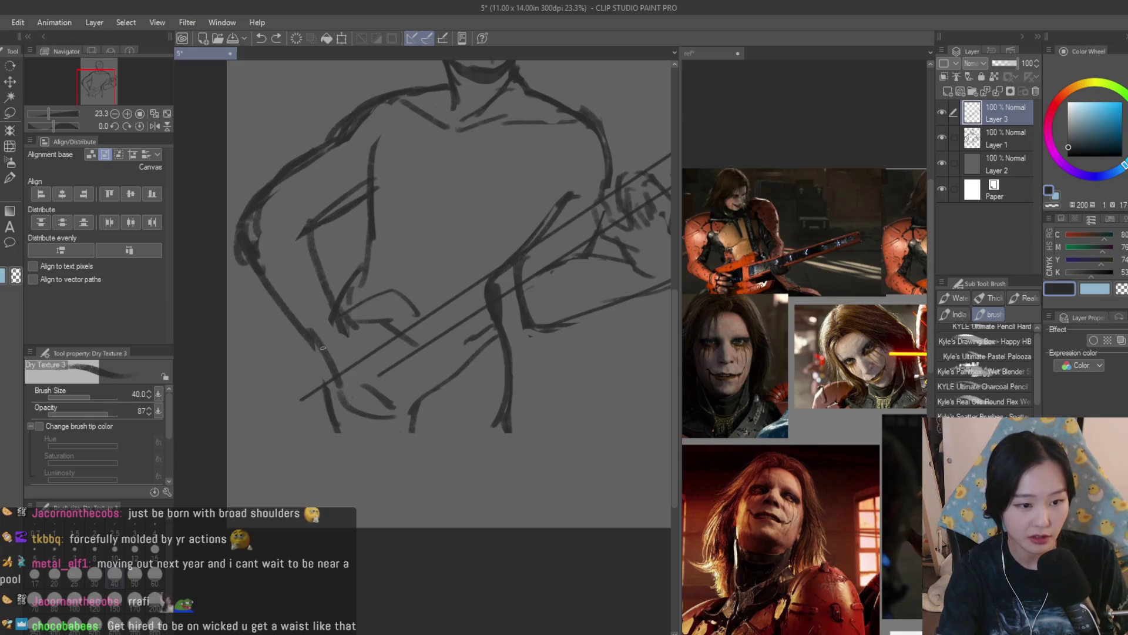
pyautogui.hotkey('ctrl', 'z')
pyautogui.hotkey('ctrl', 'z')
pyautogui.hotkey('ctrl', 'z')
pyautogui.moveTo(264, 360); pyautogui.dragTo(347, 470)
# Rough in the guitar body's edge and curve at the hips plus strumming-hand strokes
pyautogui.moveTo(476, 320); pyautogui.dragTo(329, 466)
pyautogui.moveTo(395, 301); pyautogui.dragTo(352, 321)
pyautogui.moveTo(423, 283); pyautogui.dragTo(379, 297)
pyautogui.moveTo(463, 293); pyautogui.dragTo(426, 411)
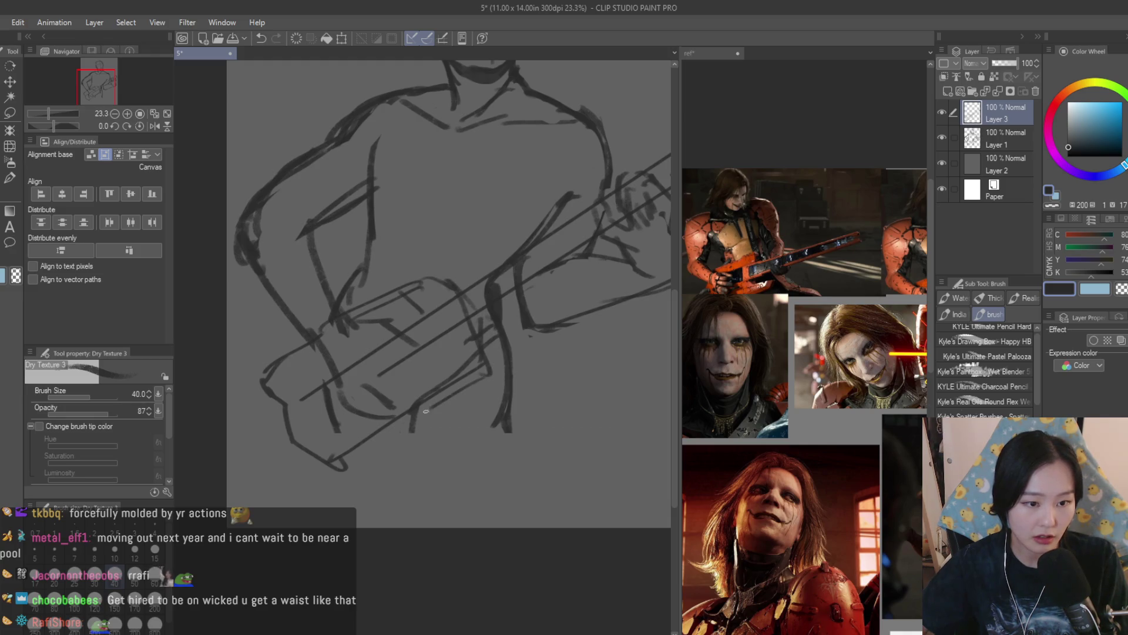
pyautogui.moveTo(296, 353); pyautogui.dragTo(353, 450)
pyautogui.hotkey('ctrl', '0')
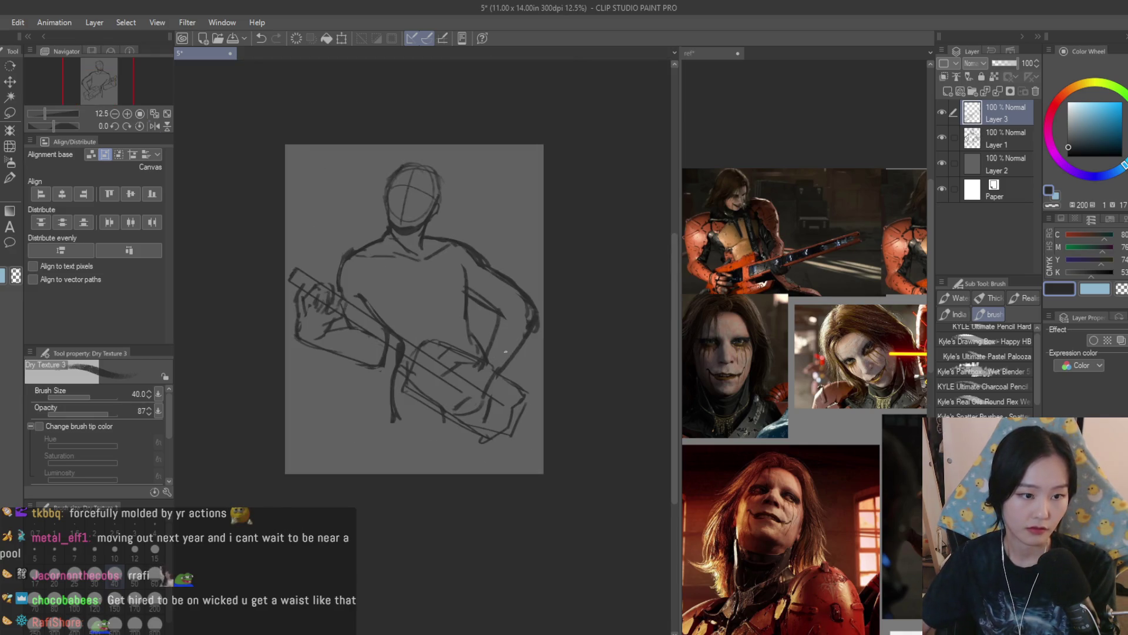
pyautogui.click(778, 415)
pyautogui.scroll(-3, 777, 415)
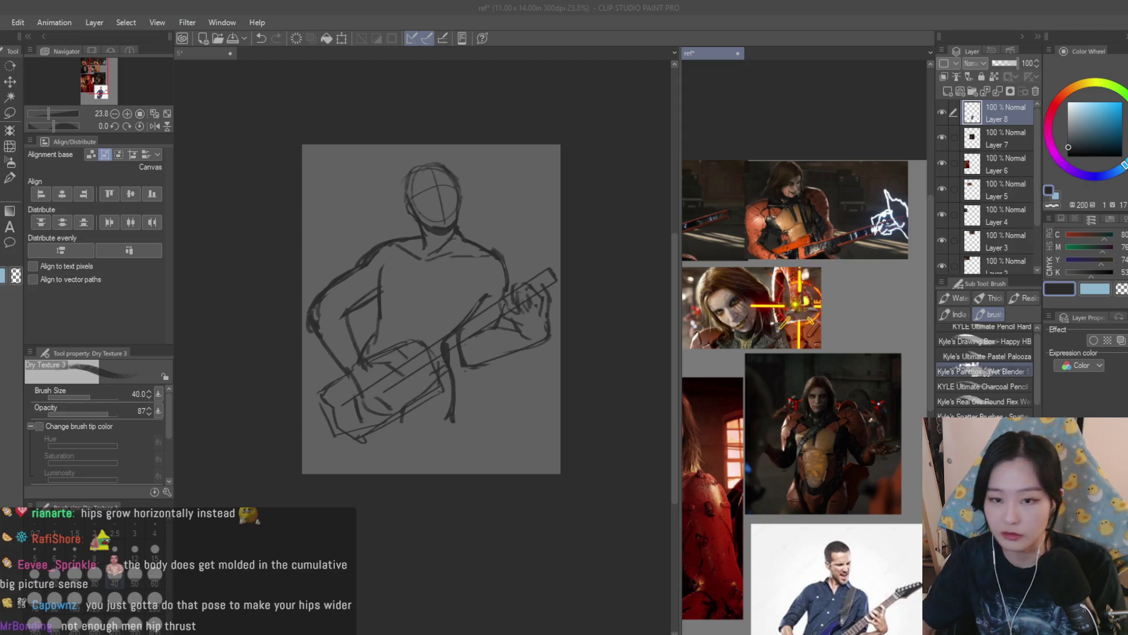
pyautogui.press('k')
pyautogui.scroll(-3, 777, 166)
pyautogui.scroll(5, 777, 166)
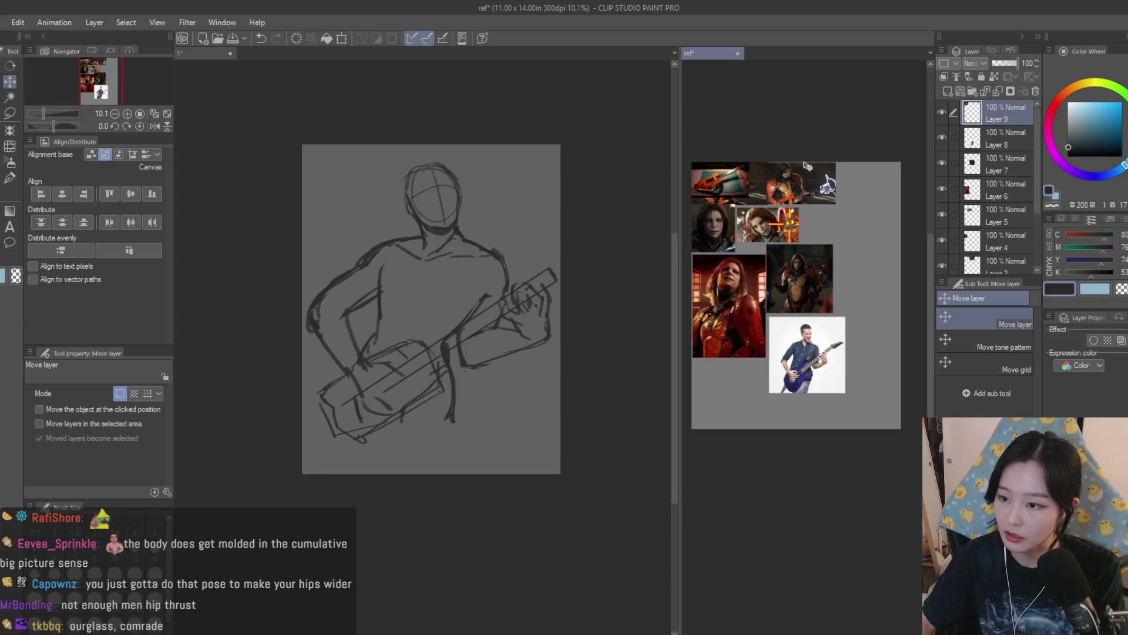
pyautogui.click(588, 250)
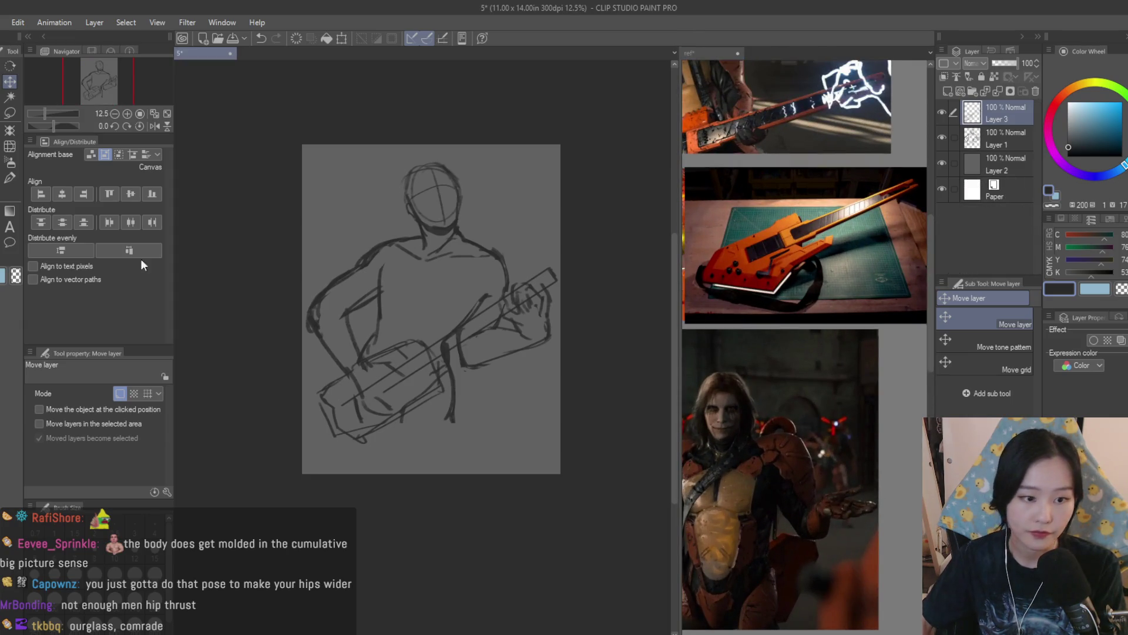
pyautogui.press('b')
pyautogui.scroll(4, 468, 459)
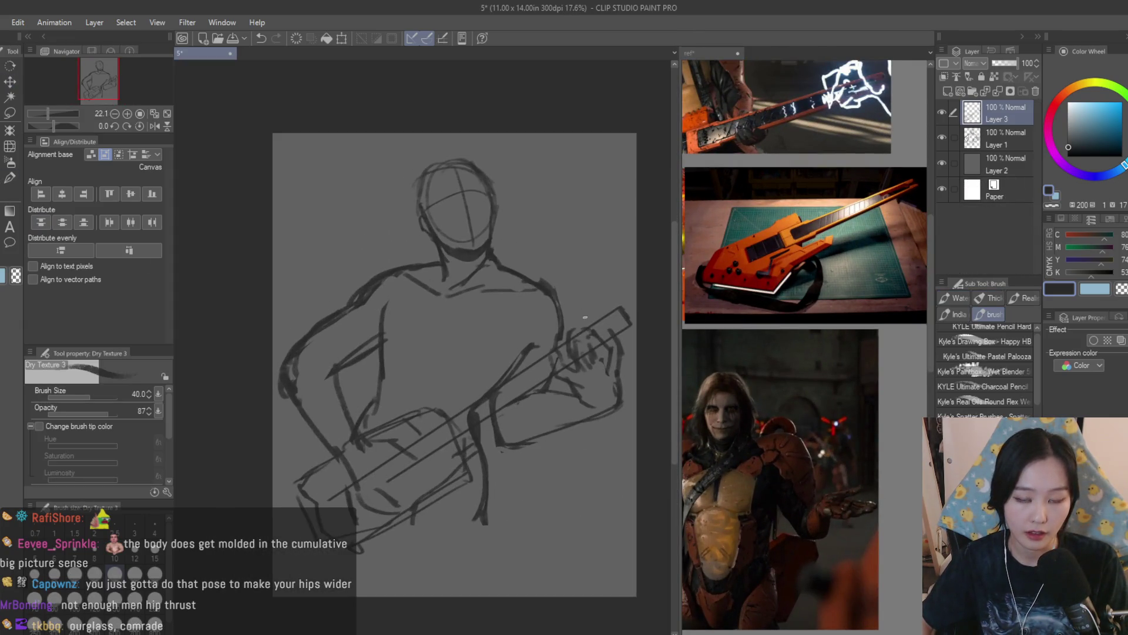
pyautogui.scroll(1, 465, 402)
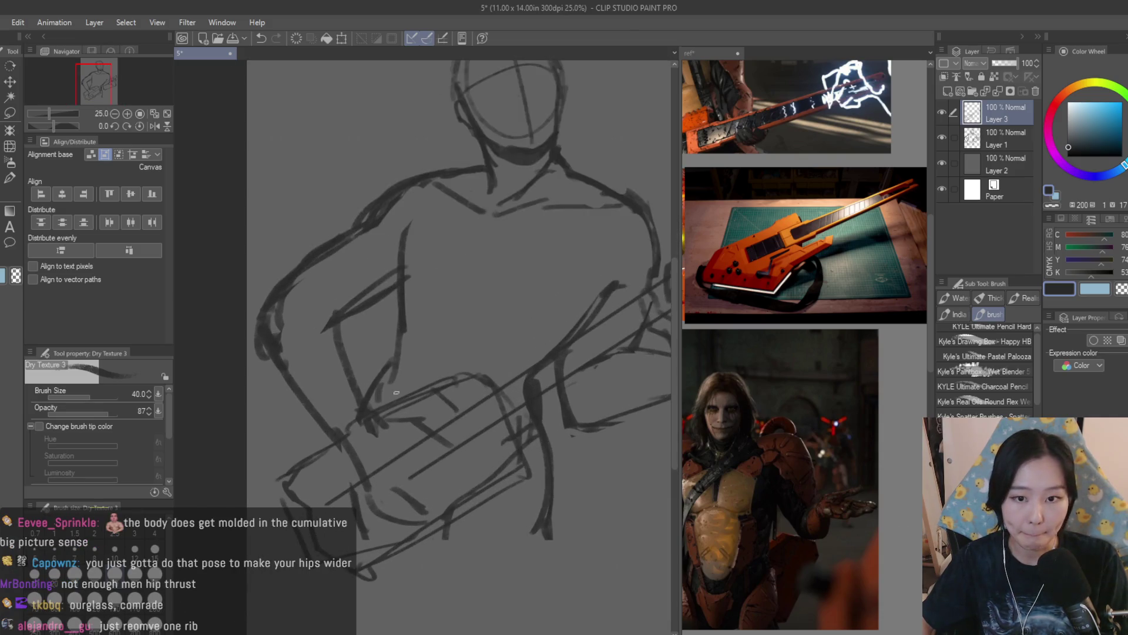
pyautogui.scroll(-3, 805, 329)
pyautogui.scroll(1, 378, 412)
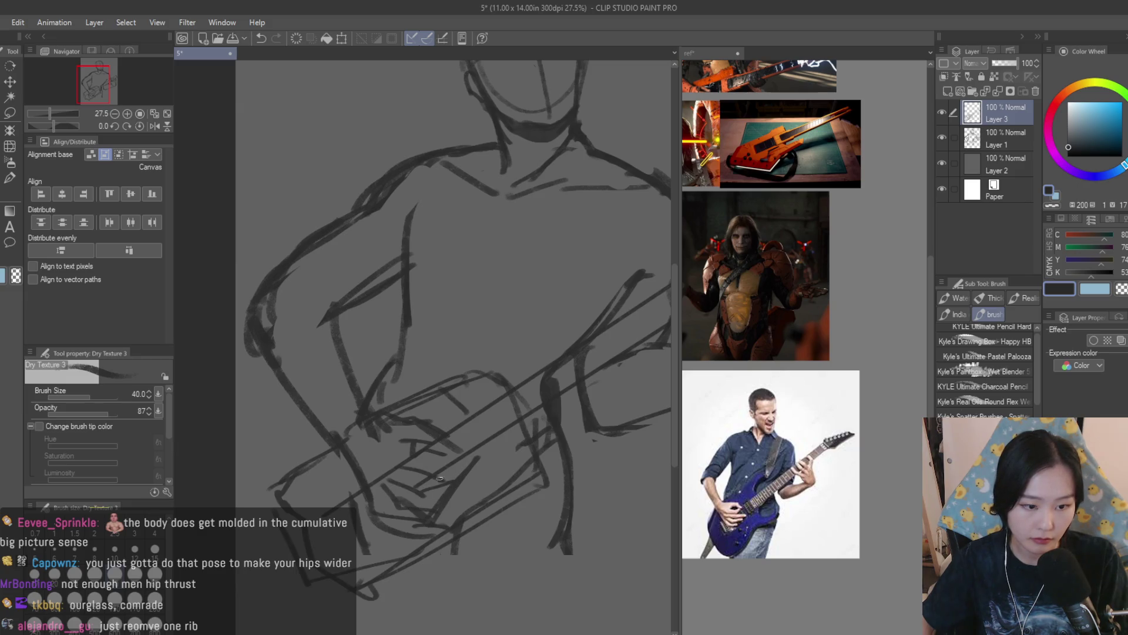
pyautogui.scroll(-3, 439, 479)
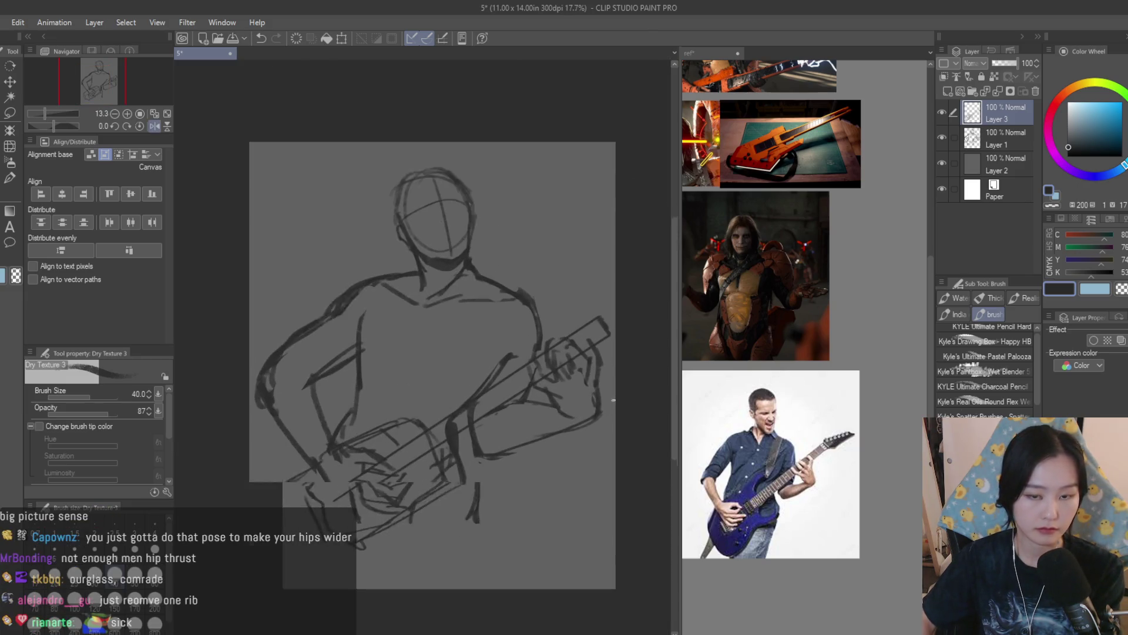
pyautogui.scroll(2, 613, 399)
pyautogui.scroll(-2, 821, 171)
pyautogui.scroll(4, 821, 171)
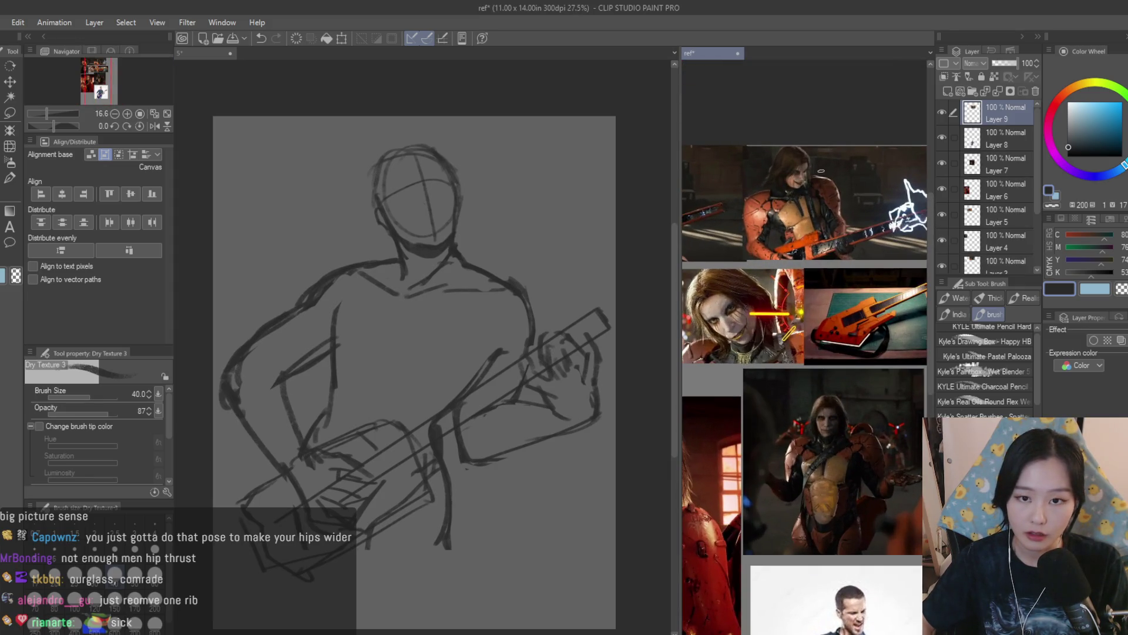
pyautogui.scroll(1, 376, 247)
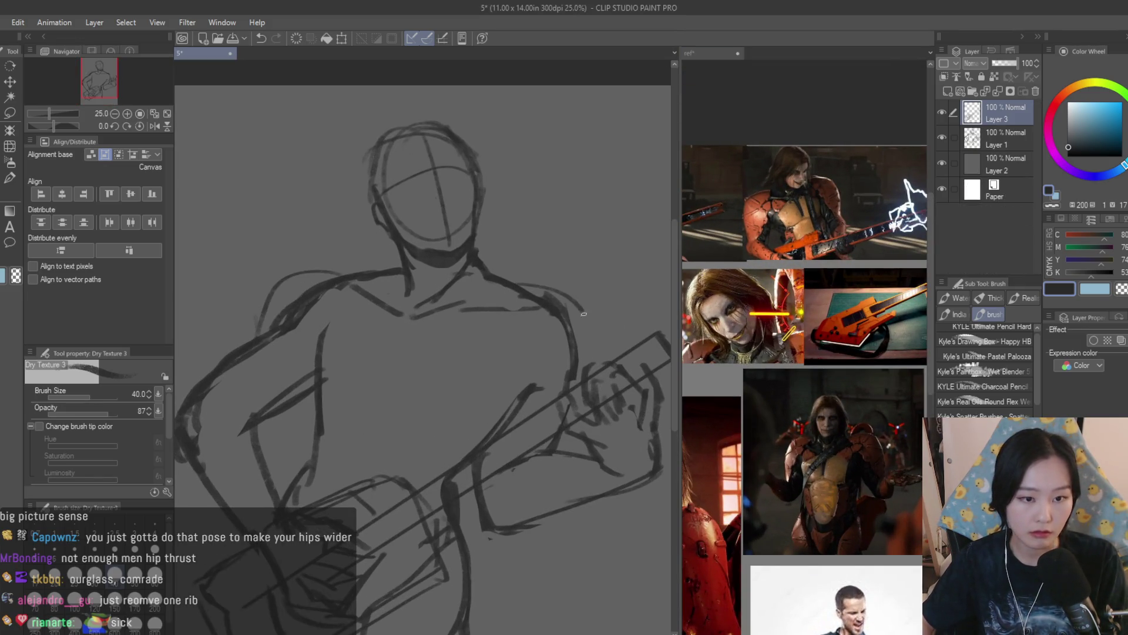
pyautogui.scroll(1, 400, 111)
pyautogui.scroll(-2, 805, 352)
pyautogui.scroll(2, 806, 352)
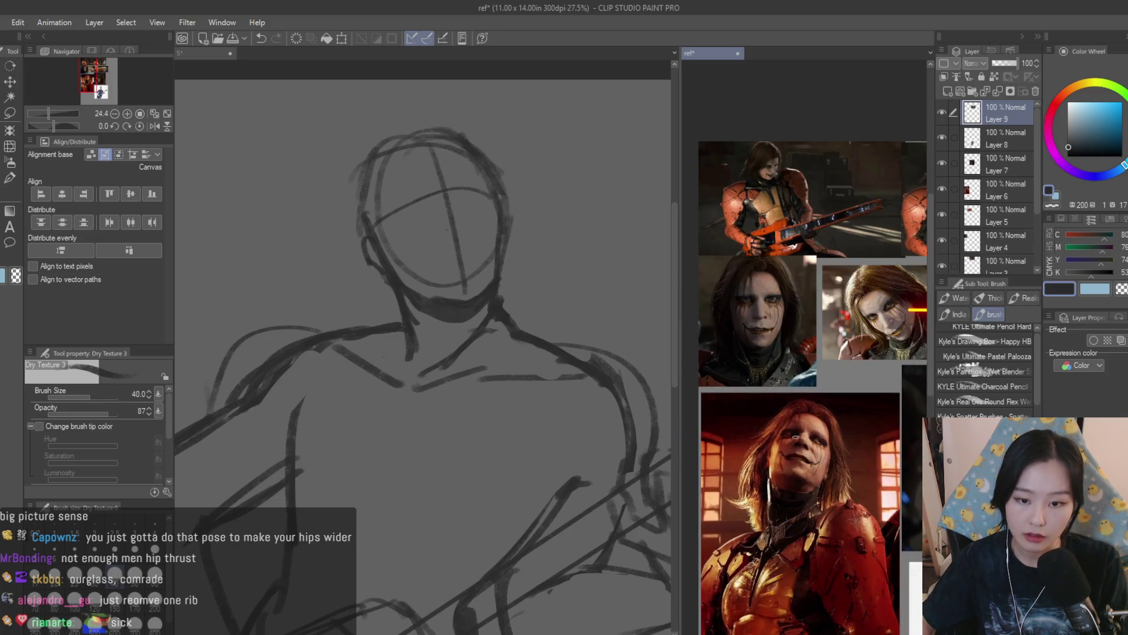
pyautogui.scroll(1, 449, 229)
pyautogui.scroll(2, 449, 229)
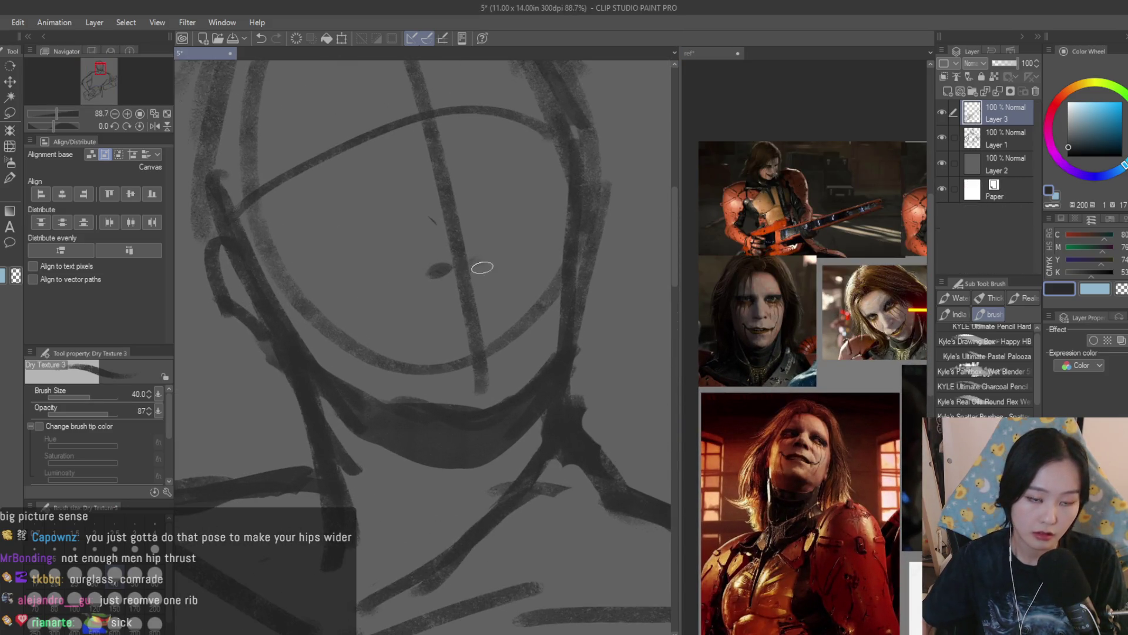
# Shrink the brush to 25 and try nose strokes, undoing them
pyautogui.press('[')
pyautogui.press('[')
pyautogui.moveTo(432, 265); pyautogui.dragTo(451, 226)
pyautogui.moveTo(480, 255)
pyautogui.mouseDown()
pyautogui.moveTo(452, 230)
pyautogui.moveTo(452, 258)
pyautogui.mouseUp()
pyautogui.hotkey('ctrl', 'z')
pyautogui.hotkey('ctrl', 'z')
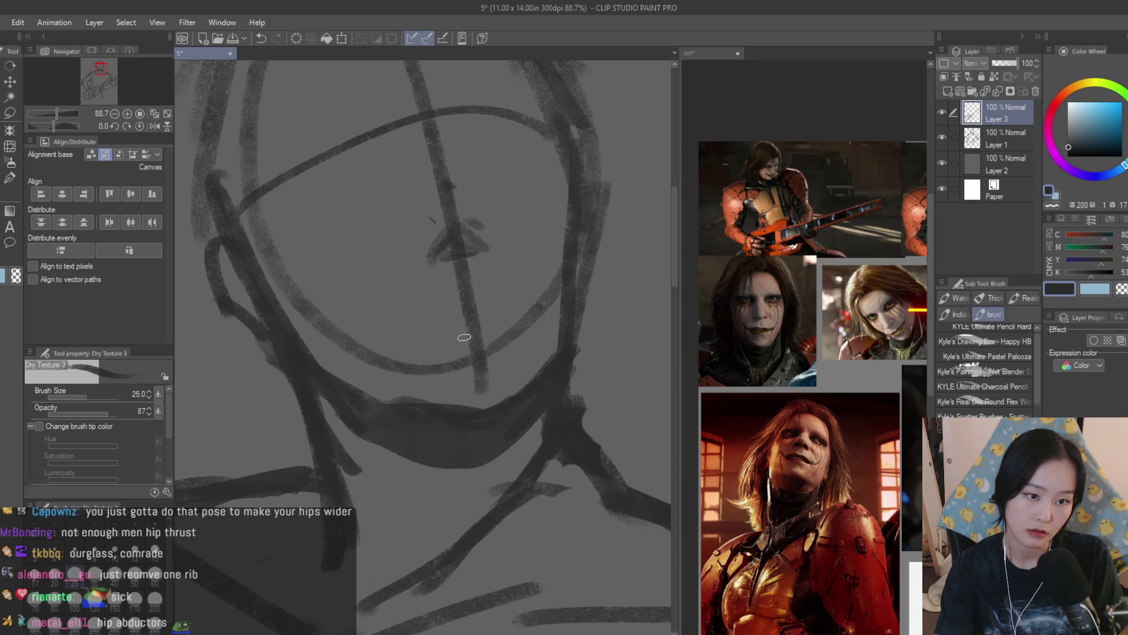
# Draw the wide grinning mouth line and the lower lip
pyautogui.moveTo(494, 298); pyautogui.dragTo(399, 313)
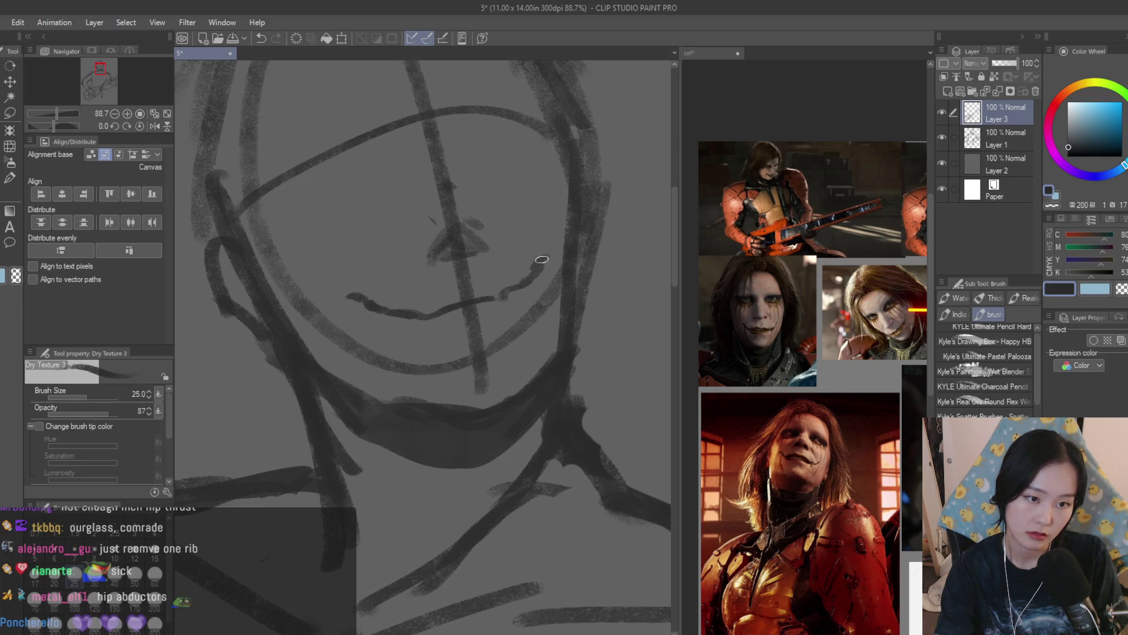
pyautogui.moveTo(475, 298)
pyautogui.mouseDown()
pyautogui.moveTo(421, 314)
pyautogui.moveTo(447, 301)
pyautogui.moveTo(434, 330)
pyautogui.mouseUp()
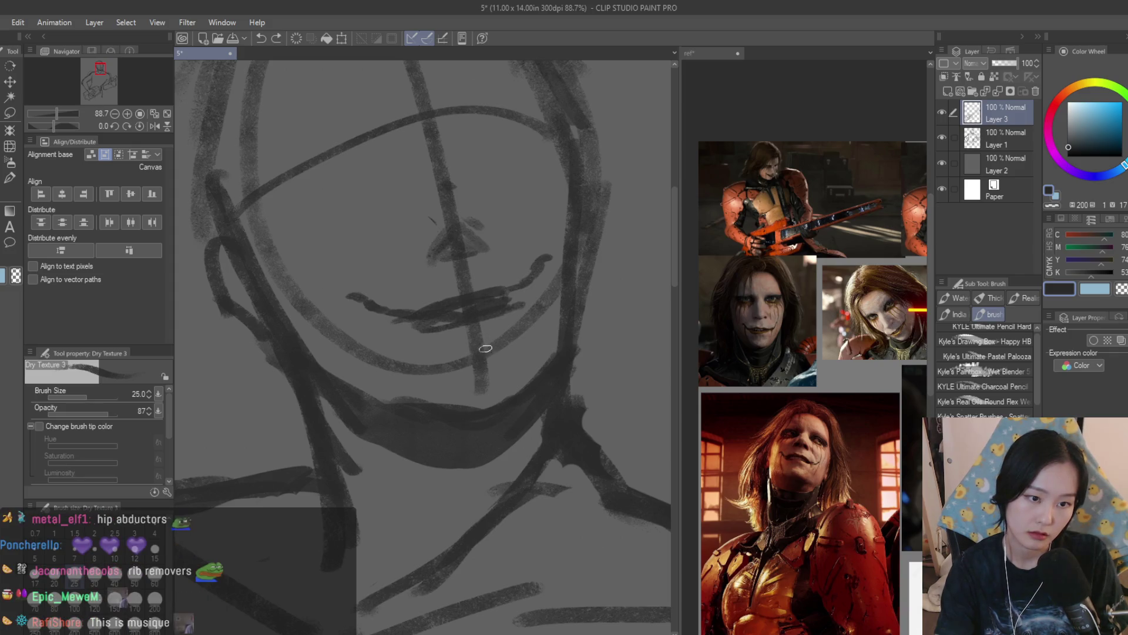
pyautogui.scroll(-5, 485, 348)
pyautogui.scroll(2, 458, 255)
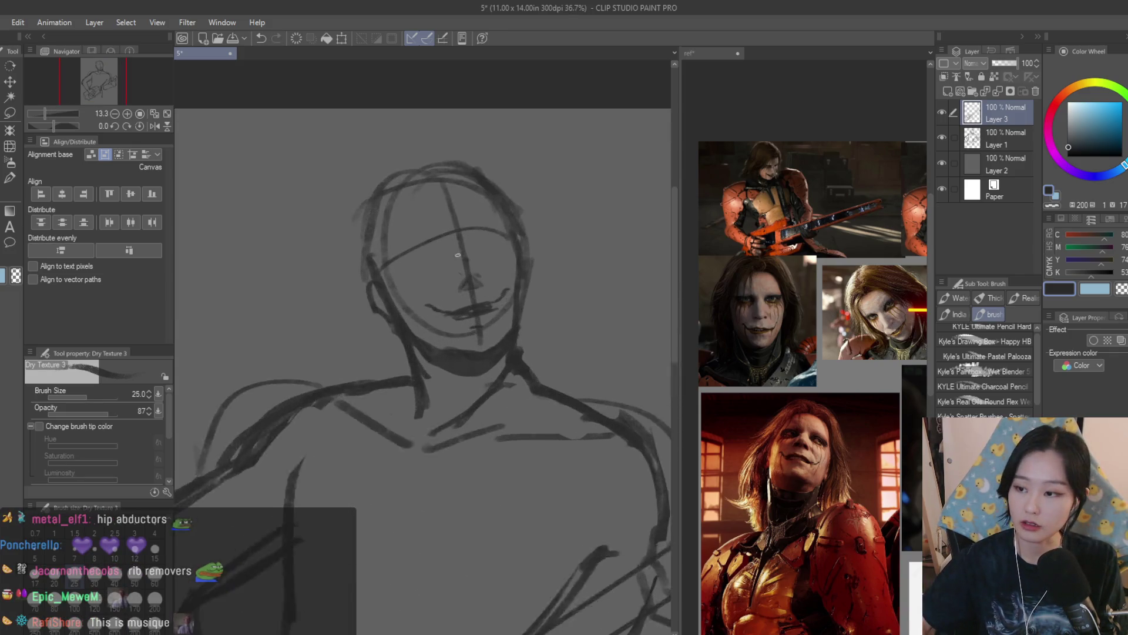
pyautogui.scroll(2, 457, 255)
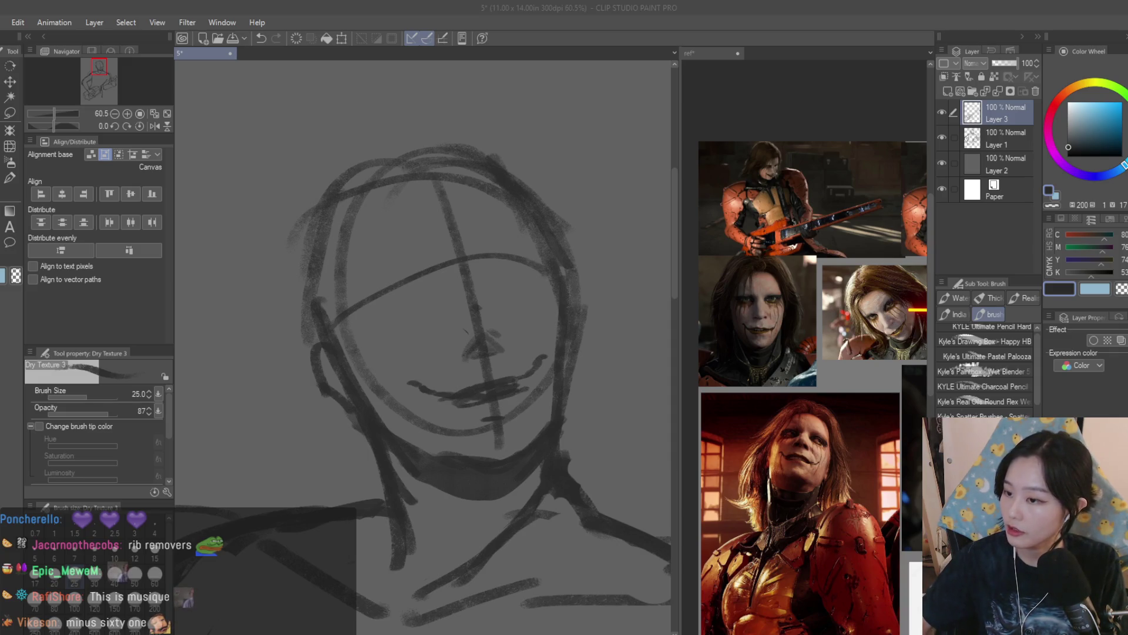
pyautogui.scroll(2, 516, 264)
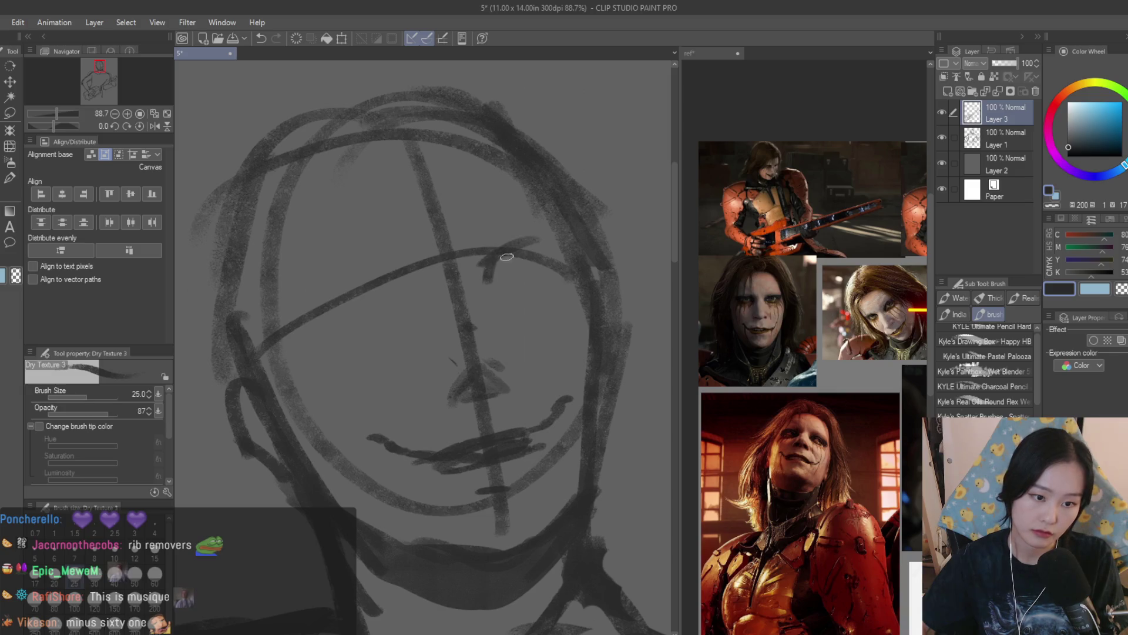
# Sketch the eye and eyelid marks, reworking the lower eye edge and adding a faint upper eyelid
pyautogui.moveTo(509, 260); pyautogui.dragTo(569, 263)
pyautogui.moveTo(481, 281)
pyautogui.mouseDown()
pyautogui.moveTo(520, 268)
pyautogui.moveTo(557, 277)
pyautogui.moveTo(520, 275)
pyautogui.mouseUp()
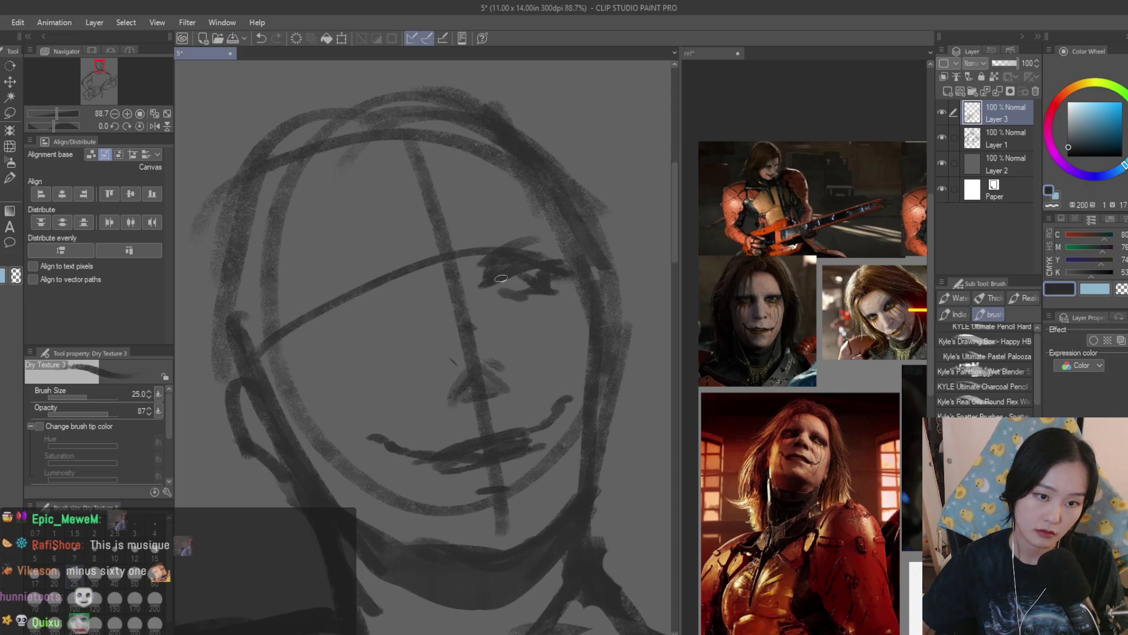
pyautogui.scroll(-5, 482, 278)
pyautogui.scroll(2, 482, 277)
pyautogui.scroll(3, 482, 278)
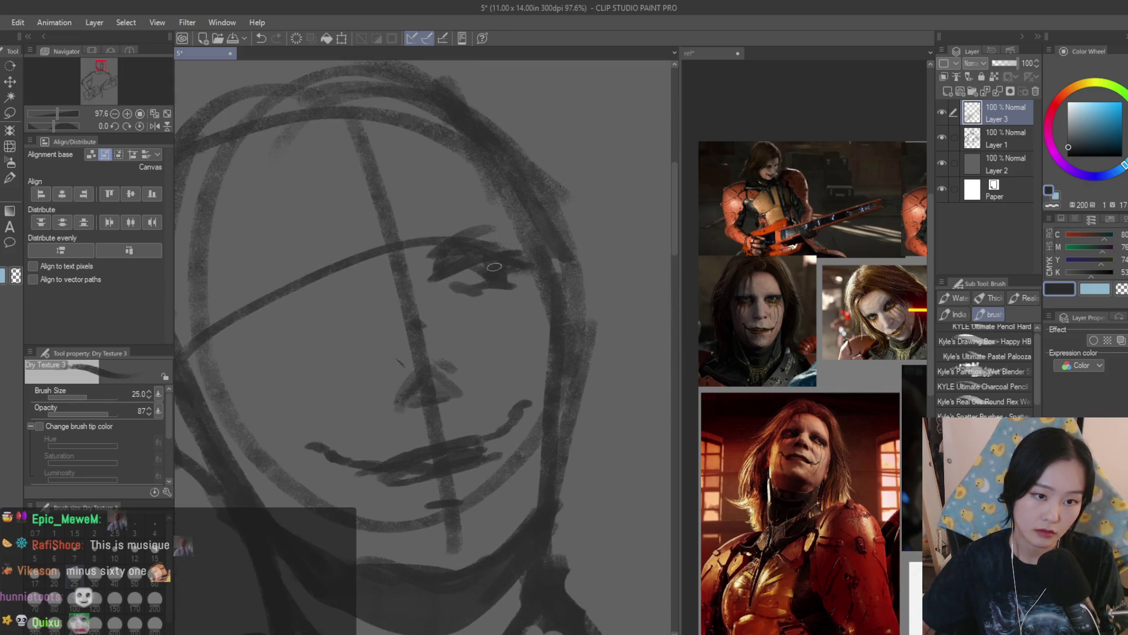
pyautogui.hotkey('ctrl', 'z')
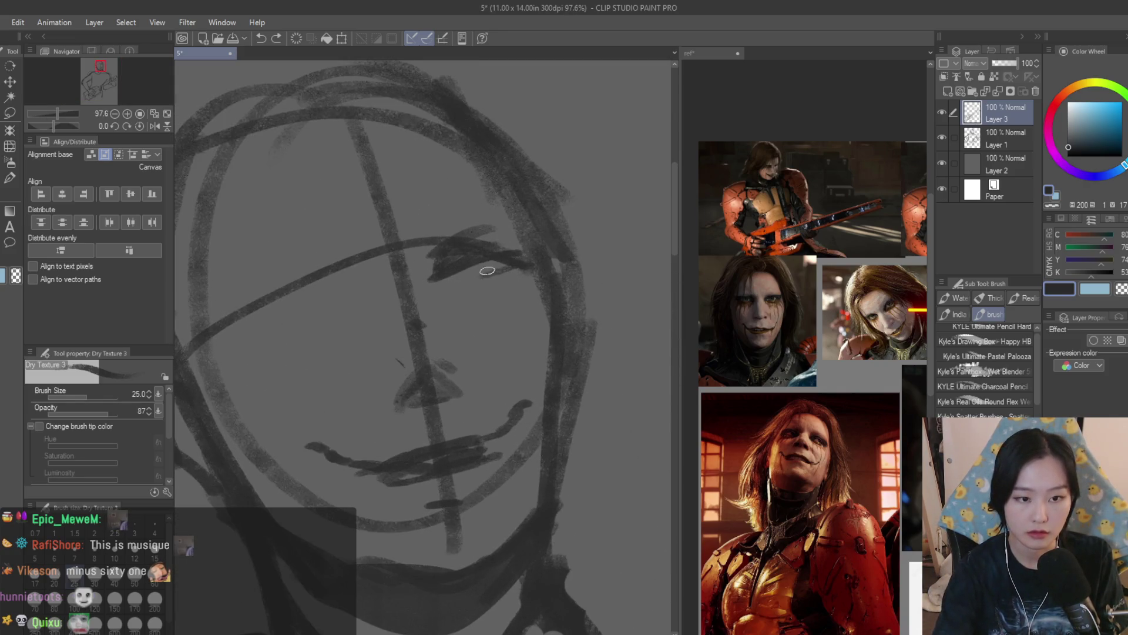
pyautogui.moveTo(461, 280); pyautogui.dragTo(503, 281)
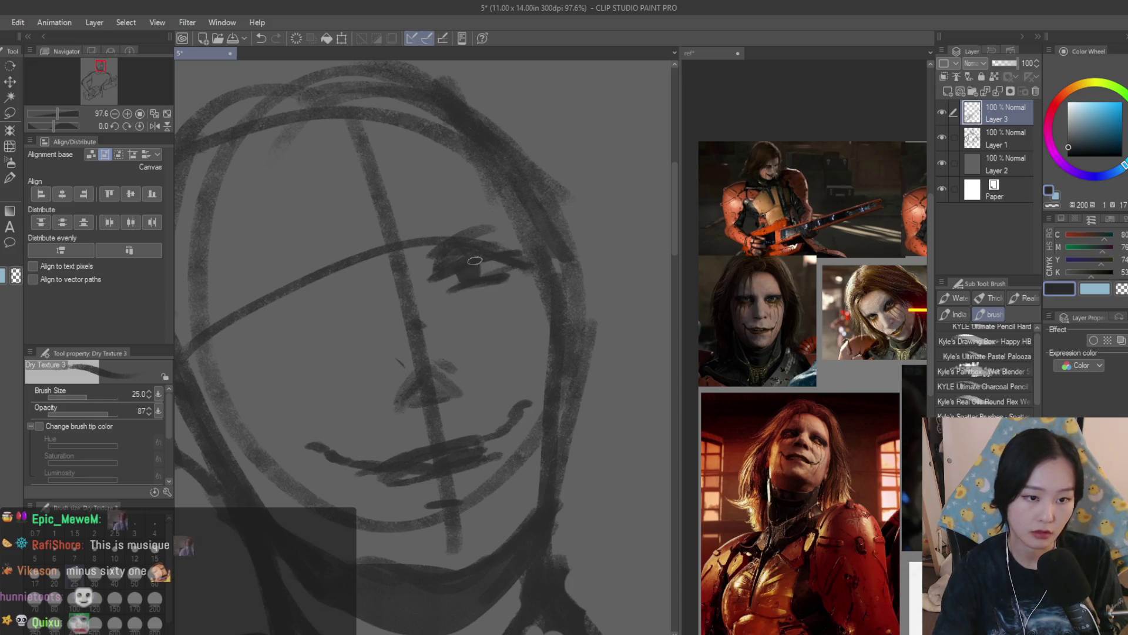
pyautogui.hotkey('ctrl', 'z')
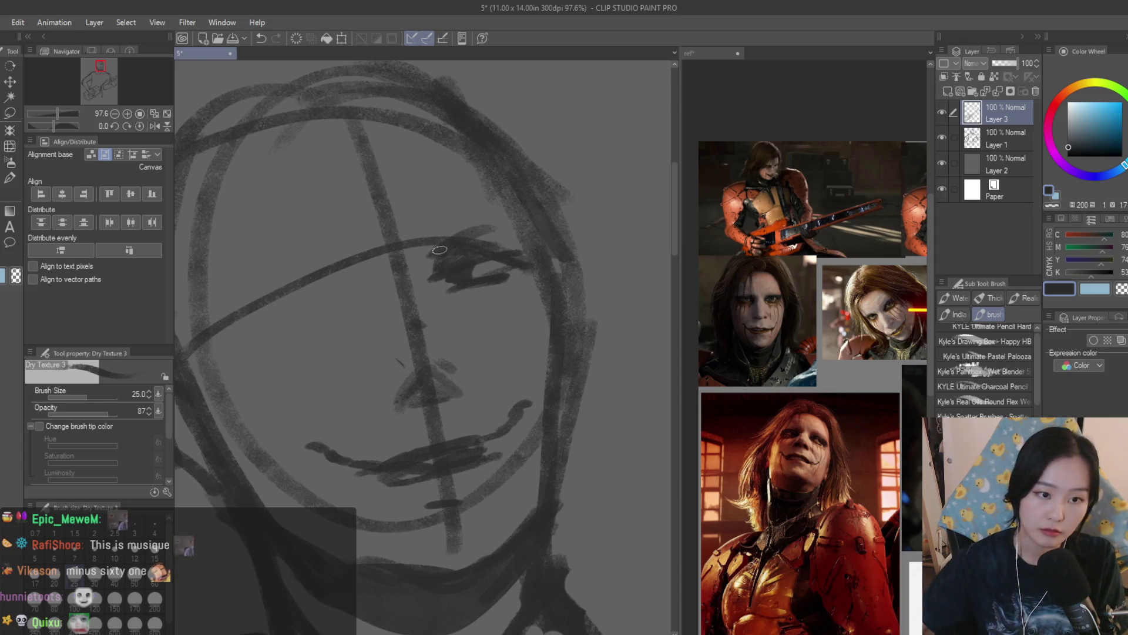
pyautogui.moveTo(418, 254); pyautogui.dragTo(448, 240)
# Lasso-select the area around the eye
pyautogui.scroll(-6, 433, 249)
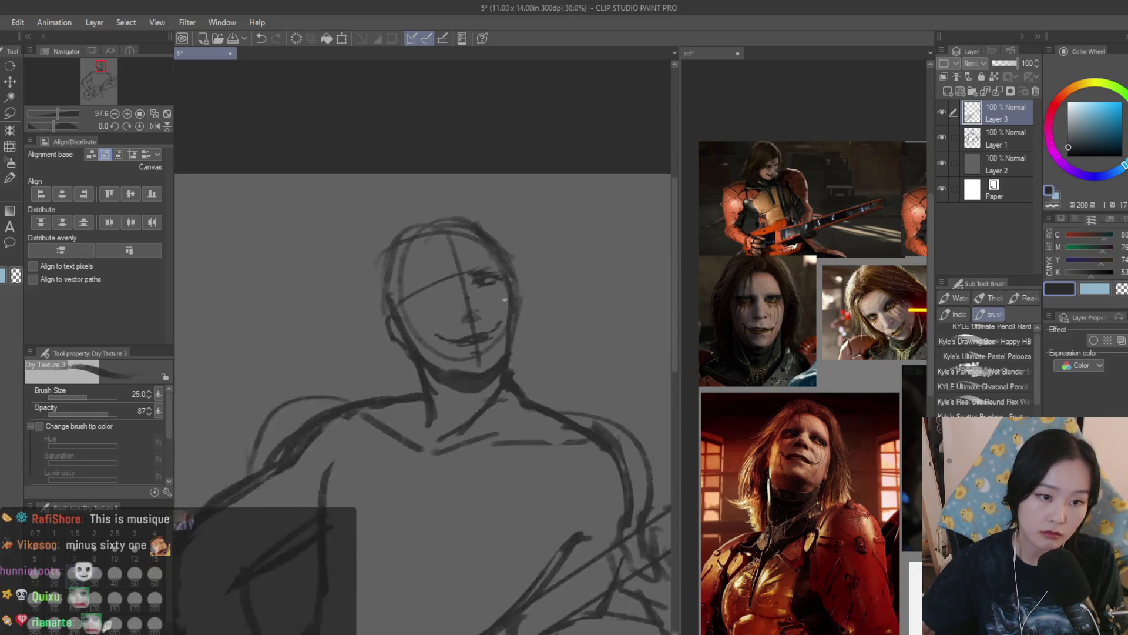
pyautogui.scroll(2, 435, 247)
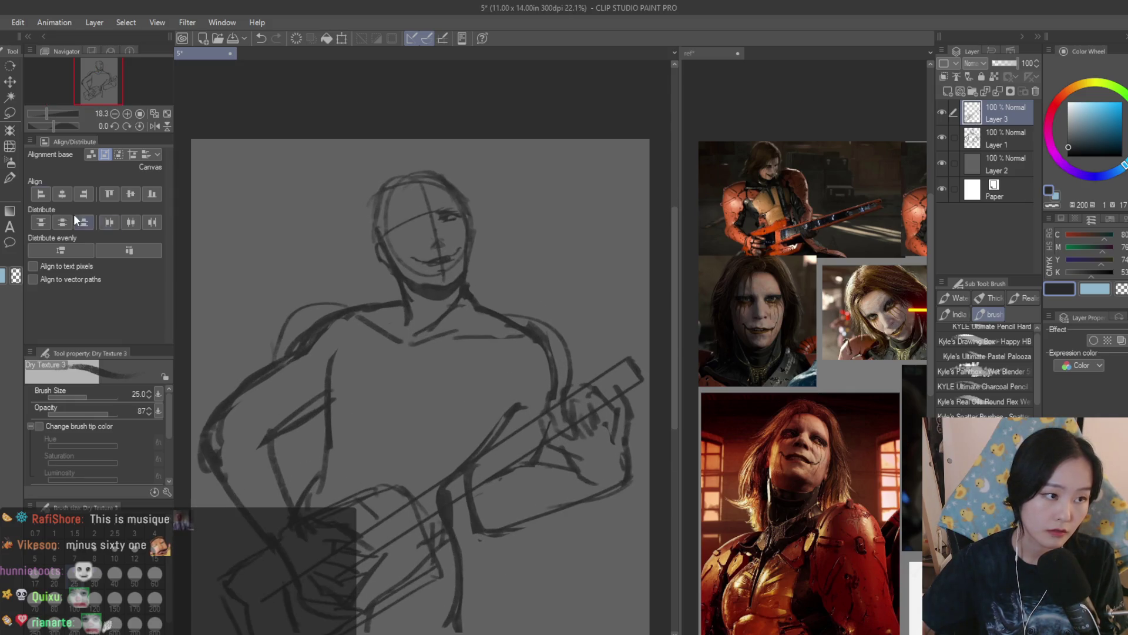
pyautogui.press('m')
pyautogui.scroll(4, 434, 247)
pyautogui.moveTo(429, 204); pyautogui.dragTo(418, 247)
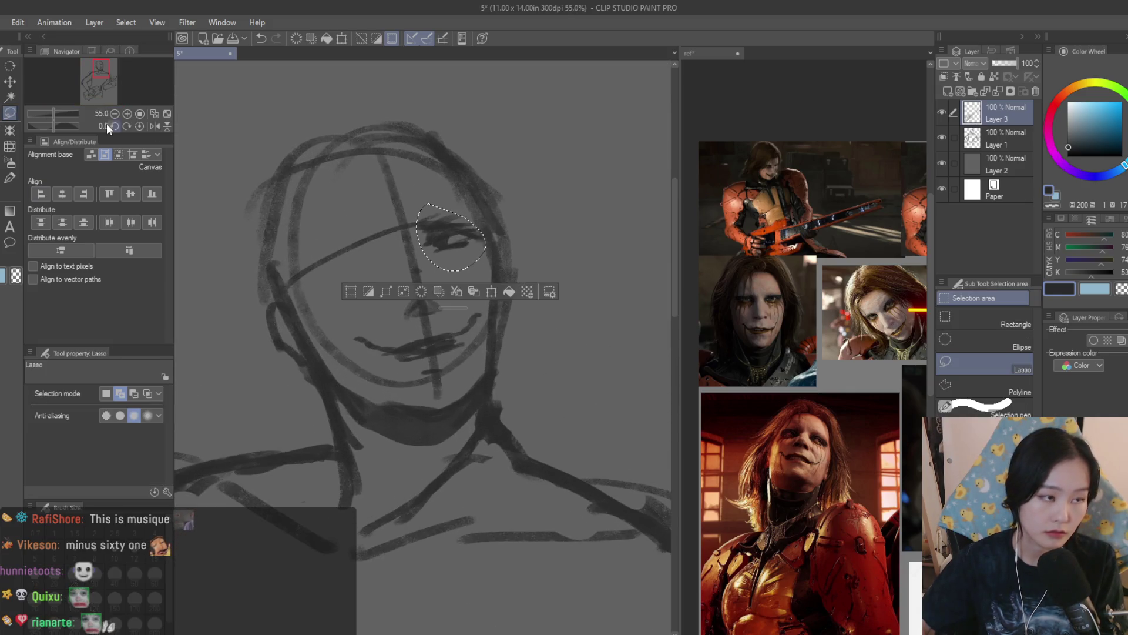
# Clear the selection around the eye and move the view to the lower face
pyautogui.click(13, 165)
pyautogui.hotkey('ctrl', 'd')
pyautogui.scroll(-4, 424, 352)
pyautogui.scroll(-3, 814, 315)
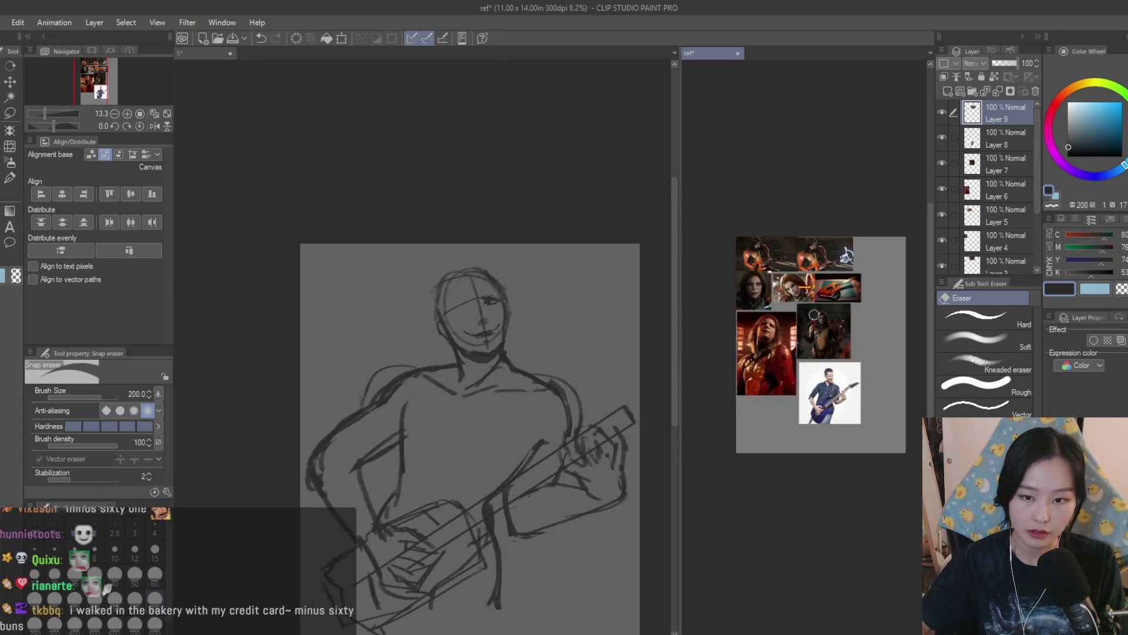
pyautogui.scroll(2, 813, 315)
pyautogui.scroll(-2, 559, 404)
pyautogui.scroll(2, 577, 447)
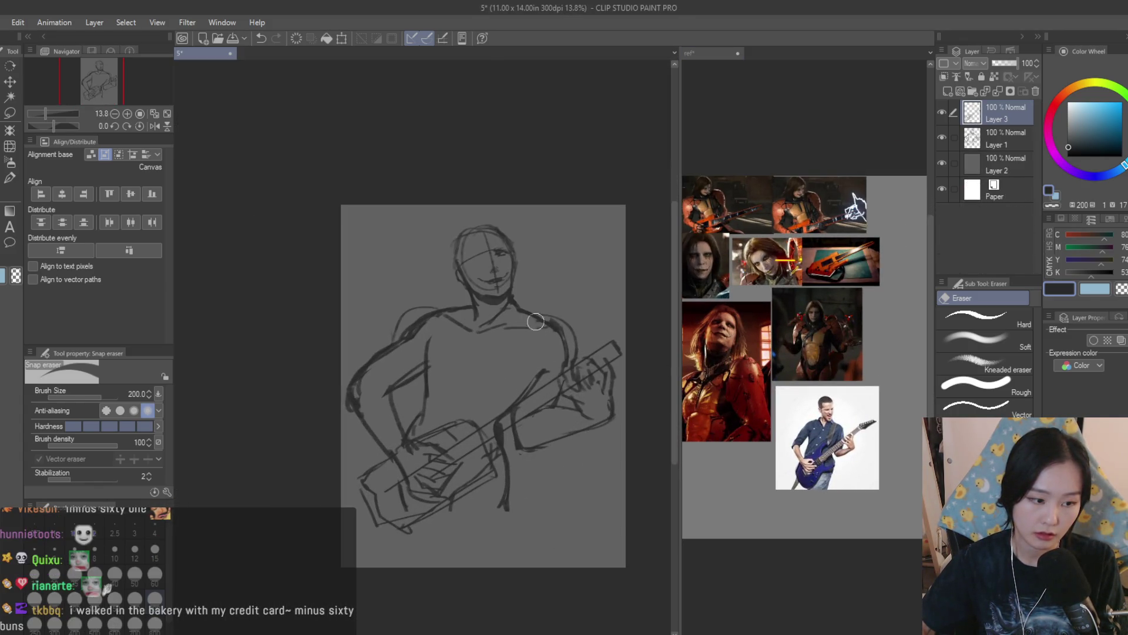
pyautogui.scroll(4, 546, 318)
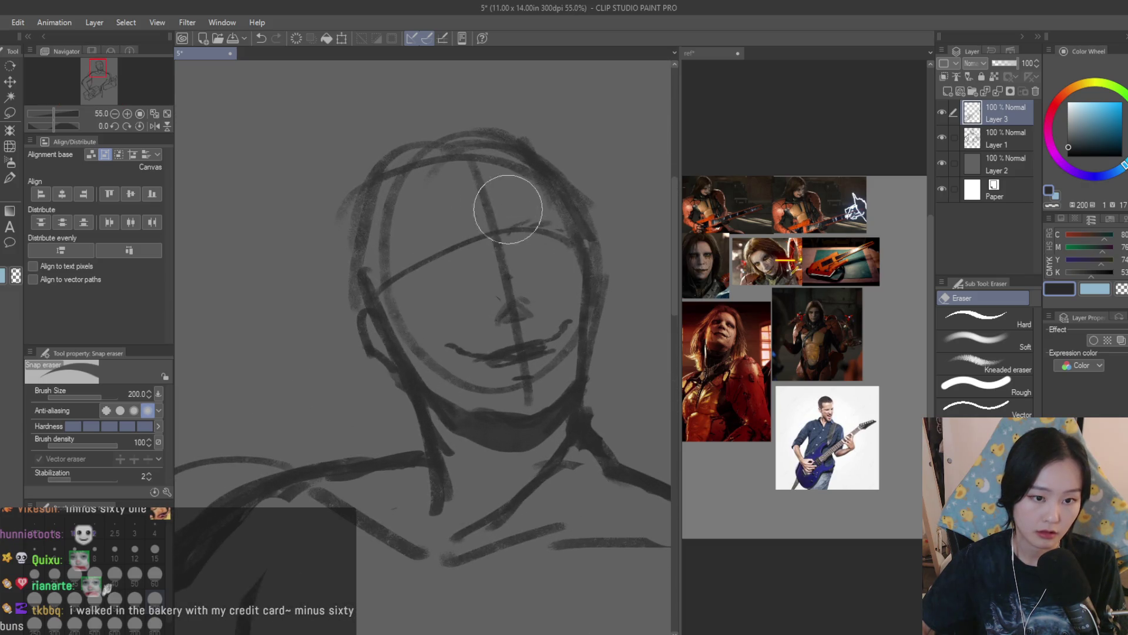
pyautogui.scroll(1, 504, 197)
# Erase the stray lower mouth strokes with the Snap eraser
pyautogui.press('b')
pyautogui.scroll(2, 513, 311)
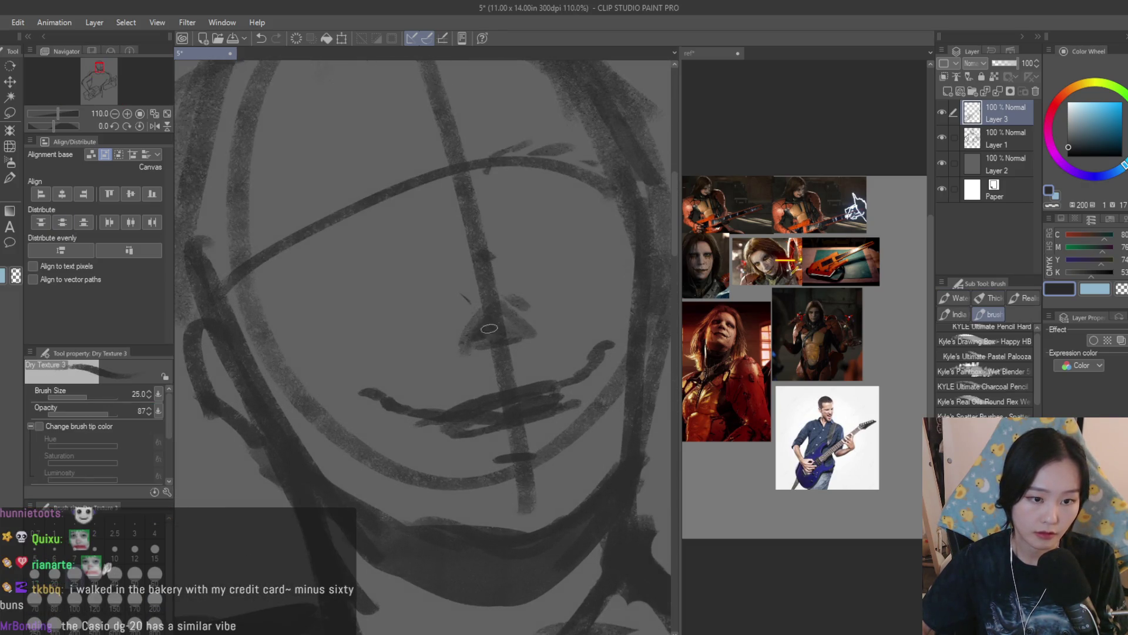
pyautogui.scroll(-2, 521, 332)
pyautogui.scroll(1, 415, 457)
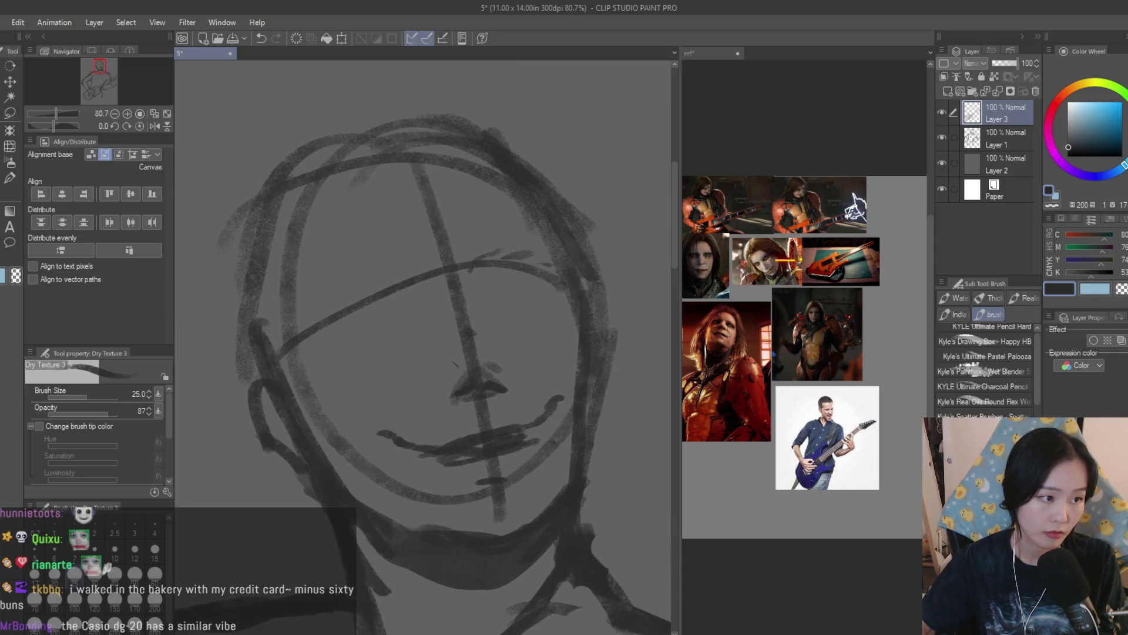
pyautogui.press('e')
pyautogui.moveTo(523, 423); pyautogui.dragTo(428, 461)
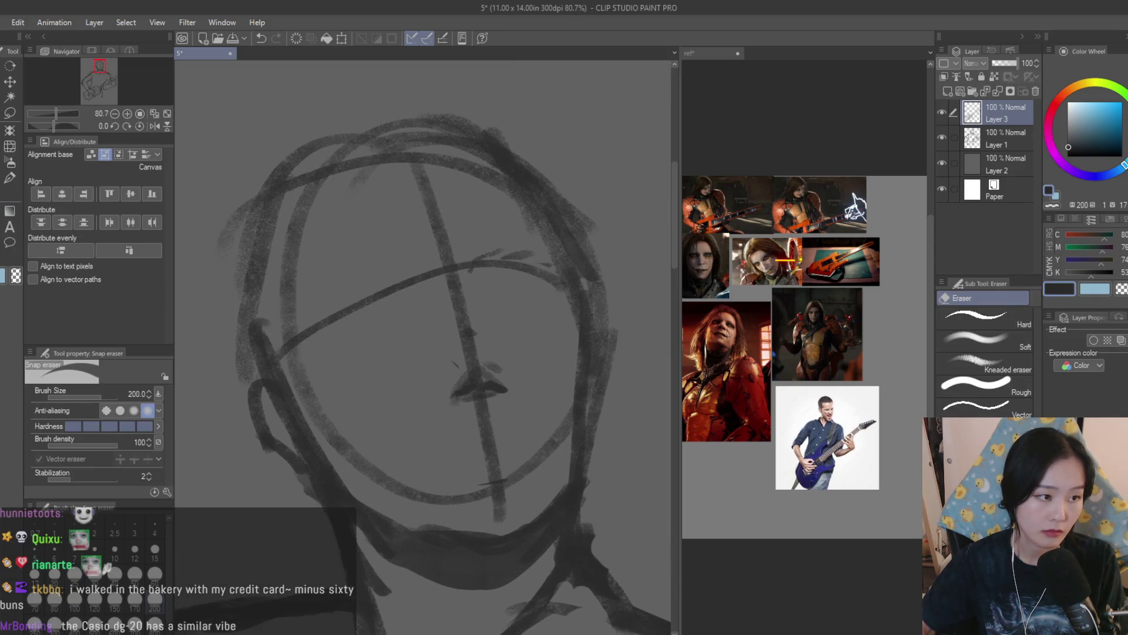
pyautogui.press('b')
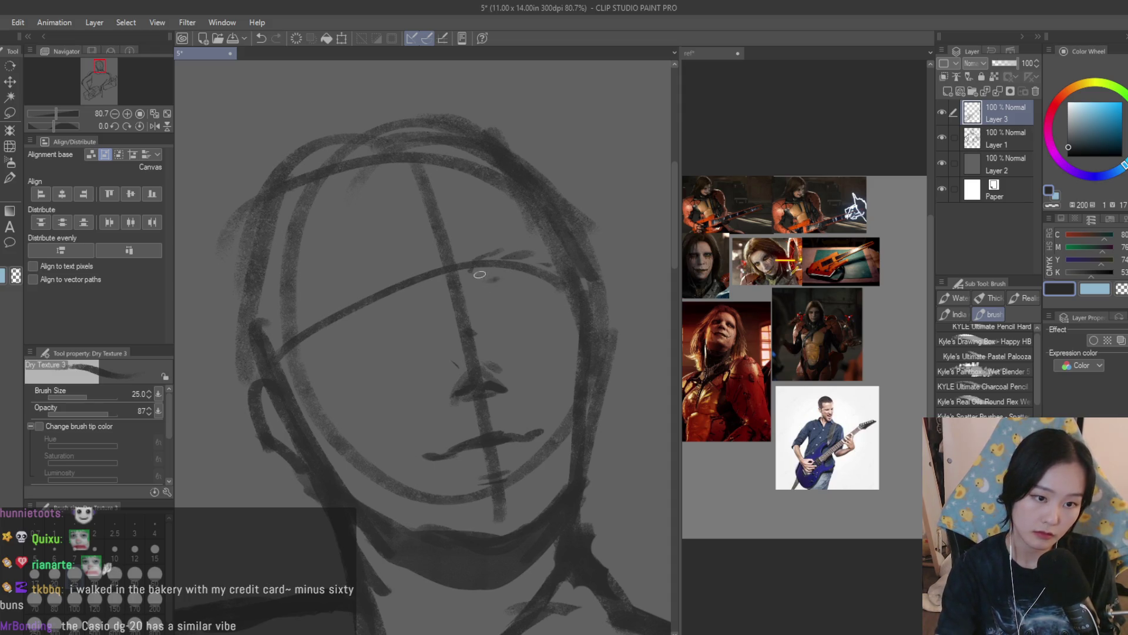
# Paint a dark eyepatch over one eye at brush size 50, undo it, and view the reference photos
pyautogui.press(']')
pyautogui.press(']')
pyautogui.moveTo(511, 288)
pyautogui.mouseDown()
pyautogui.moveTo(558, 288)
pyautogui.moveTo(470, 305)
pyautogui.moveTo(442, 296)
pyautogui.moveTo(336, 334)
pyautogui.moveTo(378, 323)
pyautogui.moveTo(297, 386)
pyautogui.moveTo(357, 468)
pyautogui.mouseUp()
pyautogui.hotkey('ctrl', 'z')
pyautogui.scroll(-5, 358, 498)
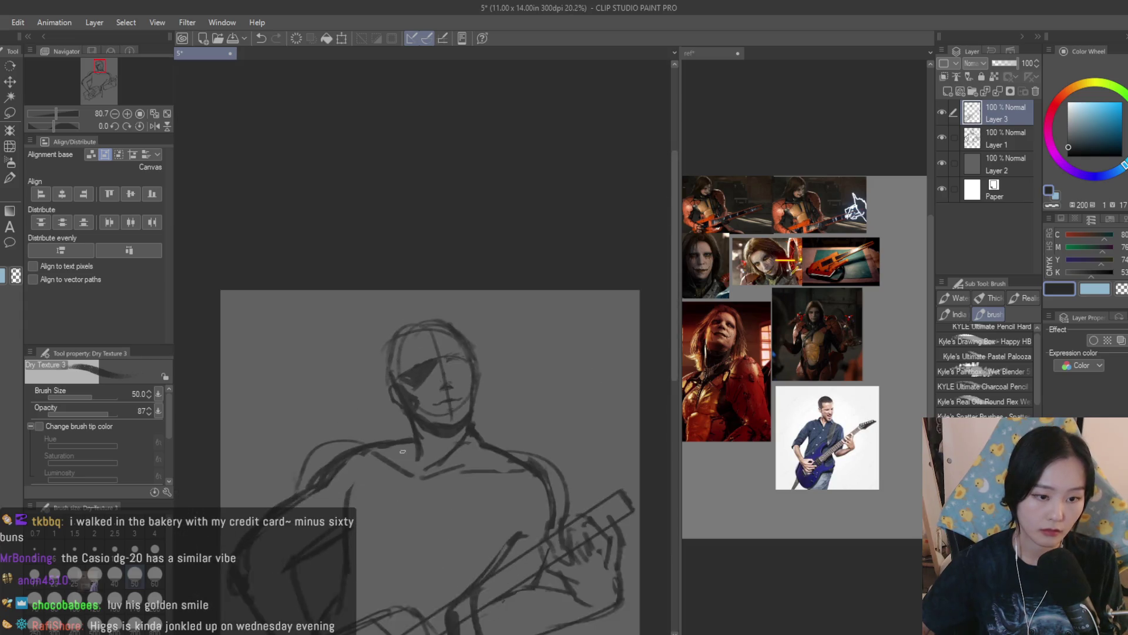
pyautogui.scroll(-3, 381, 453)
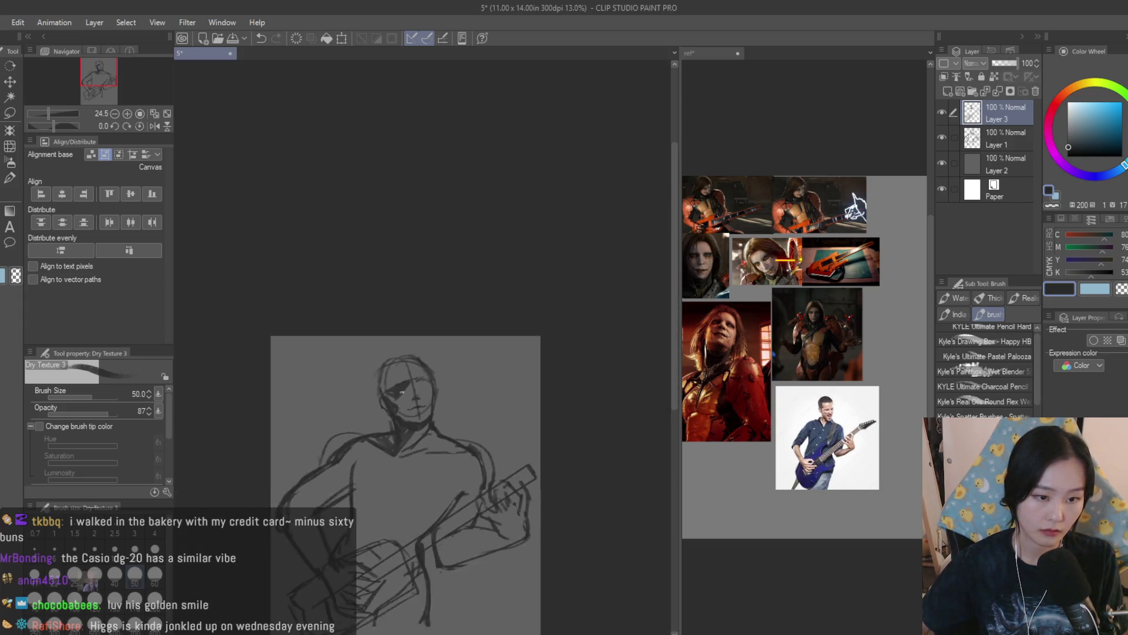
pyautogui.scroll(5, 451, 262)
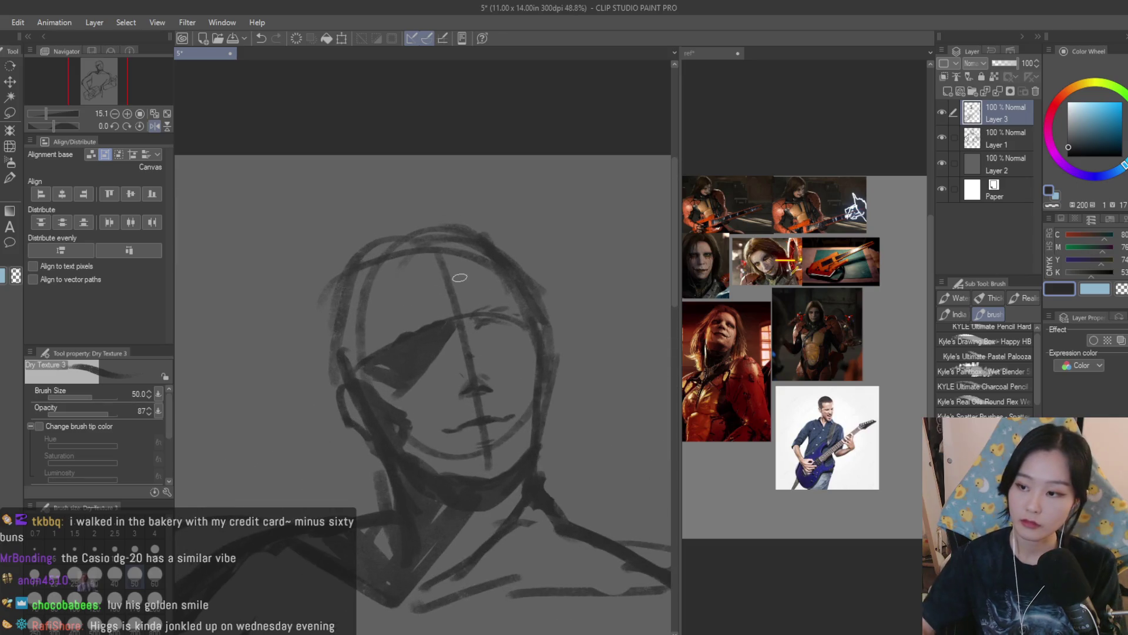
pyautogui.click(815, 289)
pyautogui.scroll(3, 814, 289)
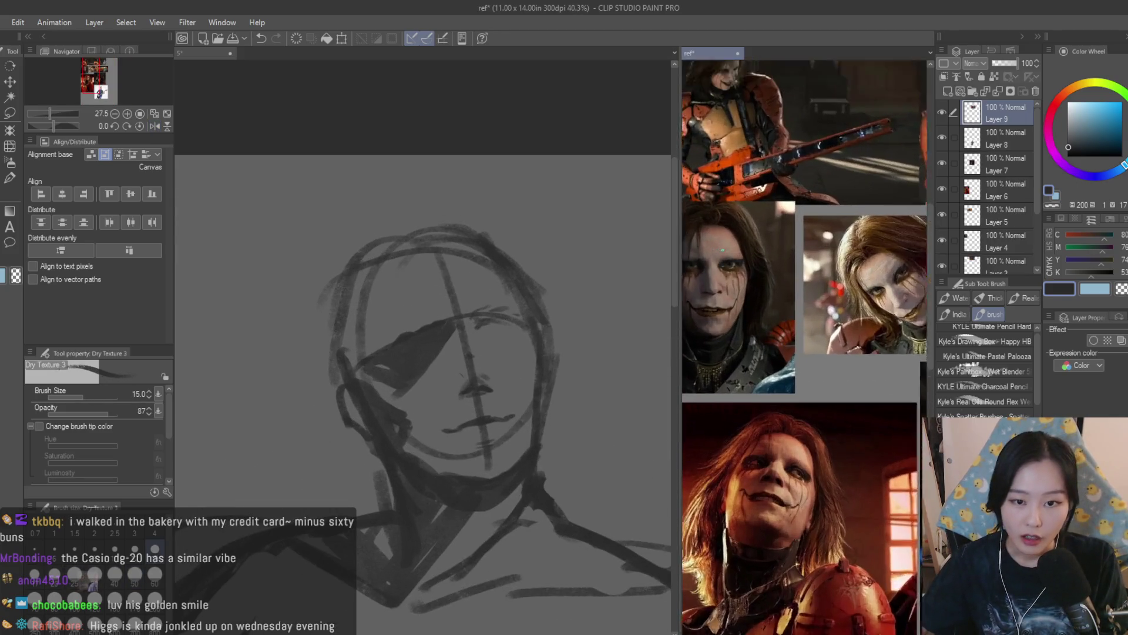
# Undo the eyepatch on the sketch and redraw the eye with darker, extended lines
pyautogui.click(535, 344)
pyautogui.scroll(2, 535, 343)
pyautogui.hotkey('ctrl', 'z')
pyautogui.hotkey('ctrl', 'z')
pyautogui.hotkey('ctrl', 'z')
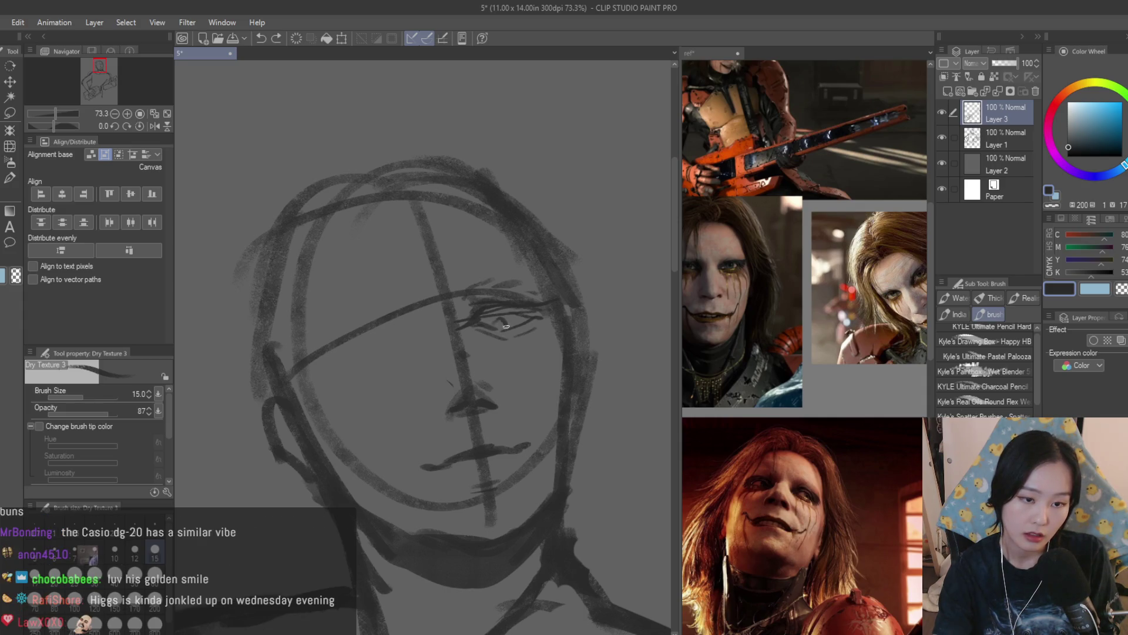
pyautogui.moveTo(500, 326); pyautogui.dragTo(536, 319)
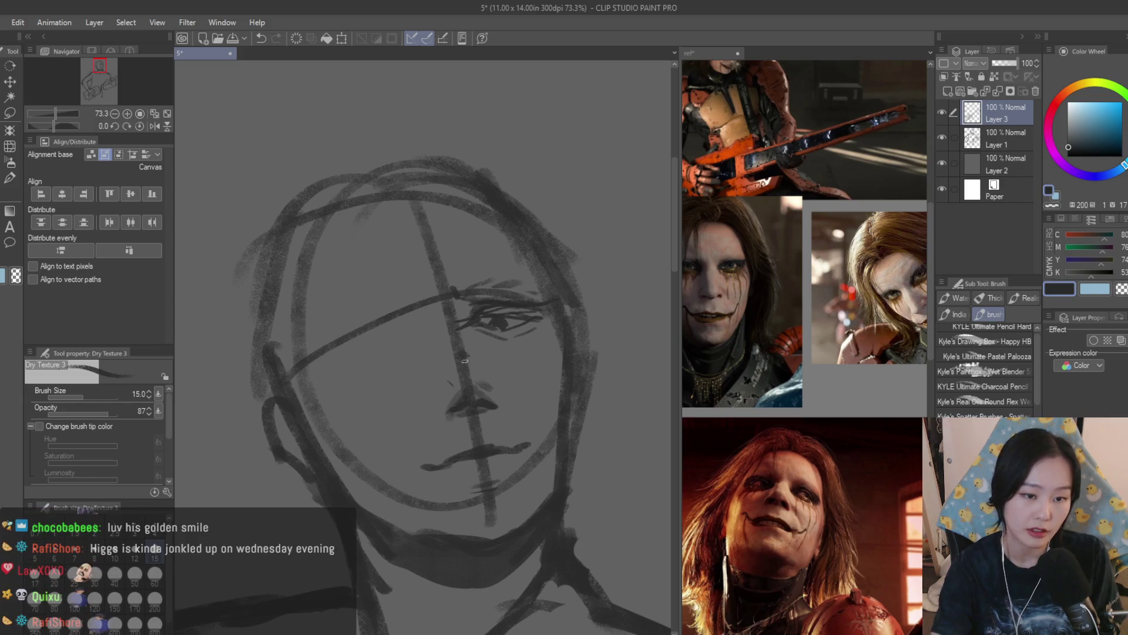
# Lasso-select the area enclosing the drawn eye
pyautogui.press('m')
pyautogui.moveTo(546, 238)
pyautogui.mouseDown()
pyautogui.moveTo(535, 350)
pyautogui.moveTo(582, 258)
pyautogui.mouseUp()
pyautogui.click(10, 82)
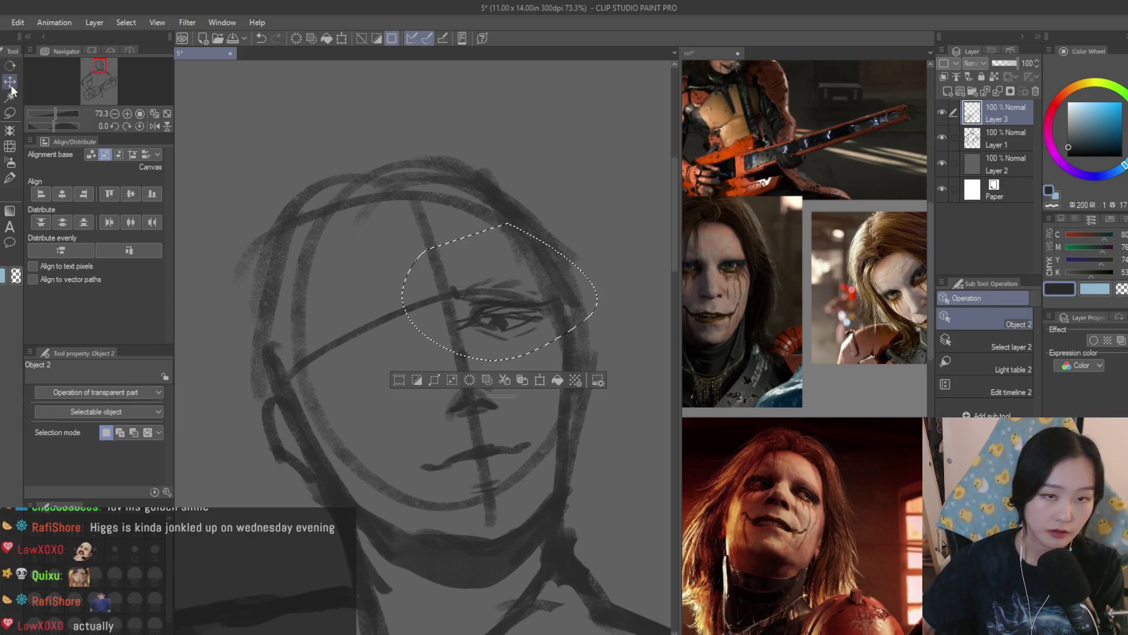
# Mirror the canvas view and shift the lassoed eye into a better position
pyautogui.scroll(-1, 363, 282)
pyautogui.press('h')
pyautogui.moveTo(362, 282)
pyautogui.mouseDown()
pyautogui.moveTo(373, 281)
pyautogui.moveTo(355, 277)
pyautogui.moveTo(331, 329)
pyautogui.moveTo(321, 320)
pyautogui.mouseUp()
pyautogui.hotkey('ctrl', 'd')
pyautogui.press('b')
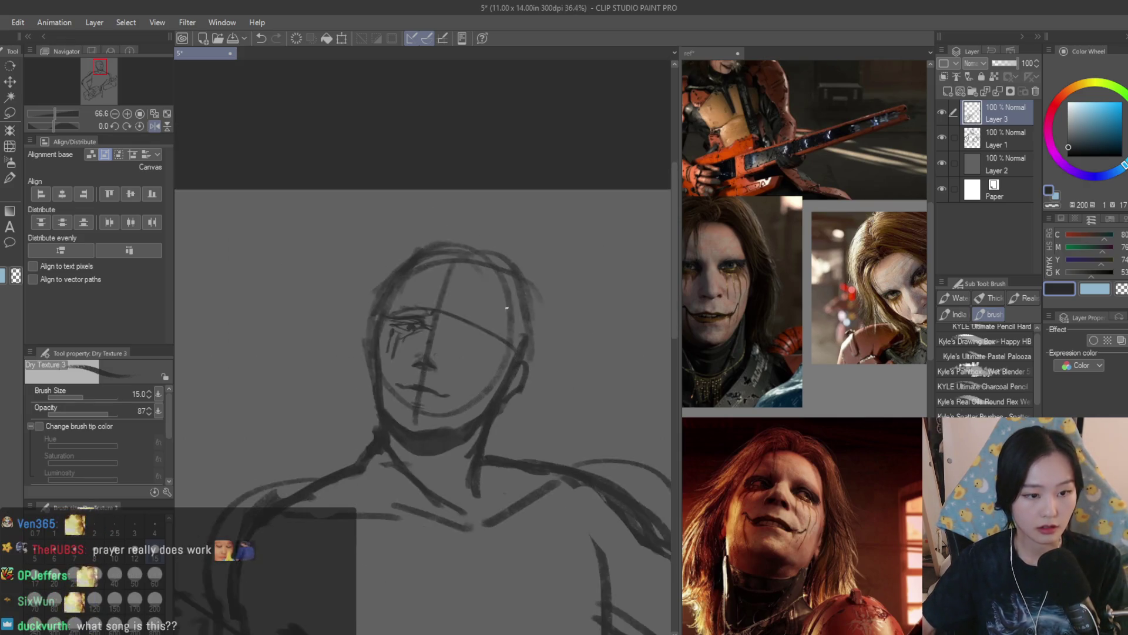
pyautogui.scroll(-5, 327, 446)
pyautogui.scroll(5, 326, 447)
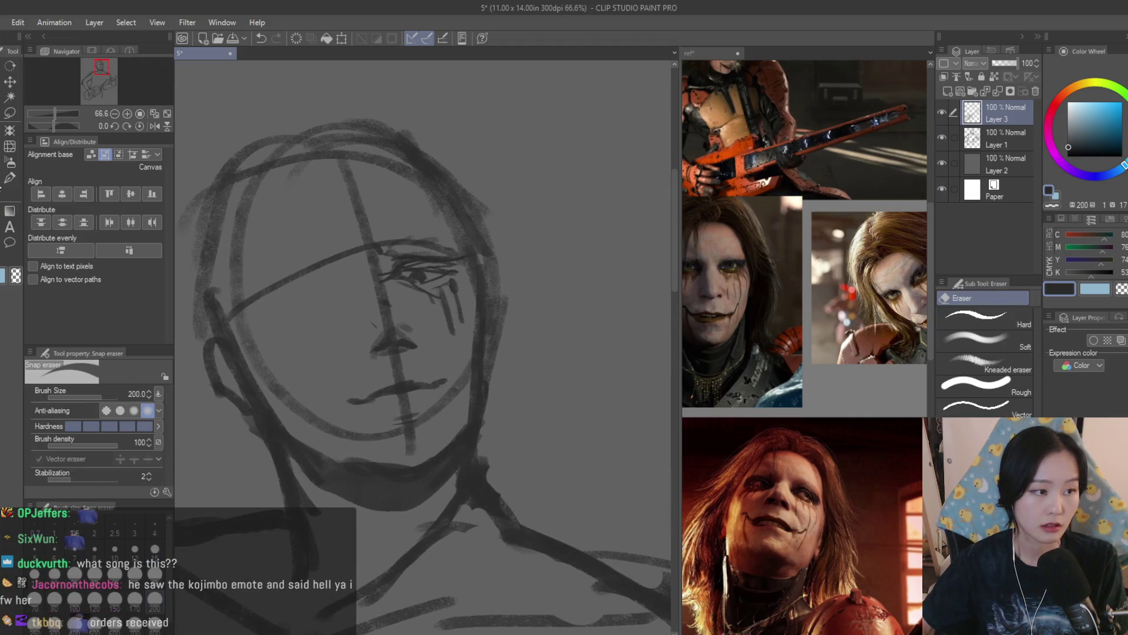
# Lasso the eye again and set the eraser to size 40
pyautogui.press('m')
pyautogui.moveTo(340, 240)
pyautogui.mouseDown()
pyautogui.moveTo(461, 358)
pyautogui.moveTo(432, 257)
pyautogui.mouseUp()
pyautogui.scroll(-2, 431, 257)
pyautogui.scroll(4, 432, 258)
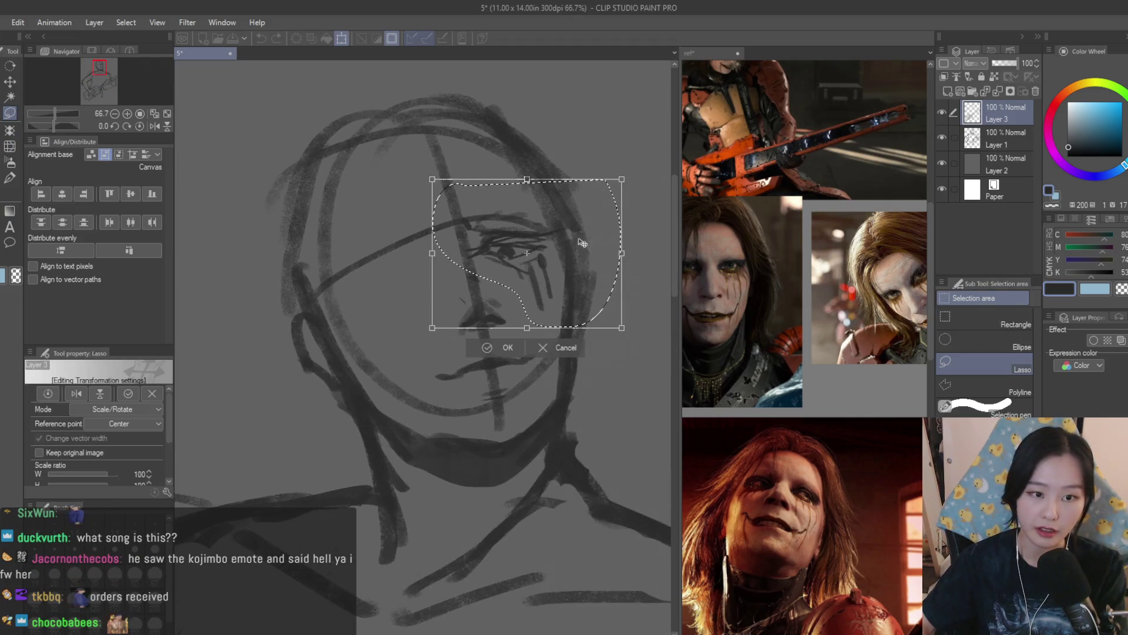
pyautogui.press('e')
pyautogui.press('[')
pyautogui.press('[')
pyautogui.press('[')
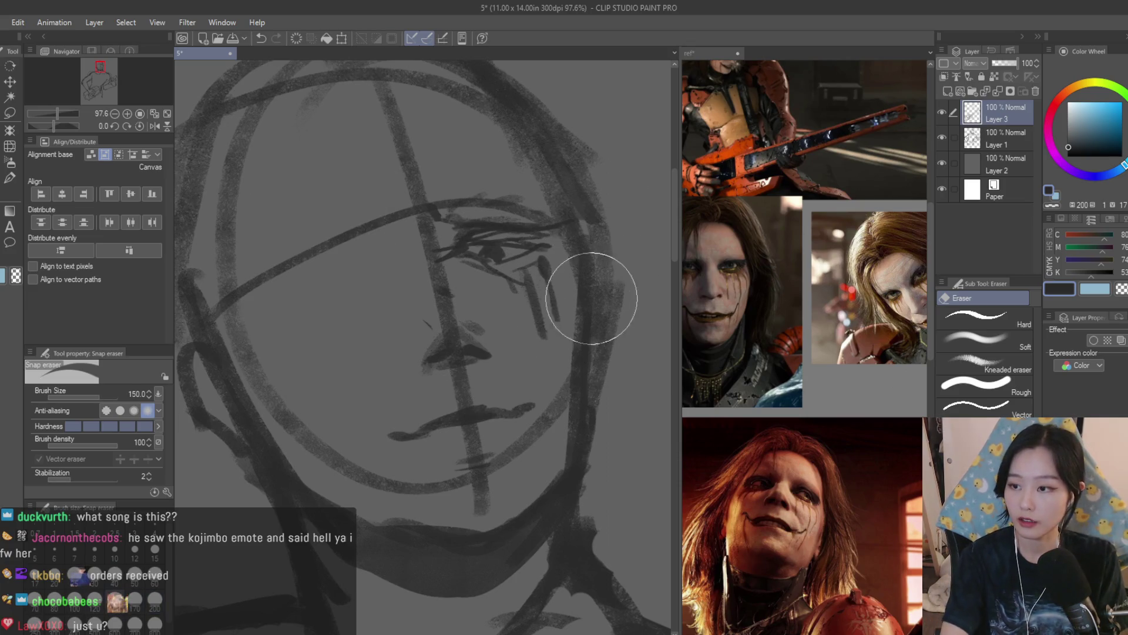
# Draw a dark line along the upper eyelid with the Dry Texture 3 brush
pyautogui.press('b')
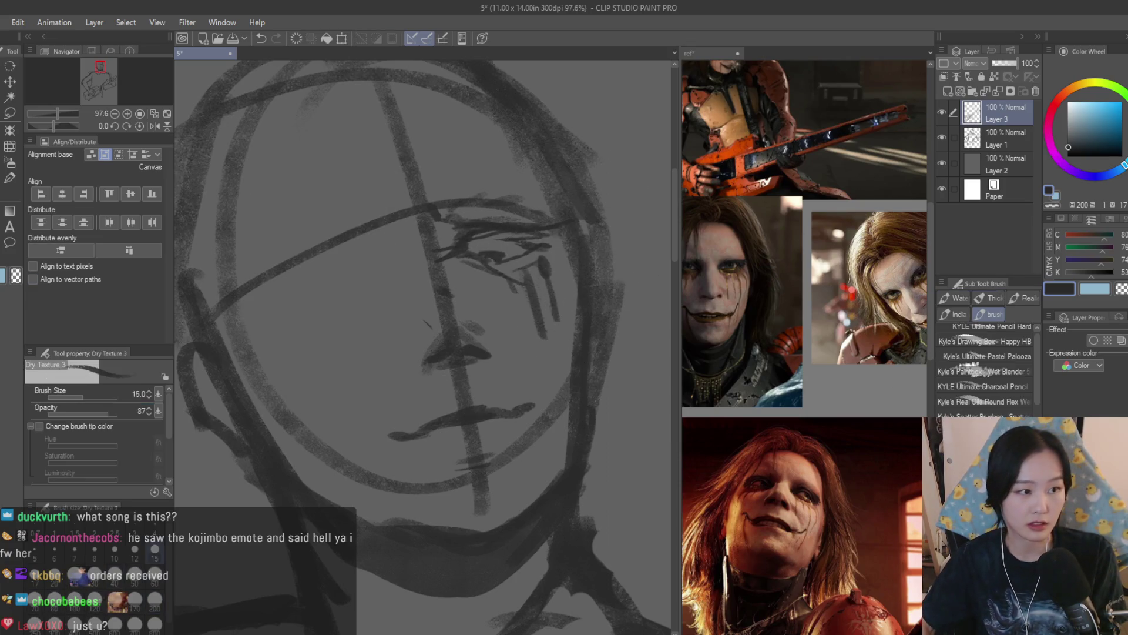
pyautogui.scroll(2, 488, 252)
pyautogui.moveTo(474, 249); pyautogui.dragTo(562, 255)
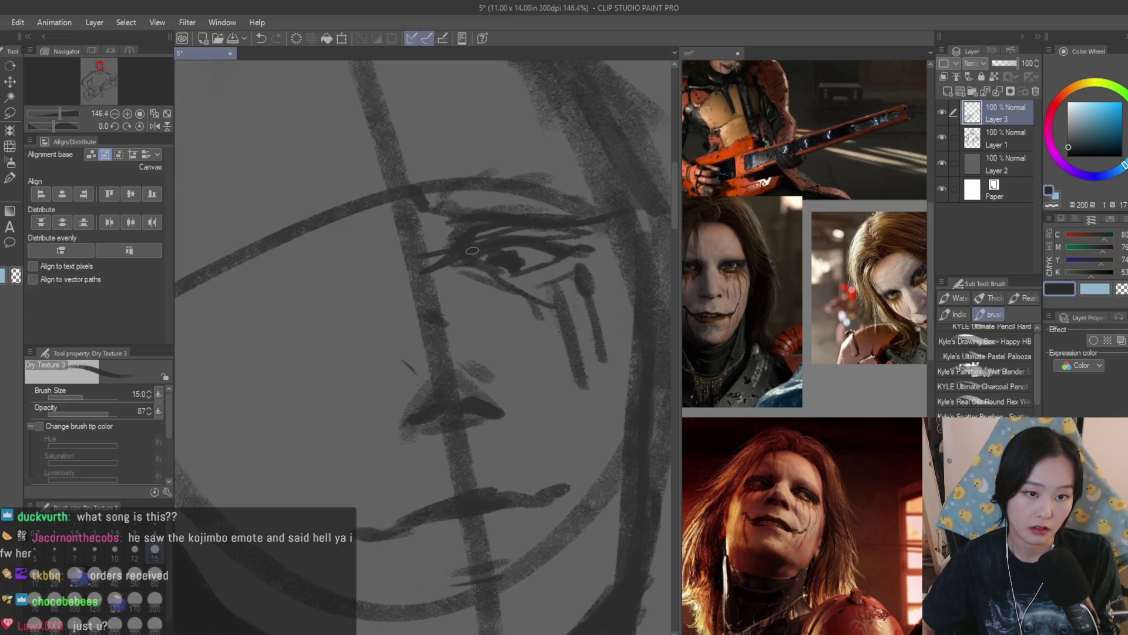
pyautogui.scroll(-2, 498, 220)
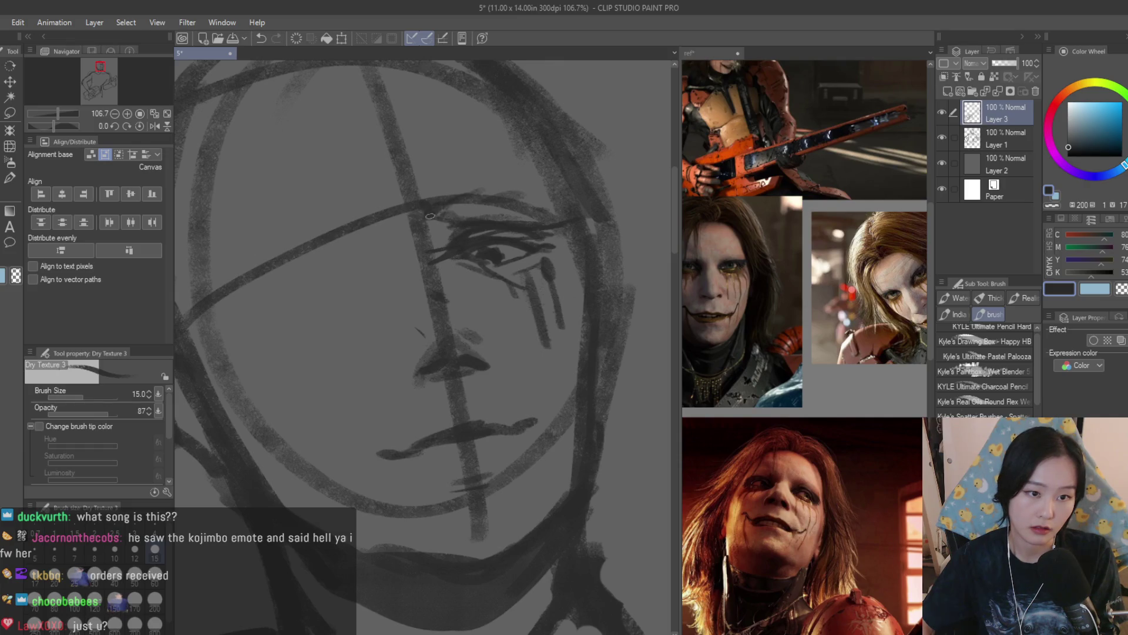
# Erase around the eye and sketch hatched eyebrow strokes above it
pyautogui.press('e')
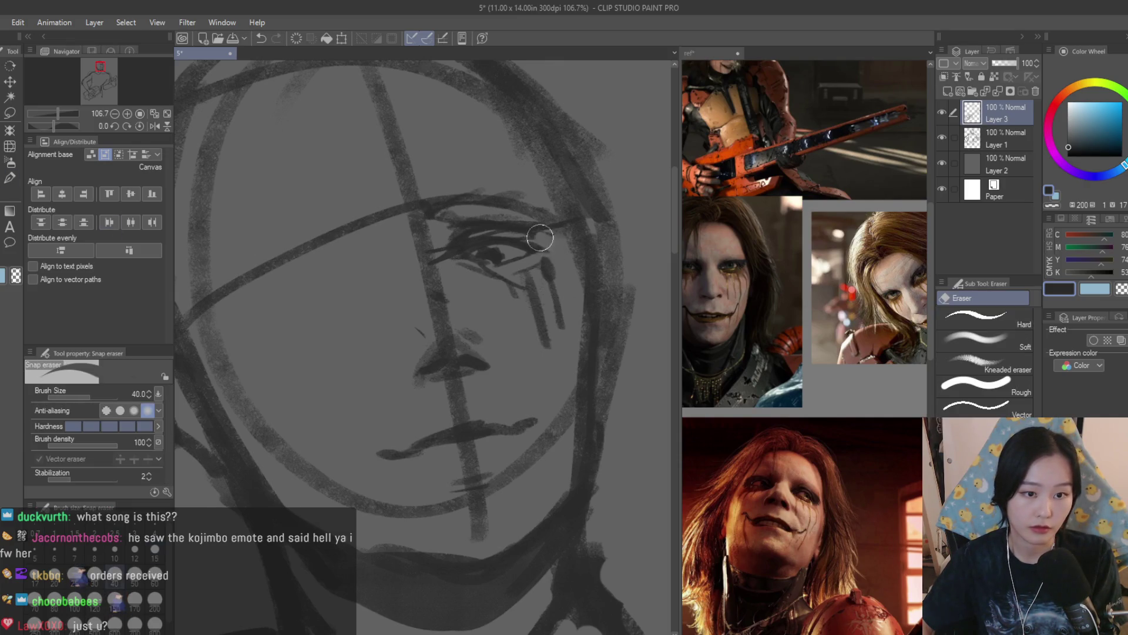
pyautogui.scroll(-5, 540, 238)
pyautogui.scroll(5, 473, 288)
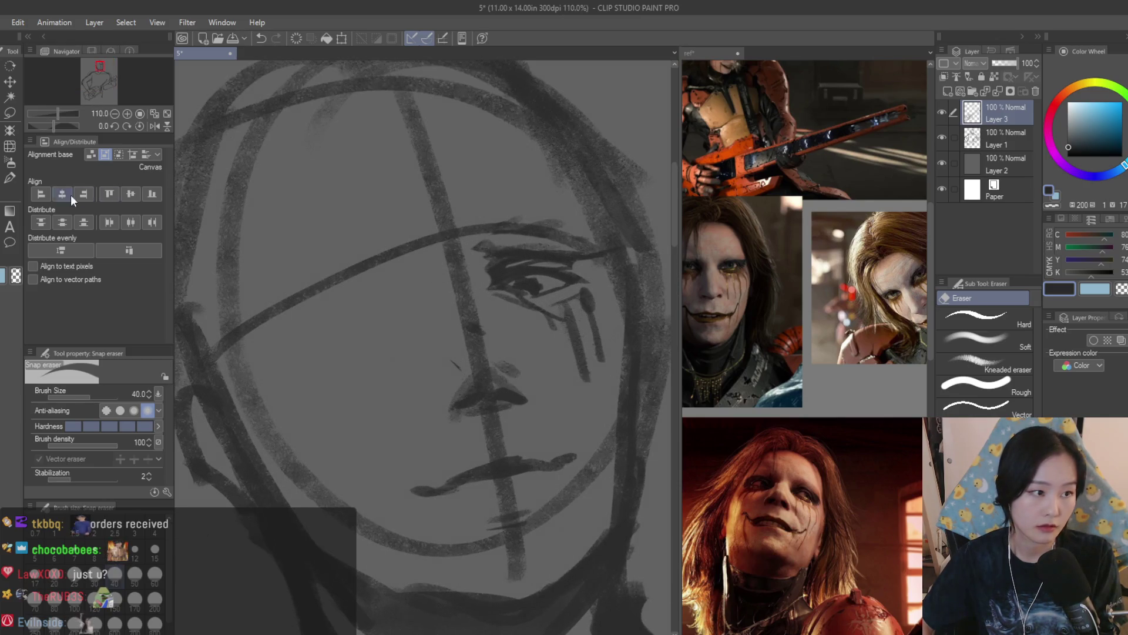
pyautogui.press('b')
pyautogui.moveTo(467, 267)
pyautogui.mouseDown()
pyautogui.moveTo(509, 235)
pyautogui.moveTo(470, 284)
pyautogui.moveTo(499, 295)
pyautogui.mouseUp()
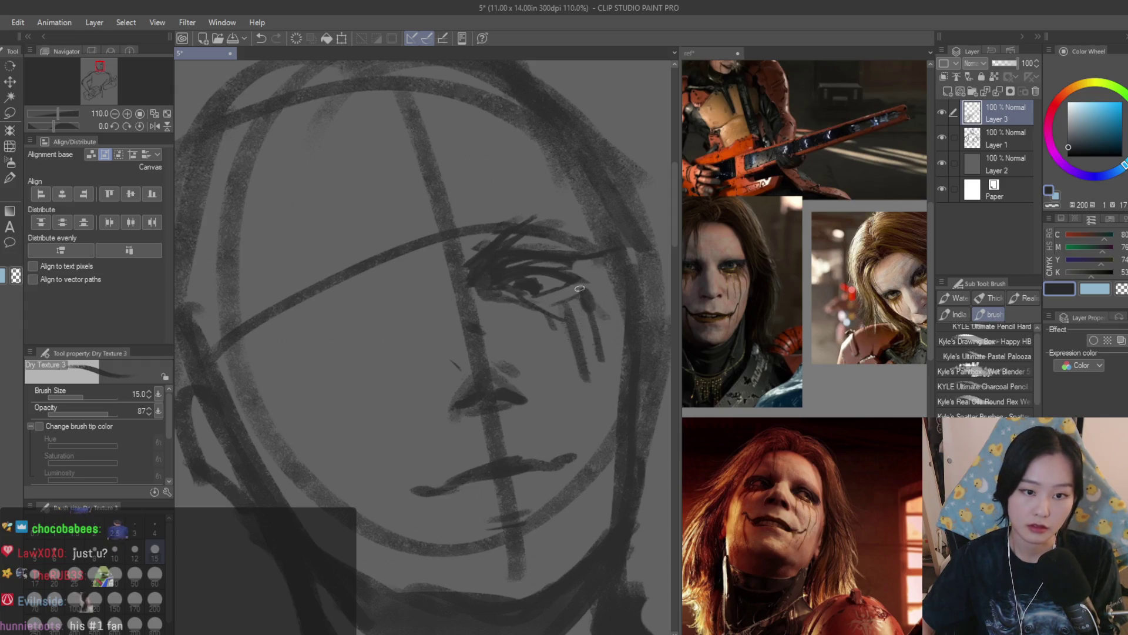
pyautogui.scroll(-6, 564, 264)
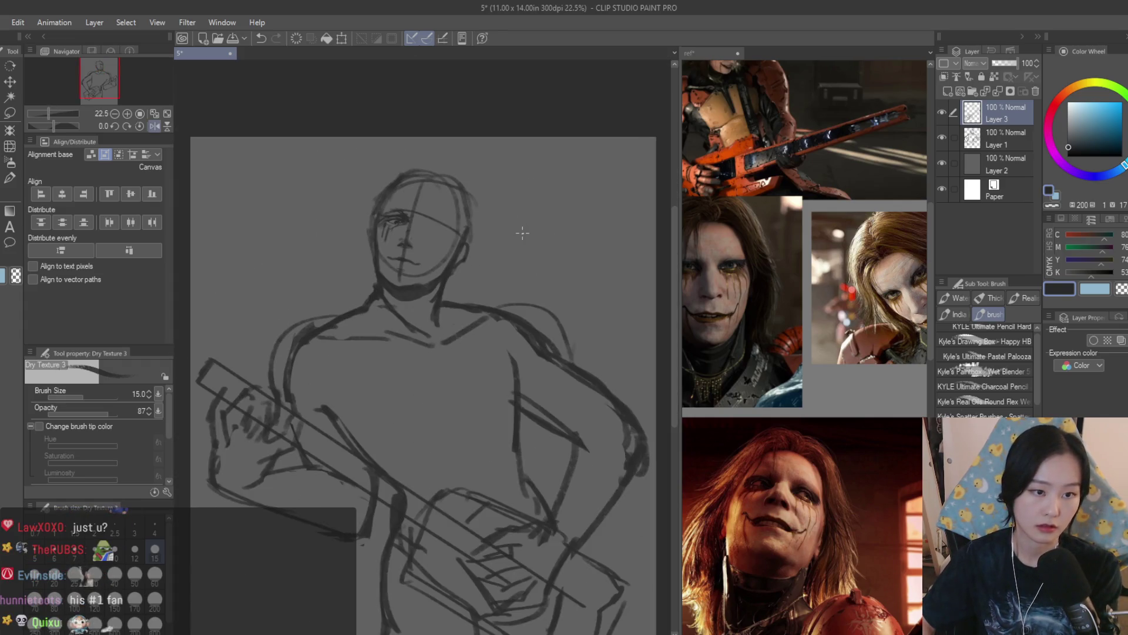
# Add a short stroke at the mouth corner and erase part of the mouth line
pyautogui.scroll(6, 405, 259)
pyautogui.moveTo(427, 331)
pyautogui.mouseDown()
pyautogui.moveTo(411, 330)
pyautogui.moveTo(534, 311)
pyautogui.moveTo(473, 332)
pyautogui.moveTo(497, 327)
pyautogui.mouseUp()
pyautogui.press('e')
pyautogui.press('b')
pyautogui.scroll(3, 517, 294)
# Redraw the lips, undo the strokes, and darken the lower lip line
pyautogui.moveTo(559, 305); pyautogui.dragTo(455, 332)
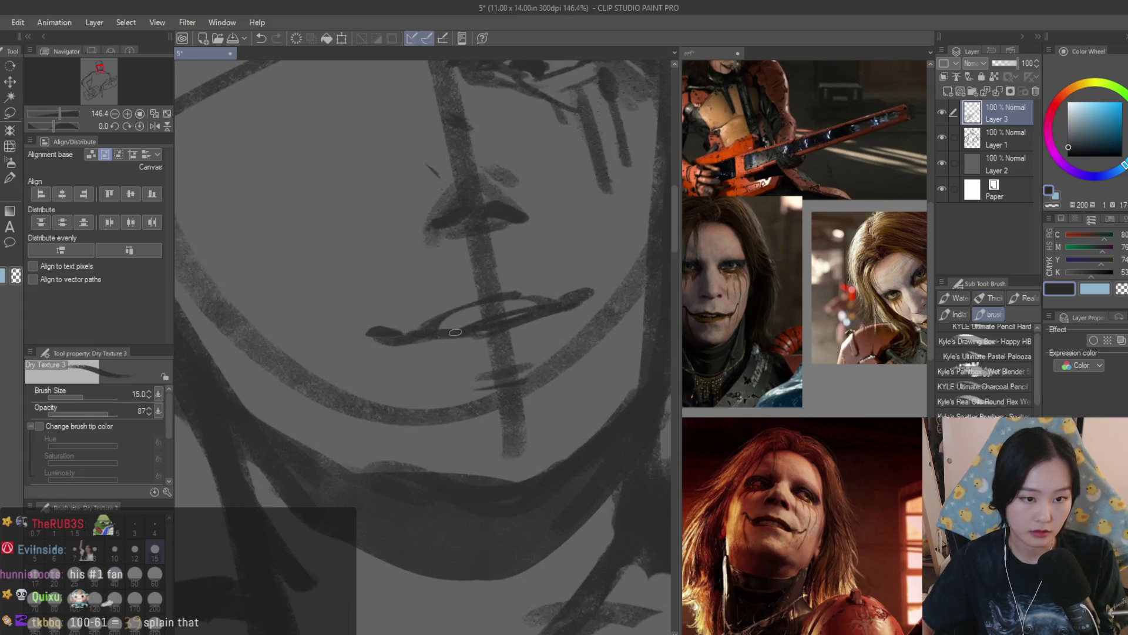
pyautogui.scroll(-5, 499, 313)
pyautogui.scroll(3, 504, 339)
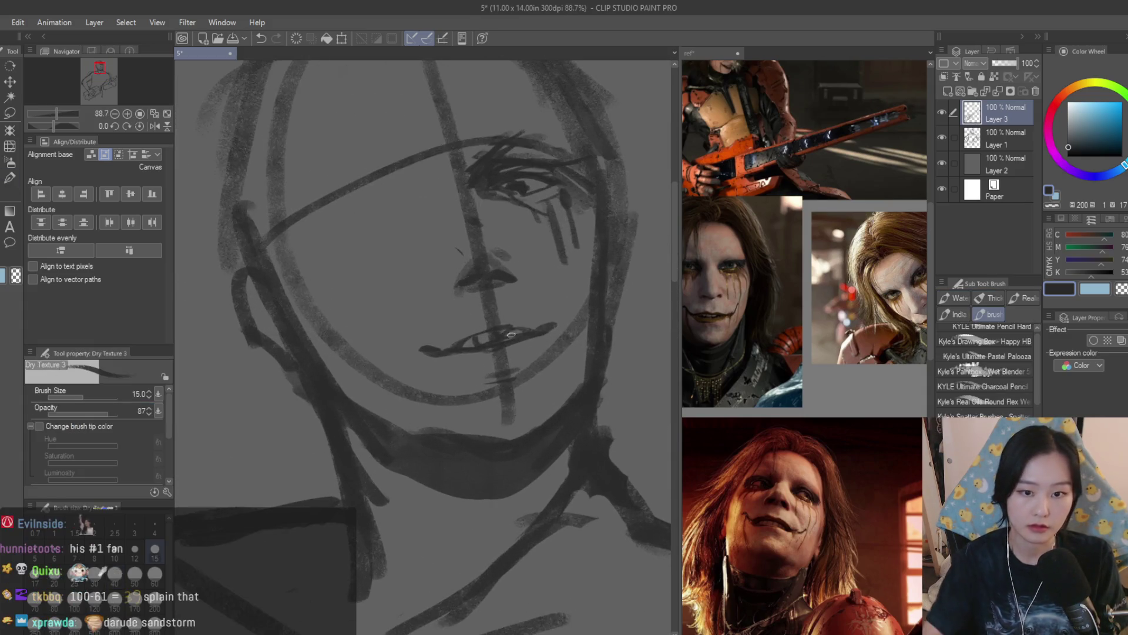
pyautogui.hotkey('ctrl', 'z')
pyautogui.hotkey('ctrl', 'z')
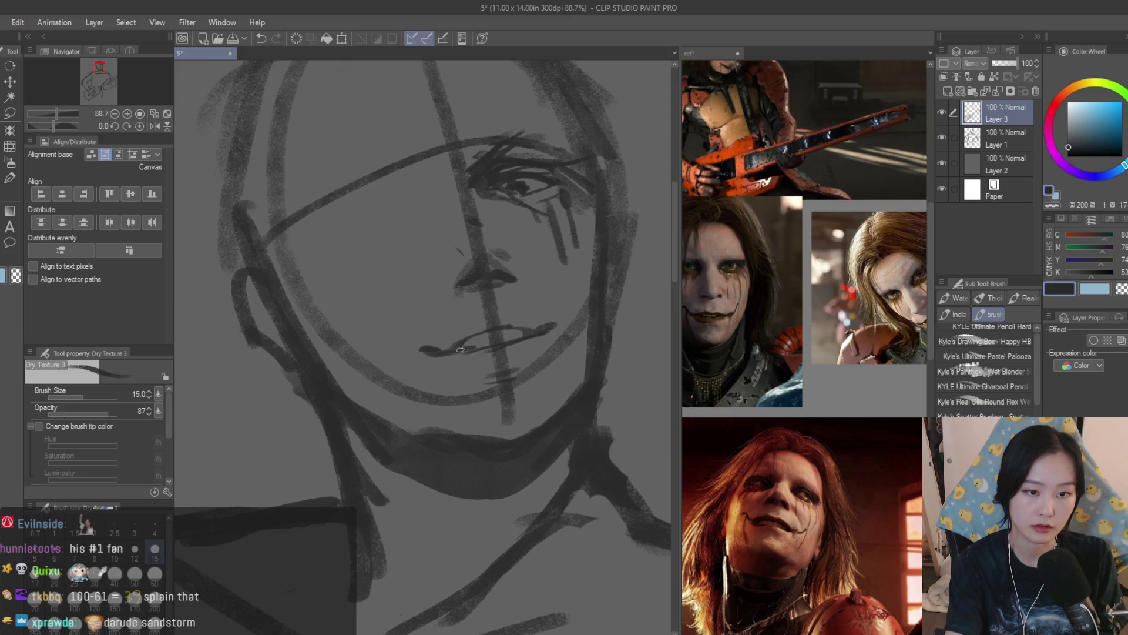
pyautogui.moveTo(511, 340); pyautogui.dragTo(428, 351)
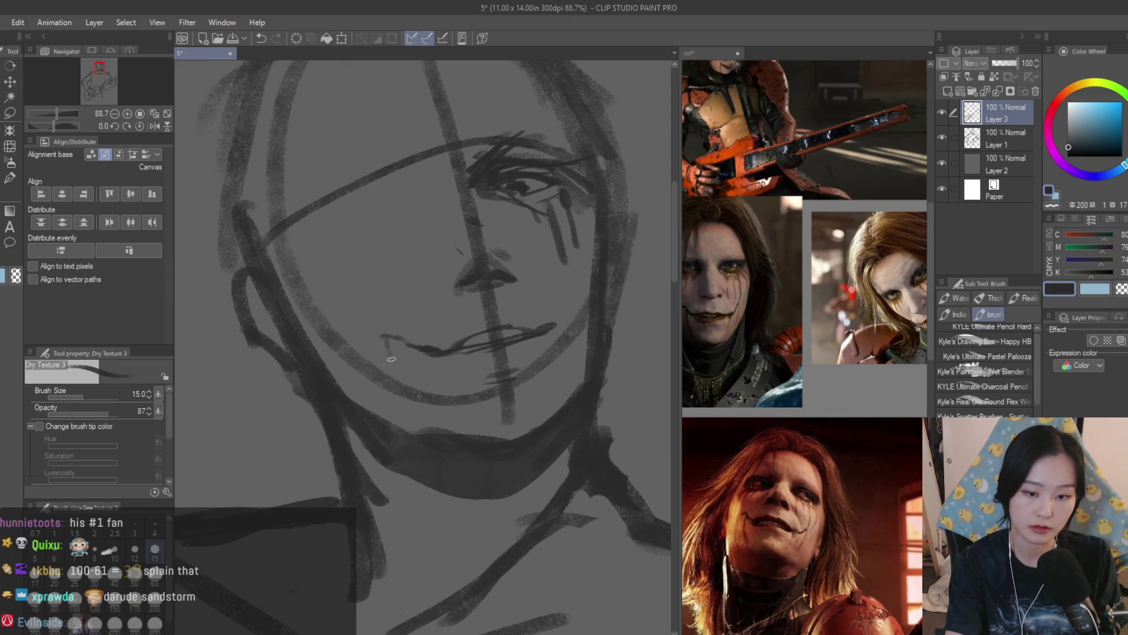
pyautogui.scroll(-6, 552, 305)
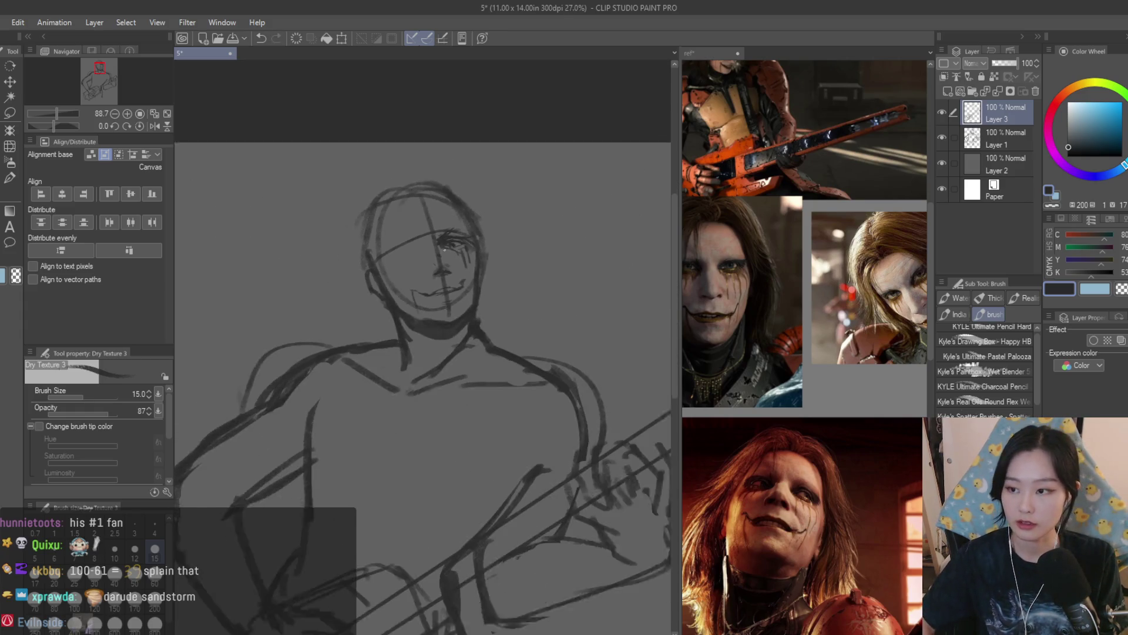
pyautogui.scroll(8, 476, 258)
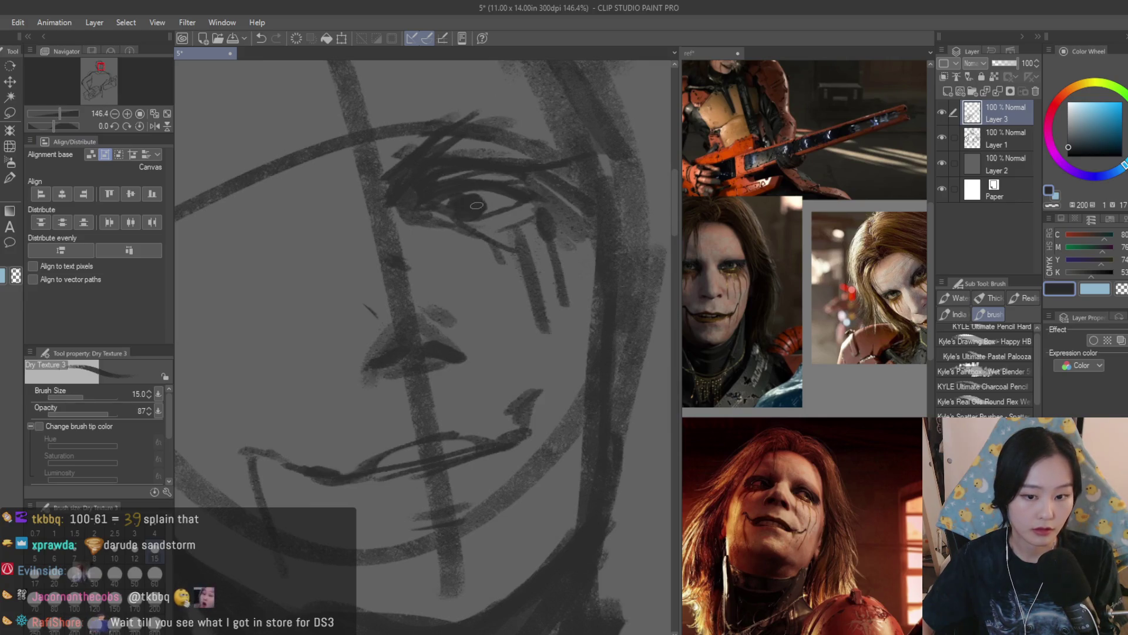
# Add a stroke shaping the lopsided smirk and pick the Auto Select tool
pyautogui.scroll(-4, 454, 216)
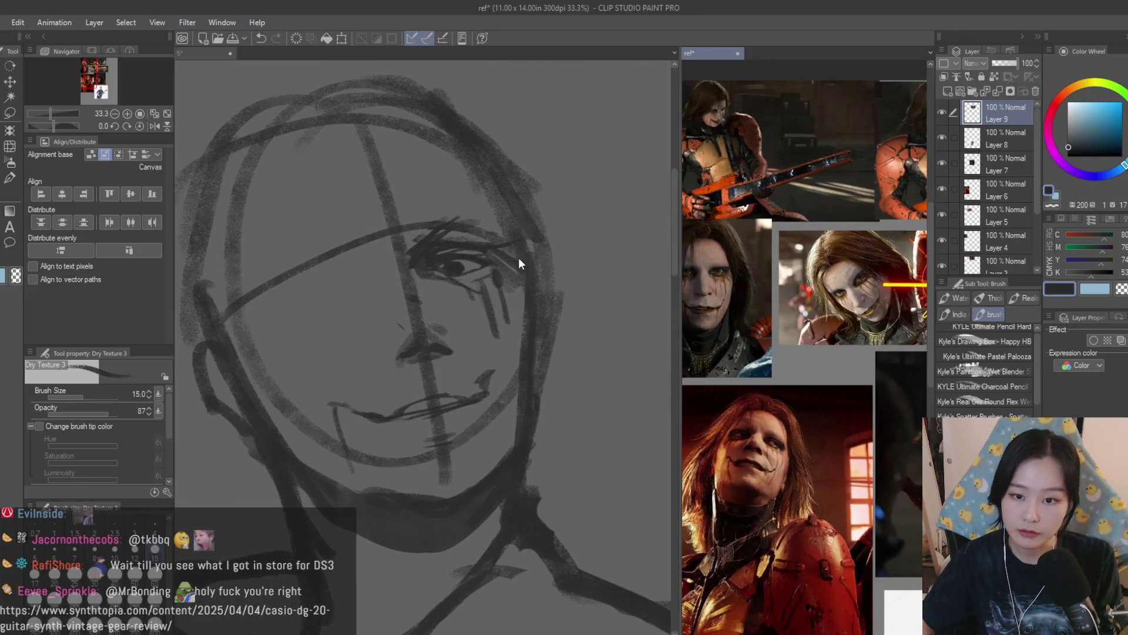
pyautogui.scroll(2, 517, 258)
pyautogui.scroll(2, 412, 406)
pyautogui.moveTo(394, 423); pyautogui.dragTo(490, 419)
pyautogui.scroll(-5, 486, 318)
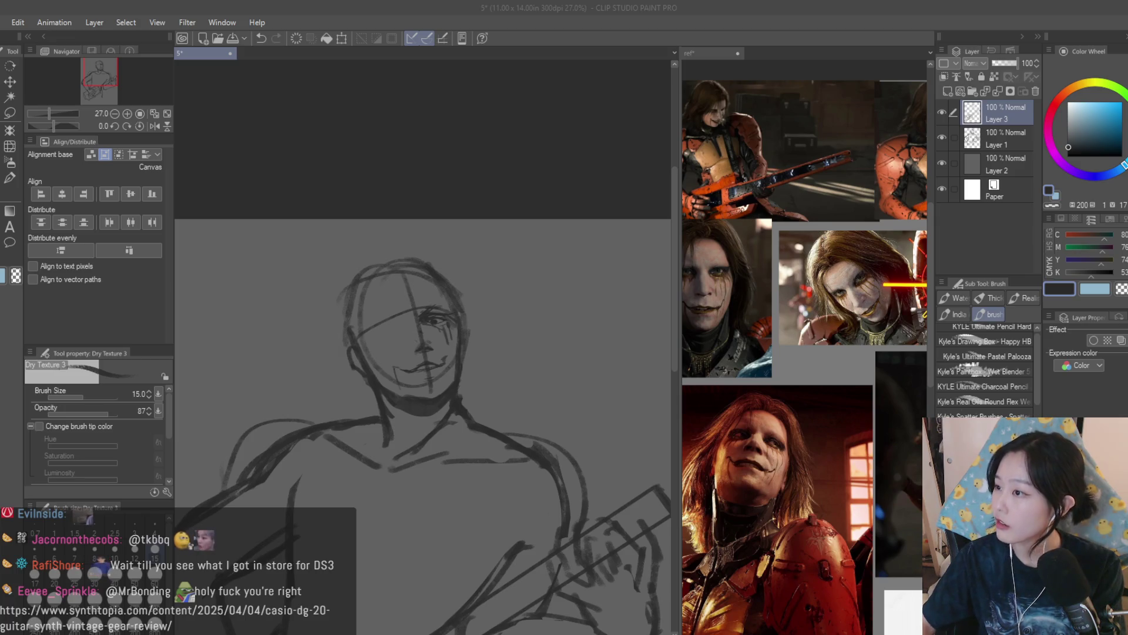
pyautogui.scroll(-2, 450, 215)
pyautogui.scroll(5, 451, 215)
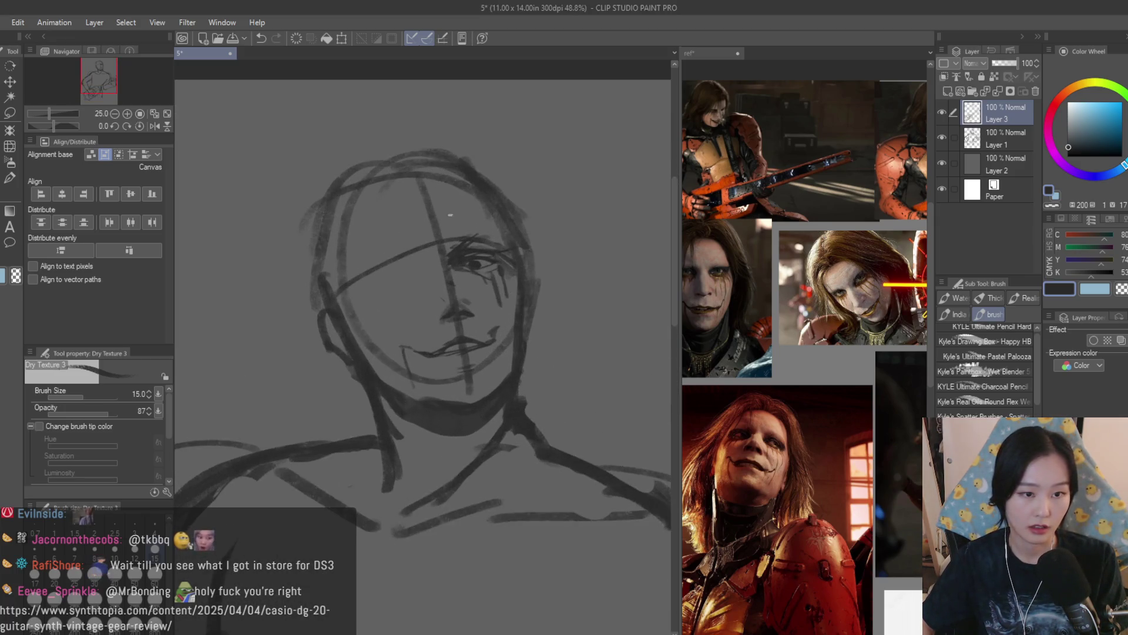
pyautogui.scroll(1, 450, 215)
pyautogui.click(10, 96)
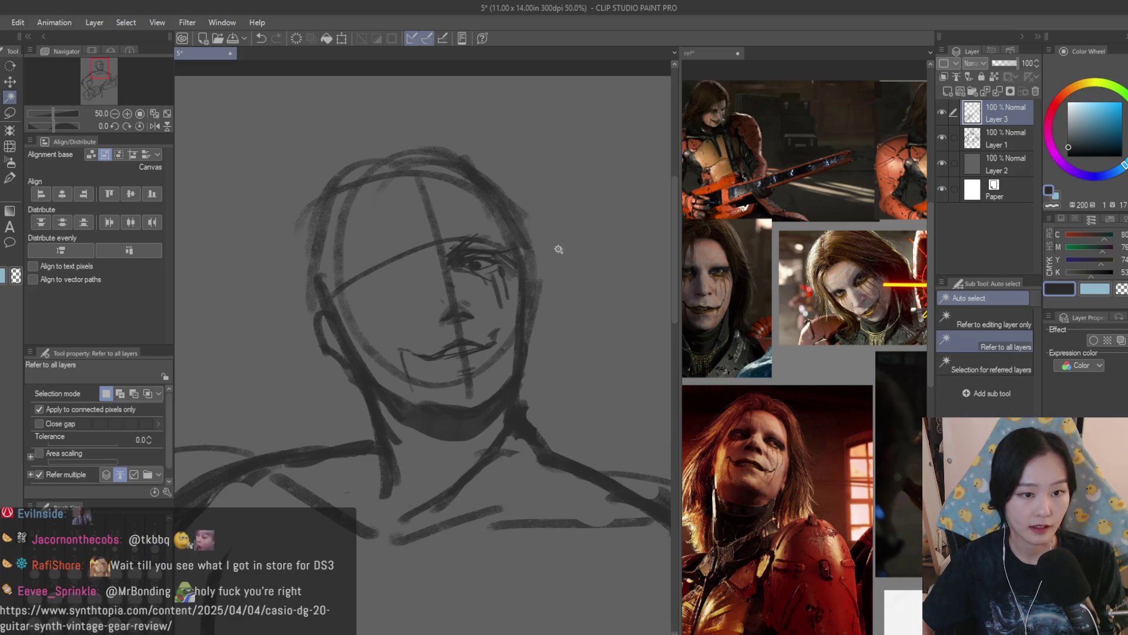
# Erase to lighten the lines around the eye, then return to the Dry Texture 3 brush
pyautogui.scroll(2, 529, 245)
pyautogui.press('e')
pyautogui.moveTo(448, 210)
pyautogui.mouseDown()
pyautogui.moveTo(463, 252)
pyautogui.moveTo(429, 277)
pyautogui.mouseUp()
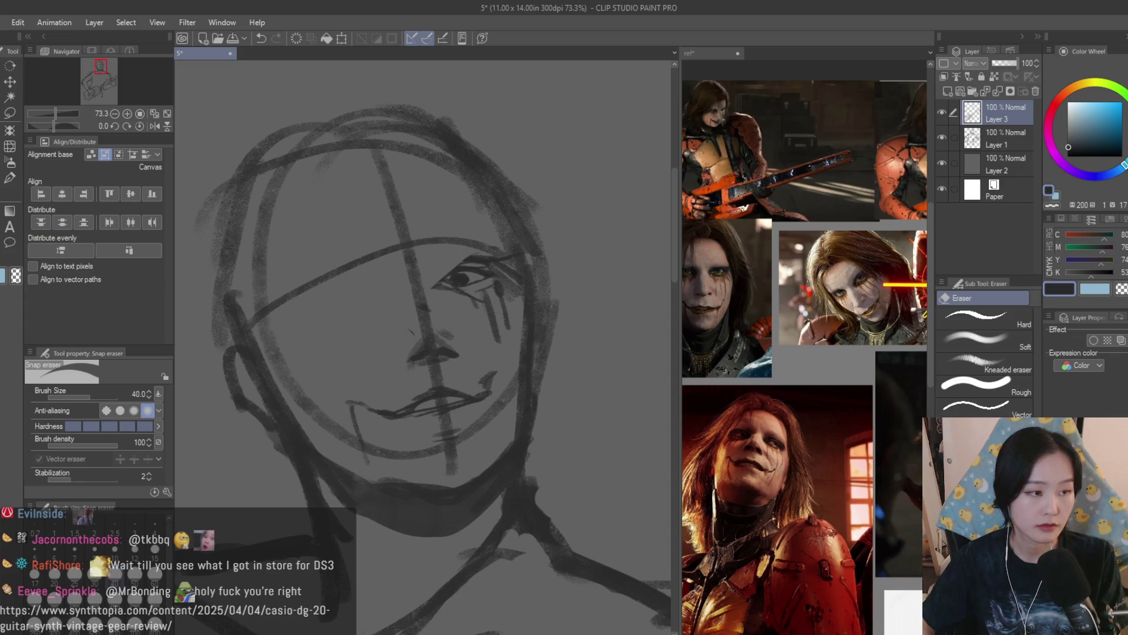
pyautogui.press('b')
pyautogui.scroll(2, 430, 268)
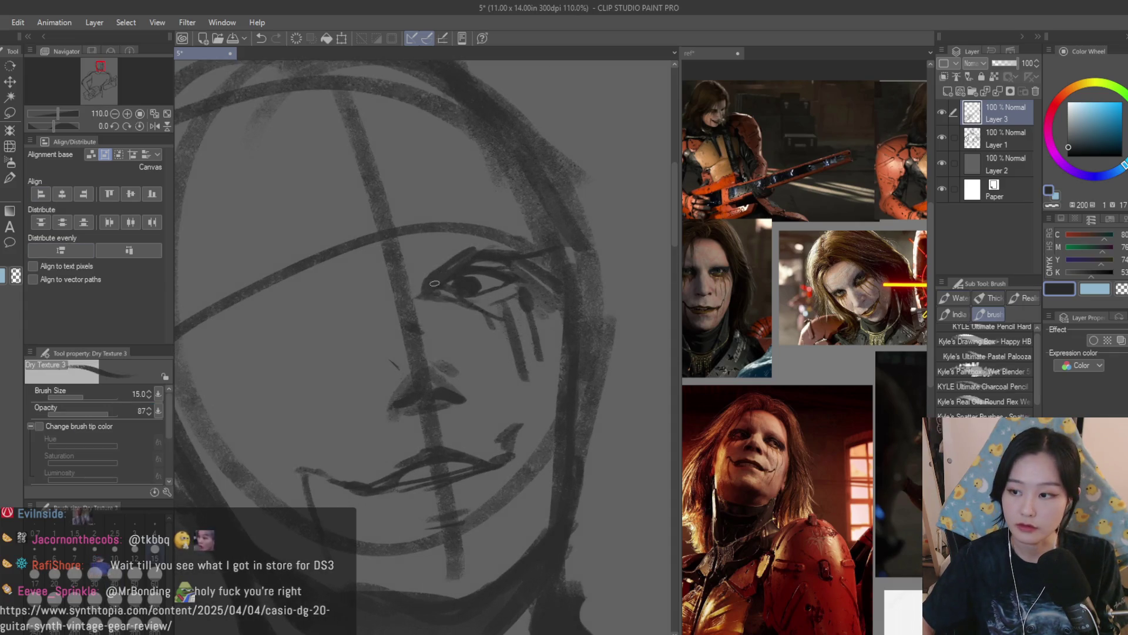
pyautogui.scroll(-2, 434, 283)
pyautogui.scroll(1, 458, 251)
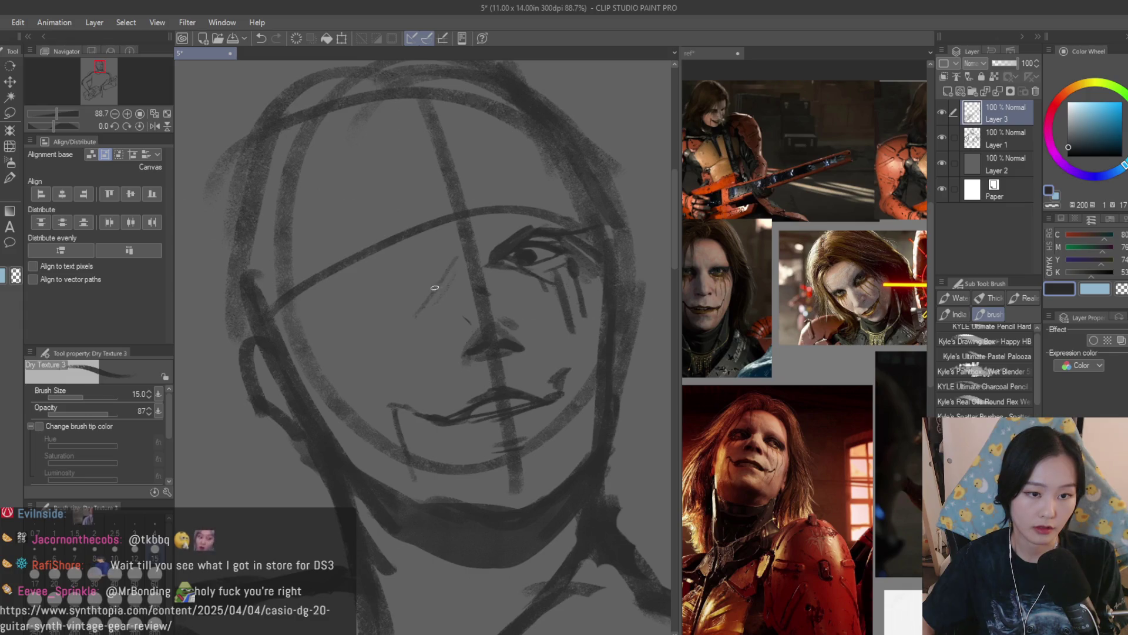
pyautogui.scroll(-4, 324, 308)
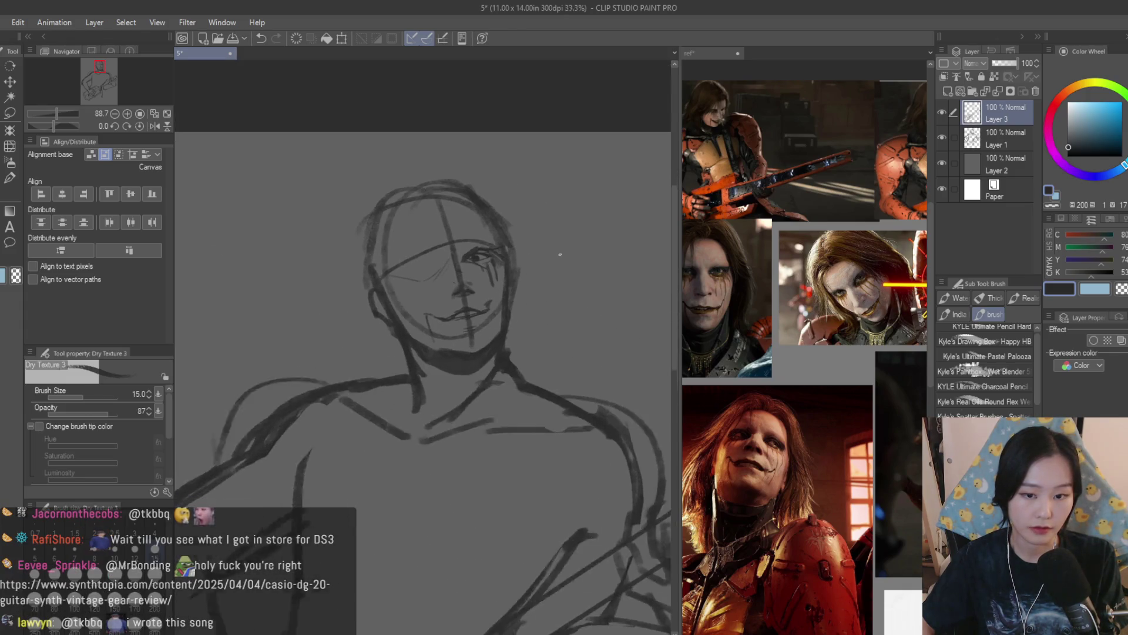
# Check the reference image document, then return to the main sketch
pyautogui.click(711, 53)
pyautogui.scroll(-1, 782, 294)
pyautogui.scroll(-1, 806, 382)
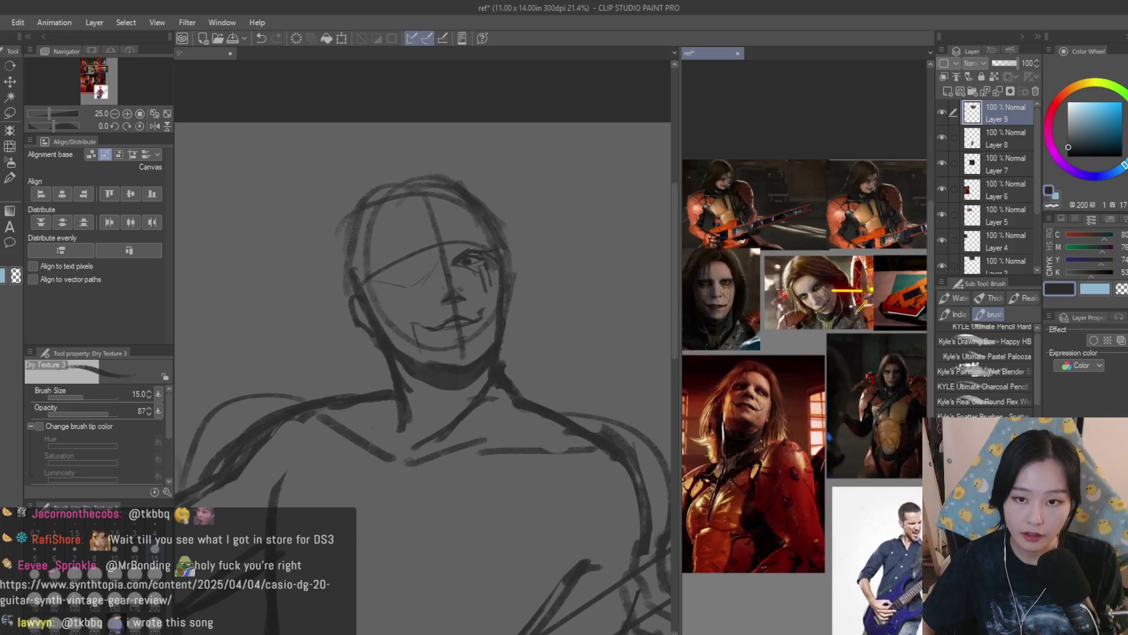
pyautogui.click(206, 53)
pyautogui.scroll(3, 432, 183)
# Draw three loose hair strokes falling from the top of the head
pyautogui.moveTo(398, 168); pyautogui.dragTo(432, 326)
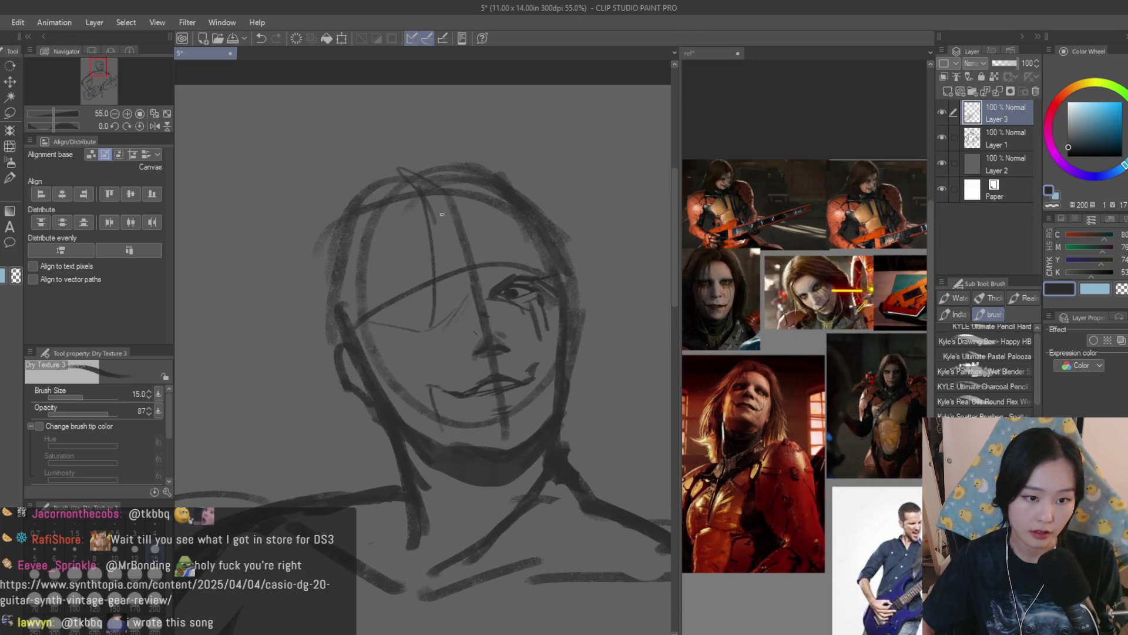
pyautogui.moveTo(376, 233); pyautogui.dragTo(362, 317)
pyautogui.moveTo(342, 385); pyautogui.dragTo(327, 466)
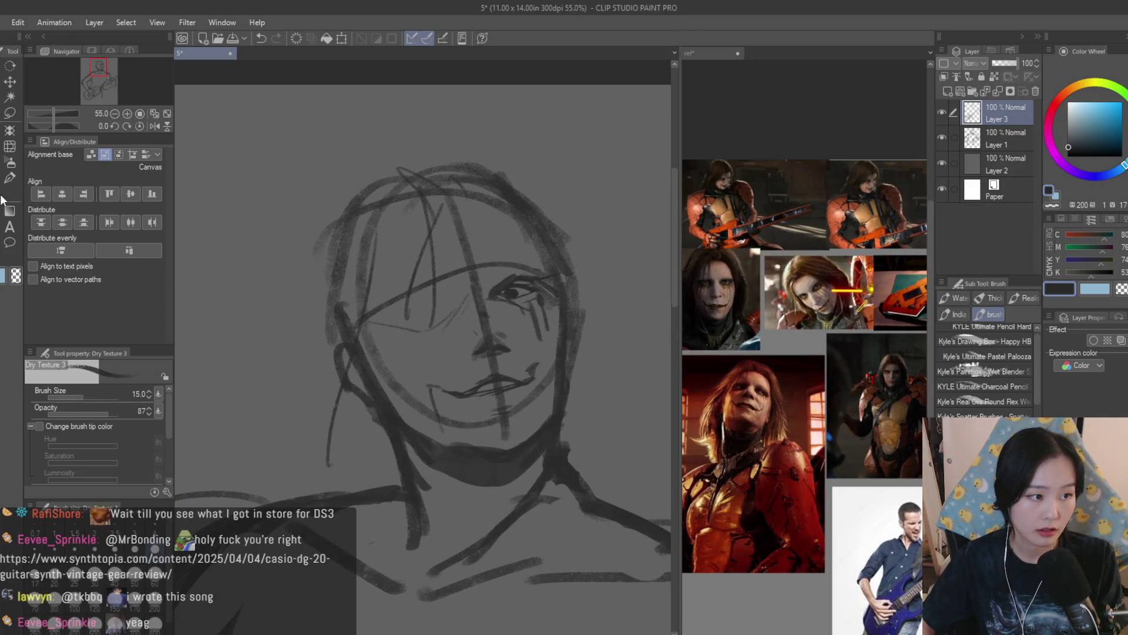
# Switch to the Snap eraser and delete Layer 3 holding the face details
pyautogui.press('e')
pyautogui.scroll(1, 467, 391)
pyautogui.scroll(-5, 437, 375)
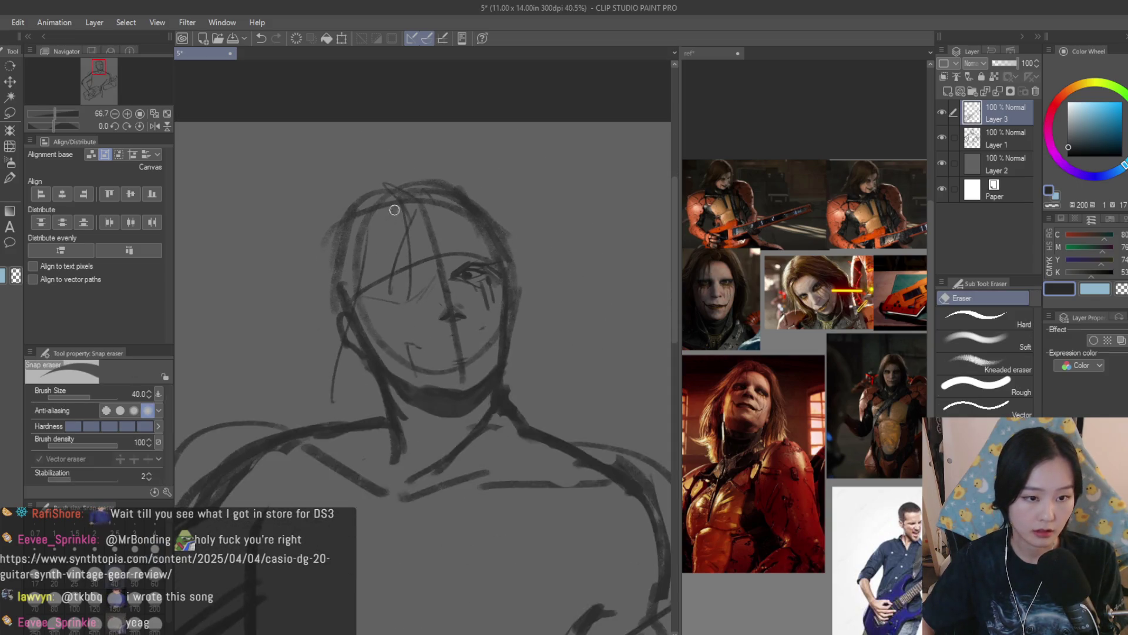
pyautogui.scroll(2, 518, 317)
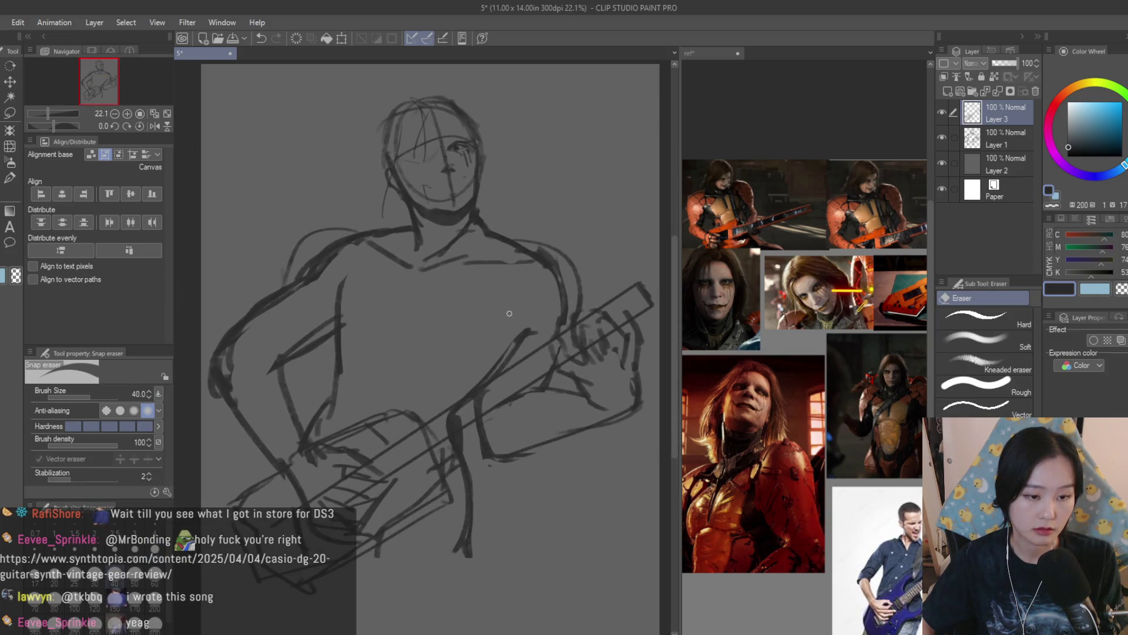
pyautogui.scroll(-2, 516, 361)
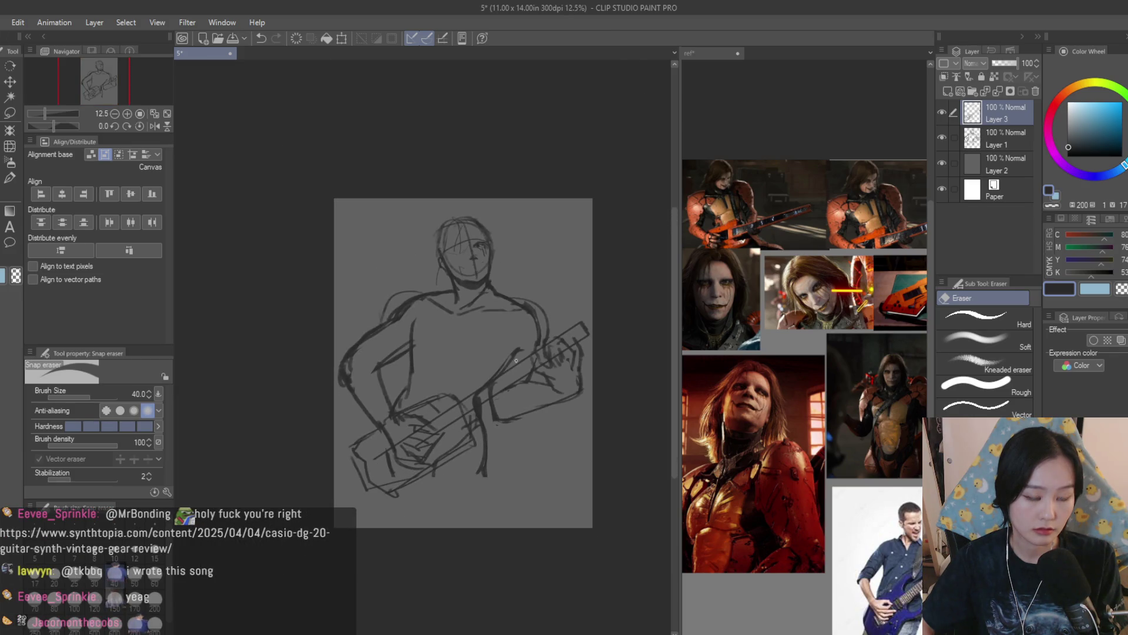
pyautogui.scroll(3, 504, 309)
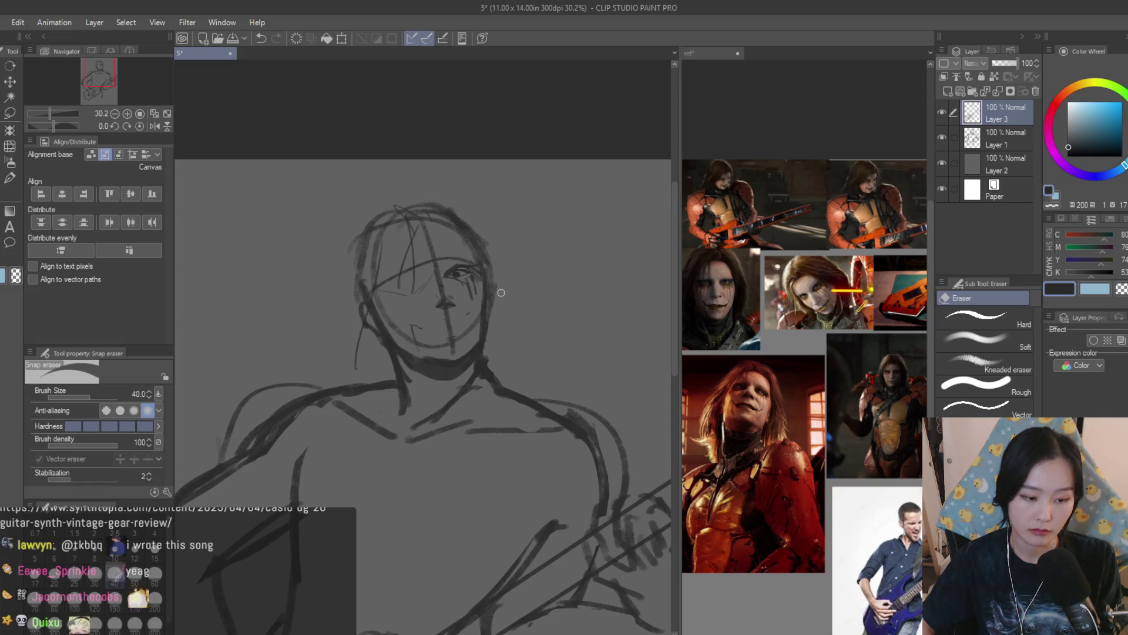
pyautogui.scroll(-3, 501, 293)
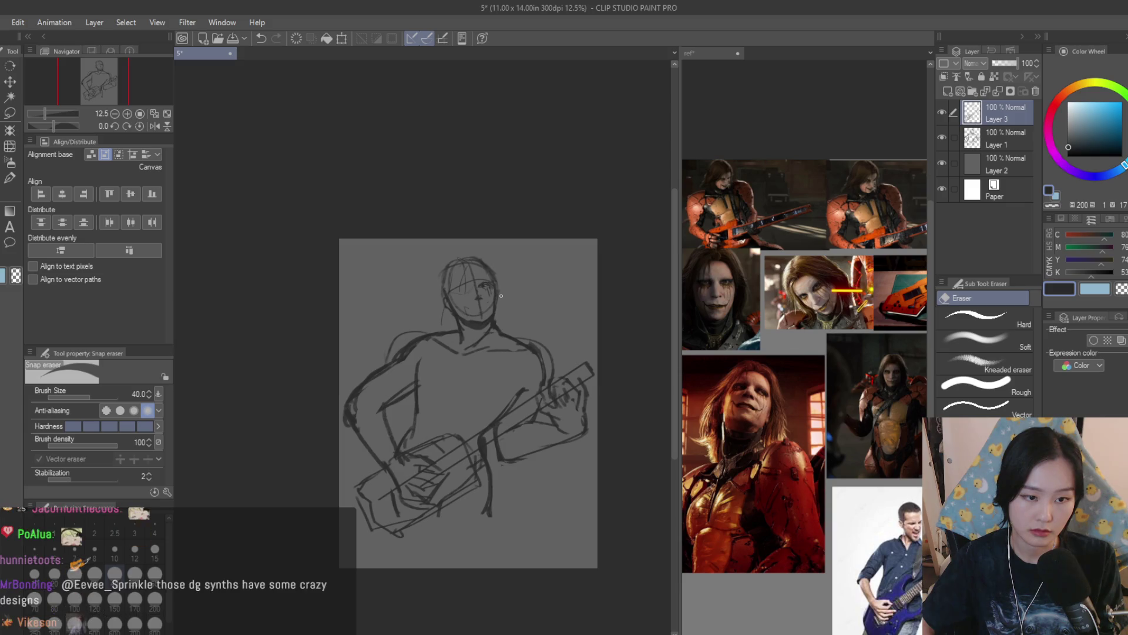
pyautogui.scroll(3, 502, 295)
pyautogui.click(1034, 92)
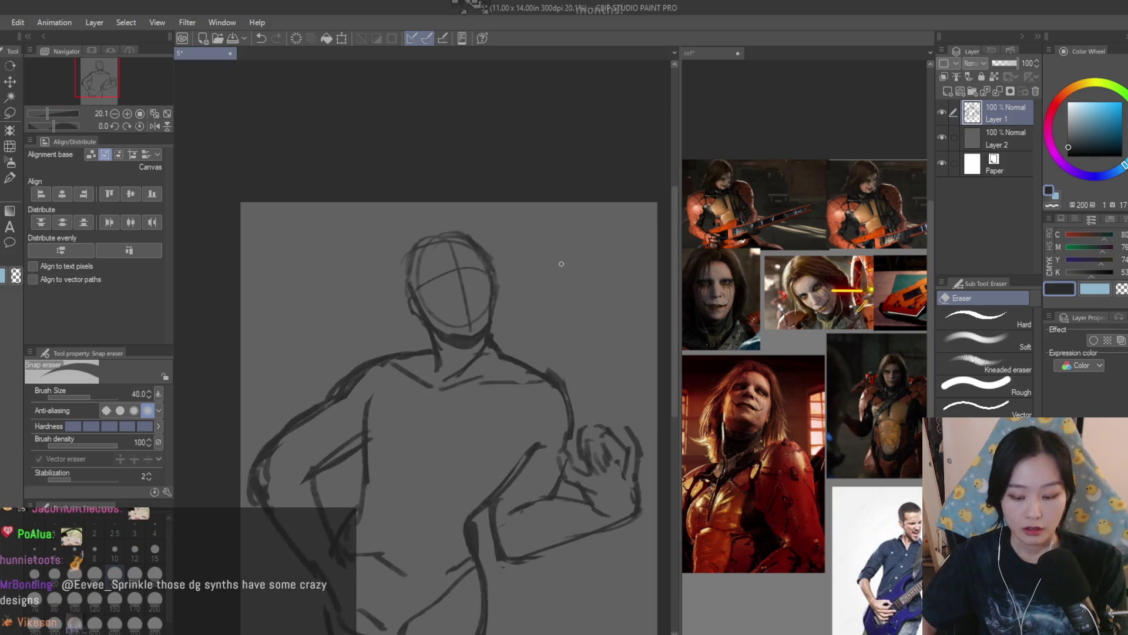
# Restore the deleted face-detail layer and delete the lassoed face details
pyautogui.hotkey('ctrl', 'z')
pyautogui.press('m')
pyautogui.scroll(2, 481, 249)
pyautogui.moveTo(390, 194)
pyautogui.mouseDown()
pyautogui.moveTo(310, 327)
pyautogui.moveTo(390, 194)
pyautogui.mouseUp()
pyautogui.press('Delete')
pyautogui.hotkey('ctrl', 'd')
# On Layer 1, lasso and delete the old head outline
pyautogui.click(984, 144)
pyautogui.scroll(1, 345, 249)
pyautogui.moveTo(329, 241)
pyautogui.mouseDown()
pyautogui.moveTo(377, 411)
pyautogui.moveTo(330, 241)
pyautogui.mouseUp()
pyautogui.press('Delete')
pyautogui.hotkey('ctrl', 'd')
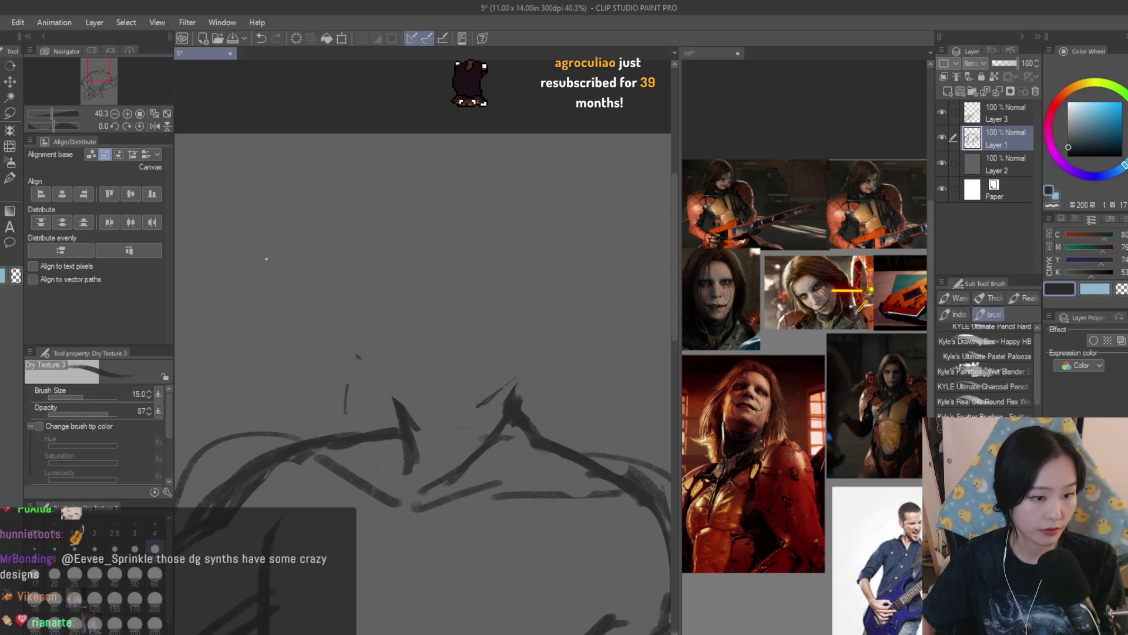
# Draw a large oval for the new head with an inner line running into the chin
pyautogui.press('b')
pyautogui.moveTo(500, 215)
pyautogui.mouseDown()
pyautogui.moveTo(458, 209)
pyautogui.moveTo(528, 385)
pyautogui.mouseUp()
pyautogui.moveTo(446, 205); pyautogui.dragTo(453, 450)
pyautogui.hotkey('ctrl', 'z')
pyautogui.hotkey('ctrl', 'z')
pyautogui.moveTo(490, 200)
pyautogui.mouseDown()
pyautogui.moveTo(512, 293)
pyautogui.moveTo(517, 438)
pyautogui.mouseUp()
pyautogui.hotkey('ctrl', 'z')
pyautogui.moveTo(445, 199); pyautogui.dragTo(523, 388)
pyautogui.hotkey('ctrl', 'z')
# With a smaller brush, redraw the face's right-side line and the eye-line curve across the head
pyautogui.hotkey('ctrl', 'z')
pyautogui.moveTo(552, 329)
pyautogui.mouseDown()
pyautogui.moveTo(464, 444)
pyautogui.moveTo(368, 356)
pyautogui.moveTo(519, 398)
pyautogui.mouseUp()
pyautogui.hotkey('ctrl', 'z')
pyautogui.hotkey('ctrl', 'z')
pyautogui.hotkey('ctrl', 'z')
pyautogui.moveTo(487, 234); pyautogui.dragTo(474, 467)
pyautogui.press('[')
pyautogui.press('[')
pyautogui.press('[')
pyautogui.hotkey('ctrl', 'z')
pyautogui.moveTo(505, 235); pyautogui.dragTo(497, 432)
pyautogui.moveTo(346, 350)
pyautogui.mouseDown()
pyautogui.moveTo(579, 335)
pyautogui.moveTo(509, 320)
pyautogui.mouseUp()
pyautogui.hotkey('ctrl', 'z')
pyautogui.hotkey('ctrl', 'z')
pyautogui.hotkey('ctrl', 'z')
pyautogui.moveTo(347, 352)
pyautogui.mouseDown()
pyautogui.moveTo(532, 290)
pyautogui.moveTo(510, 276)
pyautogui.moveTo(526, 282)
pyautogui.mouseUp()
pyautogui.hotkey('ctrl', 'z')
pyautogui.hotkey('ctrl', 'z')
pyautogui.moveTo(339, 290)
pyautogui.mouseDown()
pyautogui.moveTo(564, 359)
pyautogui.moveTo(570, 340)
pyautogui.mouseUp()
# Redraw the jaw lines, trying and then removing strokes and an ear loop at the head's left side
pyautogui.hotkey('ctrl', 'z')
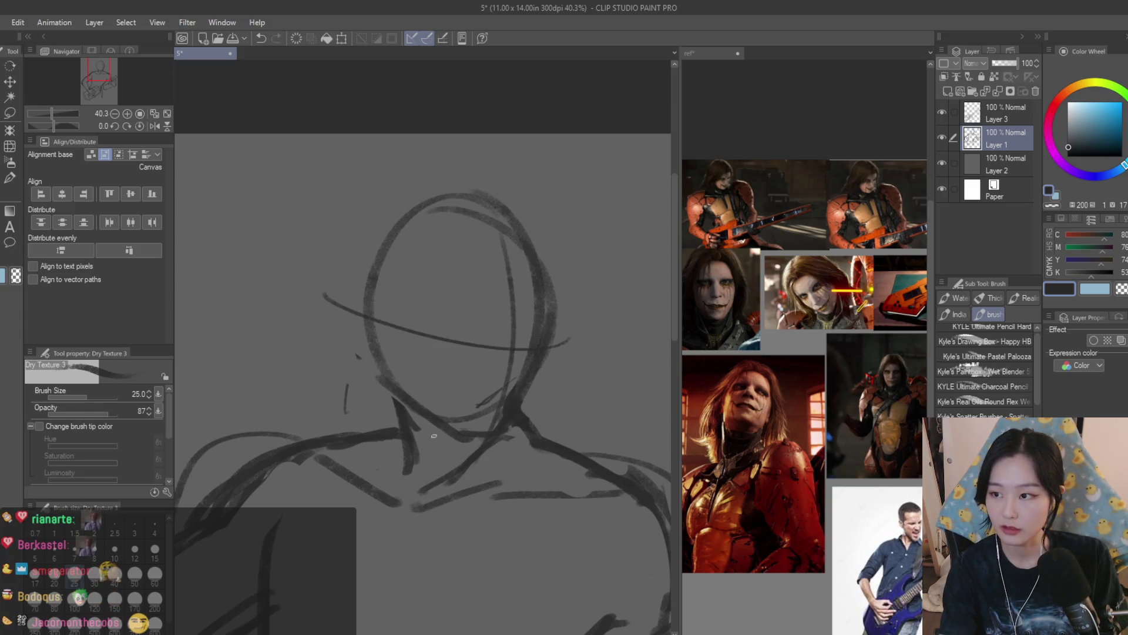
pyautogui.moveTo(433, 436); pyautogui.dragTo(518, 395)
pyautogui.hotkey('ctrl', 'z')
pyautogui.moveTo(464, 452); pyautogui.dragTo(414, 416)
pyautogui.moveTo(361, 360); pyautogui.dragTo(422, 423)
pyautogui.moveTo(370, 317); pyautogui.dragTo(379, 374)
pyautogui.hotkey('ctrl', 'z')
pyautogui.moveTo(374, 273); pyautogui.dragTo(385, 380)
pyautogui.hotkey('ctrl', 'z')
pyautogui.moveTo(347, 250); pyautogui.dragTo(363, 311)
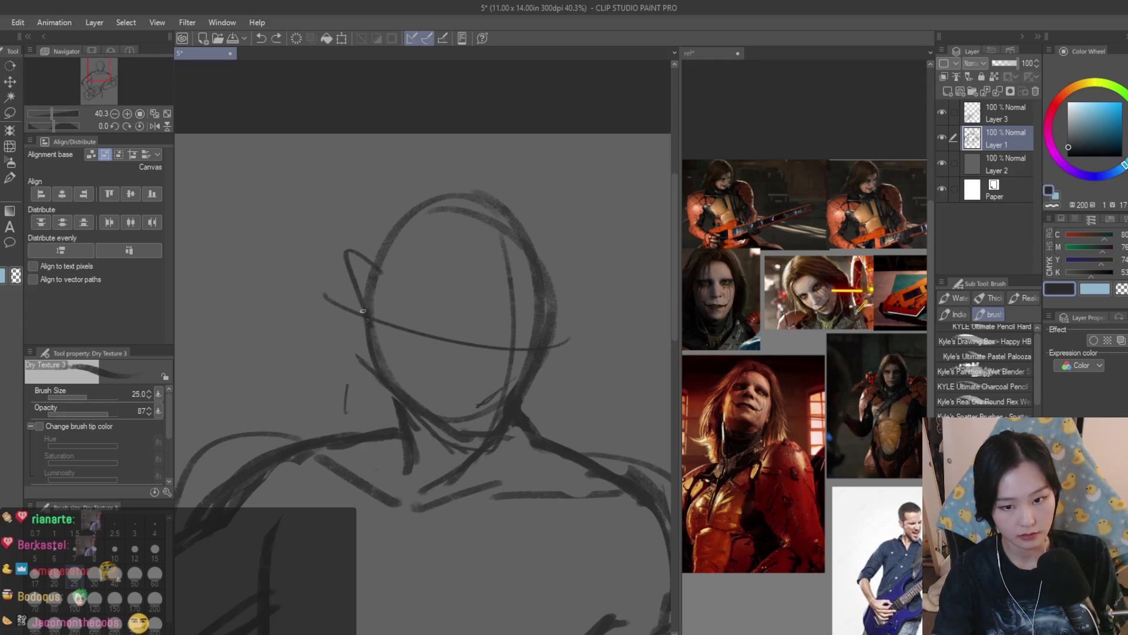
pyautogui.hotkey('ctrl', 'z')
pyautogui.moveTo(347, 248); pyautogui.dragTo(358, 310)
pyautogui.moveTo(438, 203); pyautogui.dragTo(406, 267)
pyautogui.hotkey('ctrl', 'z')
pyautogui.hotkey('ctrl', 'z')
pyautogui.hotkey('ctrl', 'z')
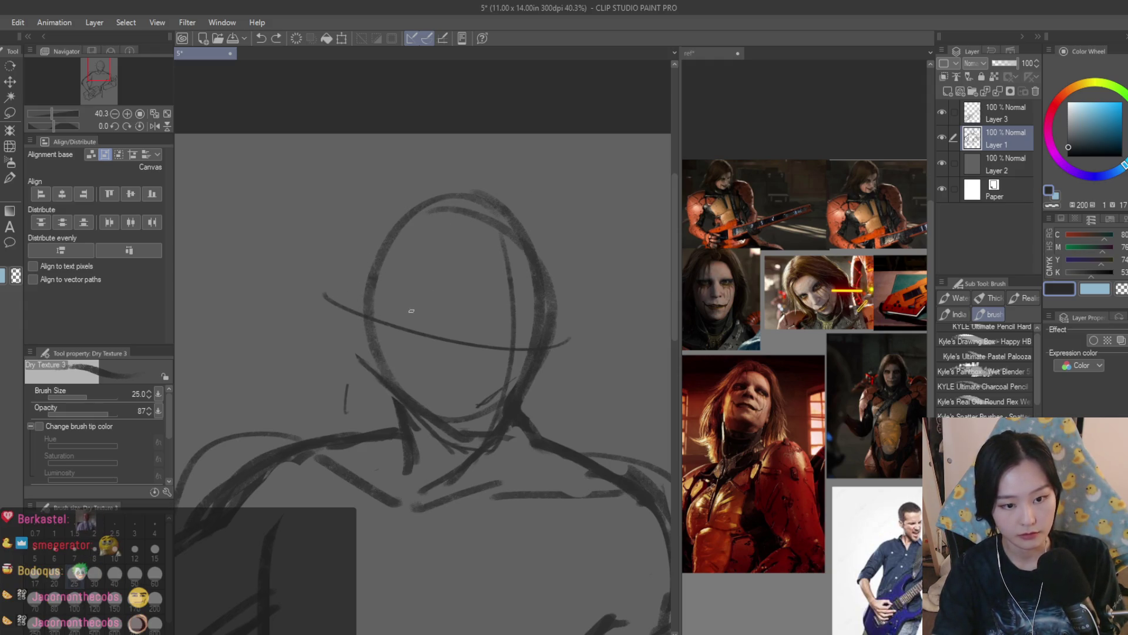
# Erase the stray chin and jaw strokes and delete Layer 3 with the old face details
pyautogui.scroll(-5, 485, 261)
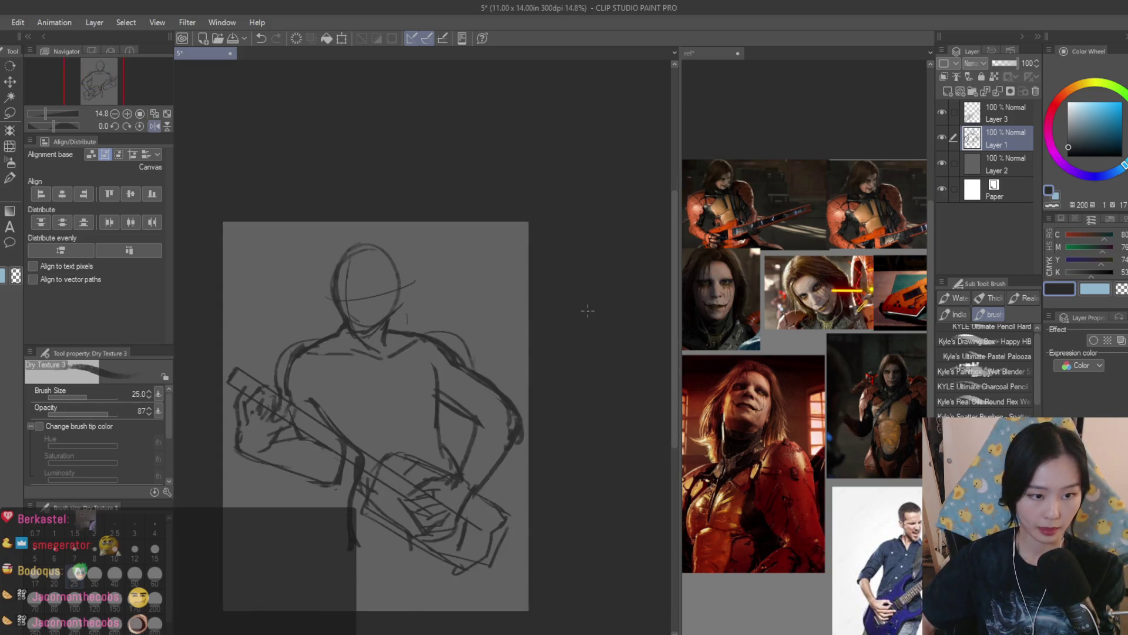
pyautogui.scroll(2, 232, 287)
pyautogui.press('e')
pyautogui.scroll(3, 470, 346)
pyautogui.moveTo(419, 365)
pyautogui.mouseDown()
pyautogui.moveTo(327, 294)
pyautogui.moveTo(443, 361)
pyautogui.mouseUp()
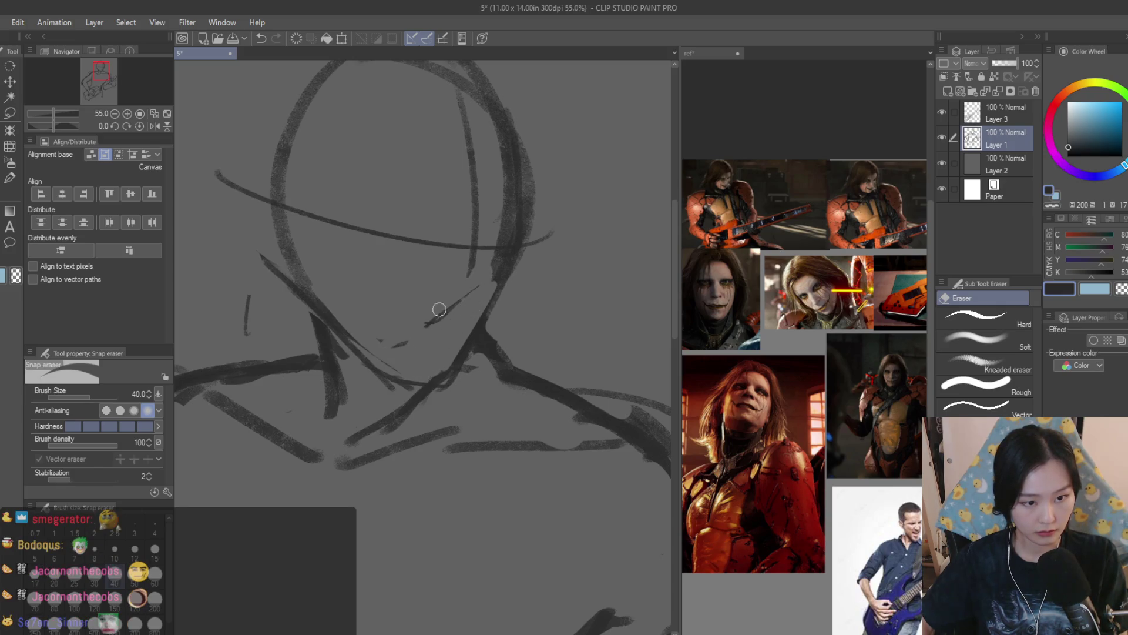
pyautogui.scroll(-6, 439, 309)
pyautogui.scroll(1, 579, 276)
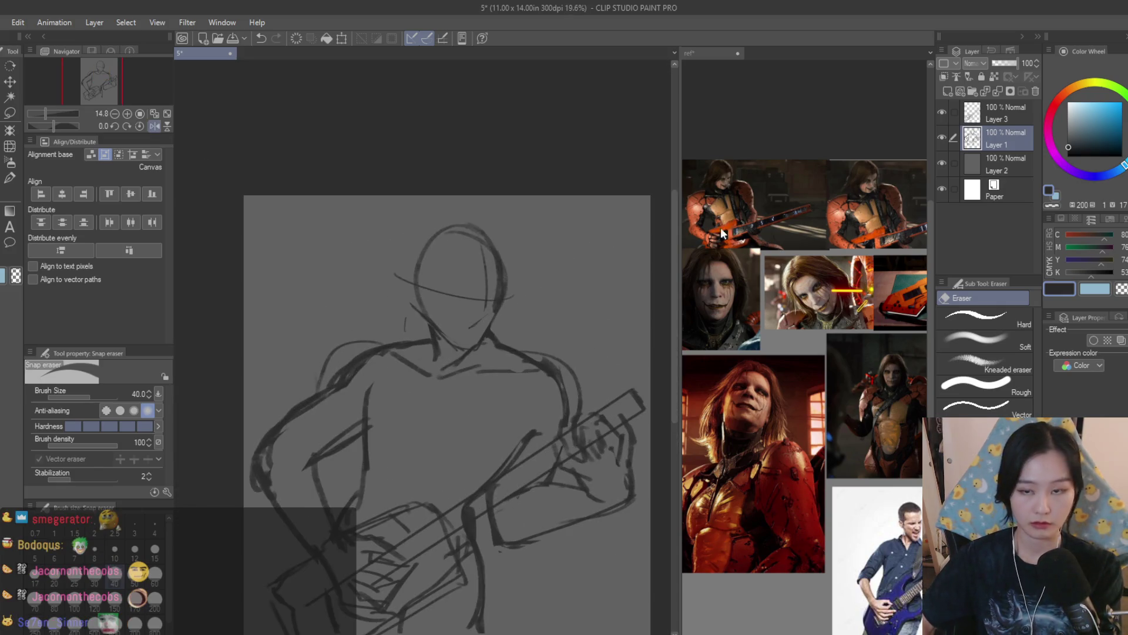
pyautogui.click(964, 118)
pyautogui.click(985, 91)
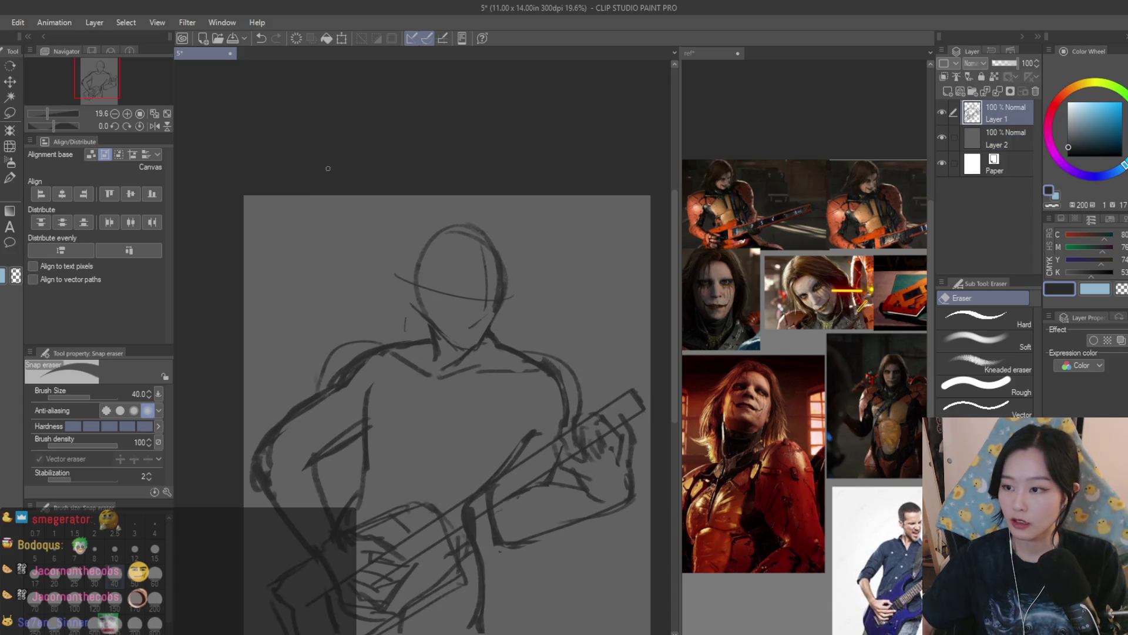
# Erase the old lines on the head's right side and jaw
pyautogui.scroll(2, 472, 282)
pyautogui.scroll(-2, 386, 318)
pyautogui.scroll(3, 503, 433)
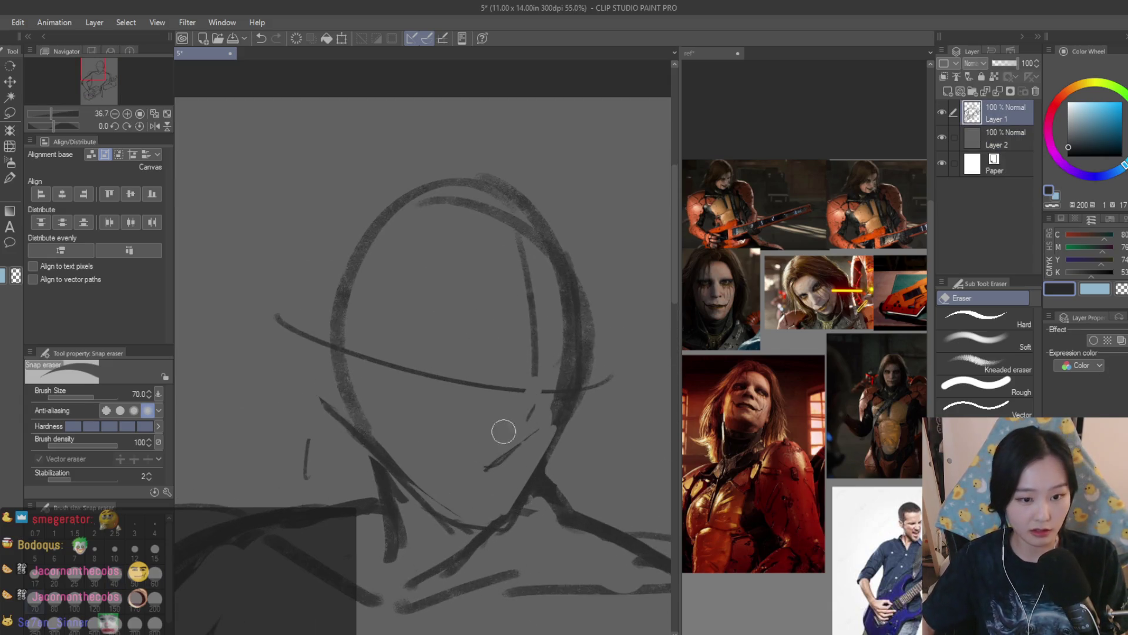
pyautogui.moveTo(518, 472)
pyautogui.mouseDown()
pyautogui.moveTo(552, 329)
pyautogui.moveTo(589, 312)
pyautogui.moveTo(532, 380)
pyautogui.moveTo(331, 401)
pyautogui.moveTo(375, 464)
pyautogui.mouseUp()
# Redraw the head with Dry Texture 3: a looping ear plus a reworked right cheek and jaw edge
pyautogui.press('b')
pyautogui.moveTo(338, 400)
pyautogui.mouseDown()
pyautogui.moveTo(325, 359)
pyautogui.moveTo(357, 348)
pyautogui.mouseUp()
pyautogui.hotkey('ctrl', 'z')
pyautogui.moveTo(578, 309); pyautogui.dragTo(567, 412)
pyautogui.moveTo(581, 276); pyautogui.dragTo(575, 364)
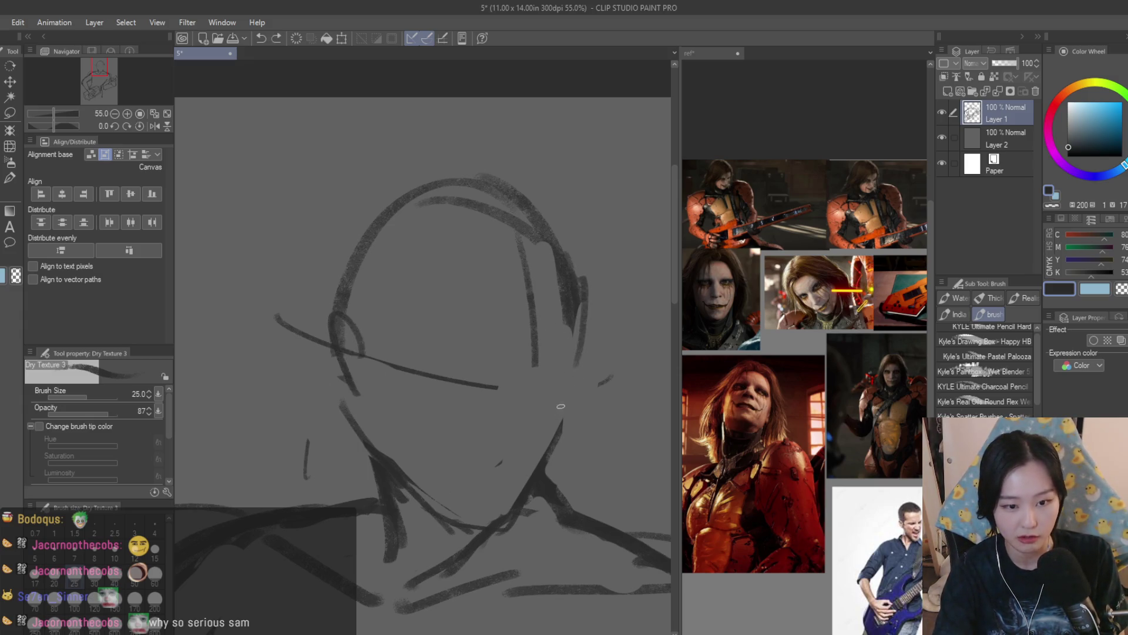
pyautogui.hotkey('ctrl', 'z')
pyautogui.moveTo(561, 381); pyautogui.dragTo(555, 432)
pyautogui.moveTo(579, 311); pyautogui.dragTo(562, 368)
pyautogui.scroll(1, 520, 175)
pyautogui.scroll(-2, 410, 225)
# Add long hair strands on the left and right sides of the head
pyautogui.moveTo(442, 192); pyautogui.dragTo(316, 323)
pyautogui.moveTo(411, 213); pyautogui.dragTo(213, 327)
pyautogui.moveTo(590, 297)
pyautogui.mouseDown()
pyautogui.moveTo(567, 382)
pyautogui.moveTo(586, 456)
pyautogui.mouseUp()
pyautogui.scroll(-3, 490, 386)
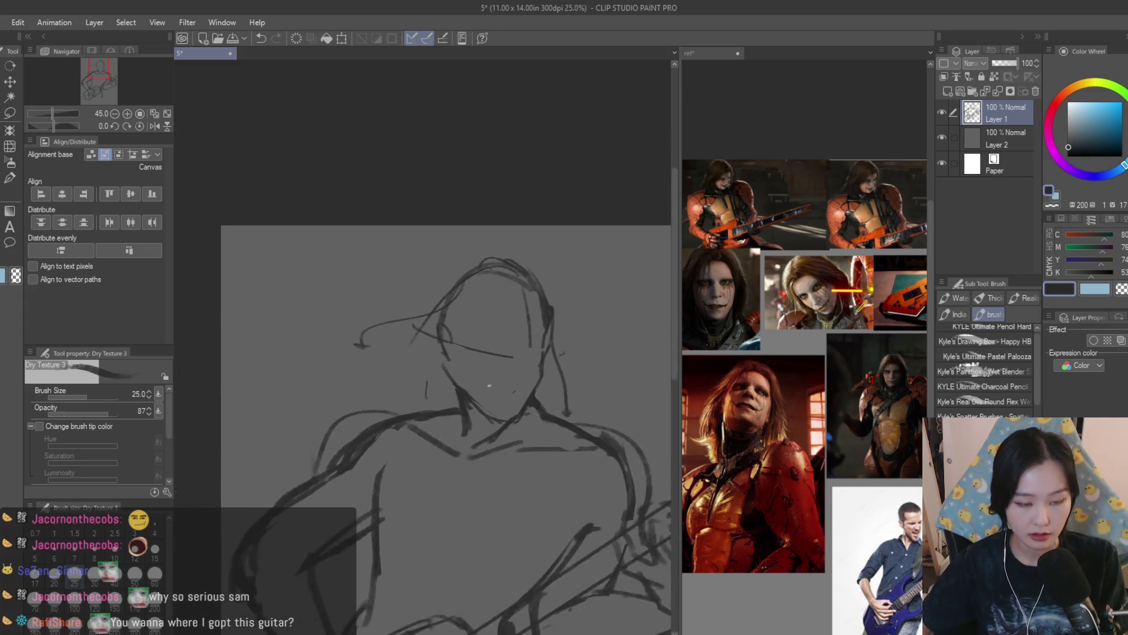
pyautogui.scroll(1, 490, 385)
# Redraw the stroke near the right jaw and add the jaw curve and neck line
pyautogui.hotkey('ctrl', 'z')
pyautogui.moveTo(599, 302); pyautogui.dragTo(573, 386)
pyautogui.moveTo(412, 353)
pyautogui.mouseDown()
pyautogui.moveTo(336, 327)
pyautogui.moveTo(419, 424)
pyautogui.mouseUp()
# Add more hair strands across the head, a hooked one on top, and one down the right
pyautogui.moveTo(450, 252); pyautogui.dragTo(385, 355)
pyautogui.moveTo(522, 246); pyautogui.dragTo(446, 320)
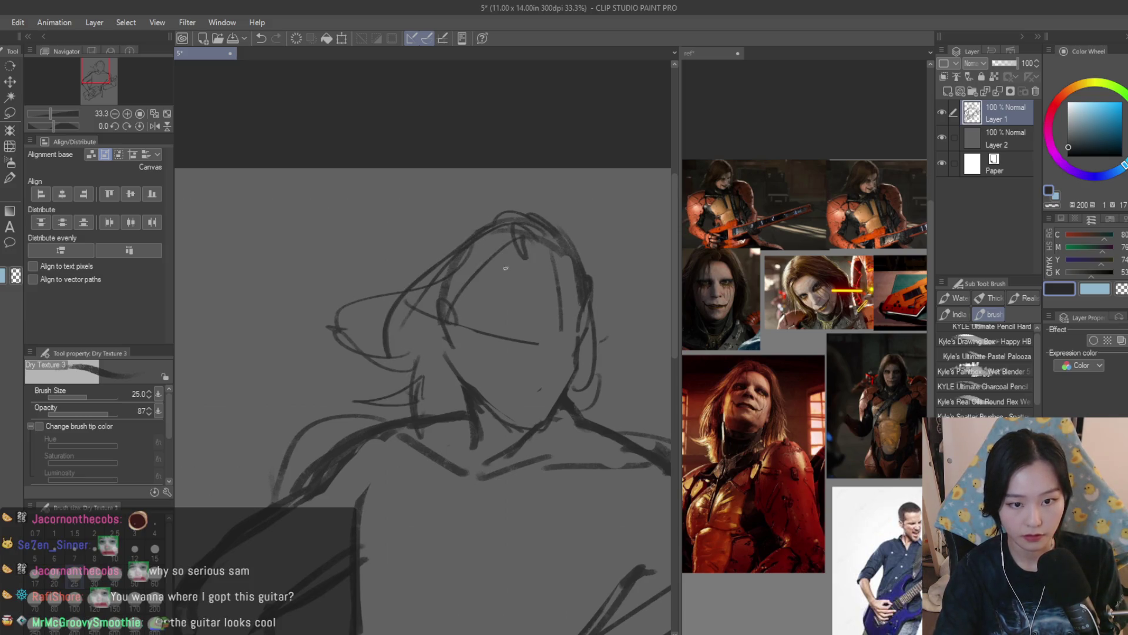
pyautogui.moveTo(546, 238); pyautogui.dragTo(510, 328)
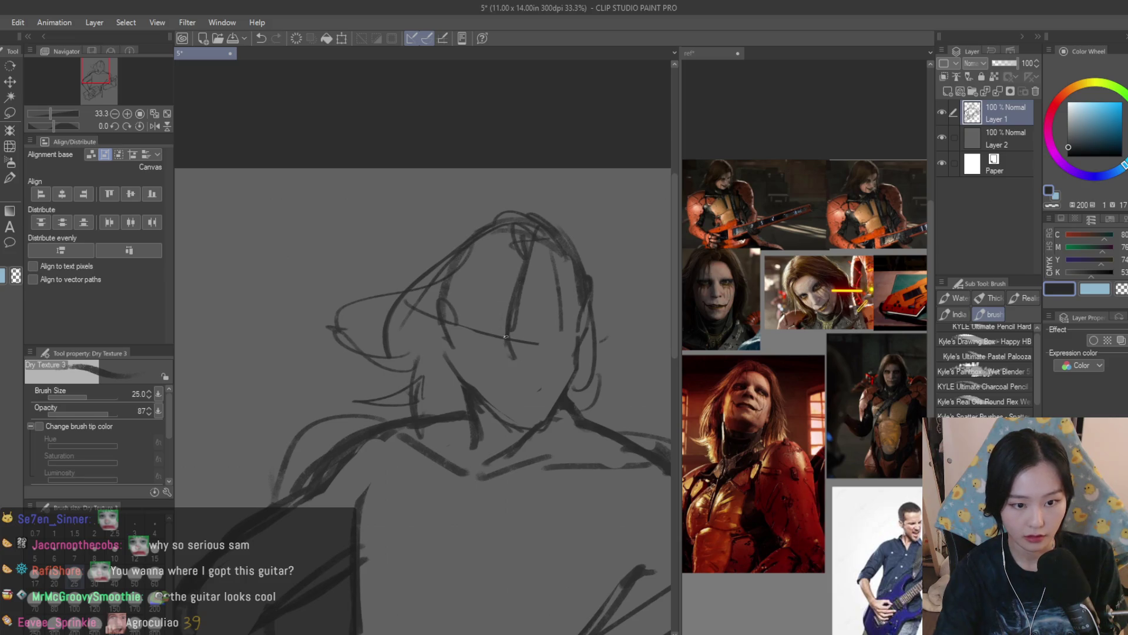
pyautogui.scroll(-4, 499, 283)
pyautogui.scroll(1, 494, 265)
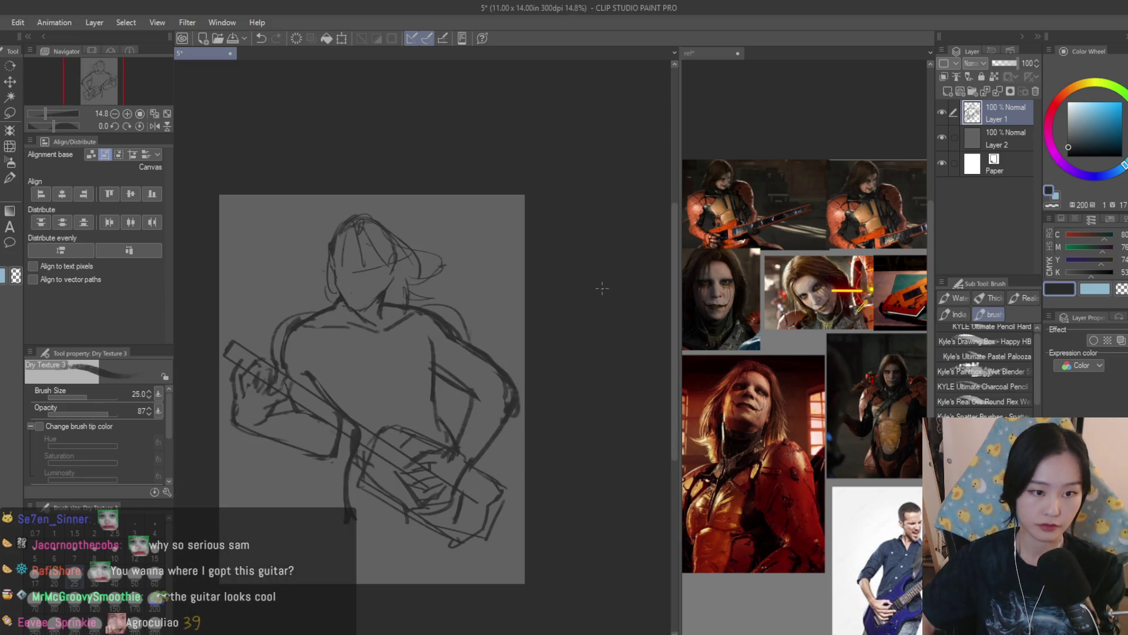
pyautogui.scroll(2, 485, 234)
pyautogui.scroll(-4, 486, 233)
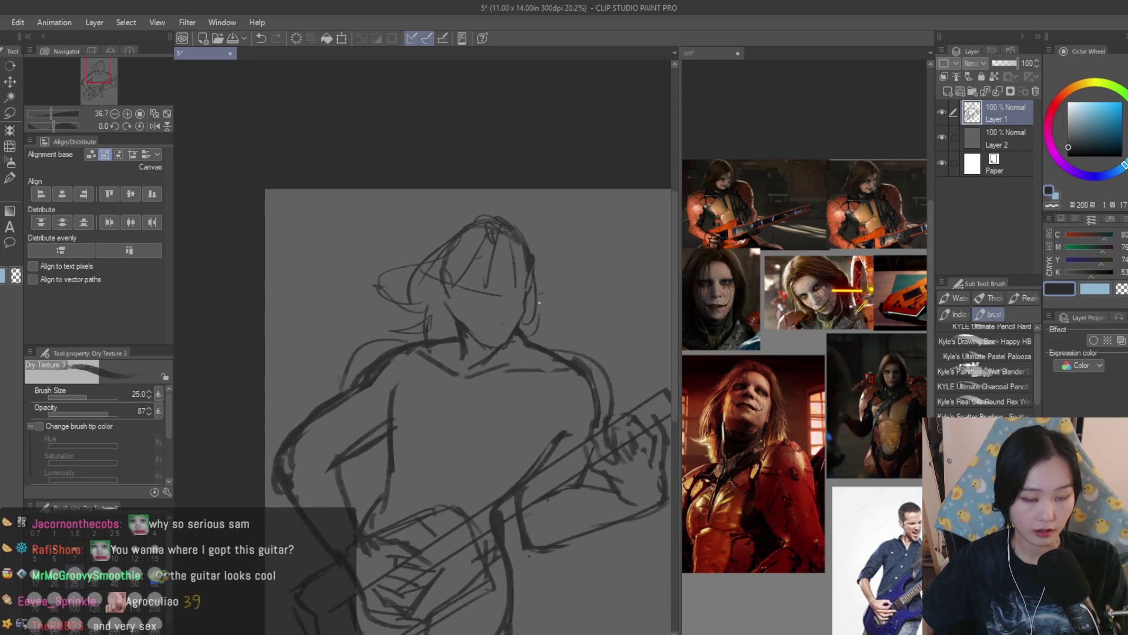
pyautogui.scroll(2, 507, 455)
pyautogui.scroll(-3, 506, 454)
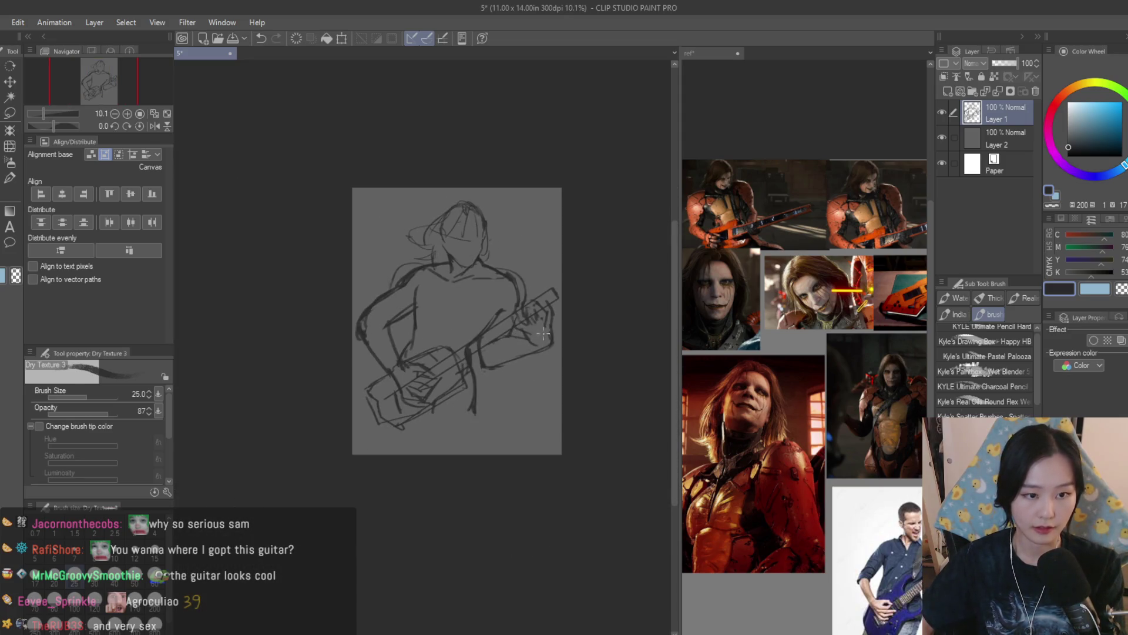
# Transform Layer 1, rotating it about 9° counter-clockwise and enlarging it
pyautogui.hotkey('ctrl', 't')
pyautogui.moveTo(617, 542)
pyautogui.mouseDown()
pyautogui.moveTo(645, 521)
pyautogui.moveTo(529, 433)
pyautogui.moveTo(612, 493)
pyautogui.moveTo(614, 474)
pyautogui.moveTo(588, 459)
pyautogui.mouseUp()
pyautogui.scroll(2, 484, 401)
# Nudge the transformed sketch slightly left and commit the transform
pyautogui.moveTo(546, 399)
pyautogui.mouseDown()
pyautogui.moveTo(569, 403)
pyautogui.moveTo(532, 420)
pyautogui.mouseUp()
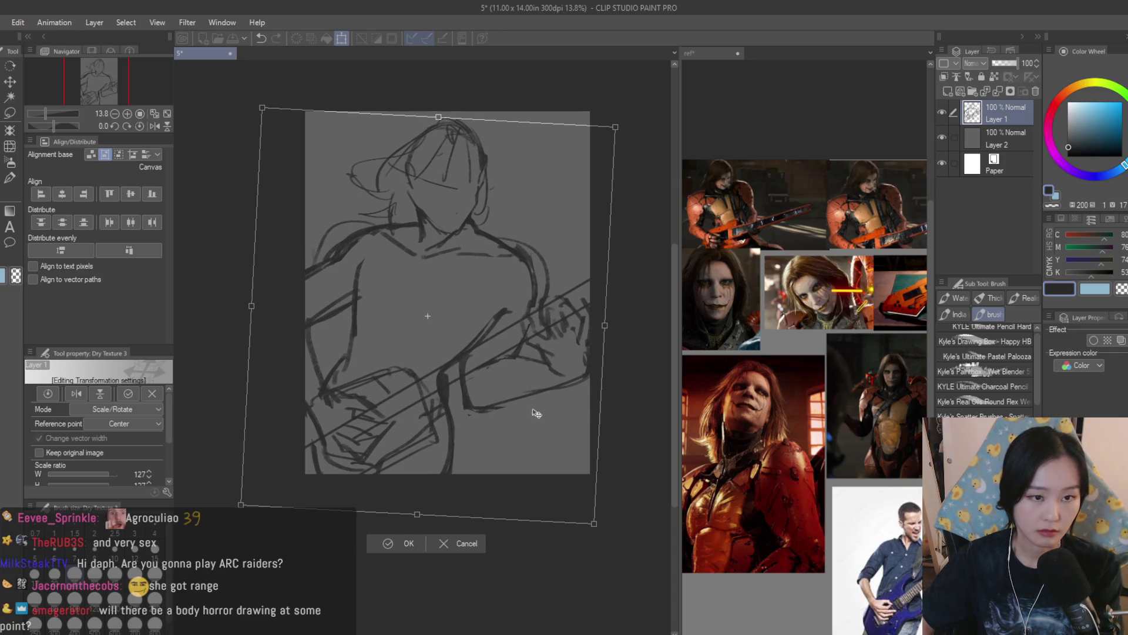
pyautogui.press('Return')
pyautogui.scroll(4, 461, 207)
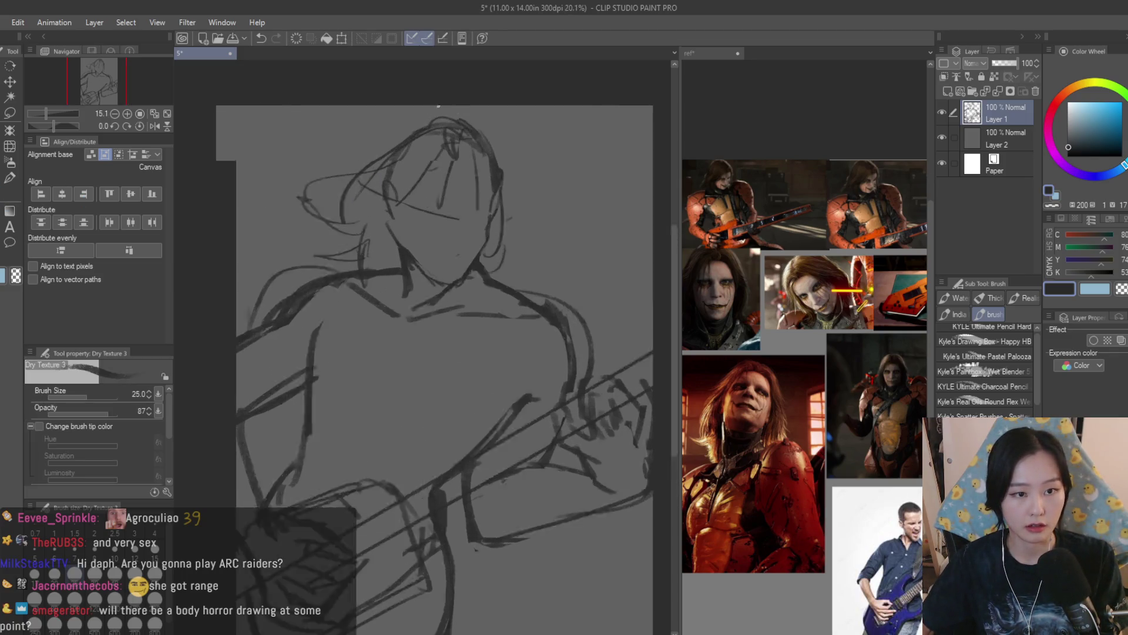
# Lasso the head, shift it slightly into place on the shoulders, and deselect
pyautogui.click(9, 112)
pyautogui.moveTo(347, 301); pyautogui.dragTo(431, 392)
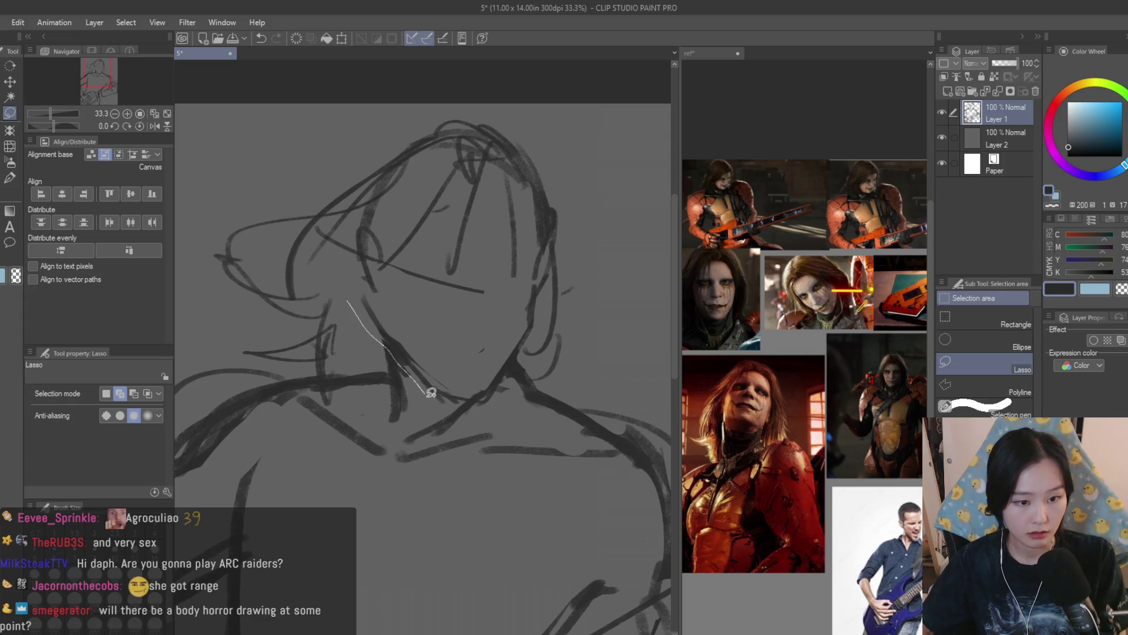
pyautogui.moveTo(501, 382)
pyautogui.mouseDown()
pyautogui.moveTo(569, 219)
pyautogui.moveTo(281, 240)
pyautogui.mouseUp()
pyautogui.click(9, 81)
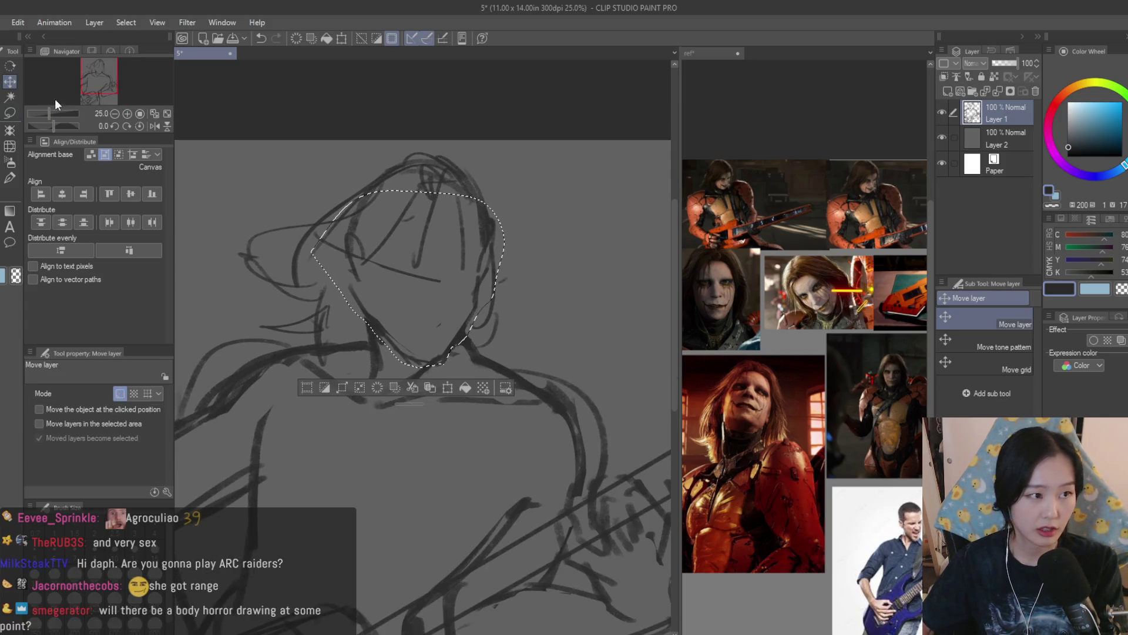
pyautogui.moveTo(448, 331); pyautogui.dragTo(458, 333)
pyautogui.press('e')
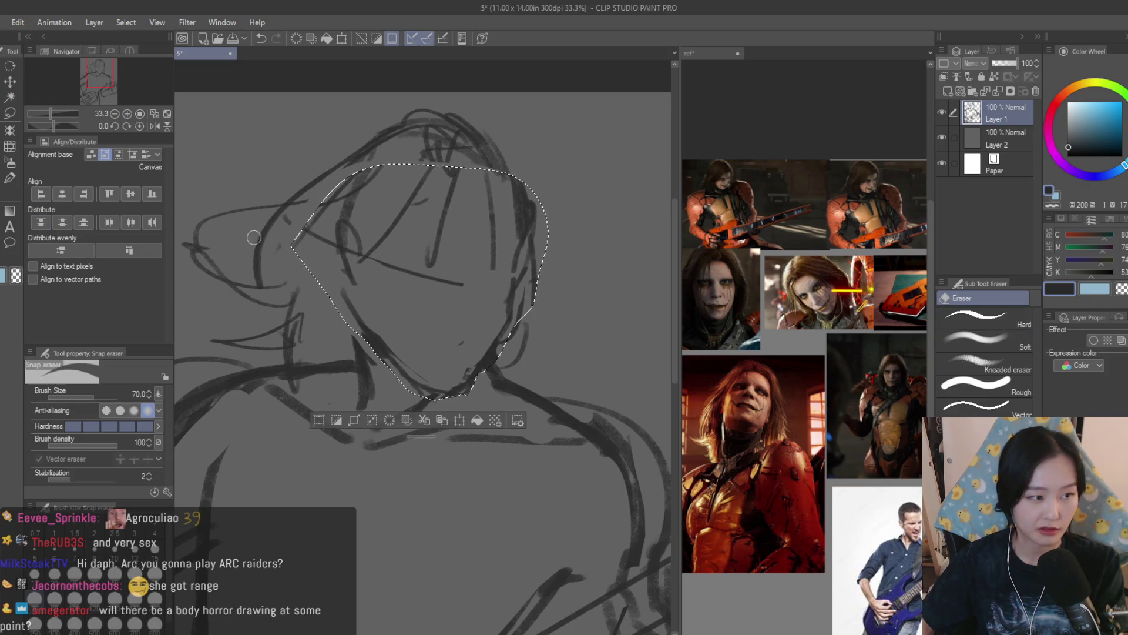
pyautogui.hotkey('ctrl', 'd')
pyautogui.scroll(1, 526, 329)
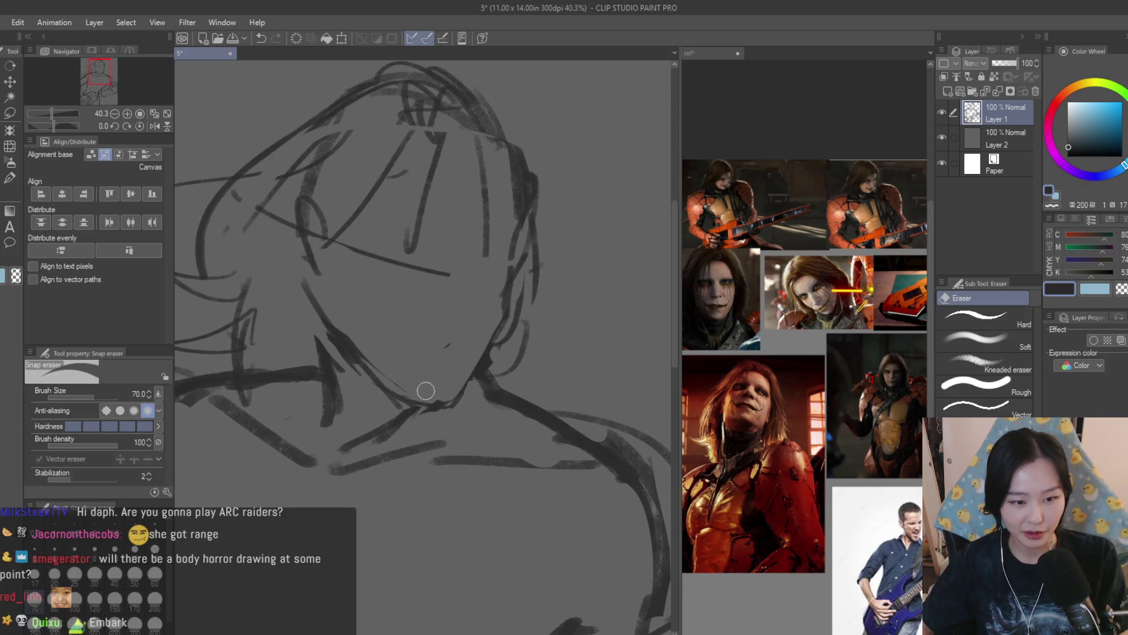
pyautogui.scroll(-5, 397, 390)
pyautogui.scroll(5, 453, 219)
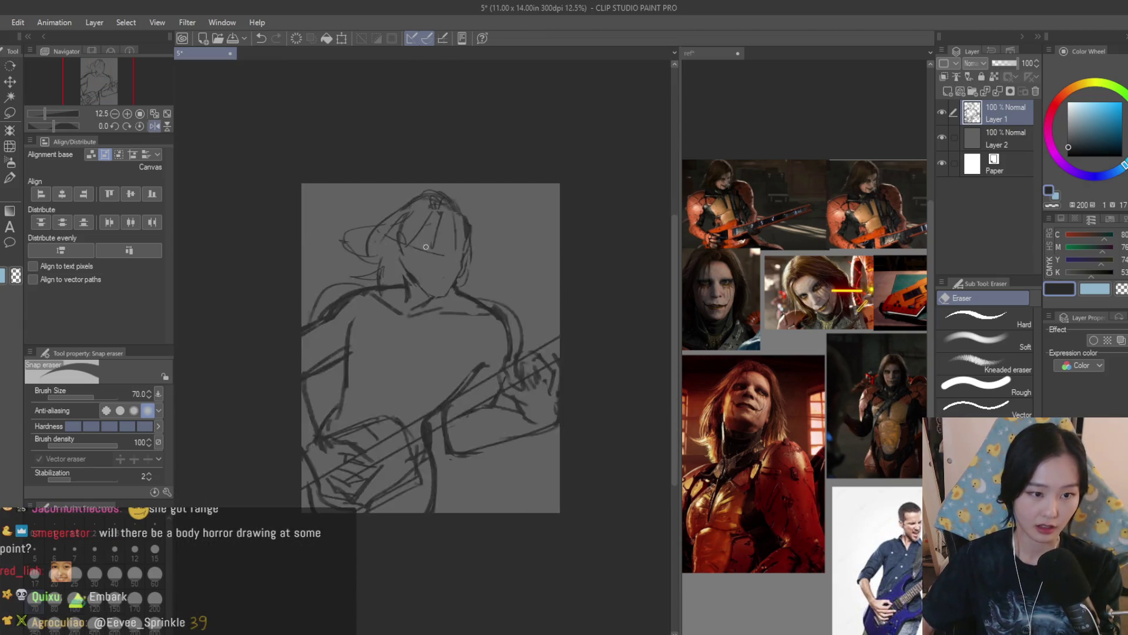
pyautogui.press('b')
pyautogui.scroll(1, 452, 219)
# Draw a long dark stroke down the right jaw, then check the reference images
pyautogui.moveTo(623, 278)
pyautogui.mouseDown()
pyautogui.moveTo(602, 352)
pyautogui.moveTo(541, 481)
pyautogui.mouseUp()
pyautogui.scroll(1, 512, 423)
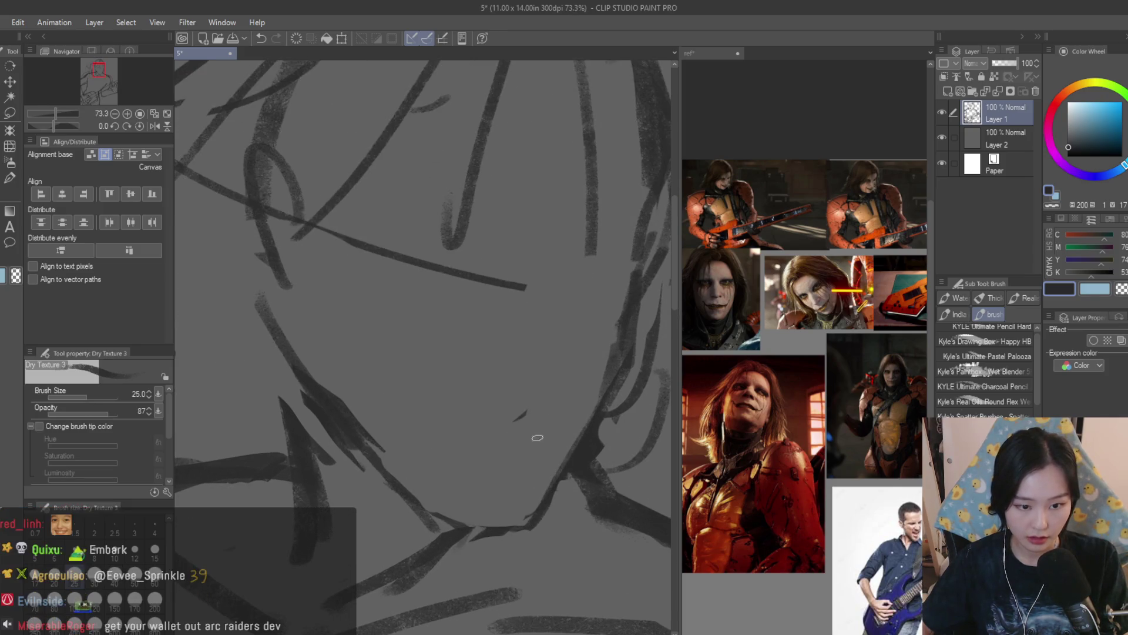
pyautogui.click(722, 145)
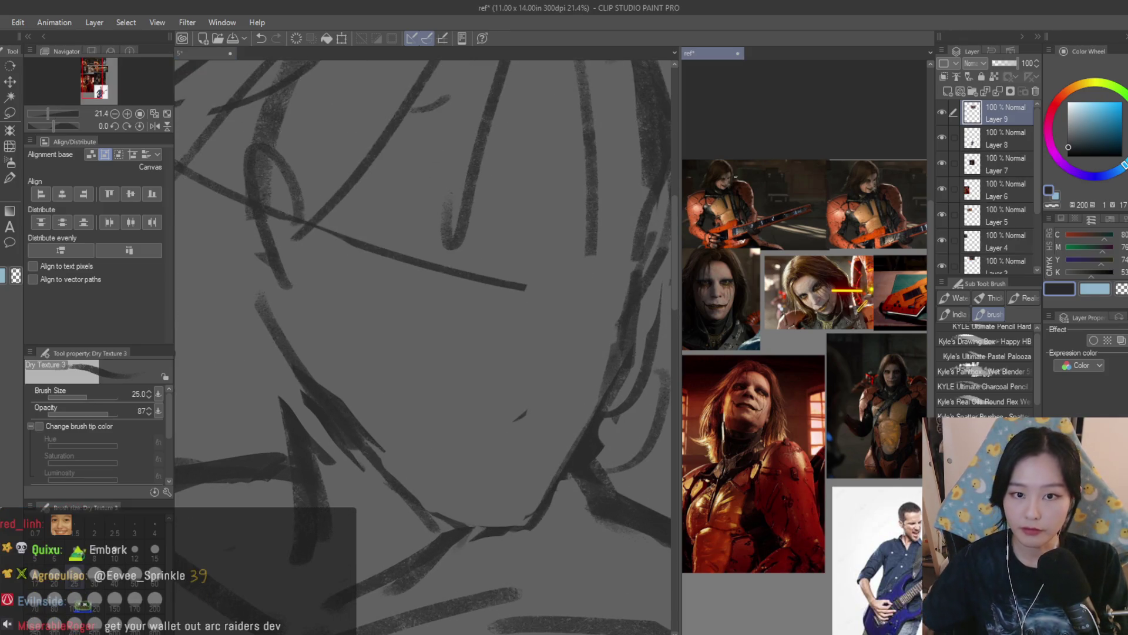
pyautogui.scroll(2, 722, 145)
pyautogui.scroll(1, 722, 146)
pyautogui.click(536, 309)
# Try a vertical face line and a short curved mouth line, undoing the failed attempts
pyautogui.moveTo(611, 277)
pyautogui.mouseDown()
pyautogui.moveTo(562, 306)
pyautogui.moveTo(574, 320)
pyautogui.moveTo(575, 420)
pyautogui.mouseUp()
pyautogui.hotkey('ctrl', 'z')
pyautogui.hotkey('ctrl', 'z')
pyautogui.moveTo(569, 319); pyautogui.dragTo(567, 396)
pyautogui.hotkey('ctrl', 'z')
pyautogui.moveTo(563, 434)
pyautogui.mouseDown()
pyautogui.moveTo(511, 441)
pyautogui.moveTo(563, 424)
pyautogui.mouseUp()
pyautogui.hotkey('ctrl', 'z')
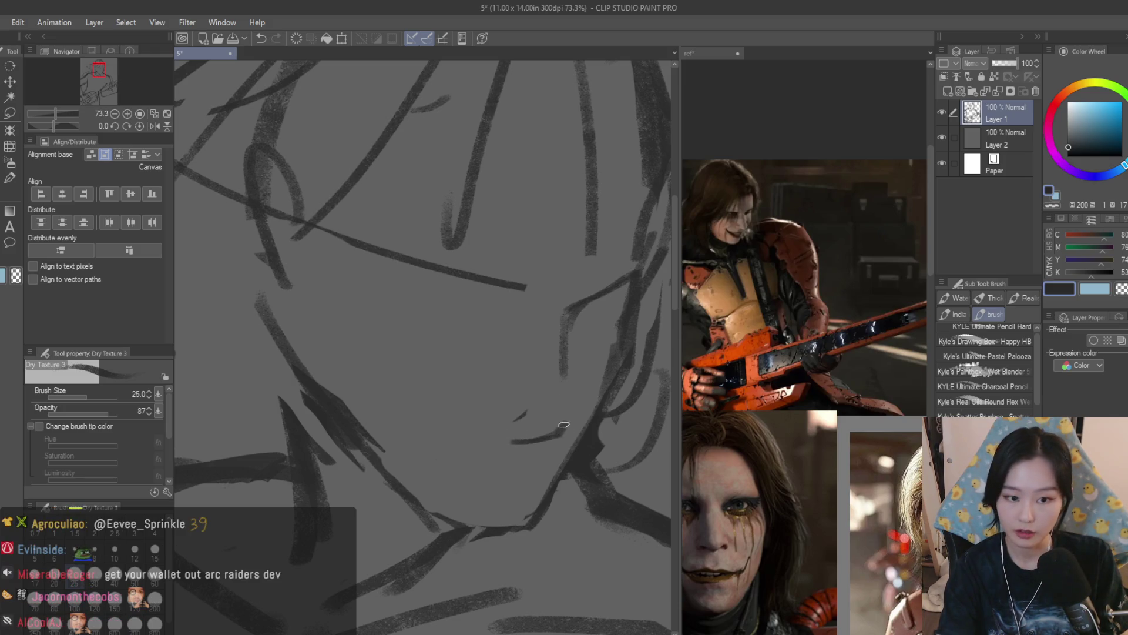
pyautogui.hotkey('ctrl', 'z')
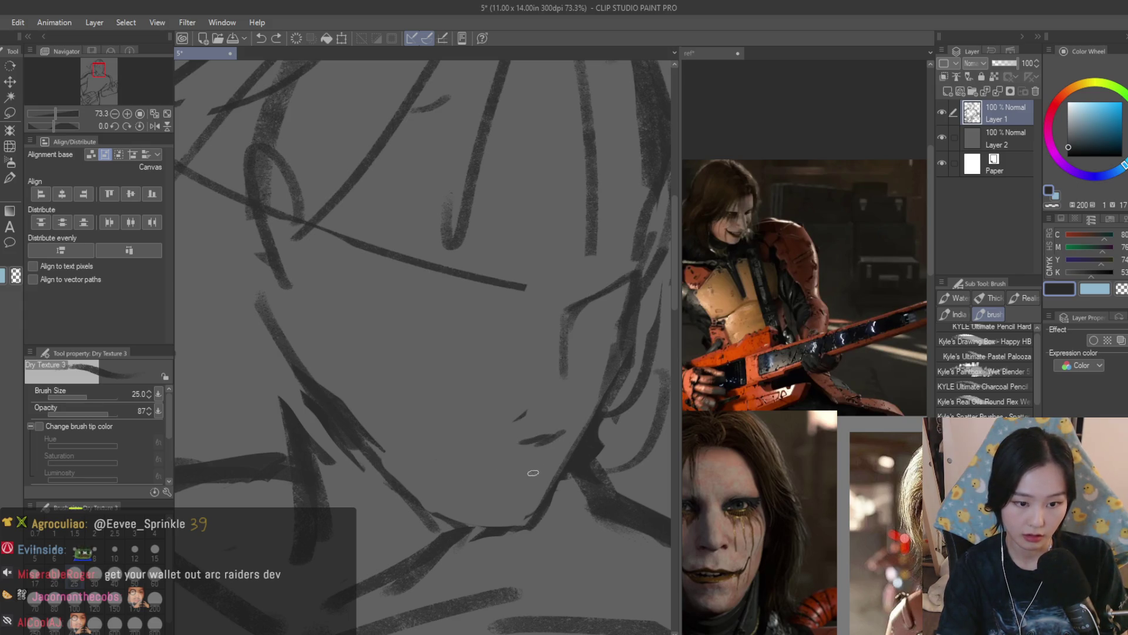
# Draw the lower lip line, then a short chin line at brush size 20
pyautogui.moveTo(533, 473); pyautogui.dragTo(487, 473)
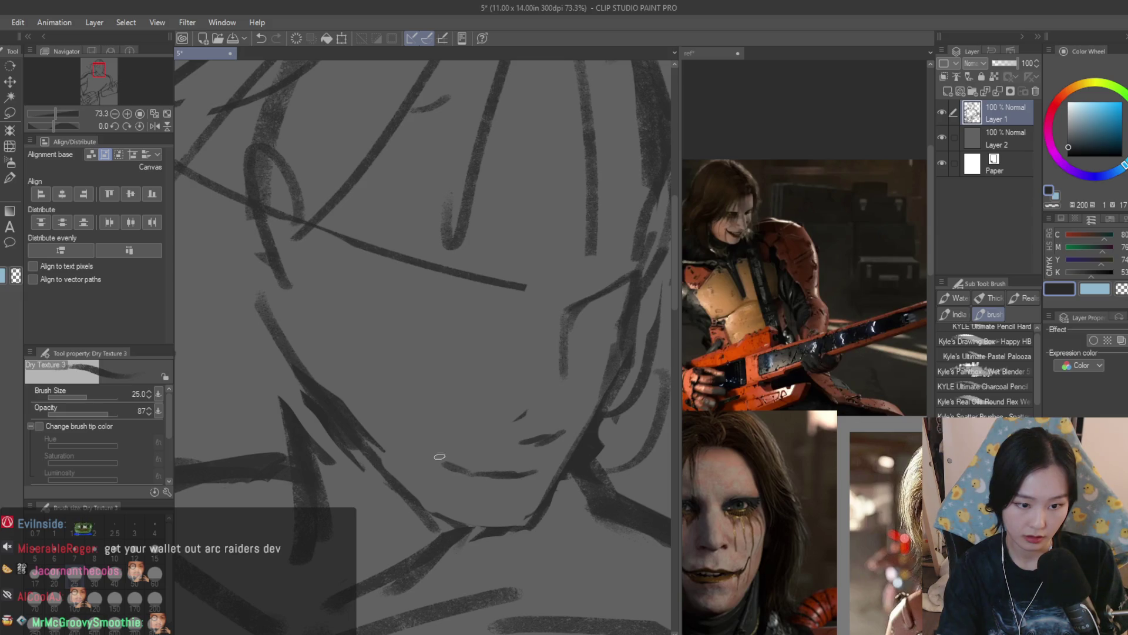
pyautogui.press('[')
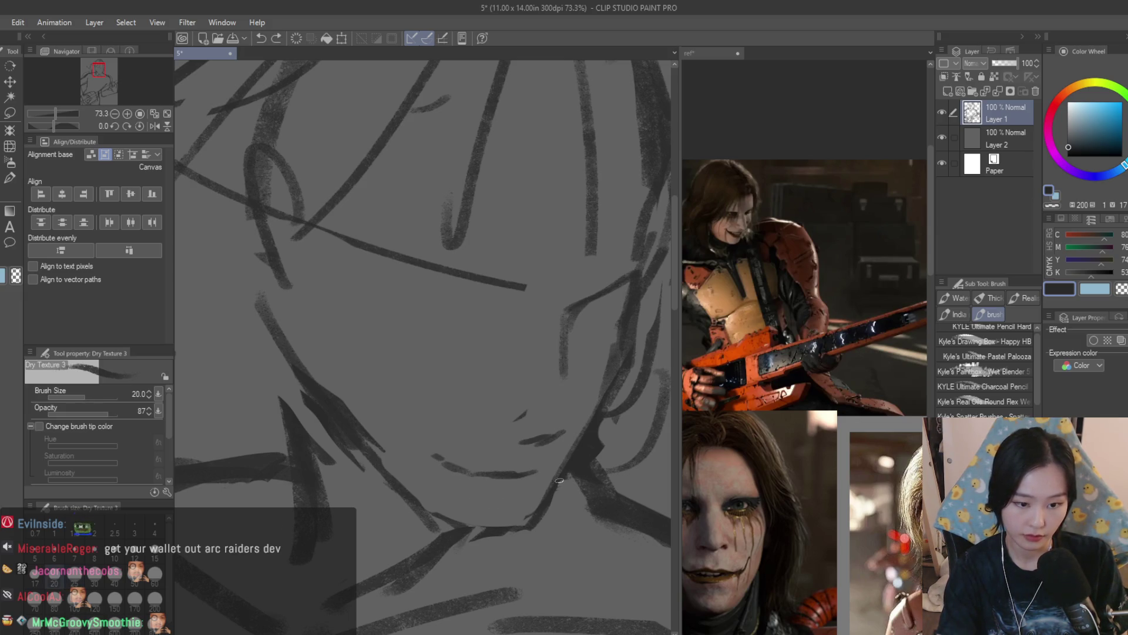
pyautogui.moveTo(533, 523); pyautogui.dragTo(499, 536)
# Shade the right side of the face and under the chin dark at brush size 70
pyautogui.press(']')
pyautogui.press(']')
pyautogui.press(']')
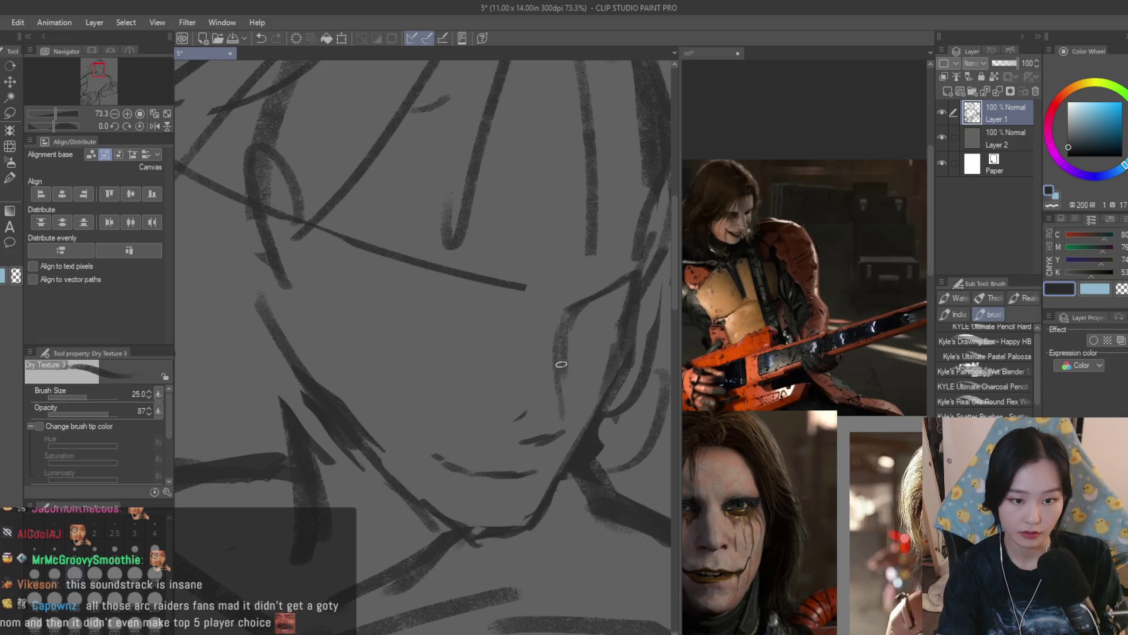
pyautogui.moveTo(568, 367)
pyautogui.mouseDown()
pyautogui.moveTo(587, 317)
pyautogui.moveTo(600, 400)
pyautogui.moveTo(541, 487)
pyautogui.mouseUp()
pyautogui.scroll(-5, 553, 365)
pyautogui.scroll(3, 553, 357)
pyautogui.moveTo(557, 344); pyautogui.dragTo(516, 399)
pyautogui.press('[')
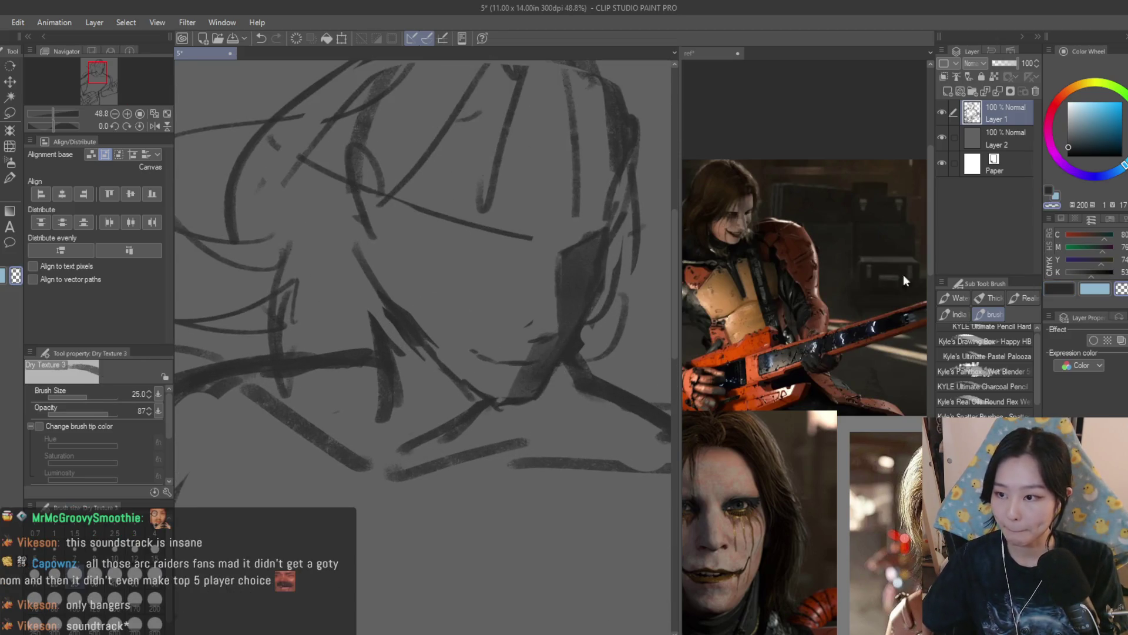
# At brush size 60, add a dark stroke on the head and strokes down from the hairline
pyautogui.scroll(1, 514, 337)
pyautogui.scroll(1, 514, 338)
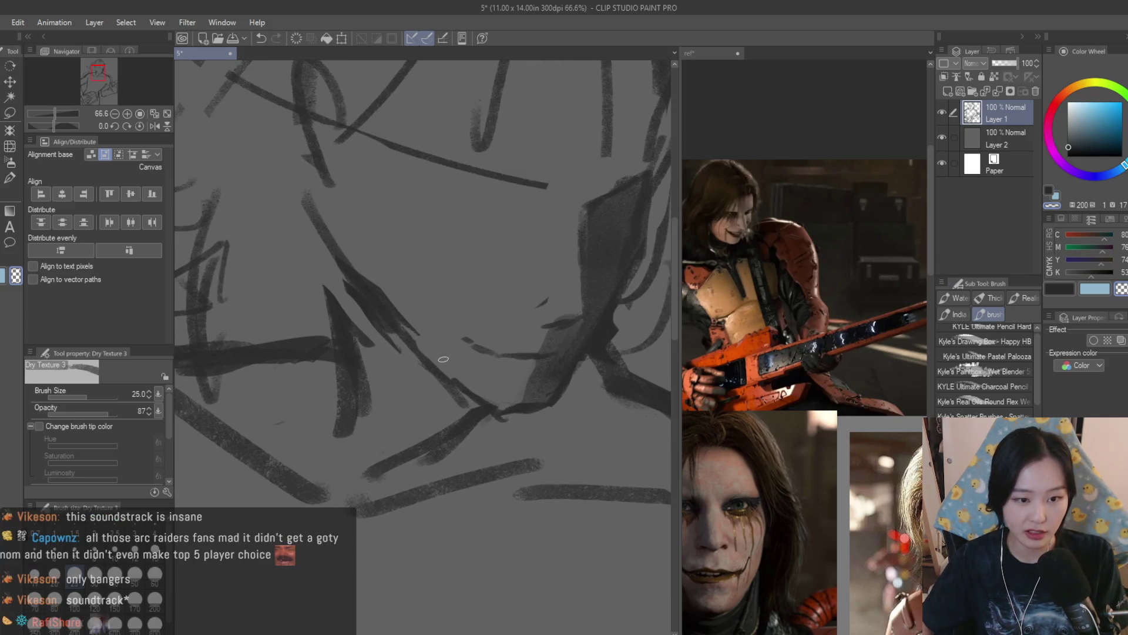
pyautogui.scroll(-2, 431, 325)
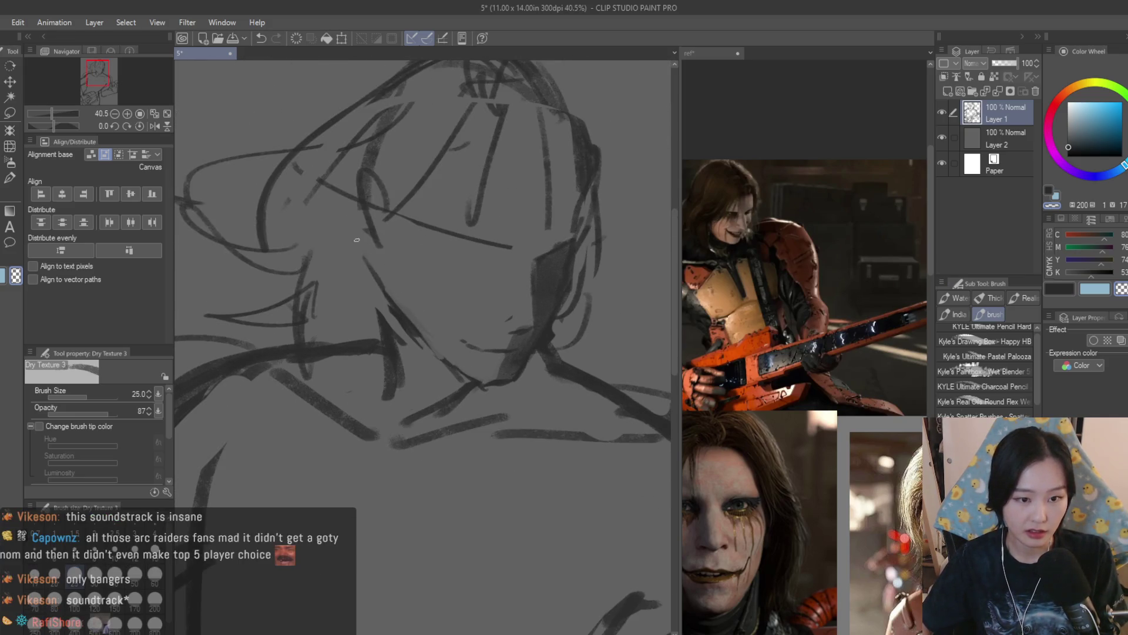
pyautogui.scroll(-4, 357, 240)
pyautogui.scroll(1, 578, 363)
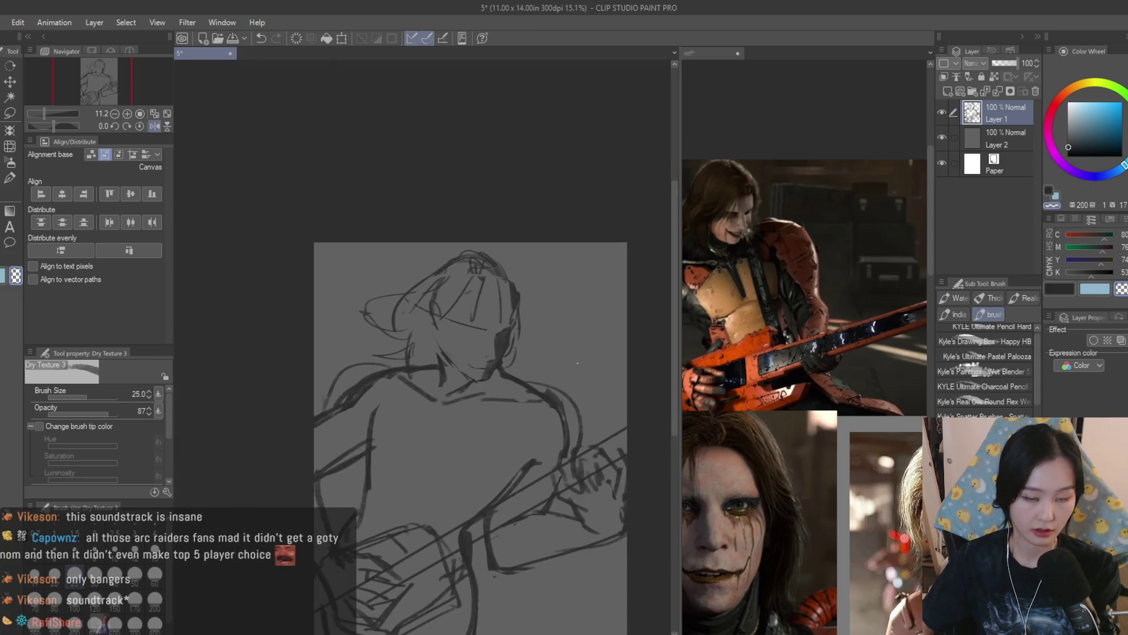
pyautogui.scroll(4, 431, 336)
pyautogui.moveTo(461, 371); pyautogui.dragTo(420, 307)
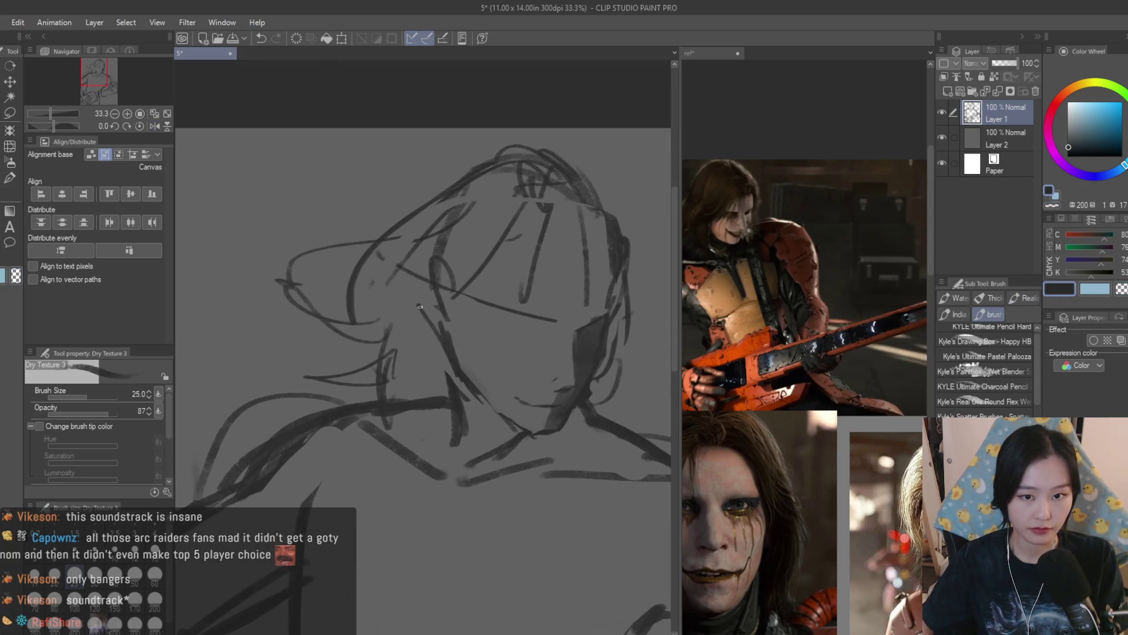
pyautogui.moveTo(537, 203); pyautogui.dragTo(525, 299)
pyautogui.moveTo(503, 272); pyautogui.dragTo(447, 313)
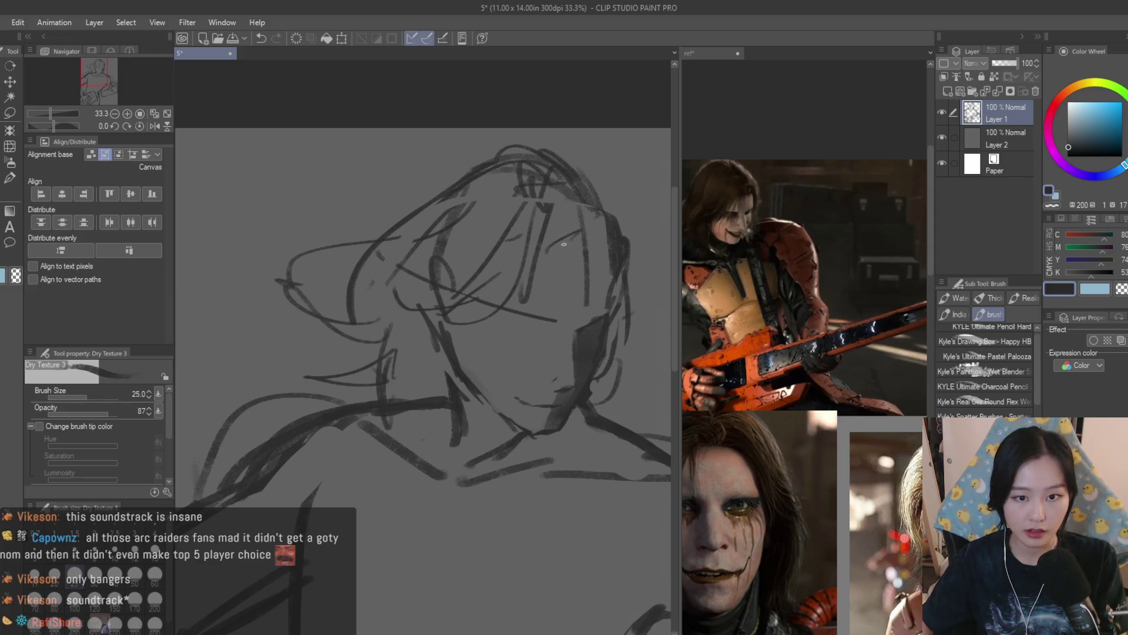
# Add dark strokes to the right side of the hair and near the jaw
pyautogui.moveTo(578, 184); pyautogui.dragTo(624, 332)
pyautogui.moveTo(632, 294); pyautogui.dragTo(635, 470)
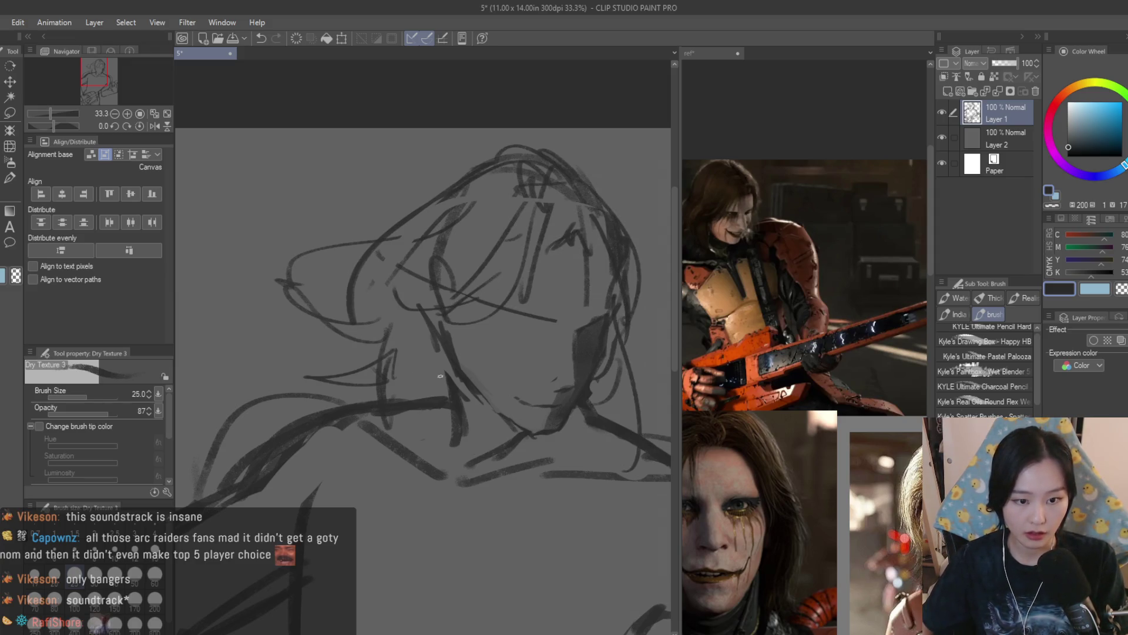
pyautogui.moveTo(431, 345); pyautogui.dragTo(385, 394)
pyautogui.scroll(-4, 411, 364)
pyautogui.scroll(6, 458, 361)
pyautogui.scroll(2, 464, 347)
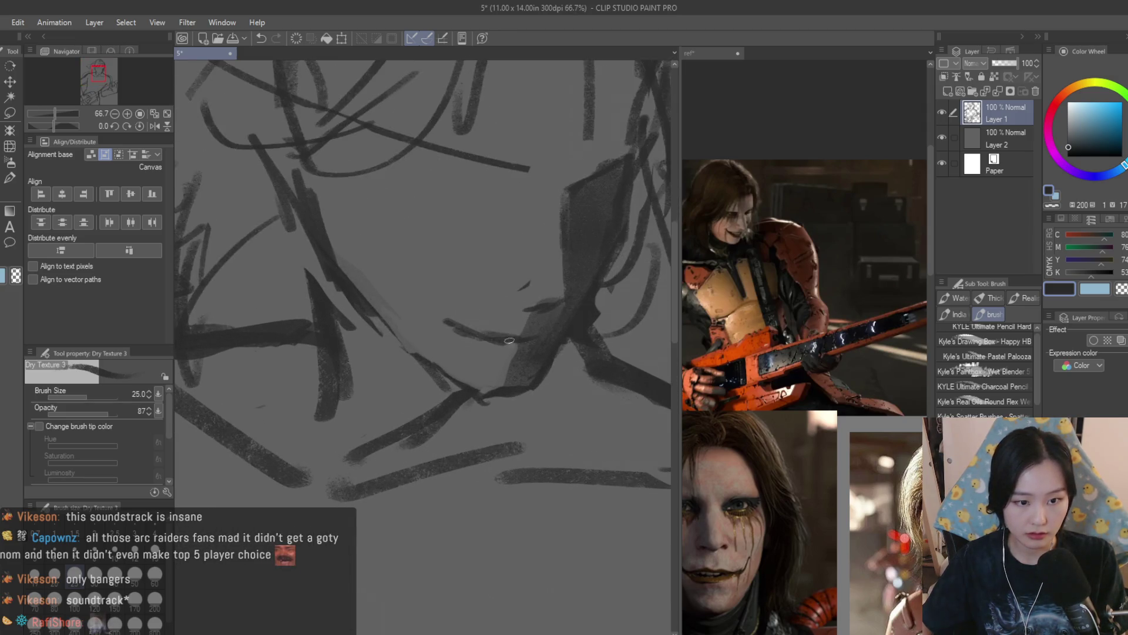
pyautogui.scroll(-1, 509, 341)
pyautogui.moveTo(493, 357)
pyautogui.mouseDown()
pyautogui.moveTo(511, 376)
pyautogui.moveTo(509, 414)
pyautogui.mouseUp()
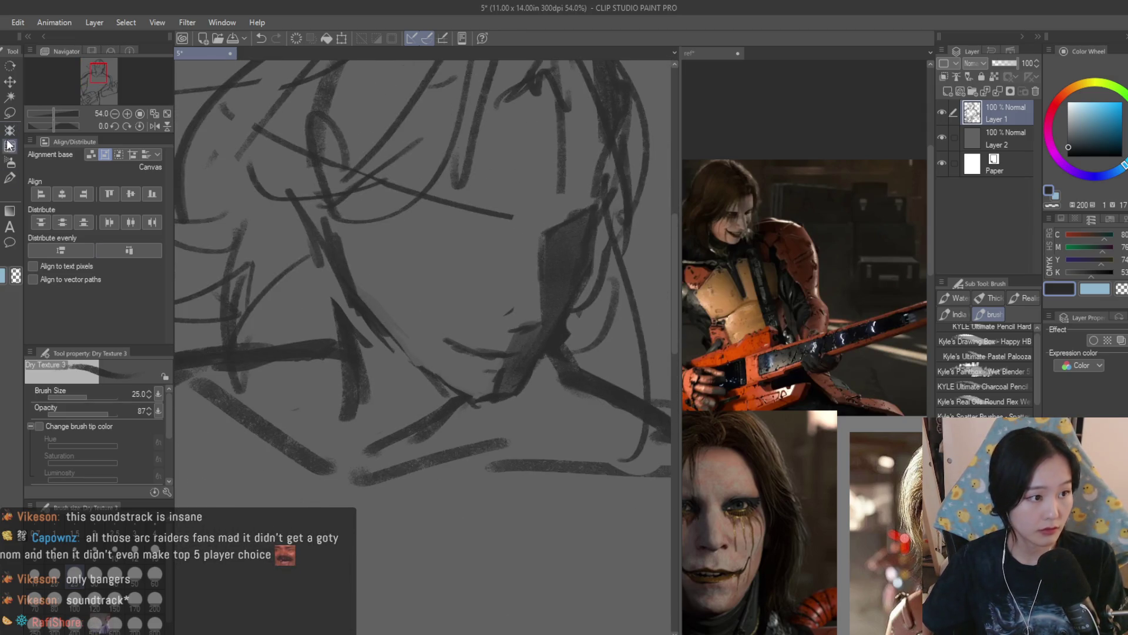
# Push the chin area into a new shape with the Liquify tool
pyautogui.click(9, 146)
pyautogui.scroll(-3, 486, 406)
pyautogui.scroll(1, 465, 423)
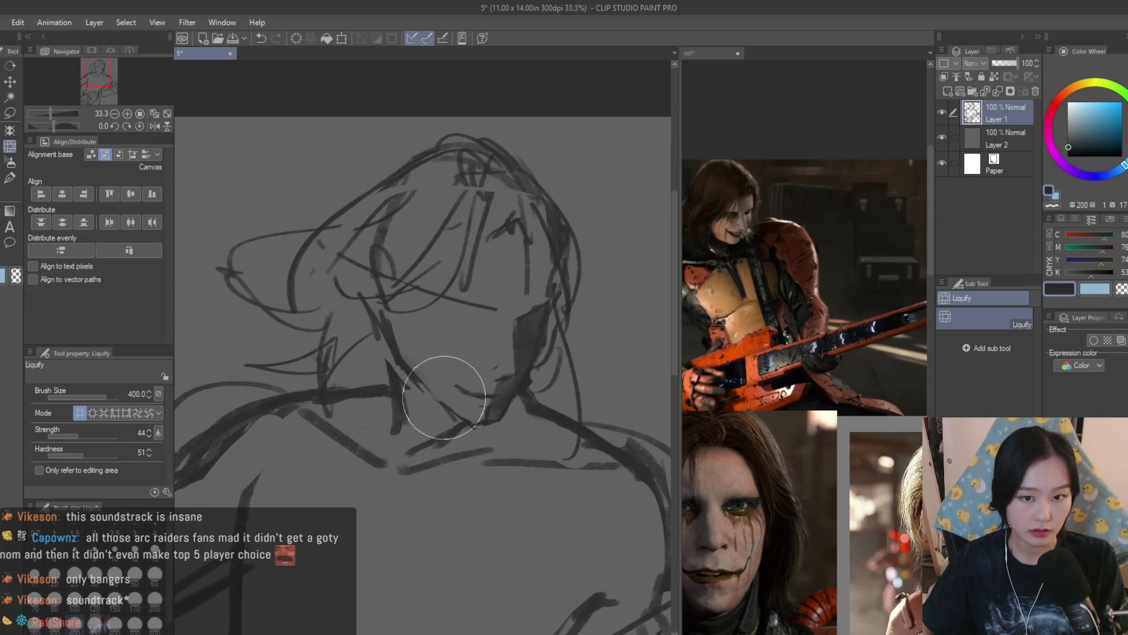
pyautogui.scroll(2, 447, 399)
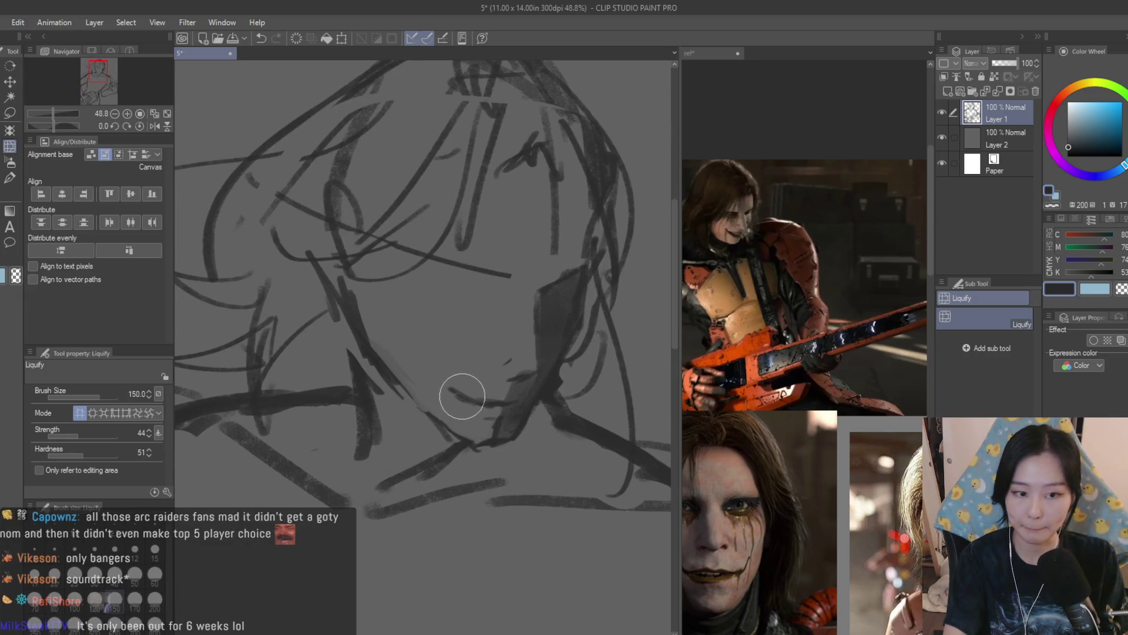
pyautogui.scroll(-2, 461, 396)
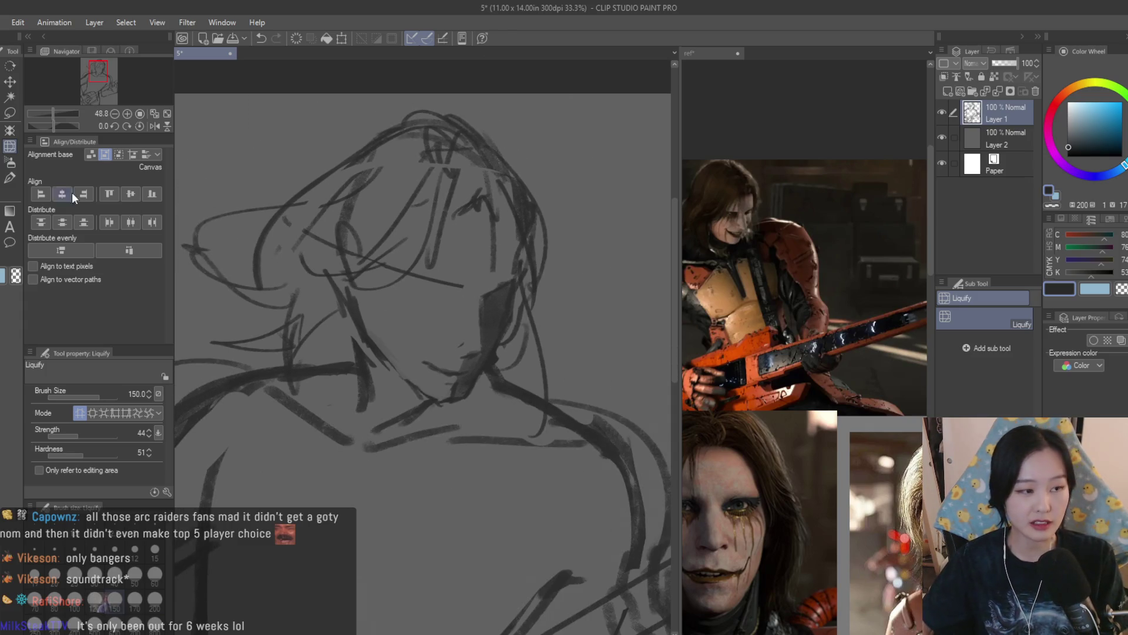
# Trim the cheek shading to a narrower wedge along the jaw, darker near the chin
pyautogui.press('e')
pyautogui.scroll(2, 451, 340)
pyautogui.scroll(1, 458, 310)
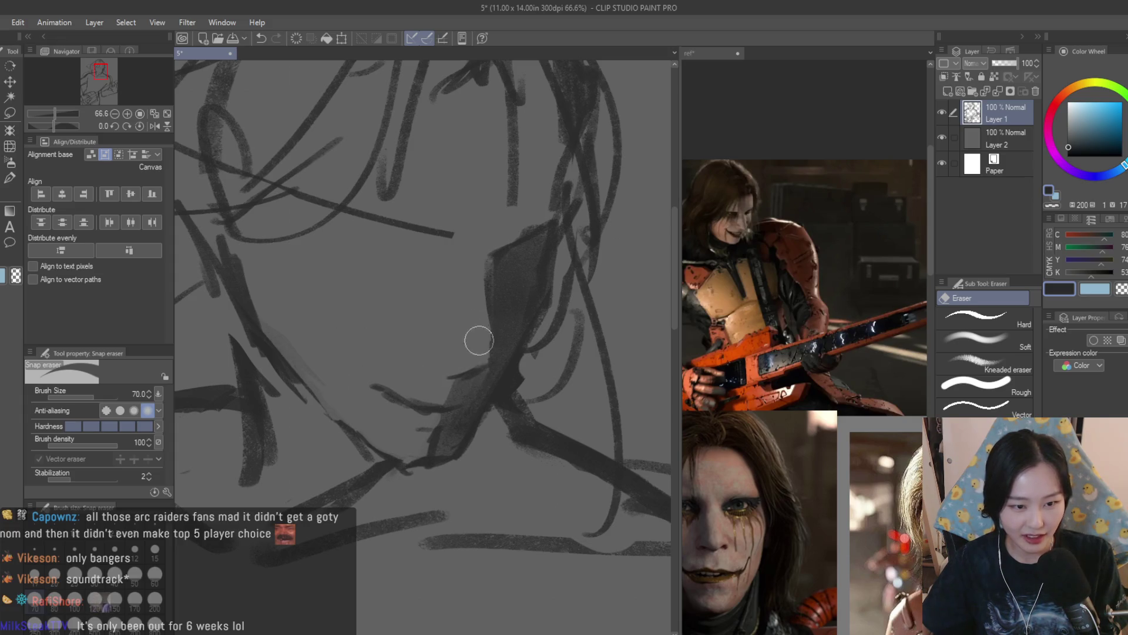
pyautogui.scroll(-5, 474, 360)
pyautogui.scroll(3, 382, 323)
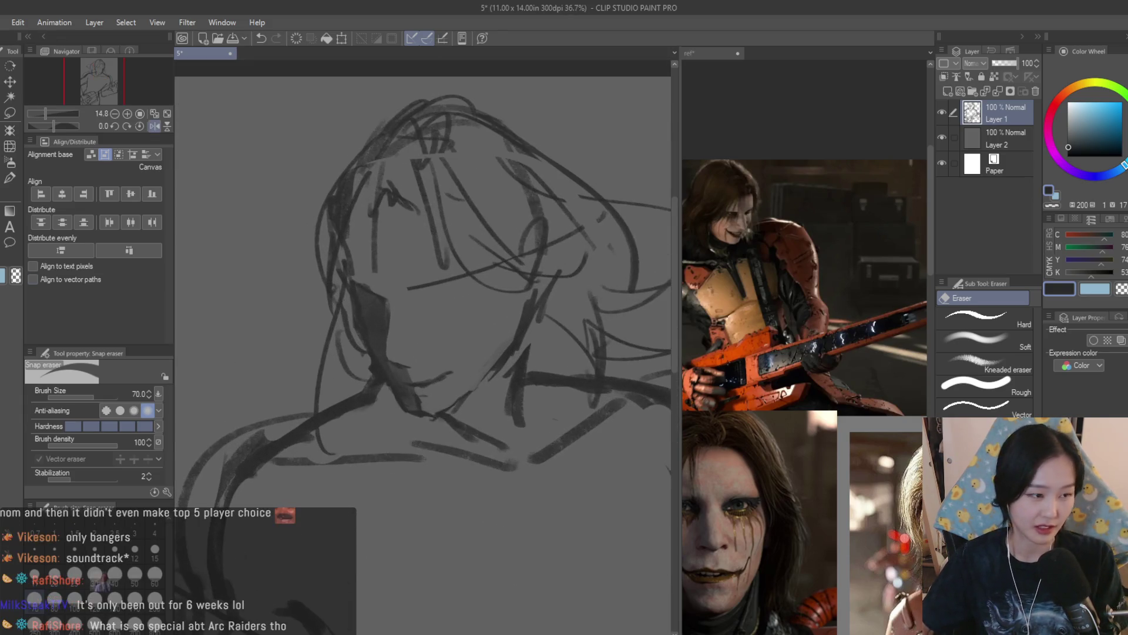
pyautogui.press('b')
pyautogui.scroll(2, 413, 313)
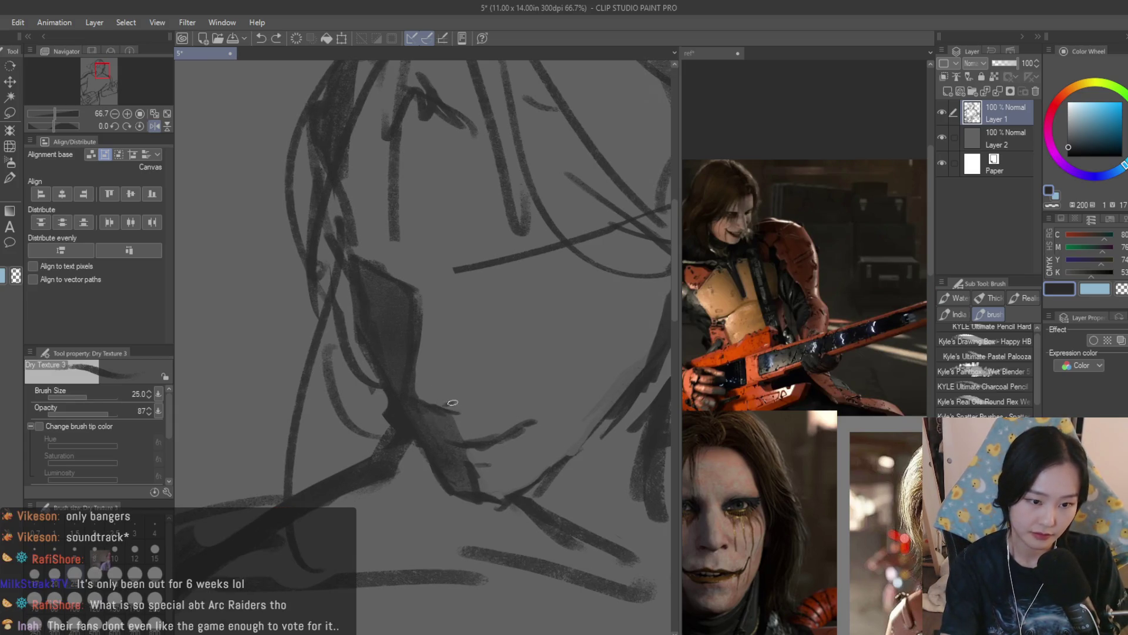
pyautogui.press('e')
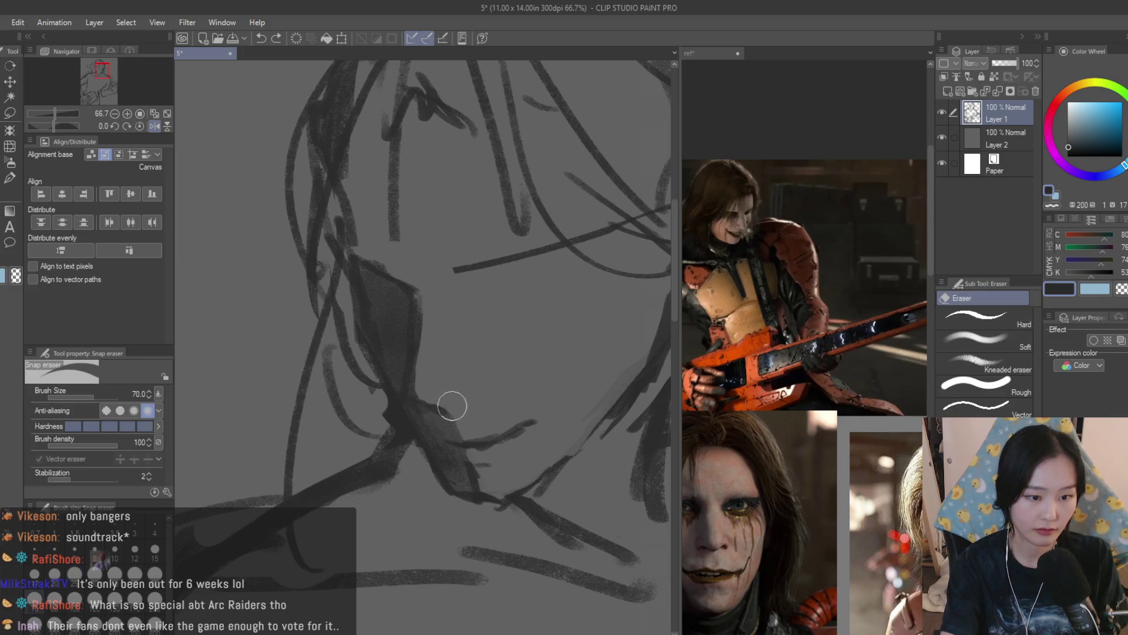
pyautogui.scroll(-7, 461, 406)
pyautogui.scroll(5, 554, 466)
# Discard a stray face stroke and erase part of a sketch line near the eye
pyautogui.press('b')
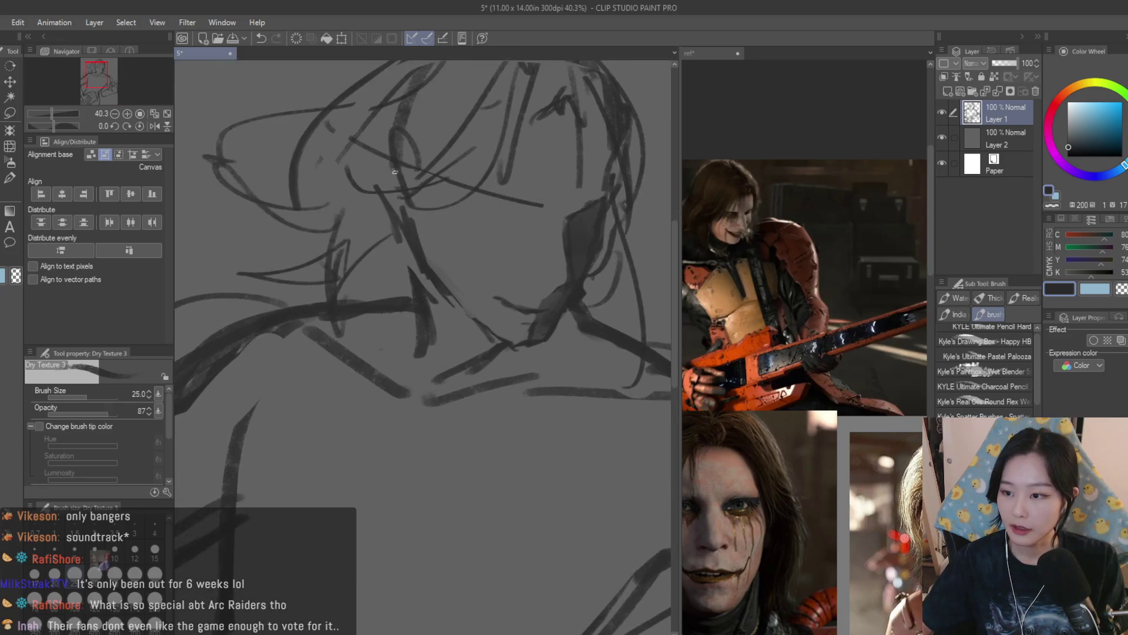
pyautogui.scroll(5, 523, 218)
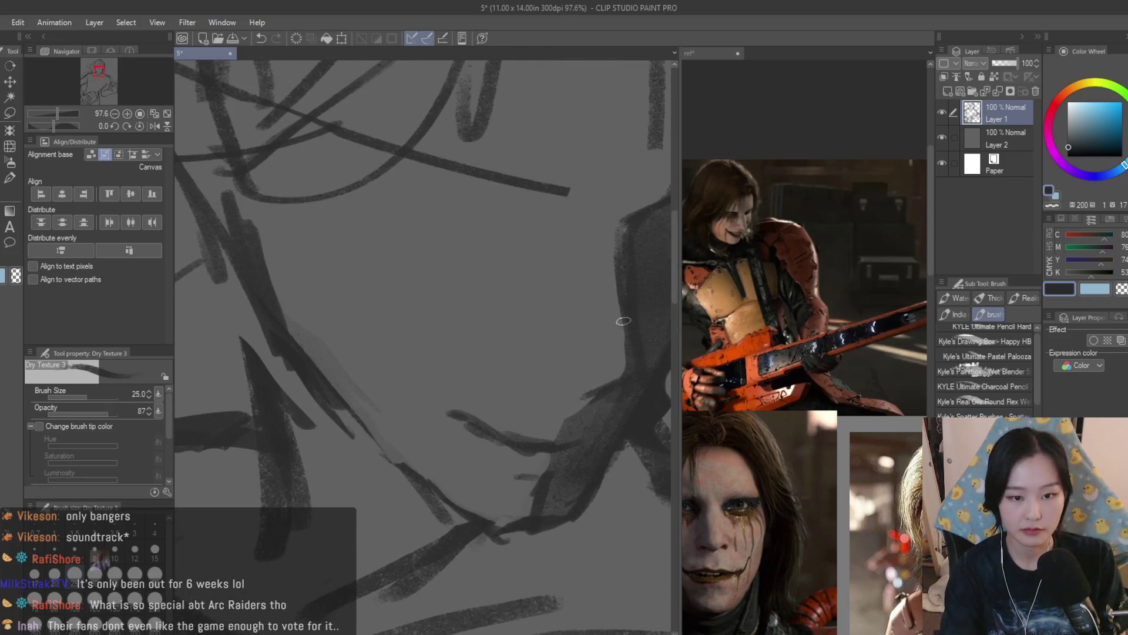
pyautogui.moveTo(590, 397); pyautogui.dragTo(538, 362)
pyautogui.hotkey('ctrl', 'z')
pyautogui.hotkey('ctrl', 'z')
pyautogui.hotkey('ctrl', 'z')
pyautogui.hotkey('ctrl', 'z')
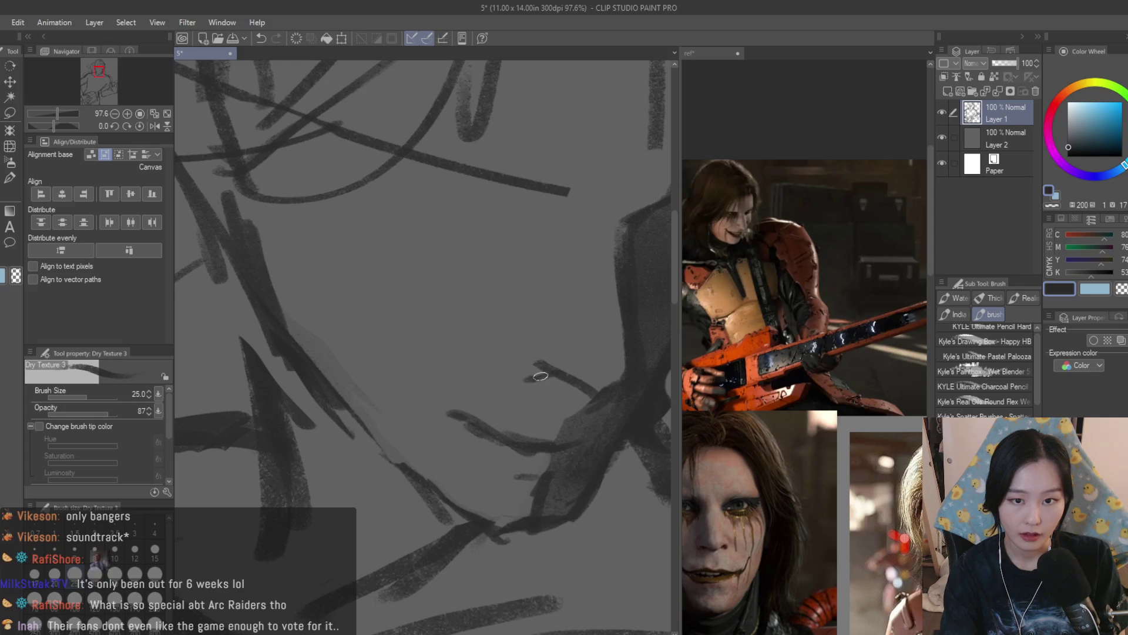
pyautogui.scroll(-6, 543, 350)
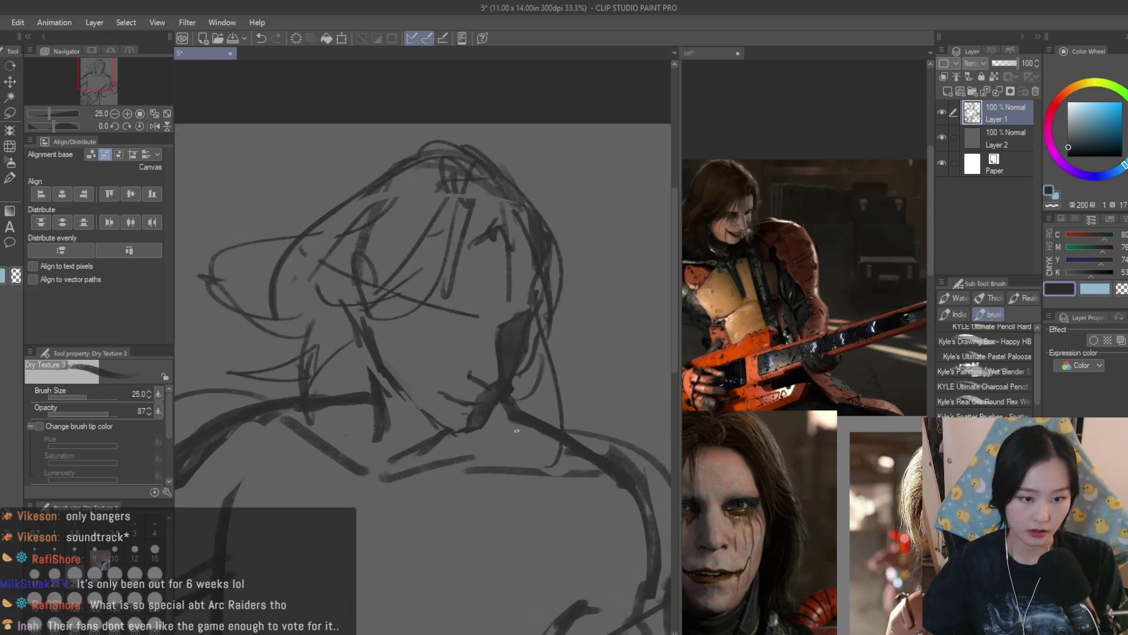
pyautogui.press('e')
pyautogui.scroll(3, 493, 377)
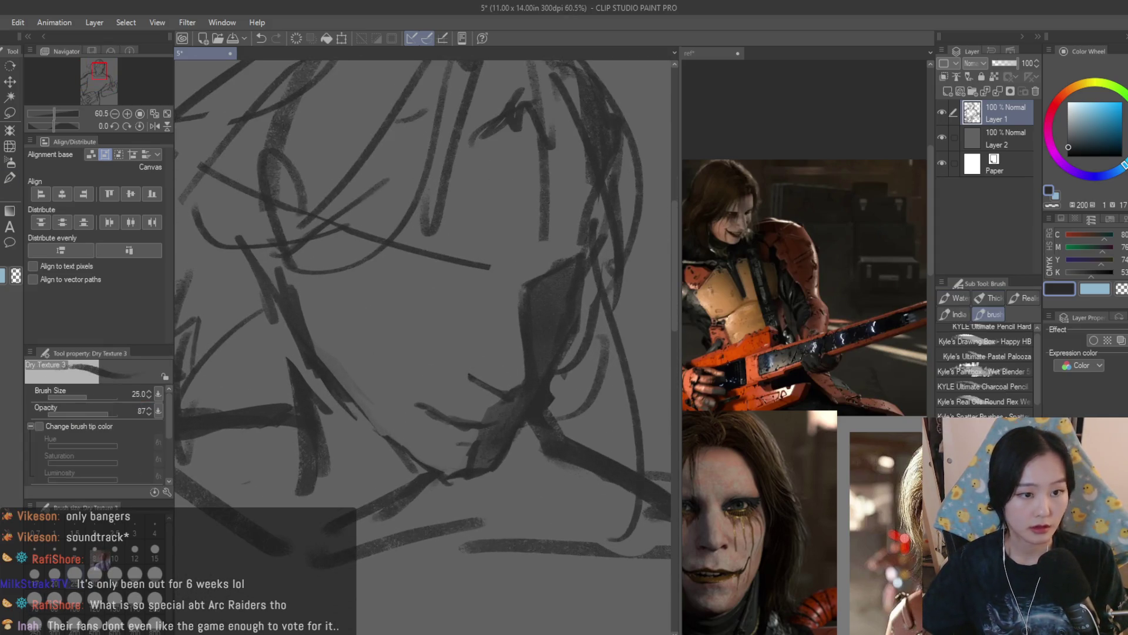
pyautogui.moveTo(488, 267); pyautogui.dragTo(355, 229)
# Darken and thicken the eyebrow line, then try a stroke under the eye and undo it
pyautogui.press('b')
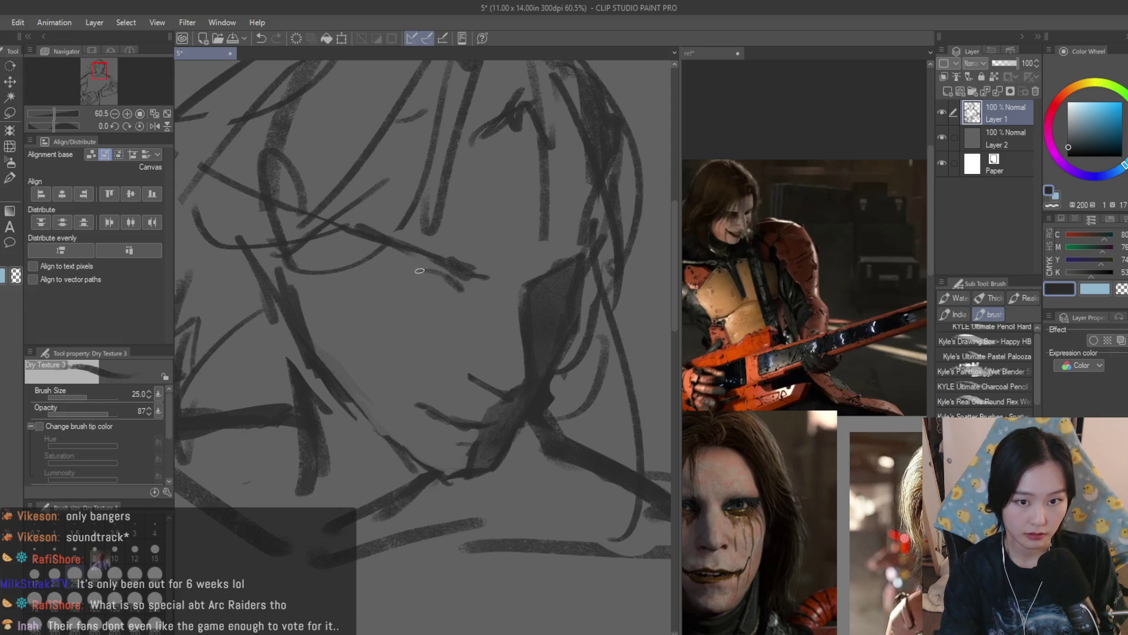
pyautogui.moveTo(441, 265); pyautogui.dragTo(482, 285)
pyautogui.moveTo(391, 246)
pyautogui.mouseDown()
pyautogui.moveTo(485, 281)
pyautogui.moveTo(422, 283)
pyautogui.moveTo(458, 298)
pyautogui.mouseUp()
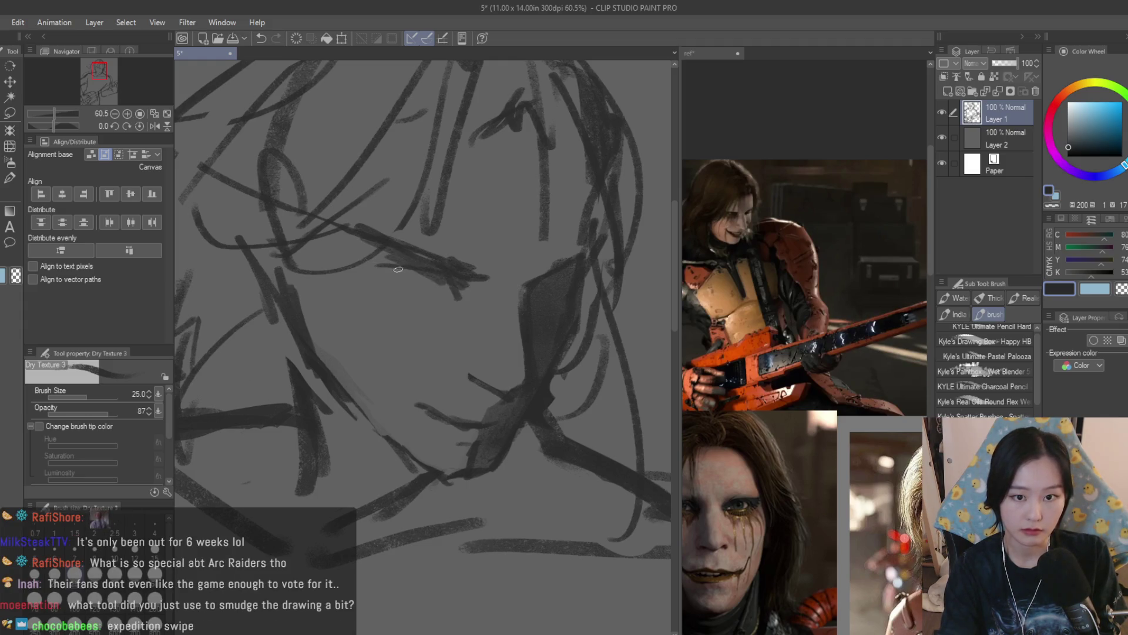
pyautogui.moveTo(379, 264); pyautogui.dragTo(417, 300)
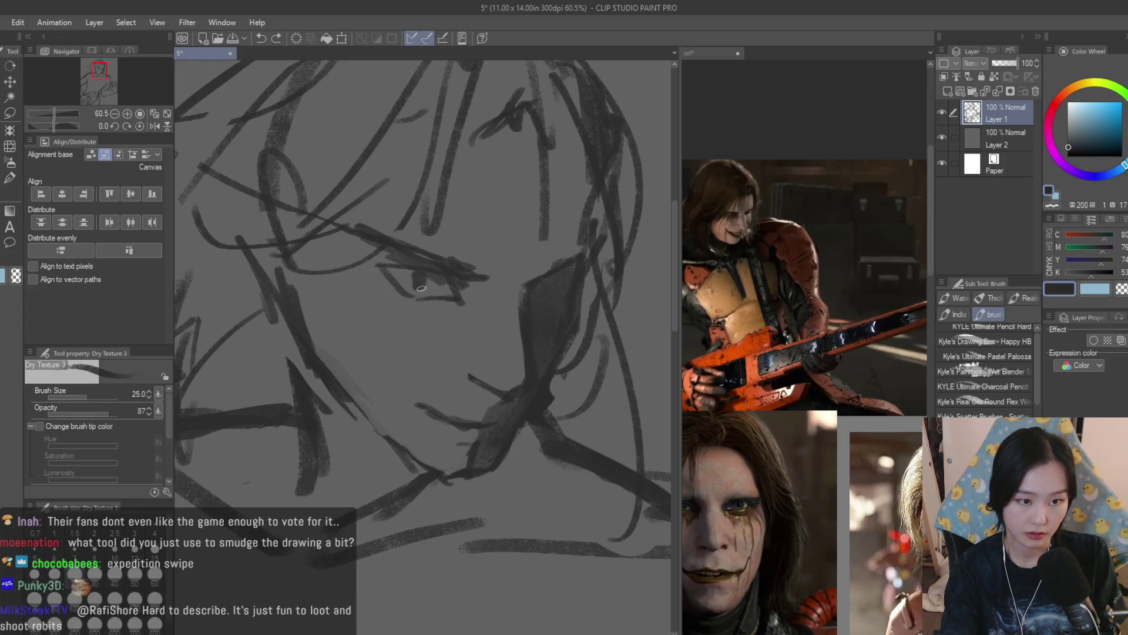
pyautogui.hotkey('ctrl', 'z')
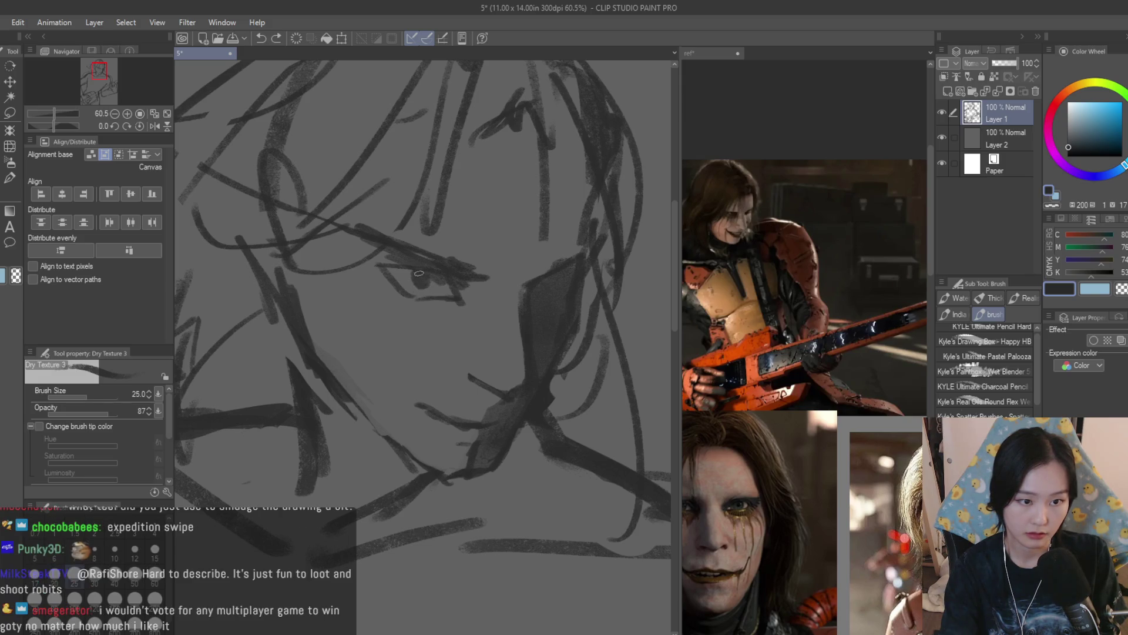
# Redraw the stroke along the rocker's lower eyelid
pyautogui.moveTo(418, 273); pyautogui.dragTo(477, 299)
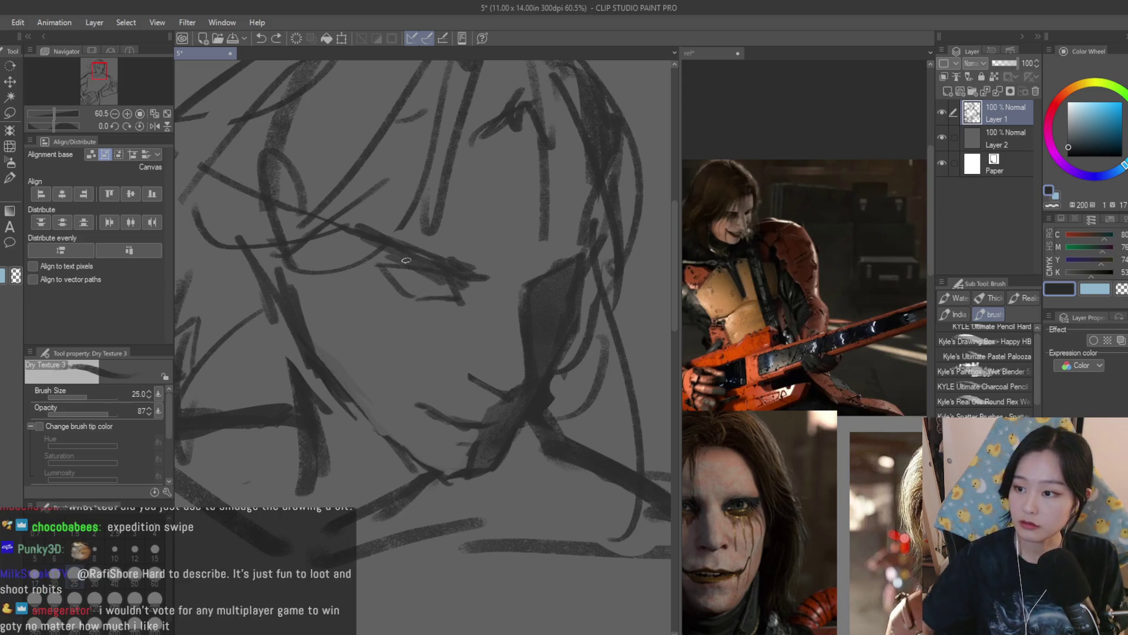
pyautogui.scroll(1, 406, 303)
pyautogui.scroll(-6, 422, 294)
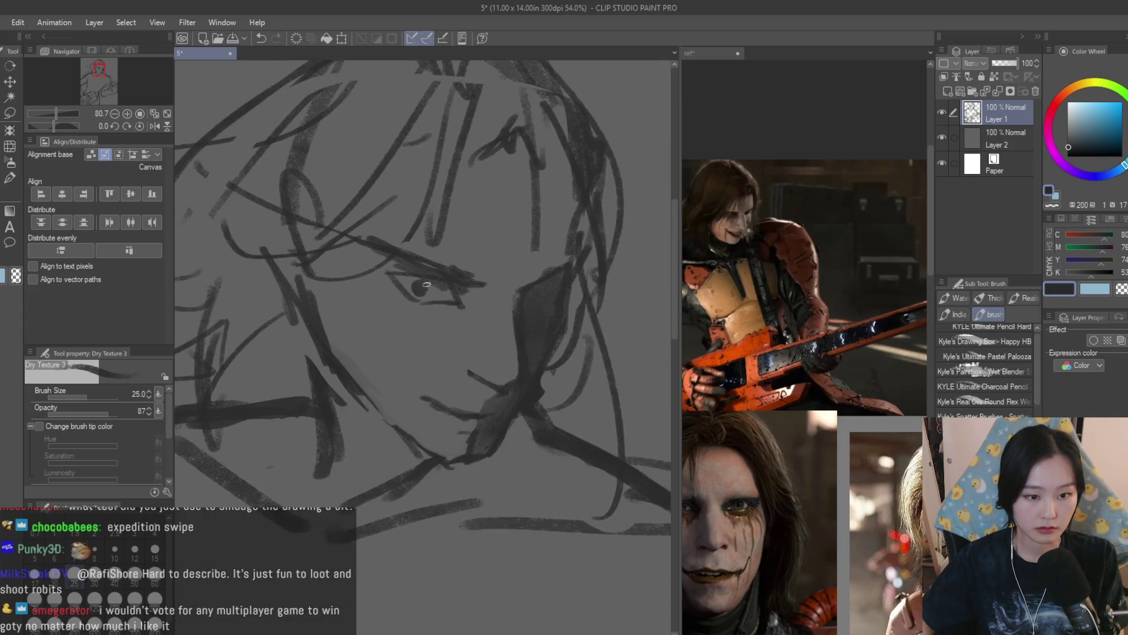
pyautogui.scroll(3, 540, 308)
pyautogui.scroll(6, 347, 275)
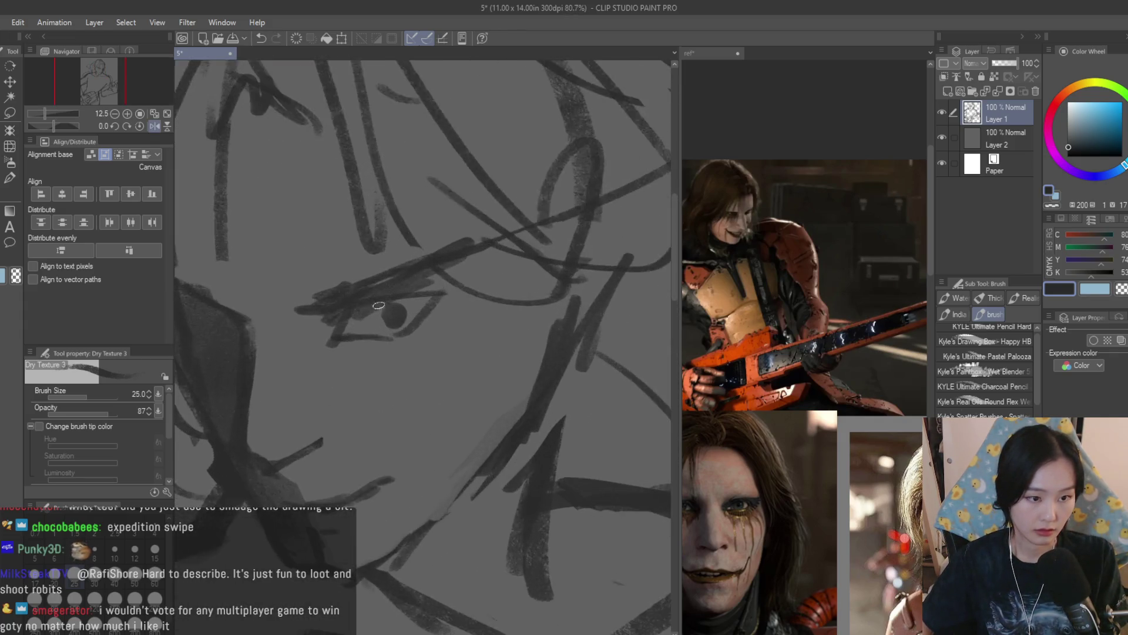
# Try a dark pupil fill, undo it, and add a small dark stroke near the eye
pyautogui.moveTo(384, 306)
pyautogui.mouseDown()
pyautogui.moveTo(406, 329)
pyautogui.moveTo(453, 283)
pyautogui.moveTo(485, 280)
pyautogui.mouseUp()
pyautogui.hotkey('ctrl', 'z')
pyautogui.scroll(-8, 470, 306)
pyautogui.scroll(5, 516, 359)
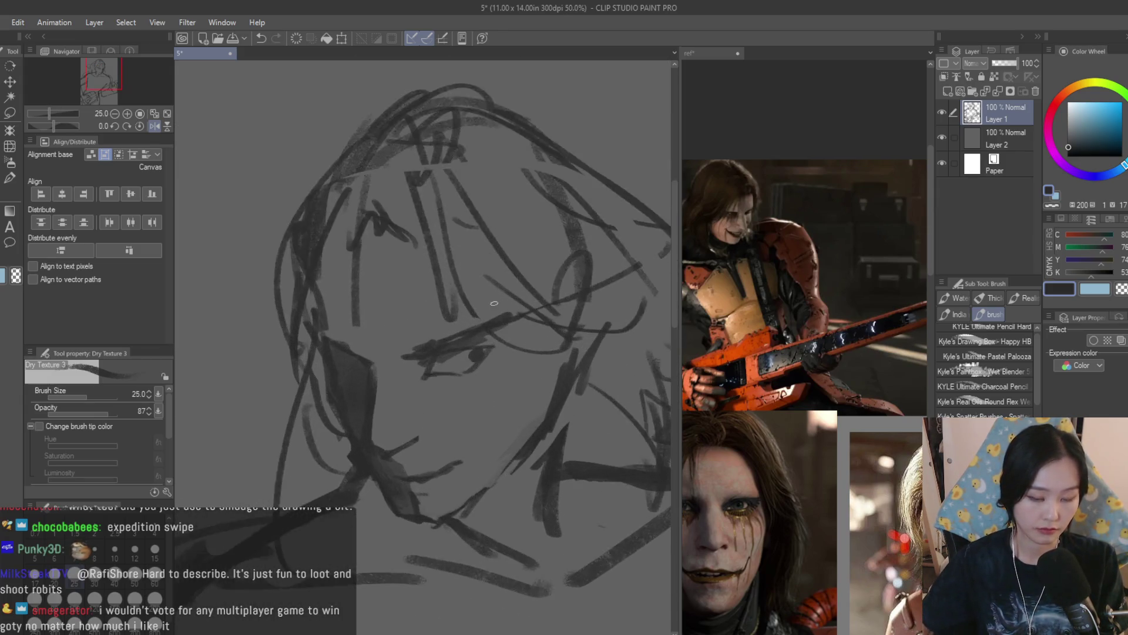
pyautogui.hotkey('ctrl', 'z')
pyautogui.moveTo(418, 353); pyautogui.dragTo(412, 368)
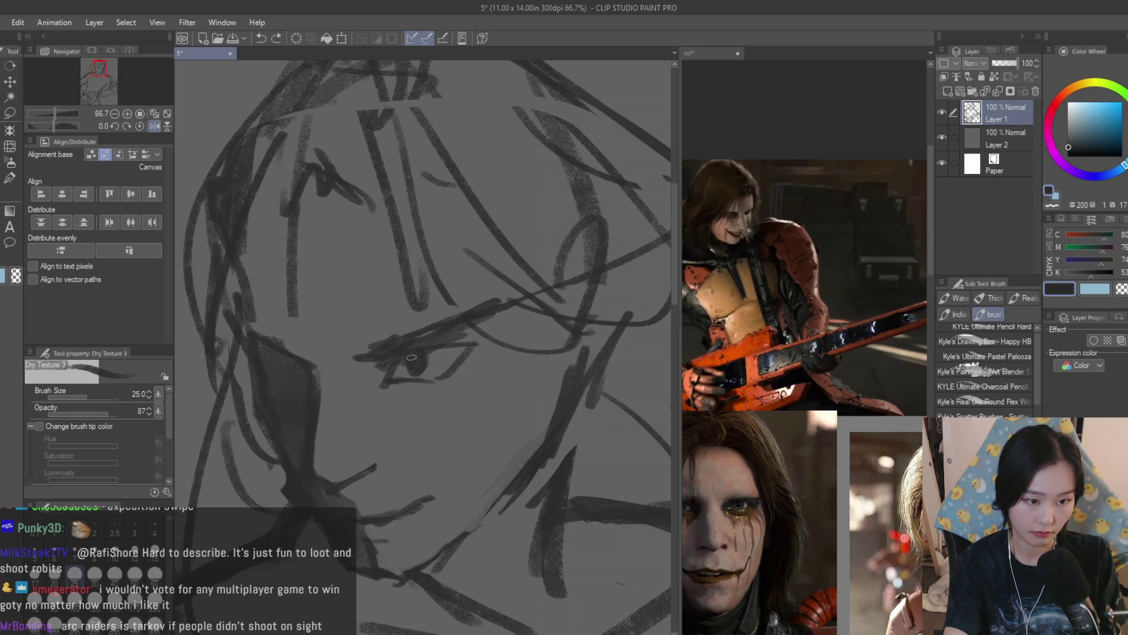
# Shade the lower eyelid and thicken the shading at the eye's outer corner
pyautogui.scroll(-5, 499, 287)
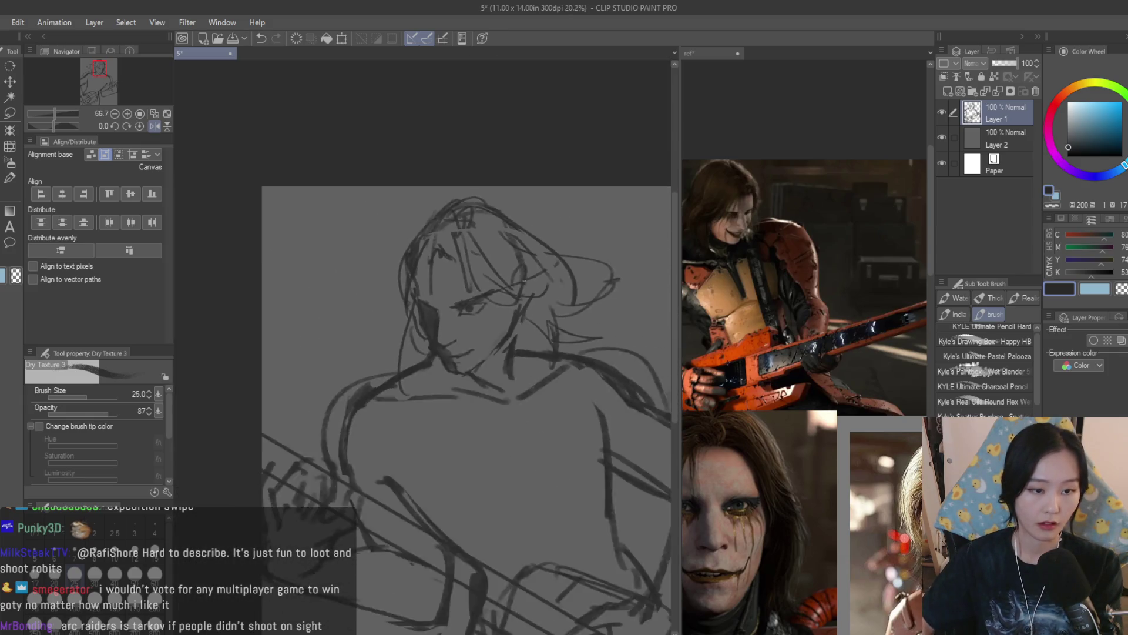
pyautogui.scroll(6, 500, 326)
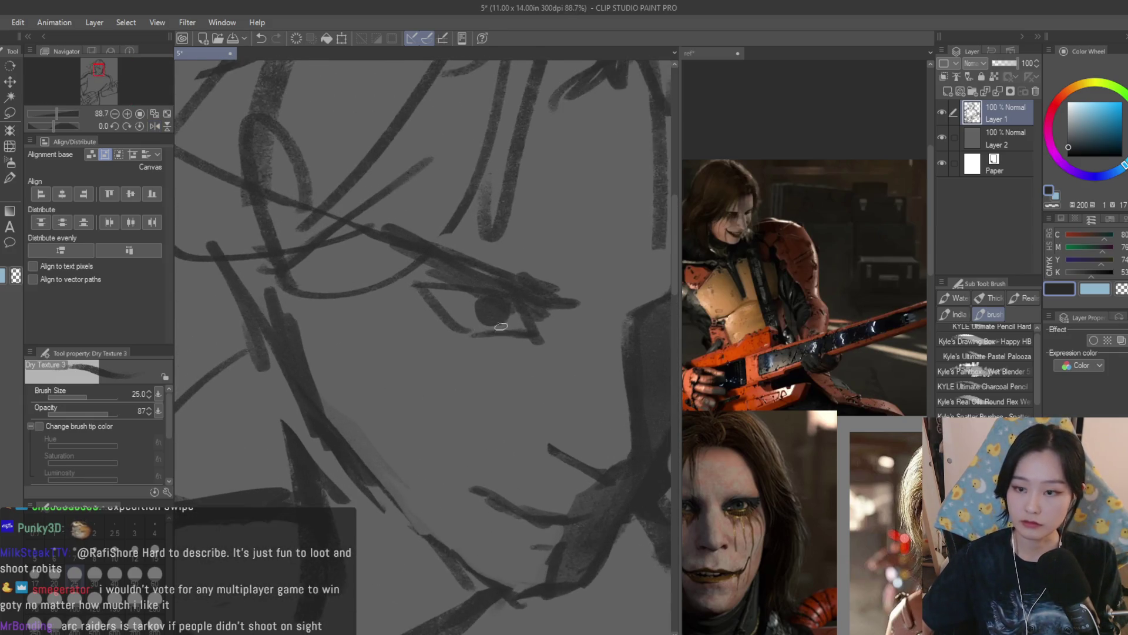
pyautogui.scroll(1, 501, 326)
pyautogui.press('e')
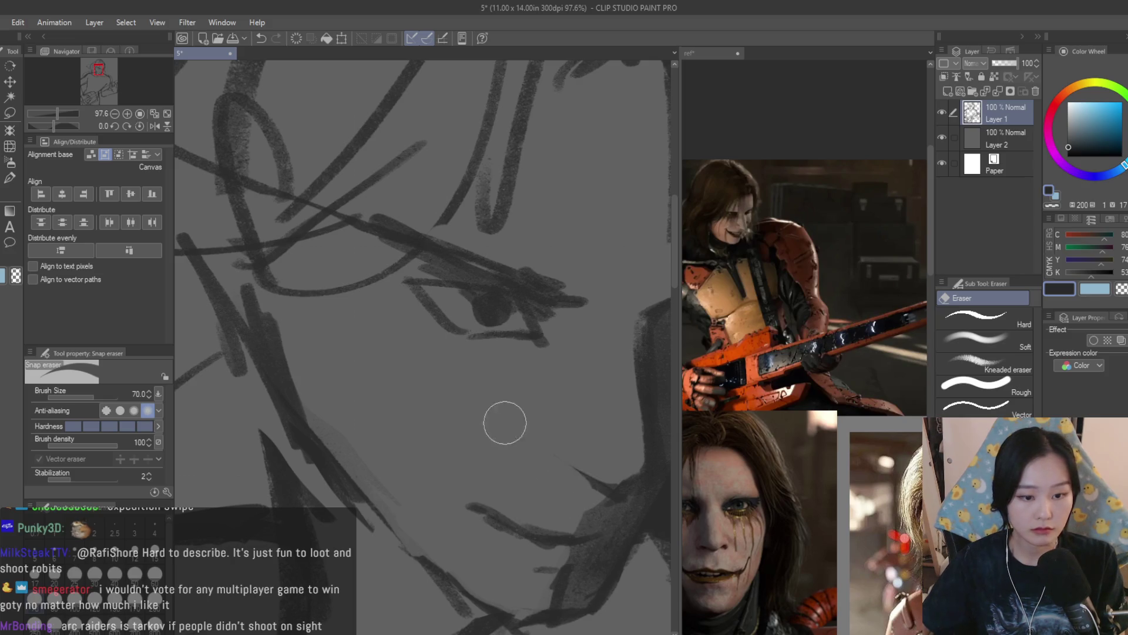
pyautogui.scroll(-7, 504, 423)
pyautogui.scroll(4, 577, 402)
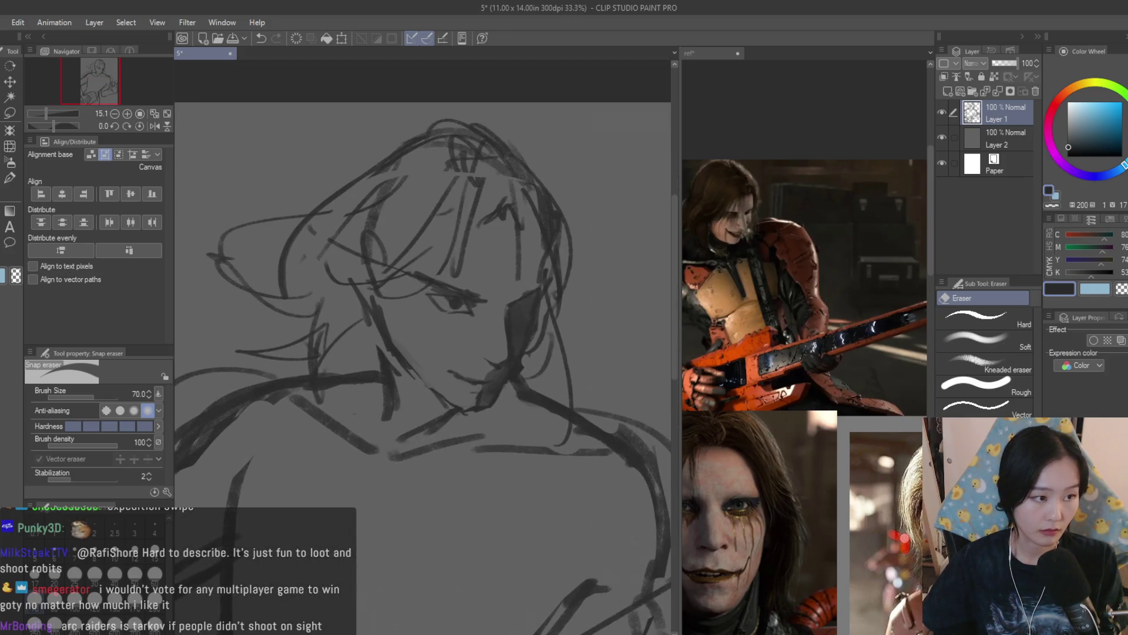
pyautogui.press('b')
pyautogui.scroll(4, 433, 311)
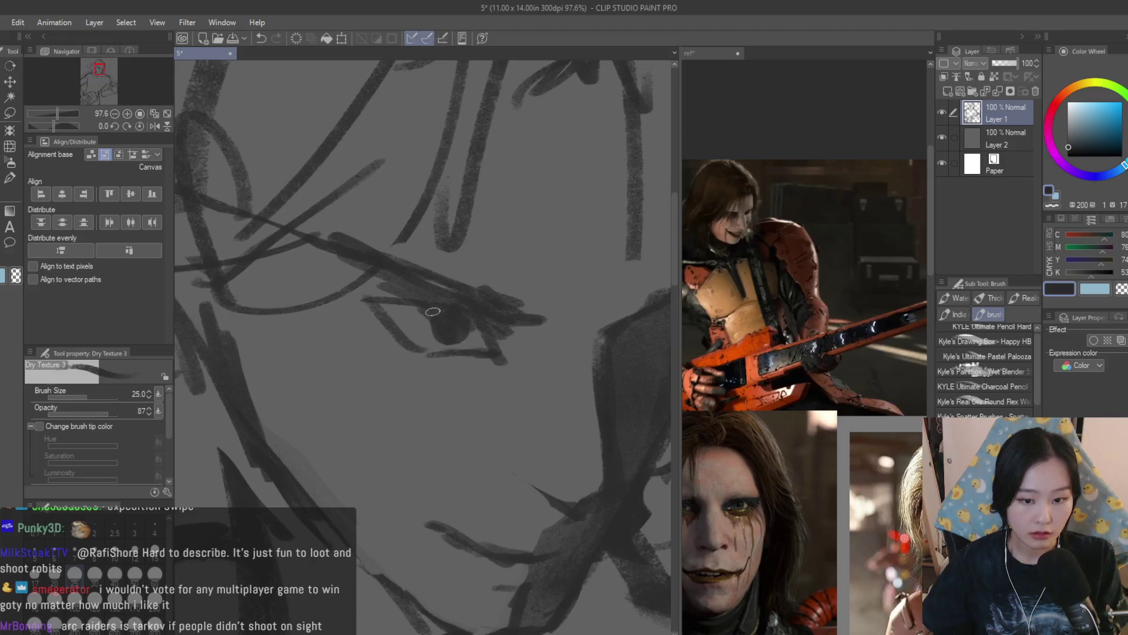
pyautogui.moveTo(333, 288); pyautogui.dragTo(419, 366)
pyautogui.moveTo(508, 362); pyautogui.dragTo(515, 343)
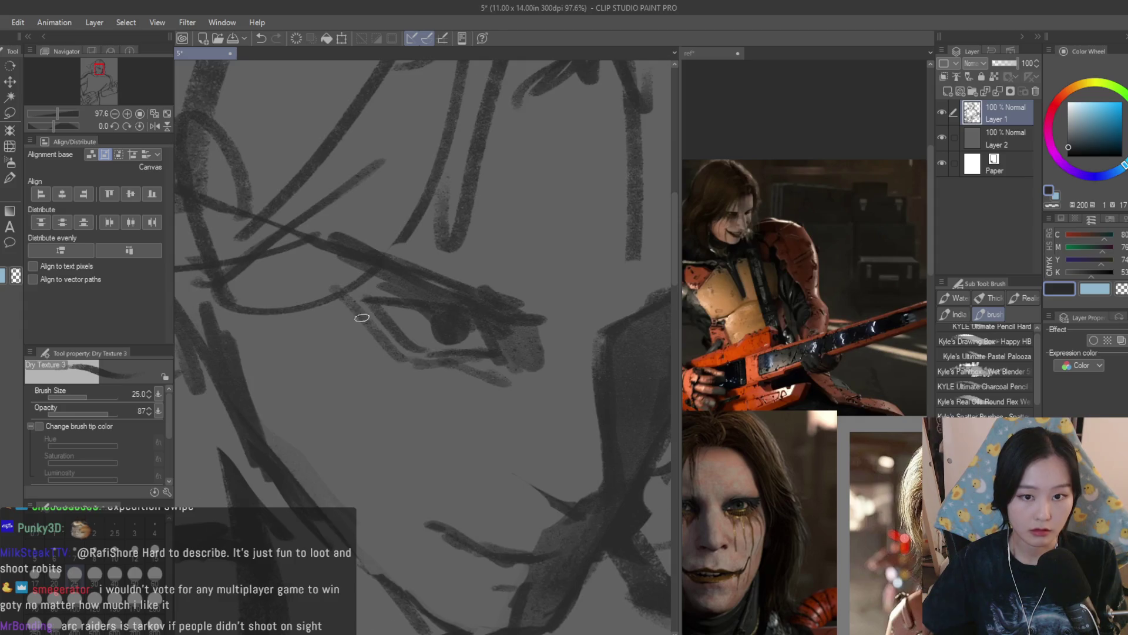
# Add a stroke along the top right of the hair, then erase to lighten the top hair strokes
pyautogui.scroll(-5, 470, 317)
pyautogui.moveTo(501, 192); pyautogui.dragTo(584, 262)
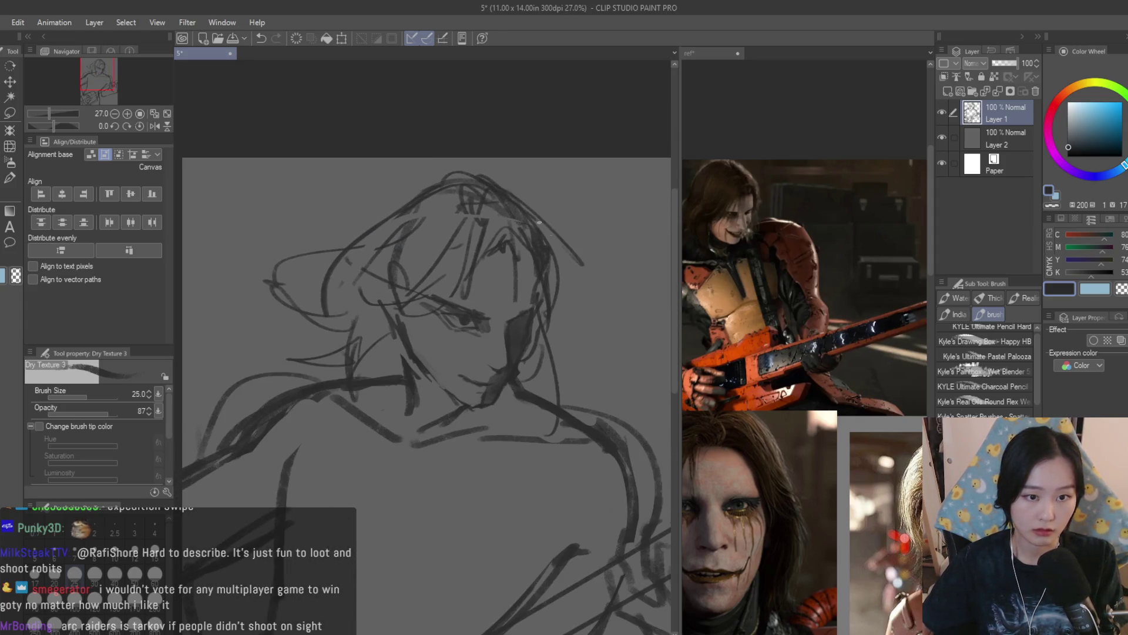
pyautogui.press('e')
pyautogui.moveTo(454, 172)
pyautogui.mouseDown()
pyautogui.moveTo(510, 194)
pyautogui.moveTo(607, 305)
pyautogui.mouseUp()
# Finish lightening the top hair strokes and return to the Dry Texture 3 brush
pyautogui.scroll(-4, 497, 214)
pyautogui.scroll(2, 497, 214)
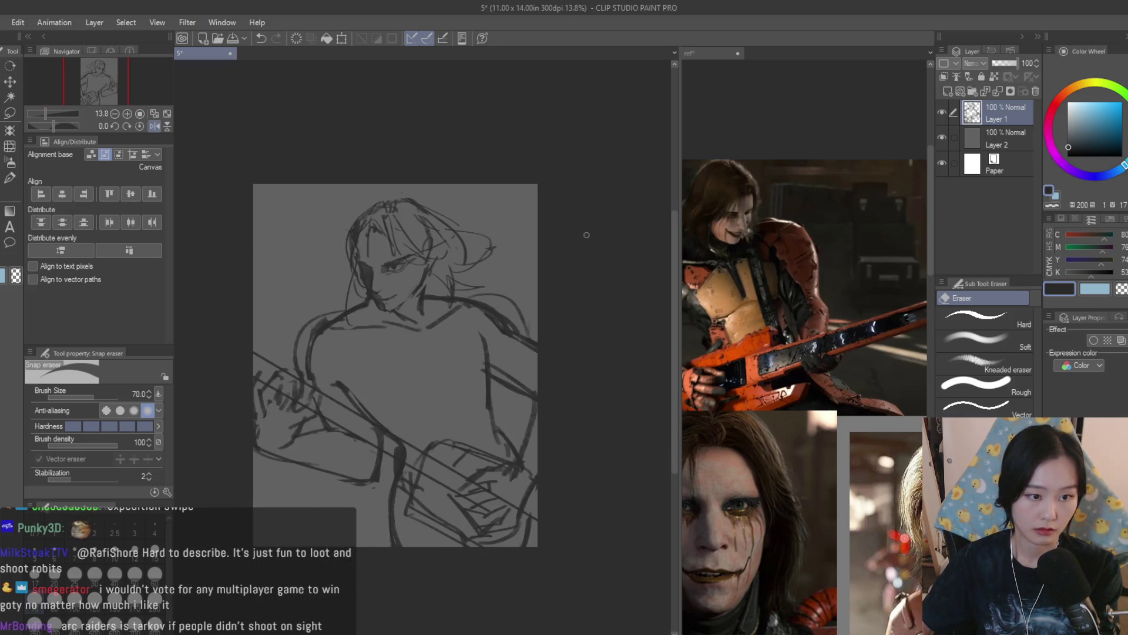
pyautogui.scroll(2, 593, 241)
pyautogui.press('b')
pyautogui.scroll(-3, 489, 273)
pyautogui.scroll(2, 517, 317)
pyautogui.scroll(-1, 548, 367)
# Browse the rocker photos on the ref reference collage
pyautogui.click(728, 388)
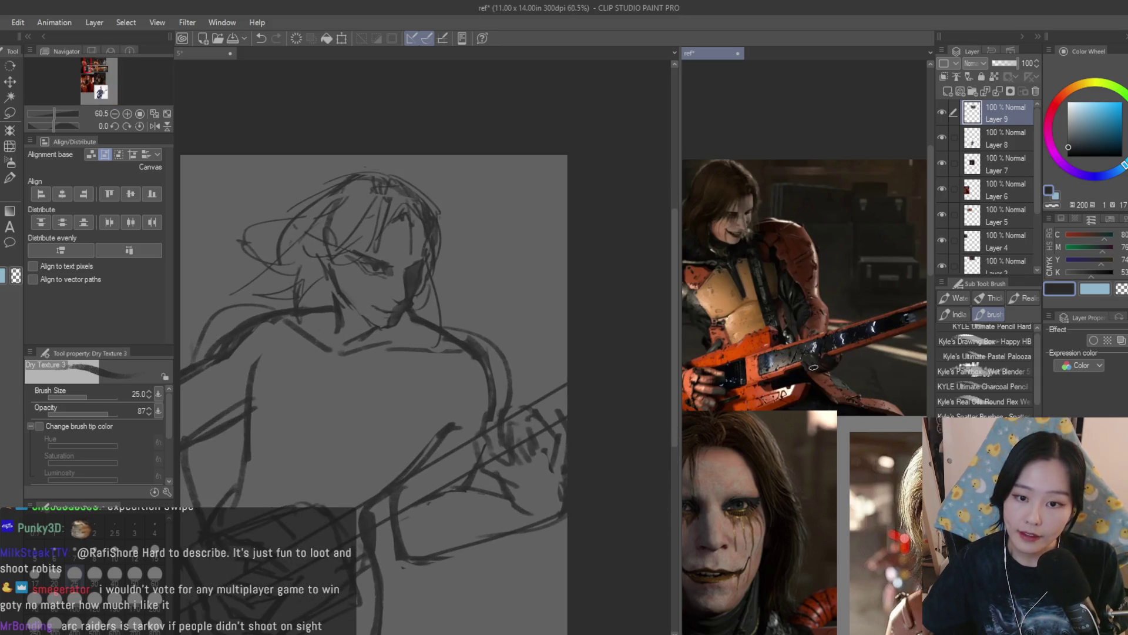
pyautogui.scroll(-5, 729, 388)
pyautogui.scroll(4, 918, 309)
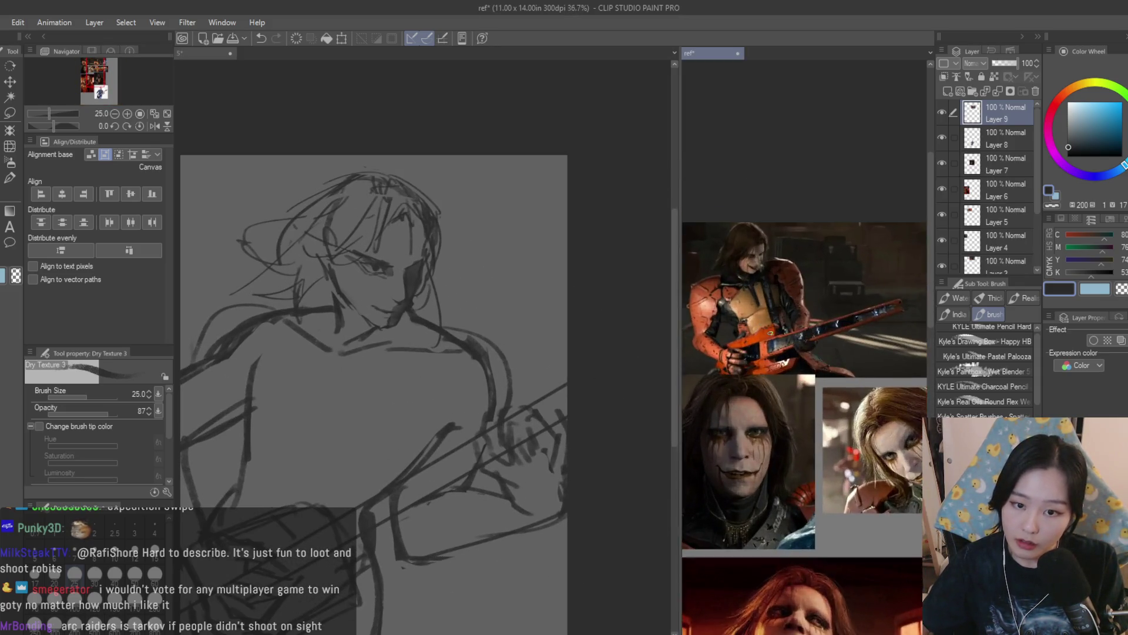
pyautogui.click(412, 430)
pyautogui.click(805, 294)
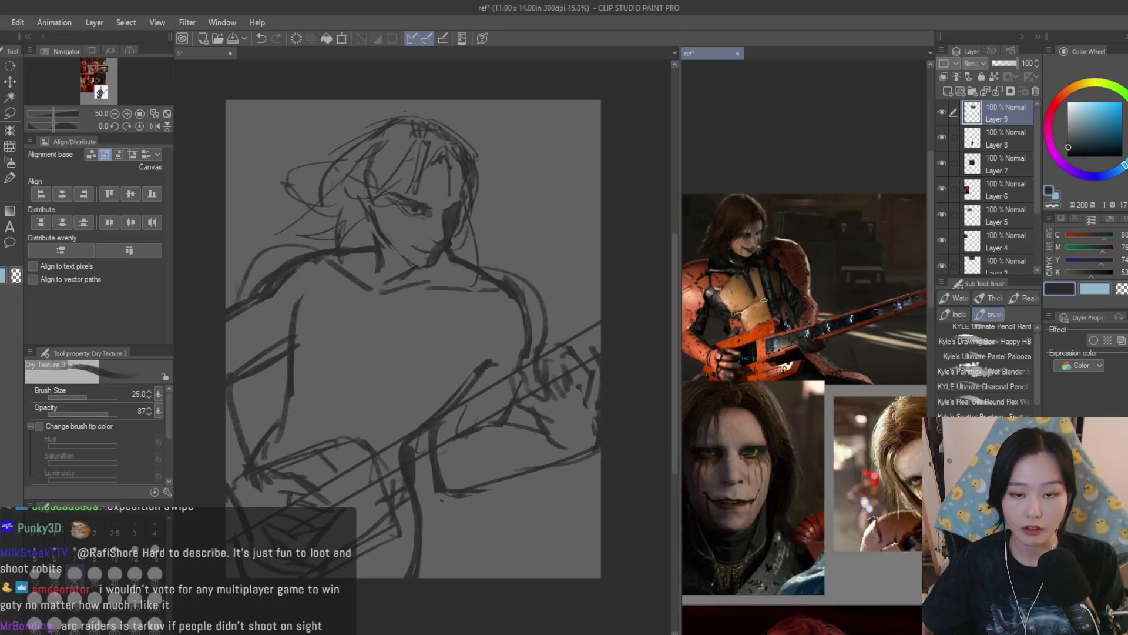
pyautogui.scroll(-3, 806, 353)
# Return to the guitarist sketch document
pyautogui.click(466, 313)
pyautogui.scroll(1, 466, 313)
pyautogui.scroll(2, 466, 314)
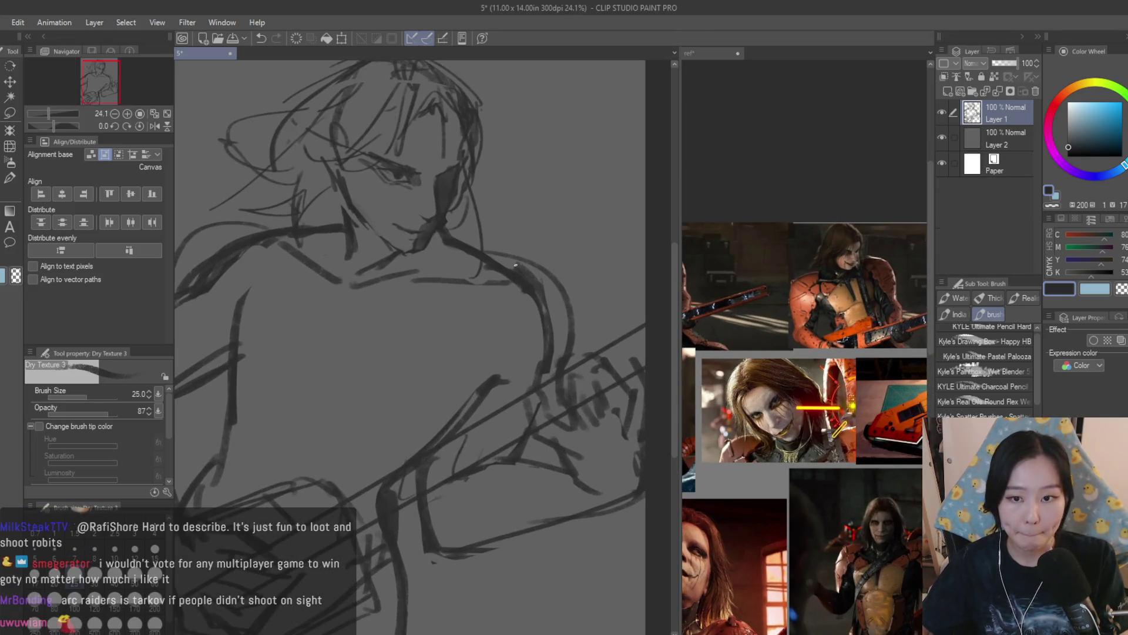
pyautogui.scroll(-1, 505, 363)
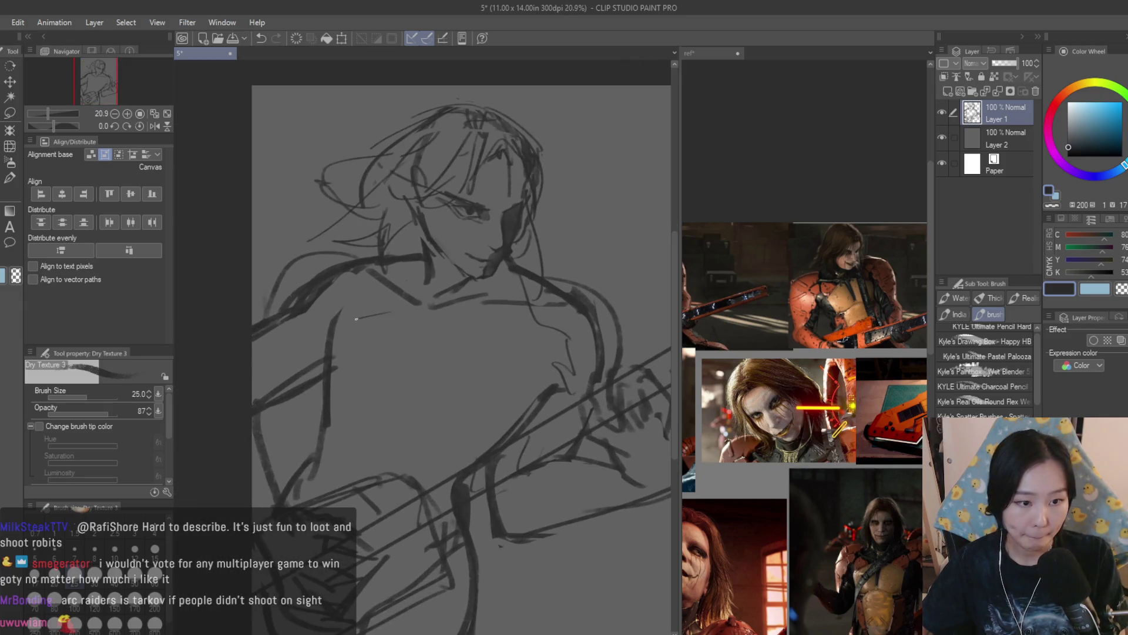
# Try a few diagonal strokes across the chest, then undo them
pyautogui.hotkey('ctrl', 'z')
pyautogui.moveTo(451, 329); pyautogui.dragTo(402, 407)
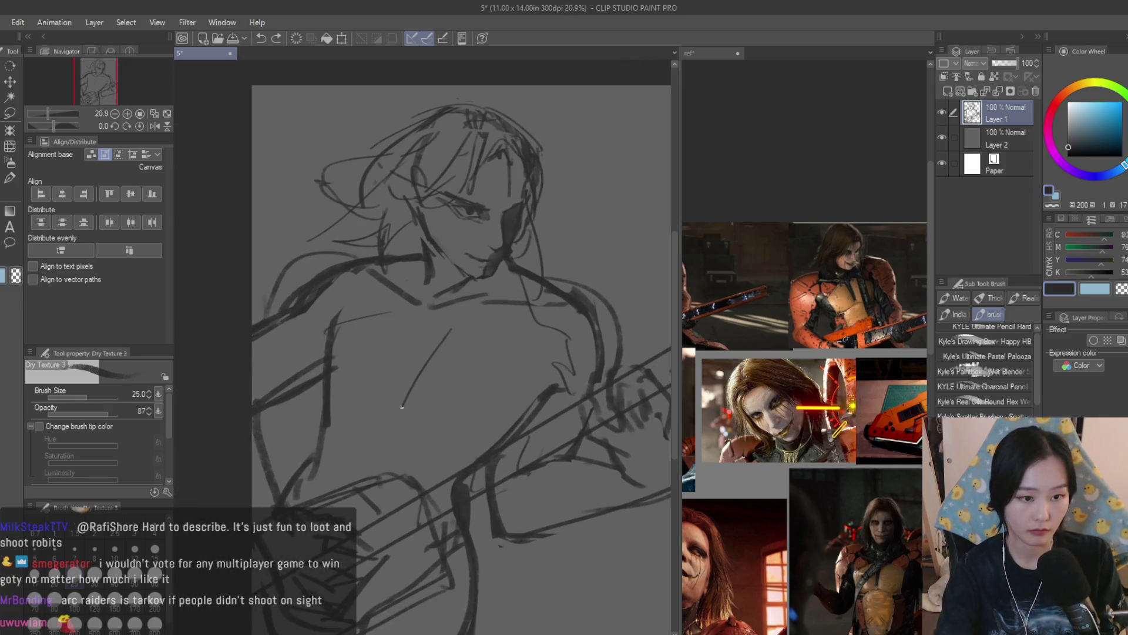
pyautogui.hotkey('ctrl', 'z')
pyautogui.hotkey('ctrl', 'z')
pyautogui.moveTo(435, 327); pyautogui.dragTo(403, 402)
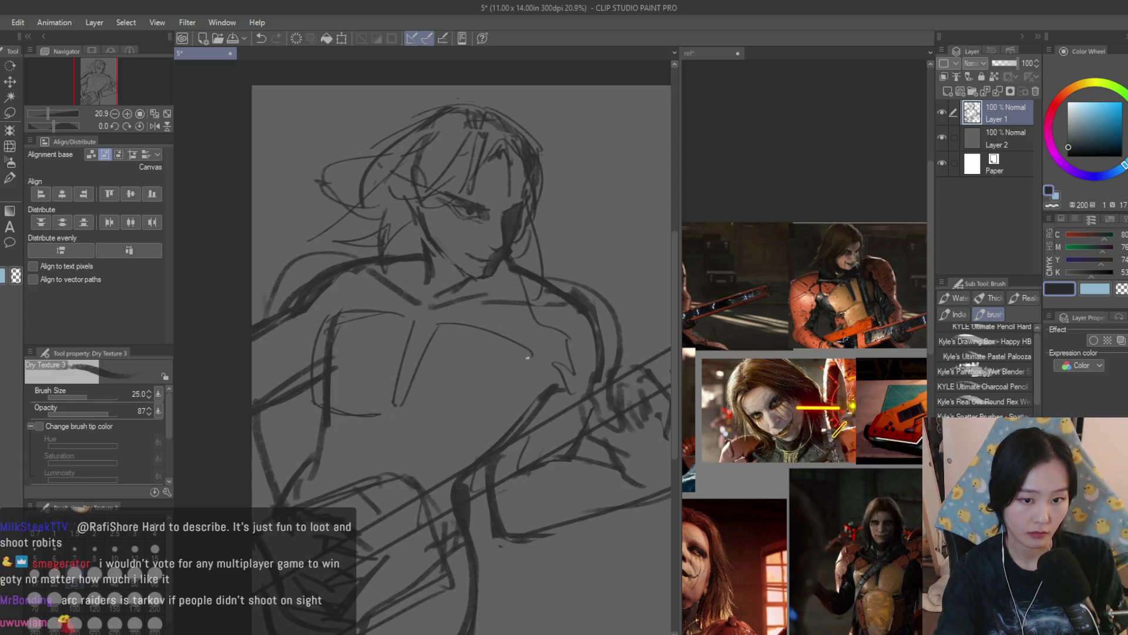
pyautogui.moveTo(536, 367); pyautogui.dragTo(492, 430)
pyautogui.hotkey('ctrl', 'z')
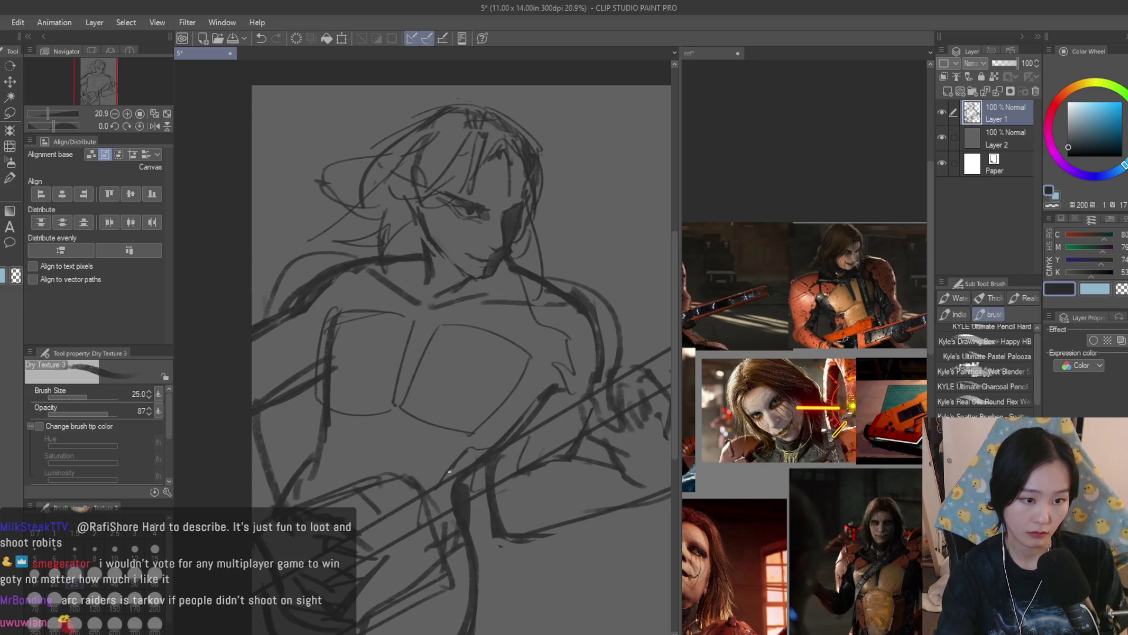
# Zoom out and draw a short collarbone stroke with the Dry Texture 3 brush
pyautogui.press('e')
pyautogui.hotkey('ctrl', '-')
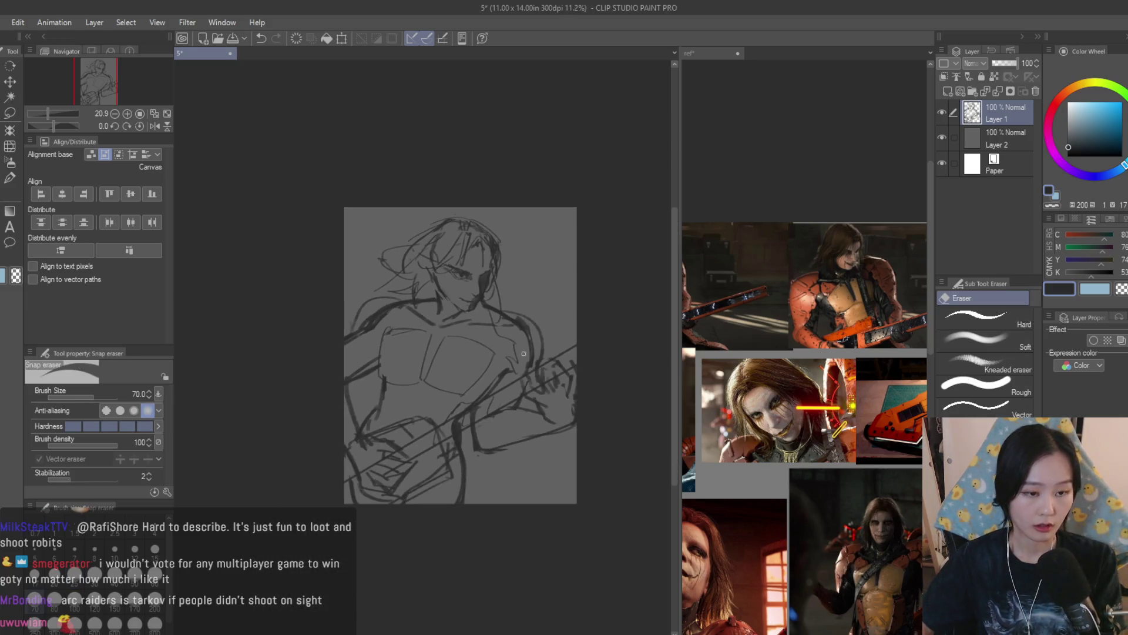
pyautogui.press('b')
pyautogui.scroll(3, 473, 277)
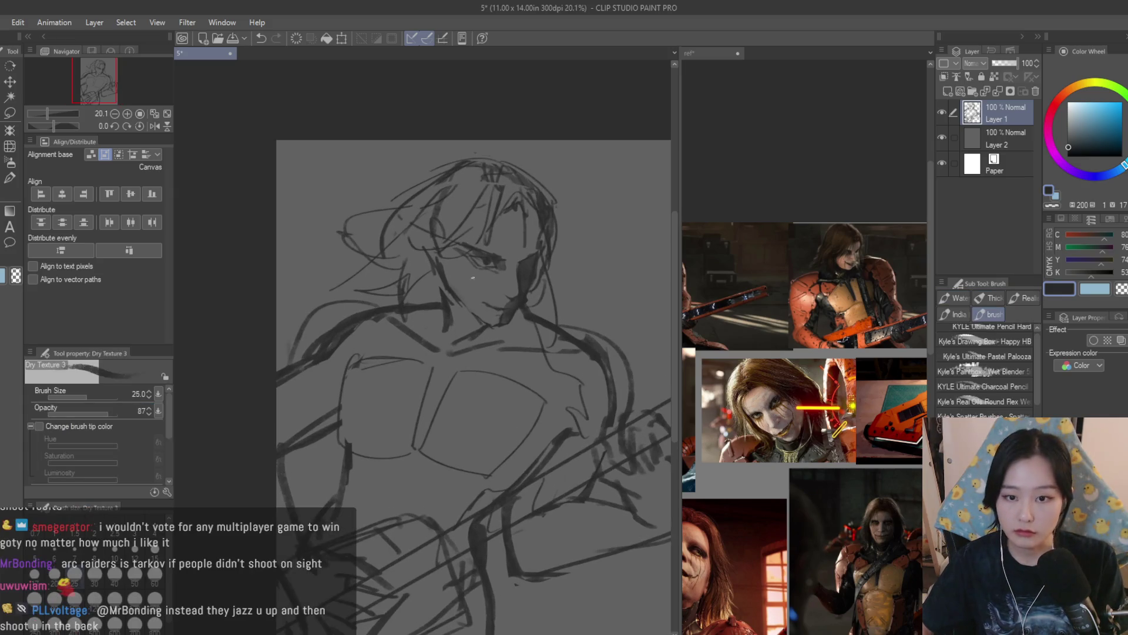
pyautogui.moveTo(411, 339); pyautogui.dragTo(369, 348)
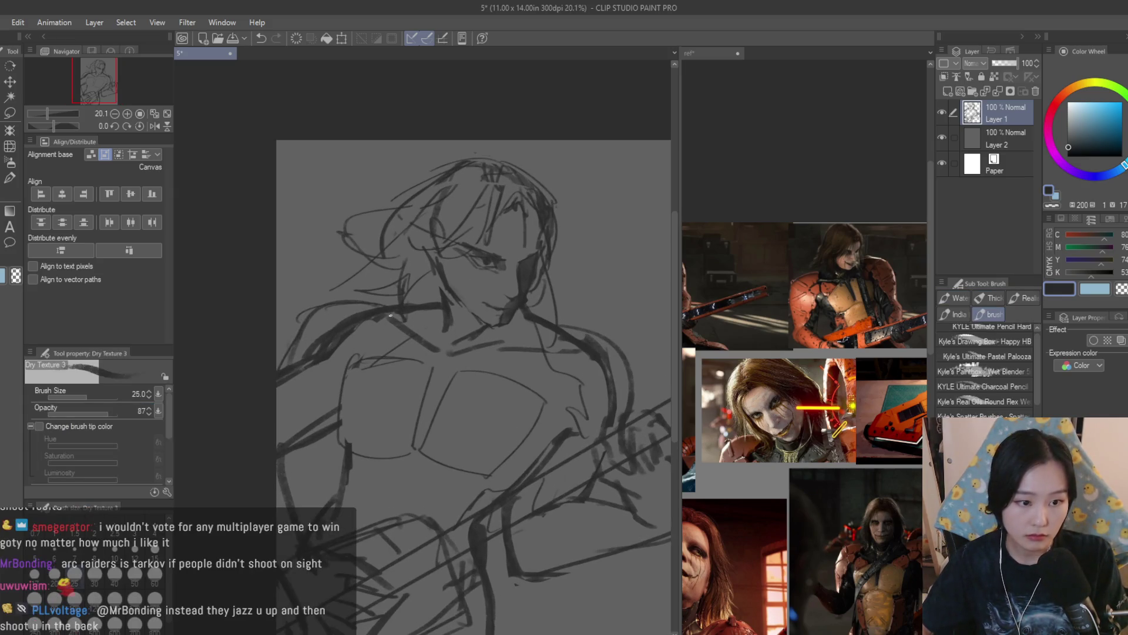
# Erase rough lines near the right shoulder and return to the Dry Texture 3 brush
pyautogui.press('e')
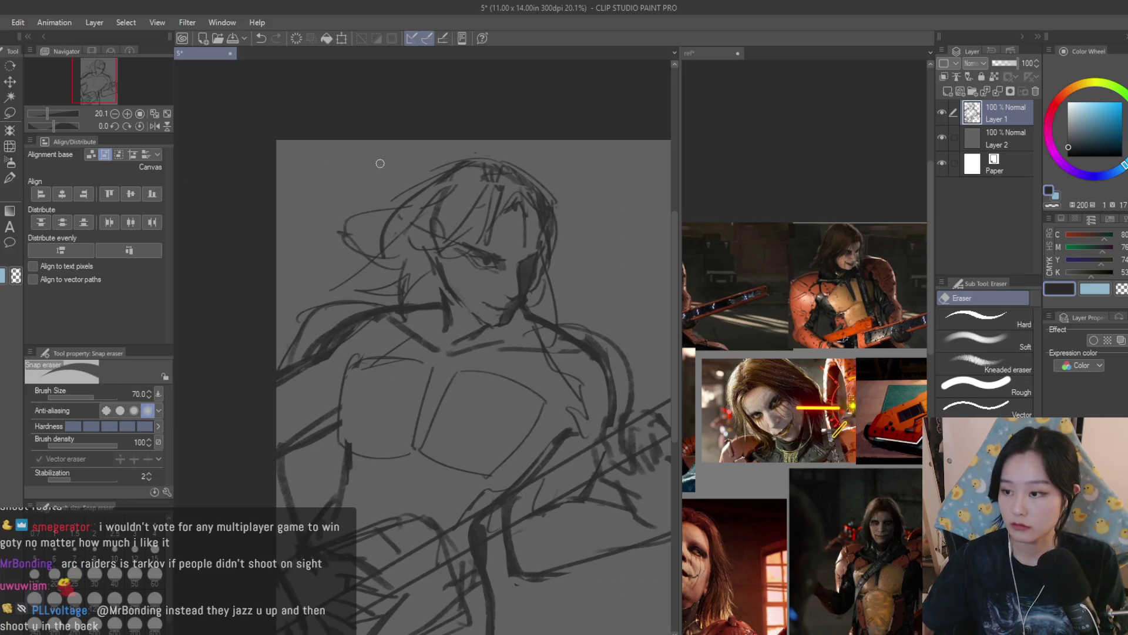
pyautogui.moveTo(578, 351); pyautogui.dragTo(570, 342)
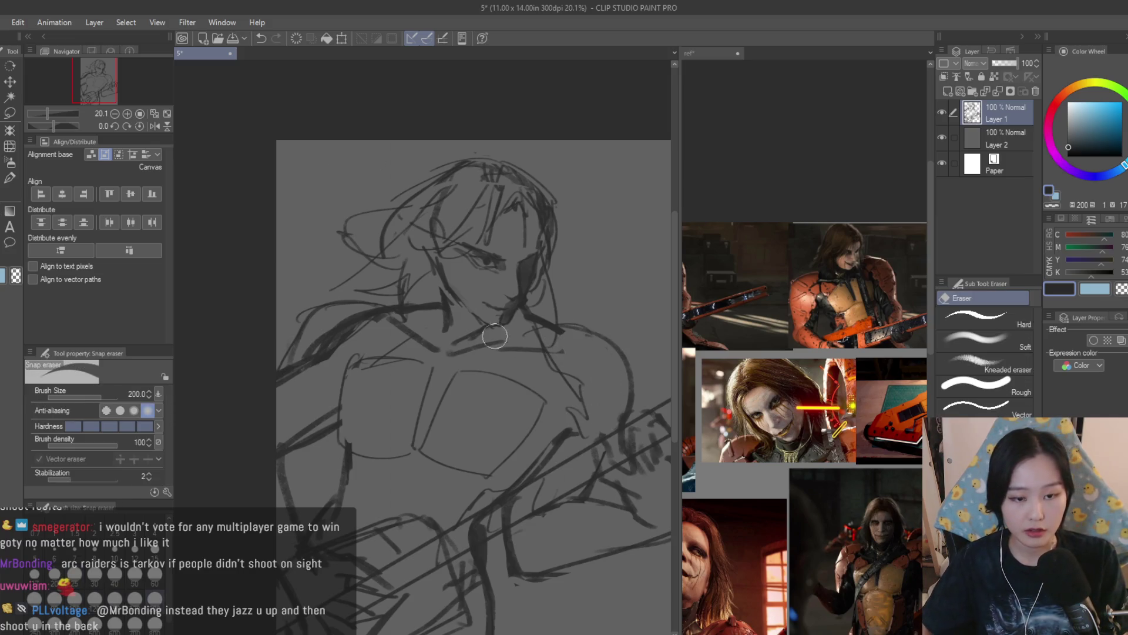
pyautogui.scroll(-3, 326, 335)
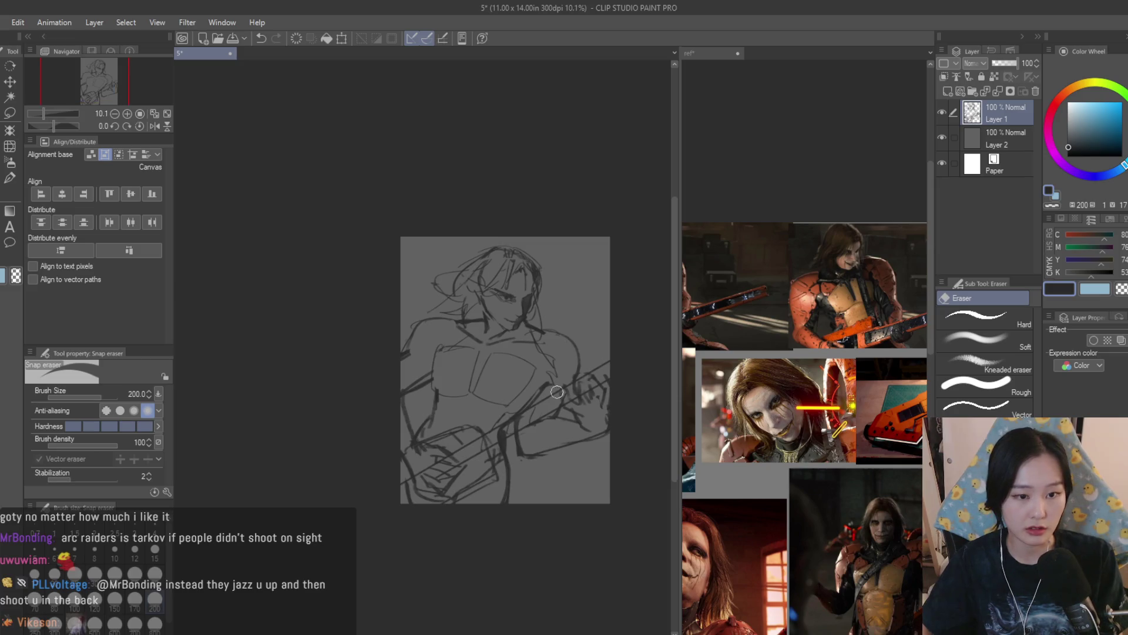
pyautogui.scroll(4, 341, 301)
pyautogui.click(8, 177)
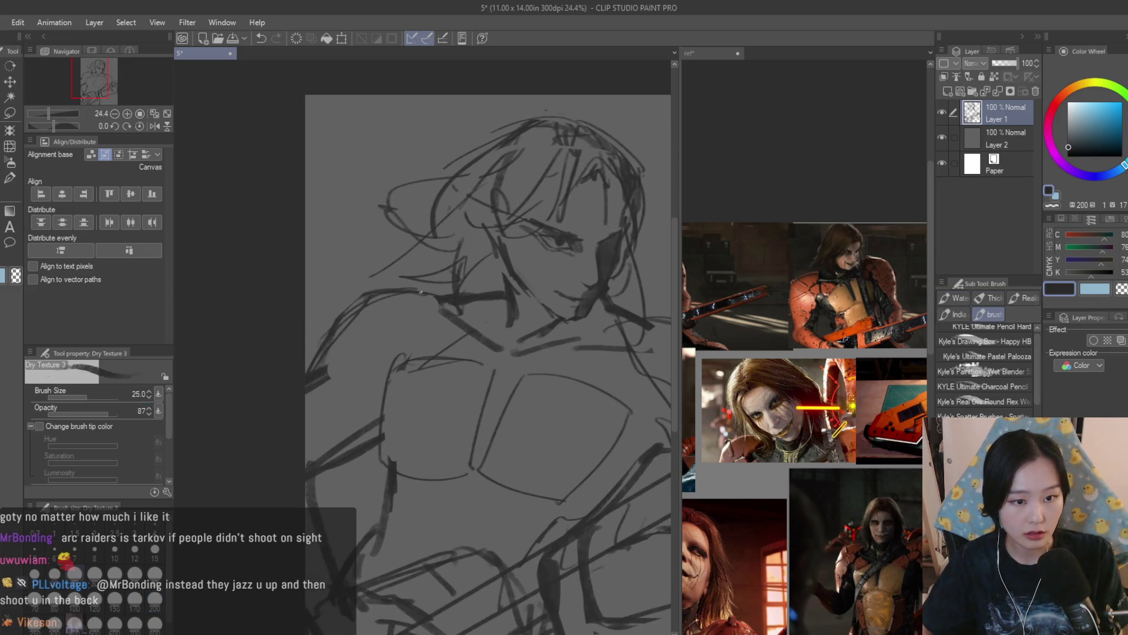
pyautogui.scroll(1, 420, 292)
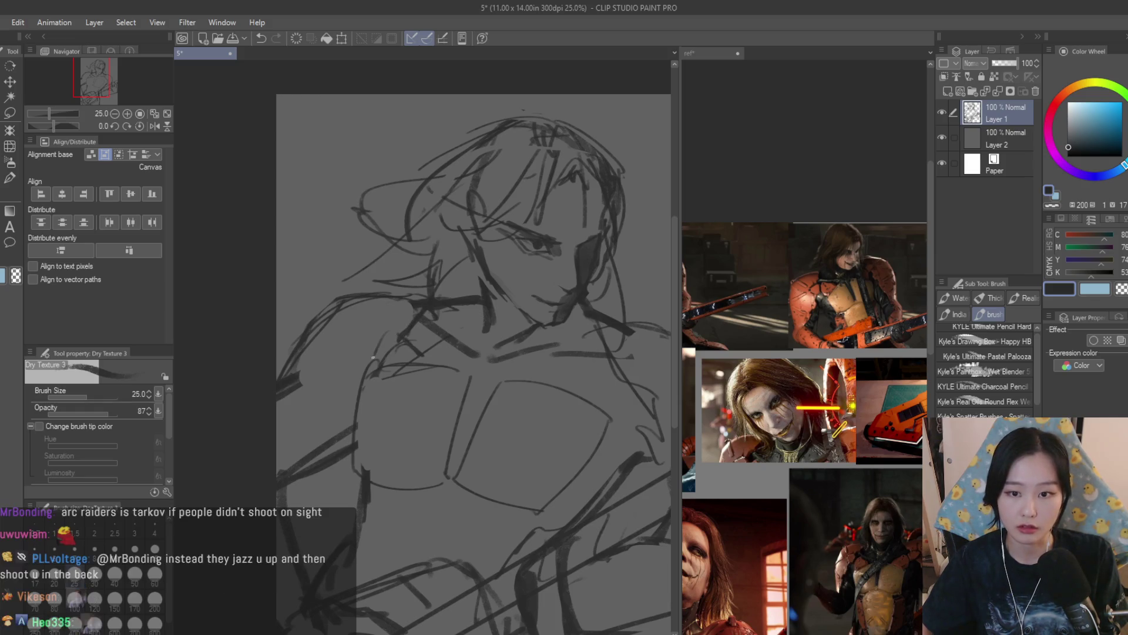
pyautogui.moveTo(561, 368); pyautogui.dragTo(510, 368)
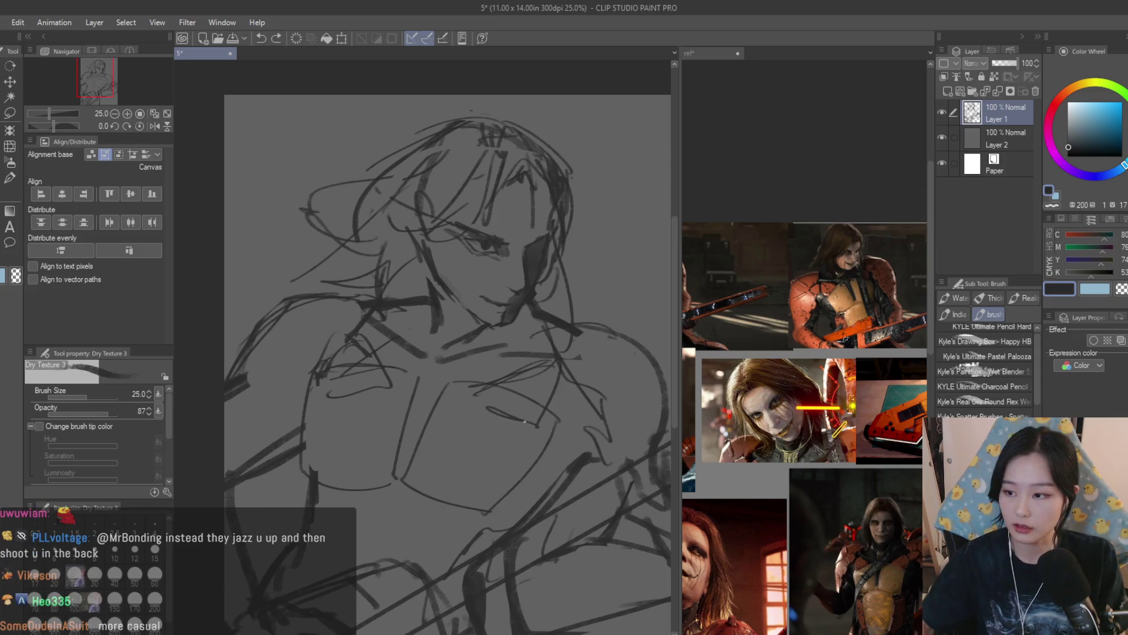
pyautogui.scroll(-5, 482, 329)
pyautogui.scroll(6, 420, 286)
pyautogui.scroll(1, 420, 286)
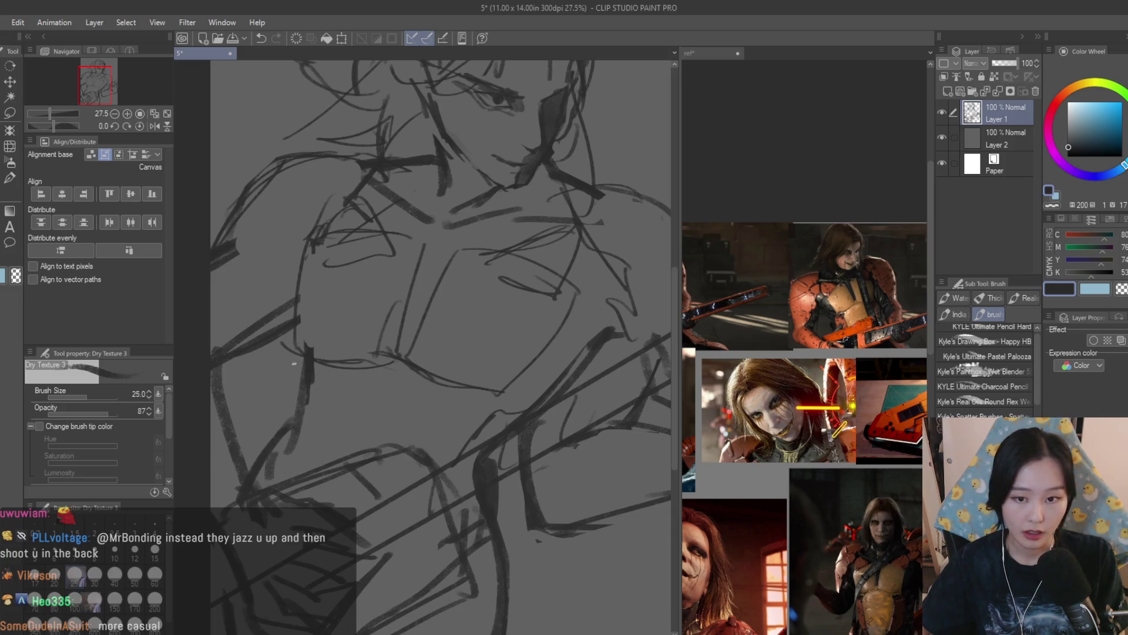
# Back on the sketch canvas, draw a dark vertical stroke on the rocker's torso
pyautogui.scroll(-4, 771, 420)
pyautogui.scroll(4, 855, 513)
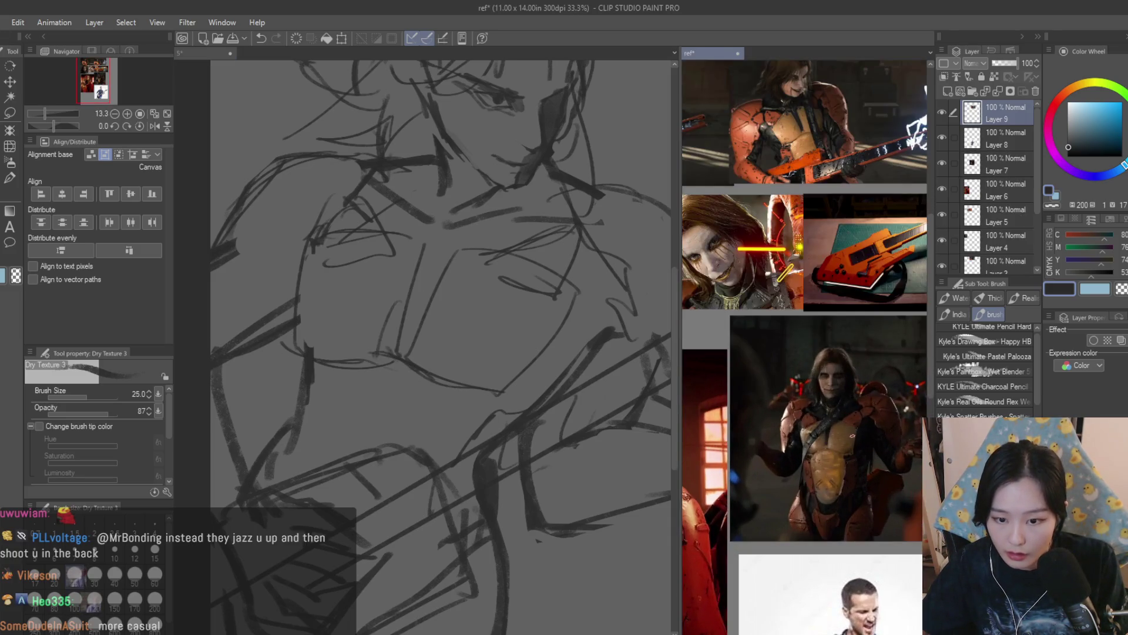
pyautogui.click(467, 389)
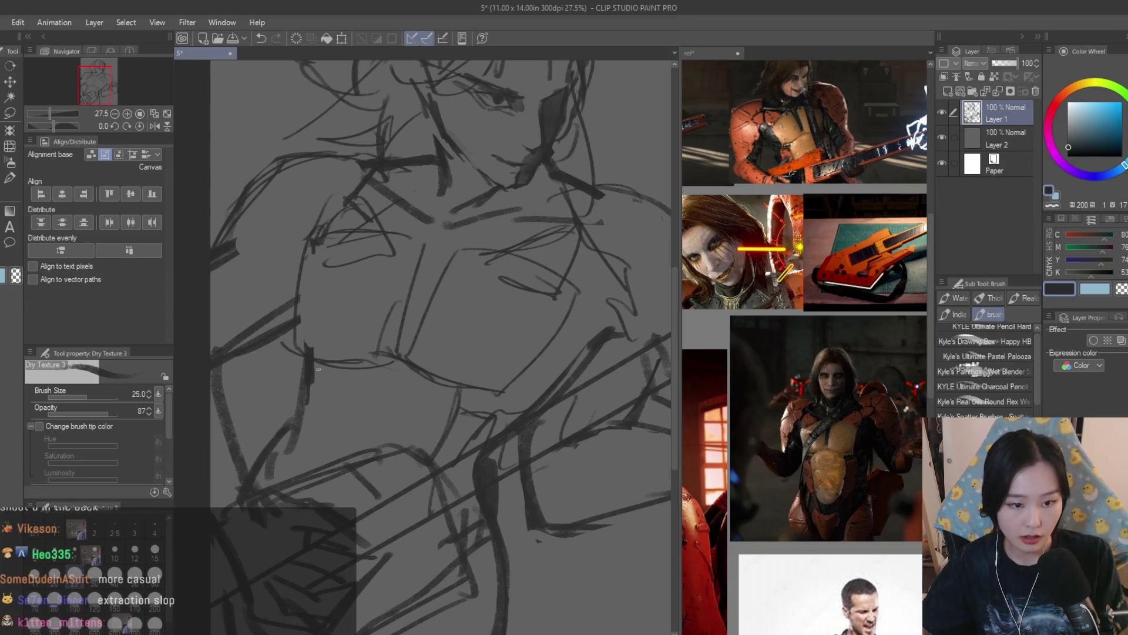
pyautogui.moveTo(312, 357); pyautogui.dragTo(306, 405)
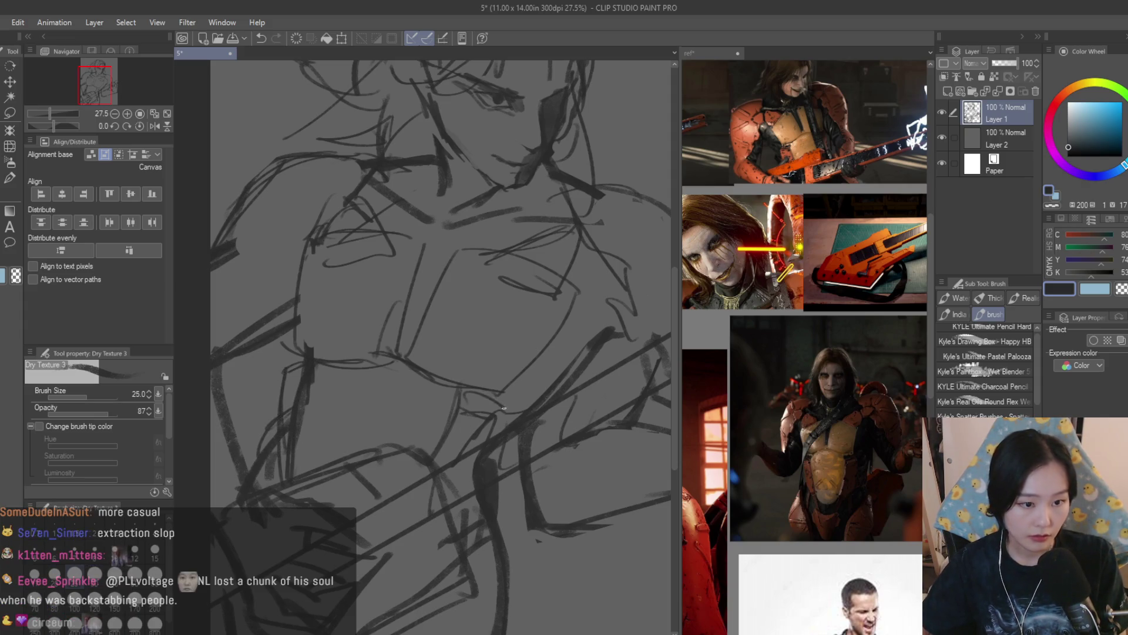
pyautogui.scroll(-3, 450, 489)
pyautogui.scroll(2, 386, 535)
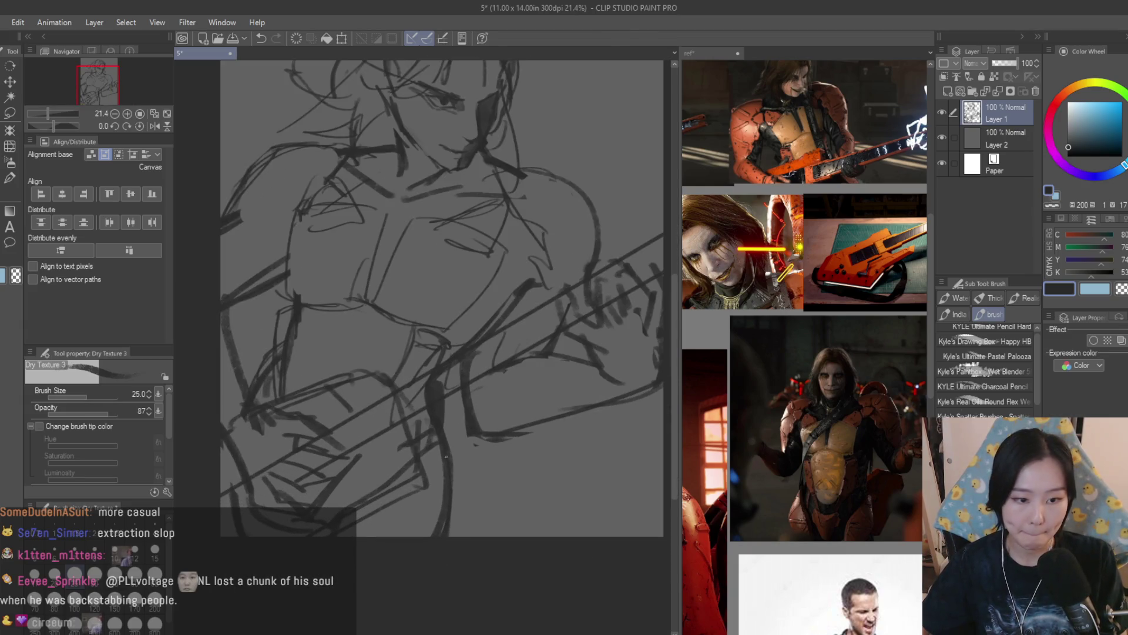
pyautogui.scroll(-3, 394, 521)
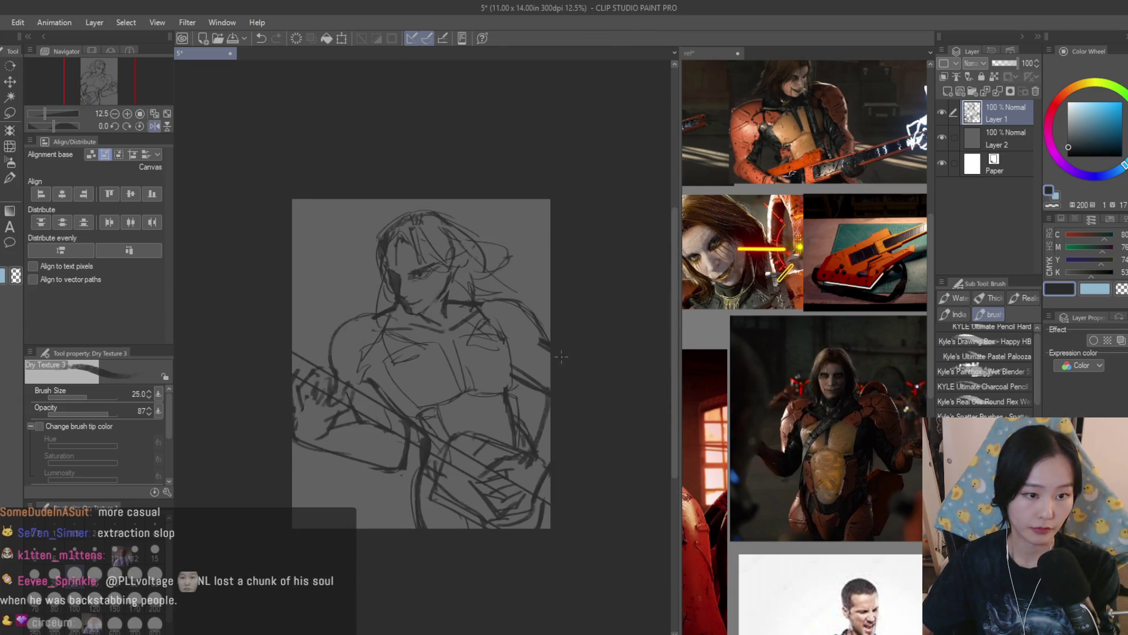
pyautogui.scroll(3, 418, 306)
# Lasso the rocker's head, scale it down to about 94%, apply, and deselect
pyautogui.press('m')
pyautogui.moveTo(452, 312); pyautogui.dragTo(324, 150)
pyautogui.hotkey('ctrl', 't')
pyautogui.scroll(-2, 445, 217)
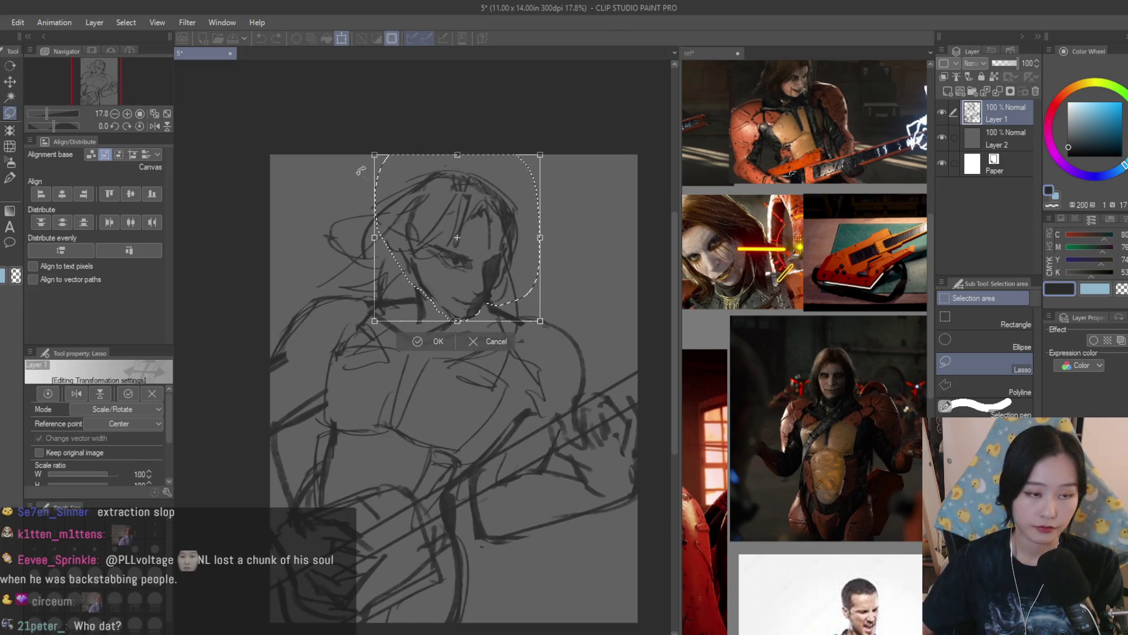
pyautogui.moveTo(375, 153); pyautogui.dragTo(380, 164)
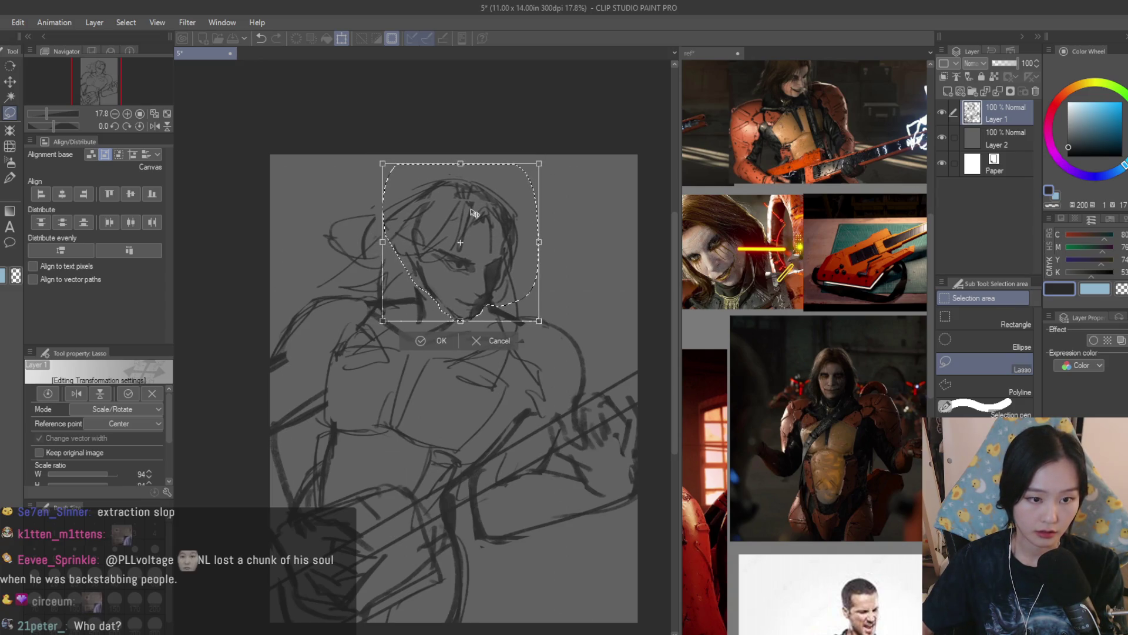
pyautogui.press('Return')
pyautogui.hotkey('ctrl', 'd')
pyautogui.scroll(-2, 467, 208)
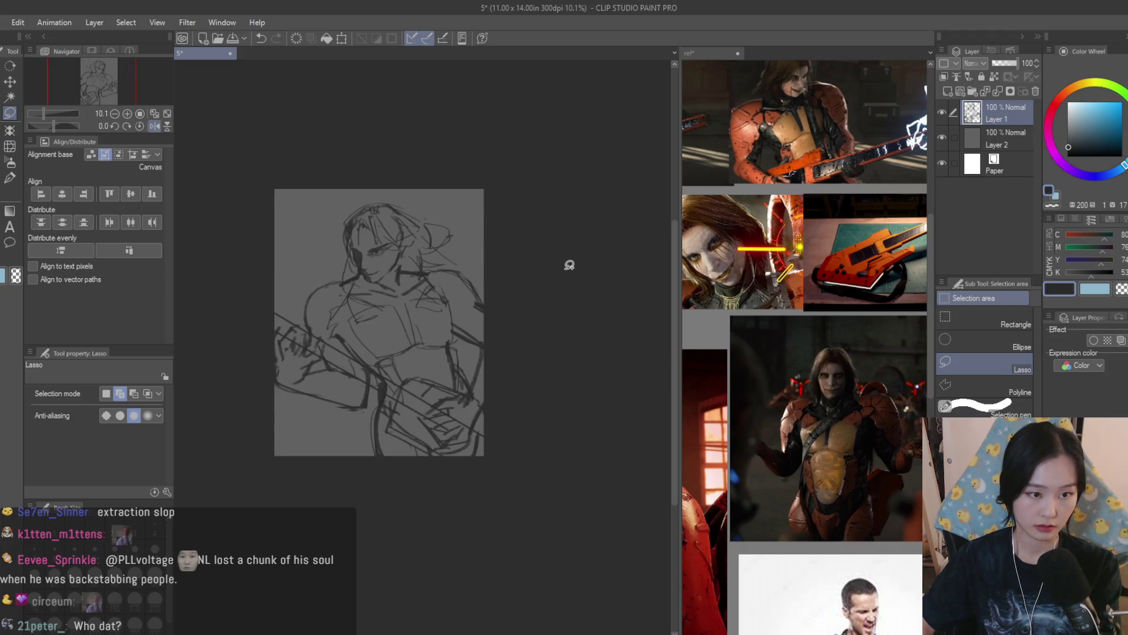
# Rework the loose left-side hair strokes with the Snap eraser and Dry Texture 3 brush
pyautogui.scroll(5, 458, 287)
pyautogui.press('b')
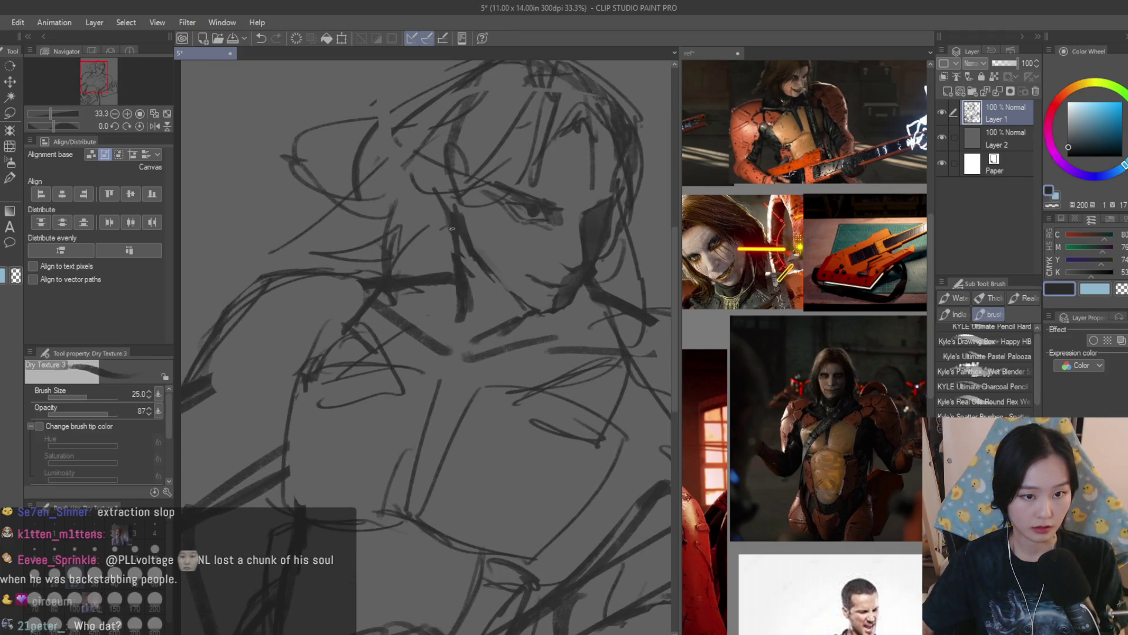
pyautogui.scroll(-4, 452, 281)
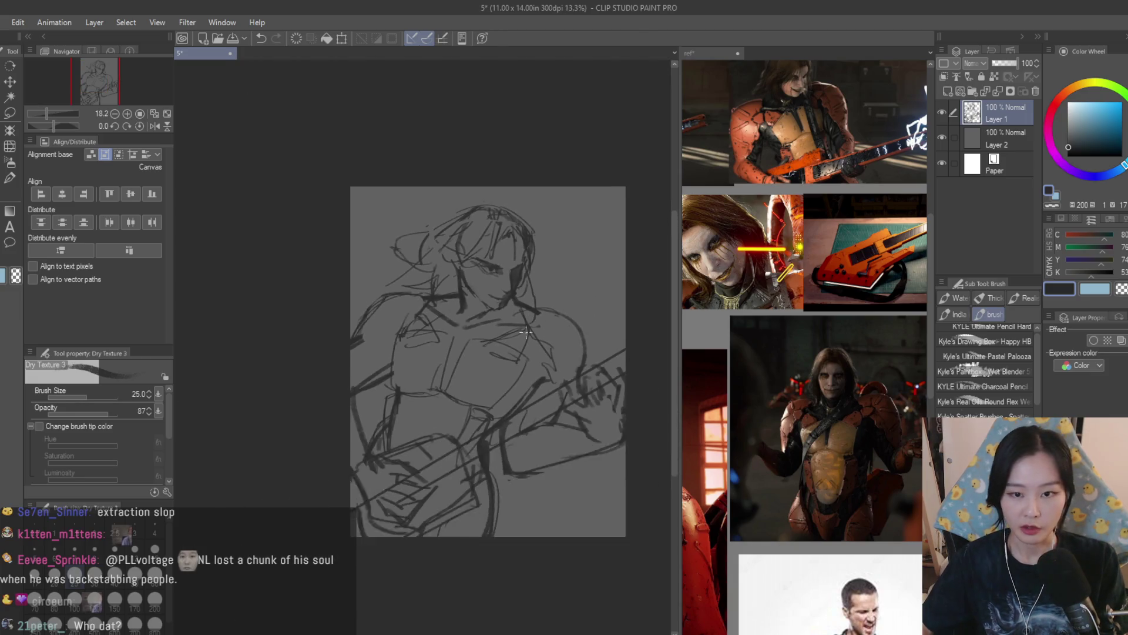
pyautogui.scroll(1, 453, 281)
pyautogui.scroll(-2, 805, 353)
pyautogui.scroll(-1, 805, 382)
pyautogui.scroll(2, 806, 382)
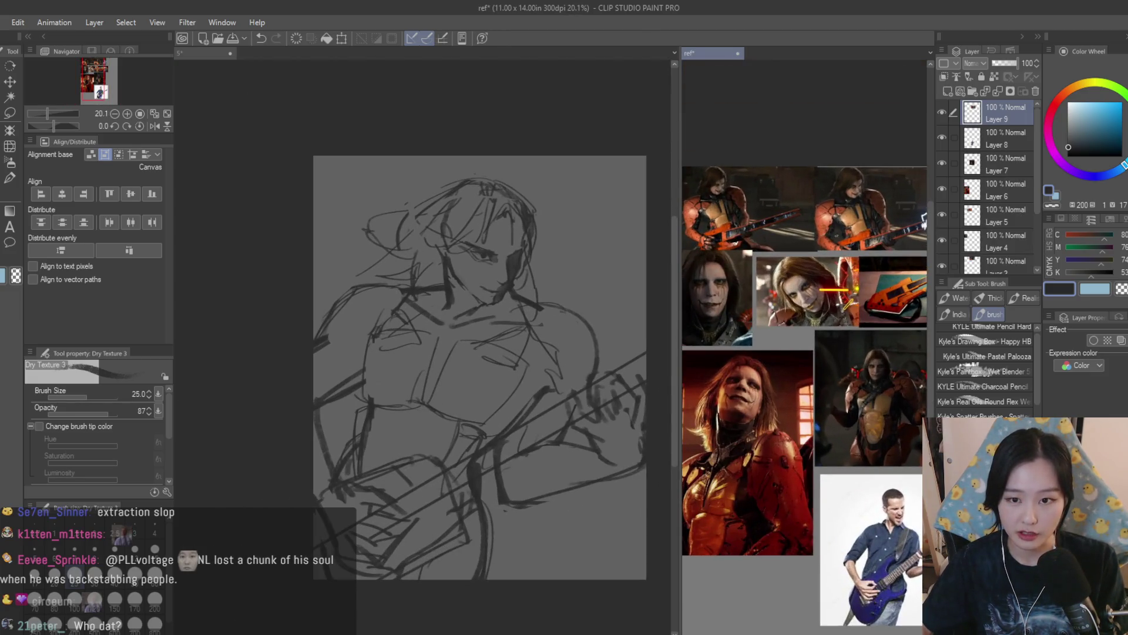
pyautogui.scroll(3, 806, 353)
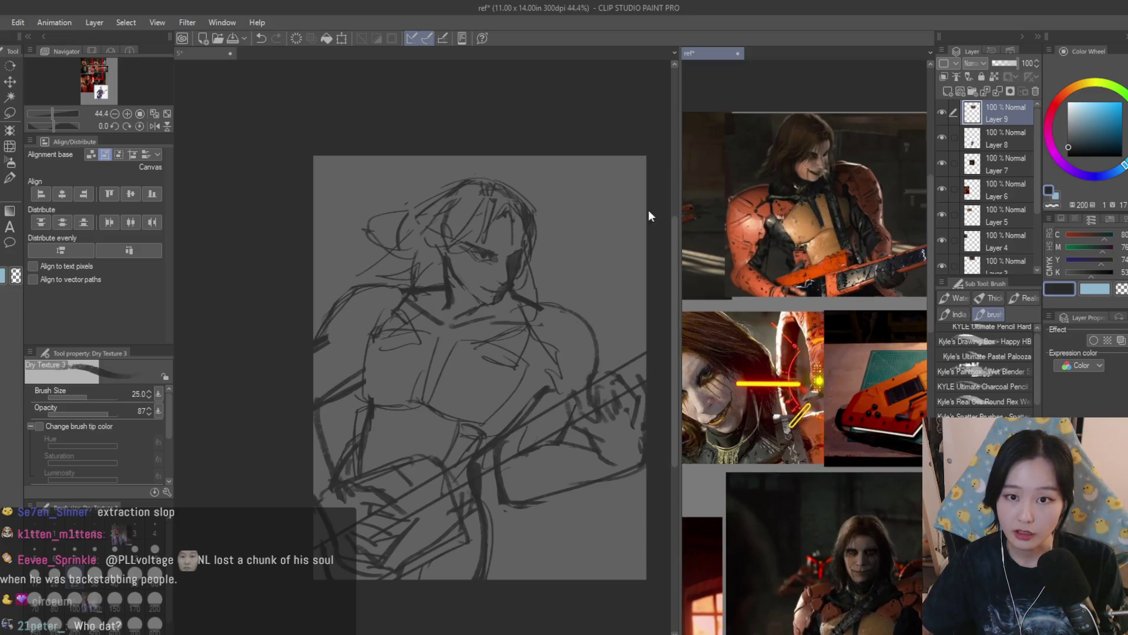
pyautogui.scroll(2, 473, 213)
pyautogui.press('e')
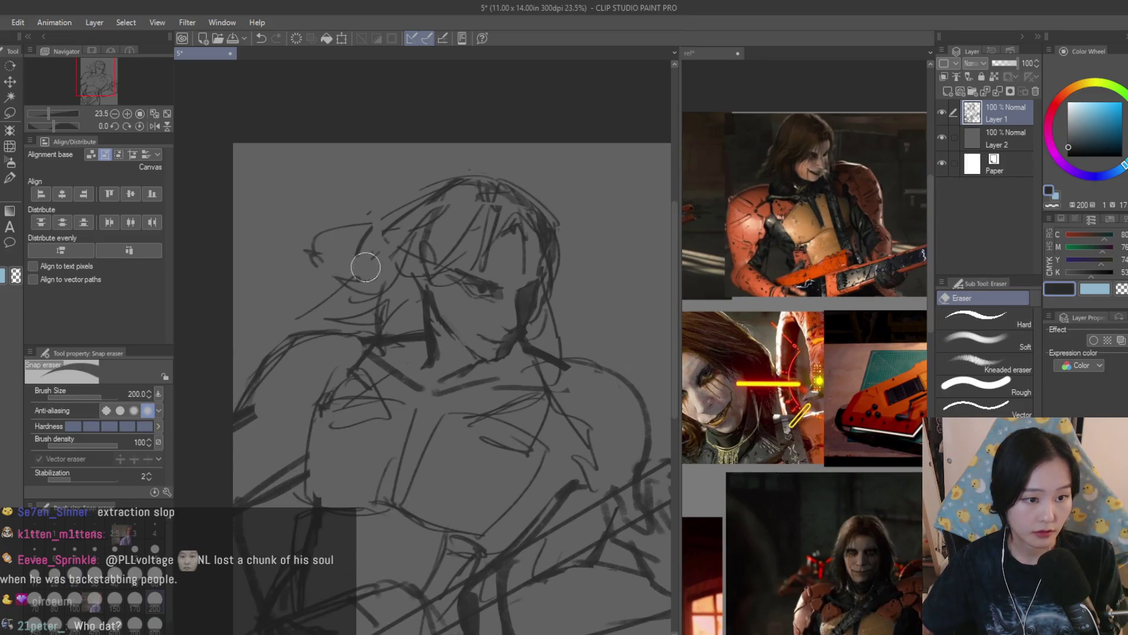
pyautogui.press('b')
pyautogui.scroll(1, 386, 271)
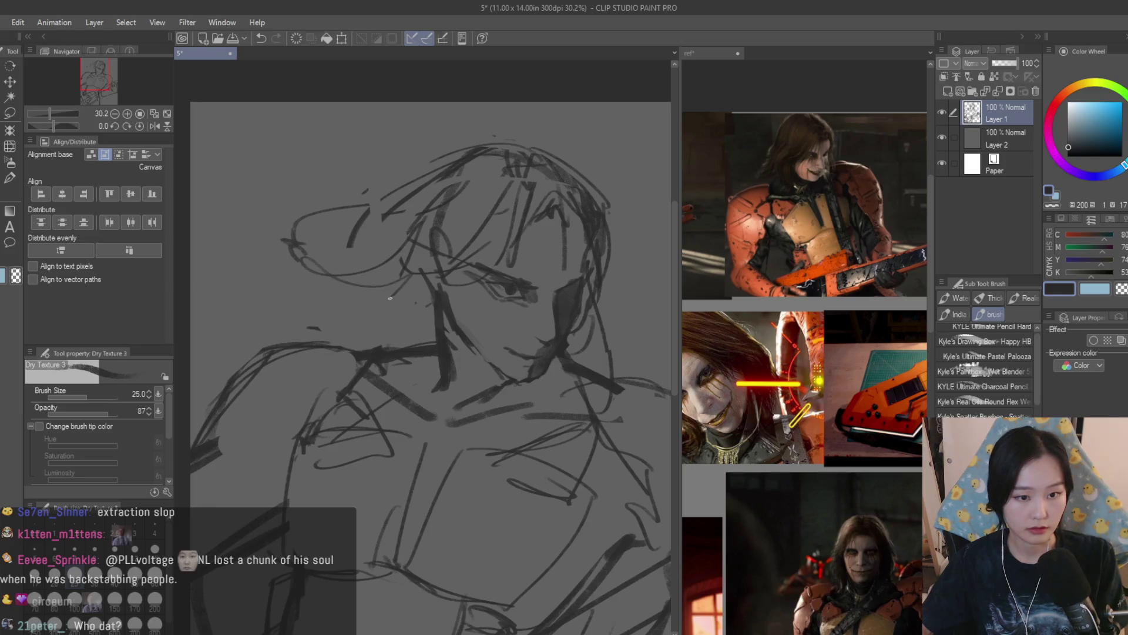
# Undo a bad stroke, redraw the hair stroke left of the head, and check it mirrored
pyautogui.hotkey('ctrl', 'z')
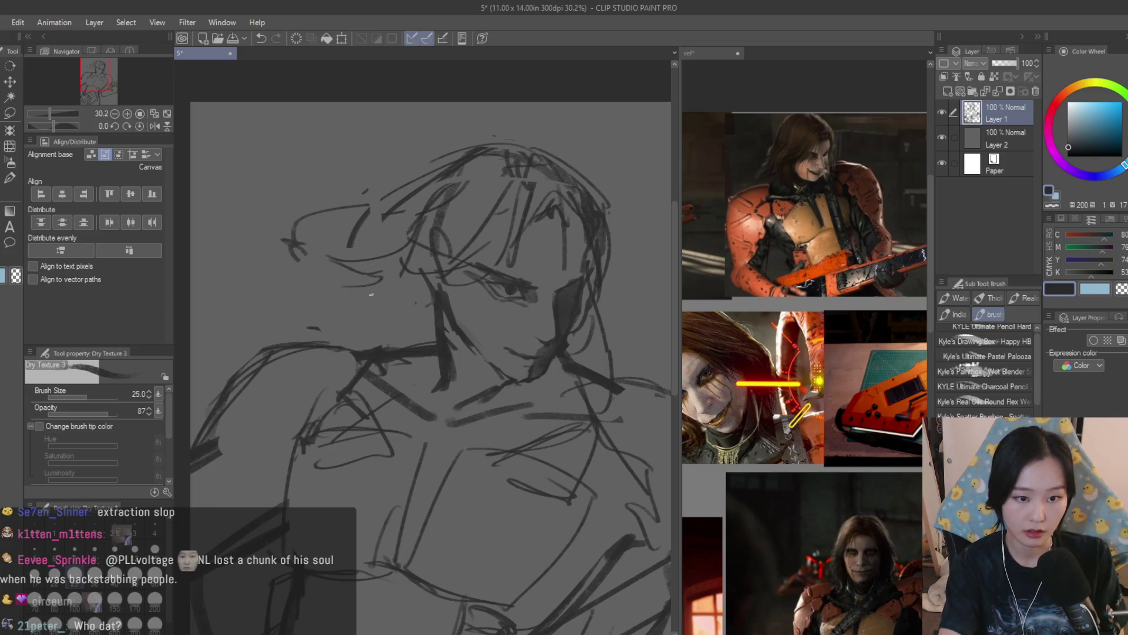
pyautogui.moveTo(401, 283); pyautogui.dragTo(238, 314)
pyautogui.scroll(-3, 588, 313)
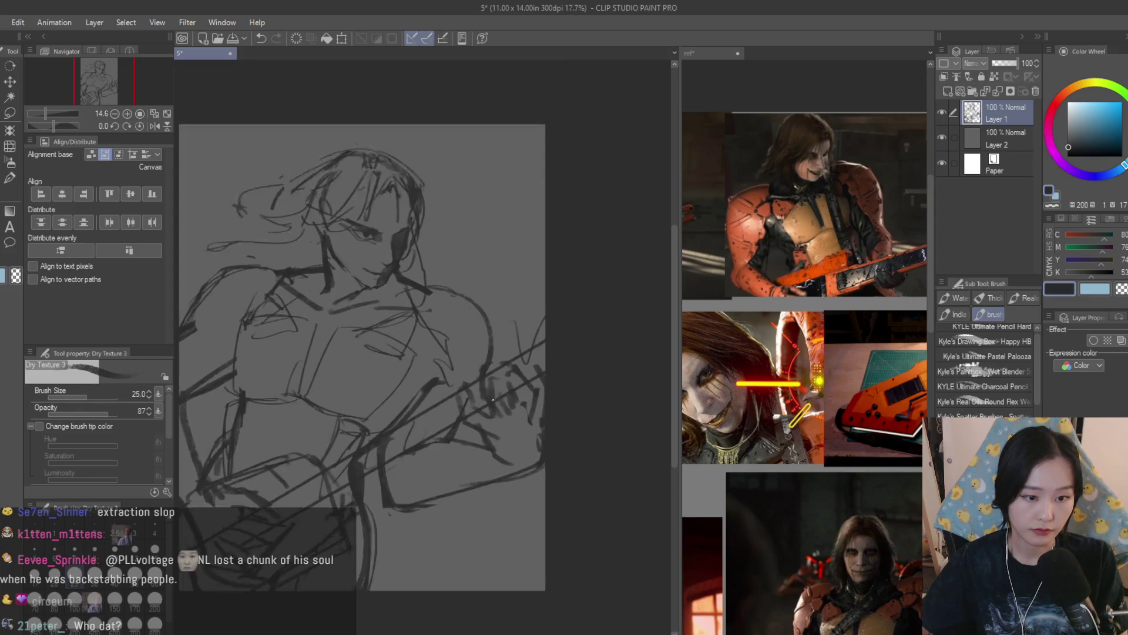
pyautogui.press('h')
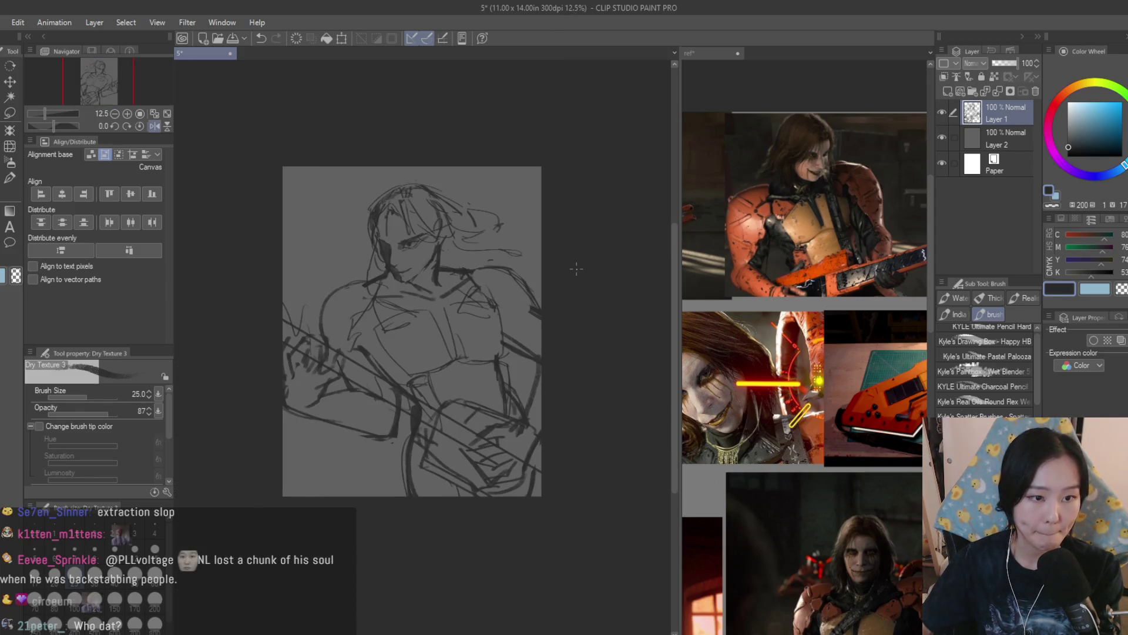
pyautogui.press('h')
pyautogui.scroll(6, 553, 275)
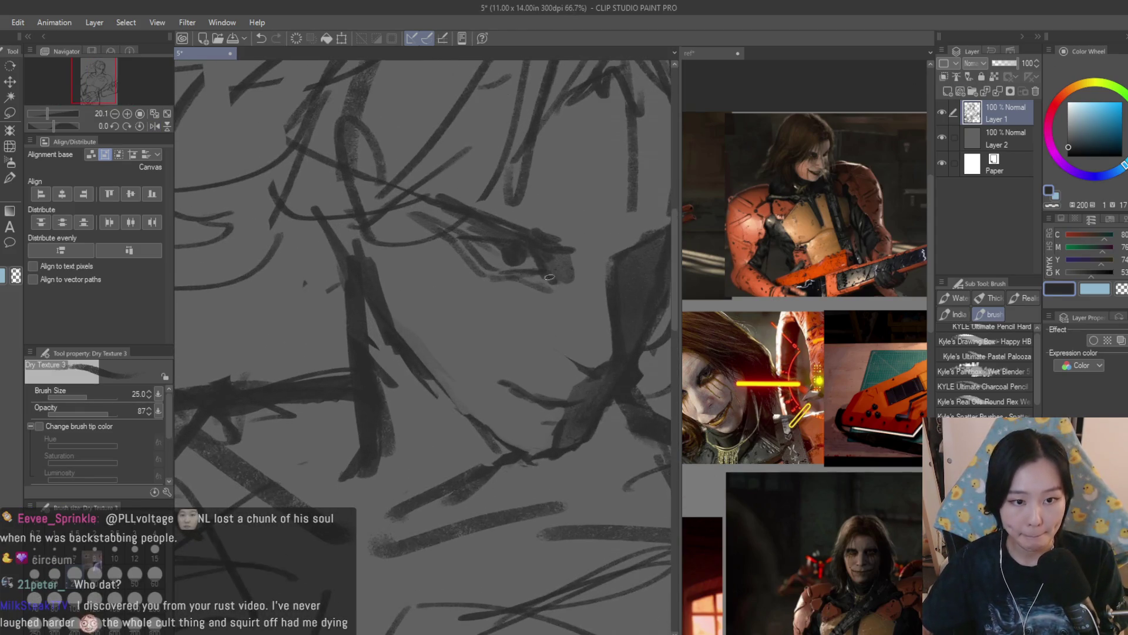
# Zoom the ref board out to about 21% to see more guitar-playing references
pyautogui.scroll(-2, 550, 276)
pyautogui.scroll(3, 509, 338)
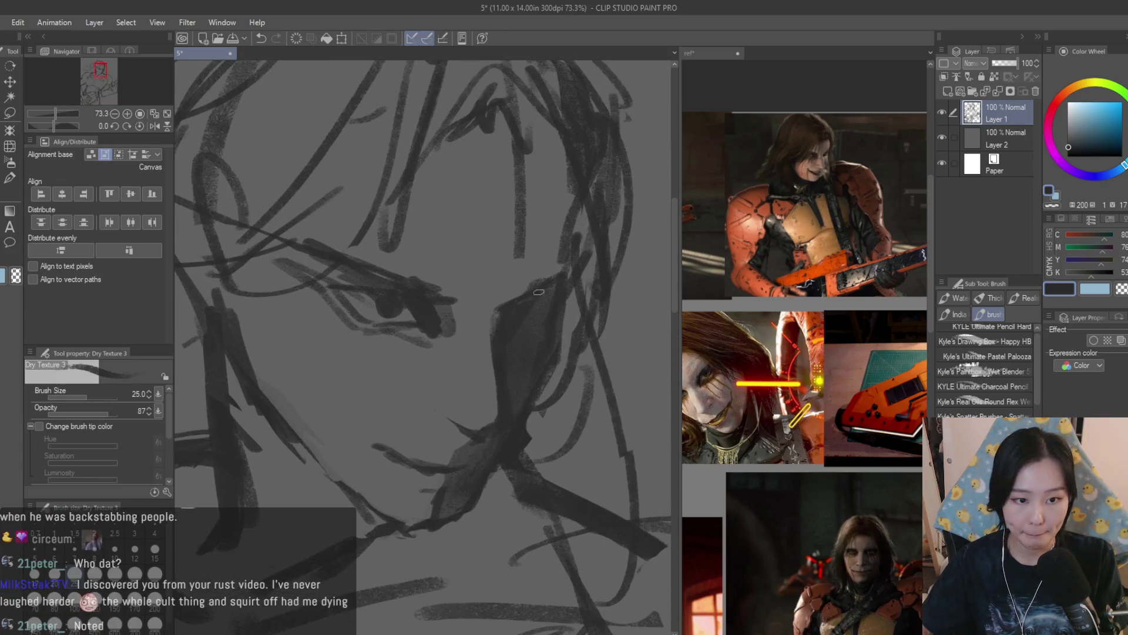
pyautogui.scroll(-3, 517, 405)
pyautogui.scroll(2, 320, 345)
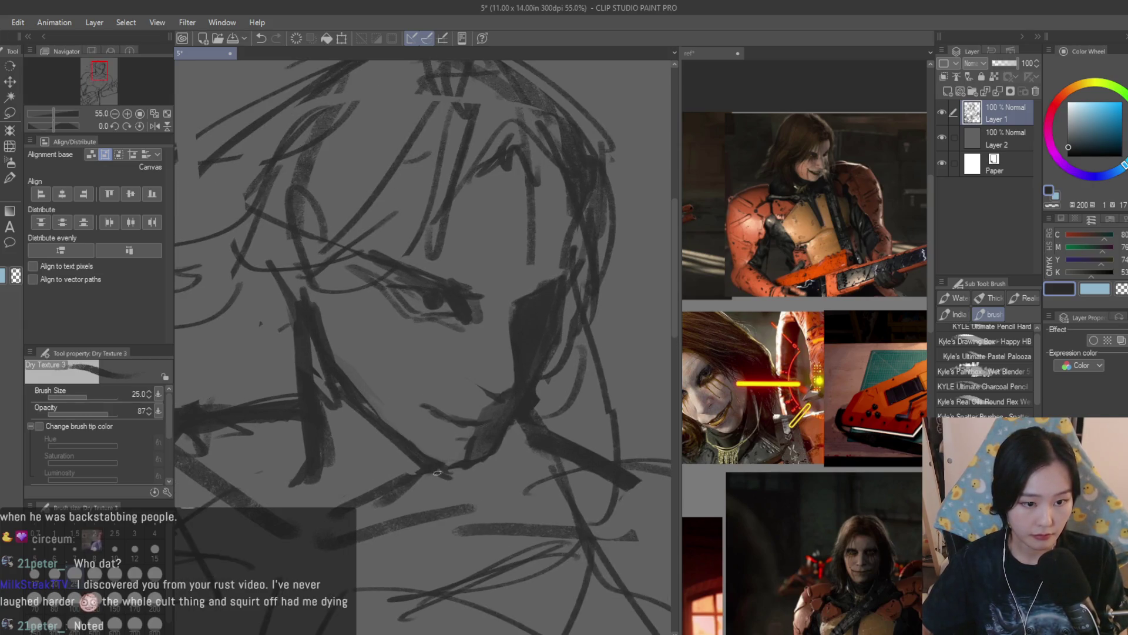
pyautogui.scroll(-5, 513, 424)
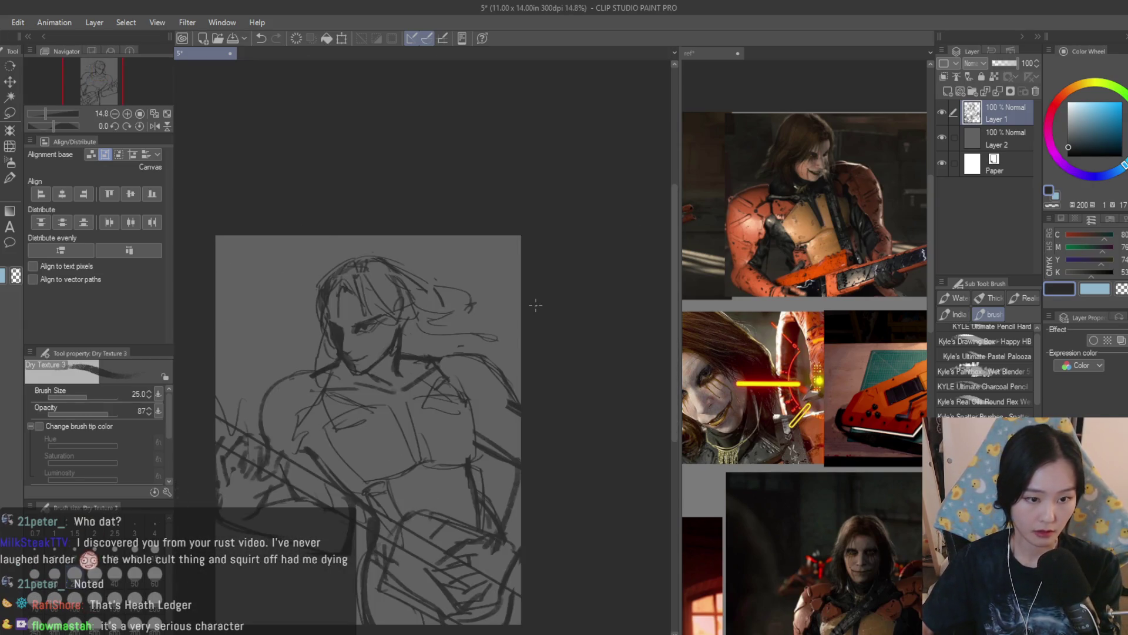
pyautogui.scroll(2, 505, 378)
pyautogui.scroll(-2, 774, 380)
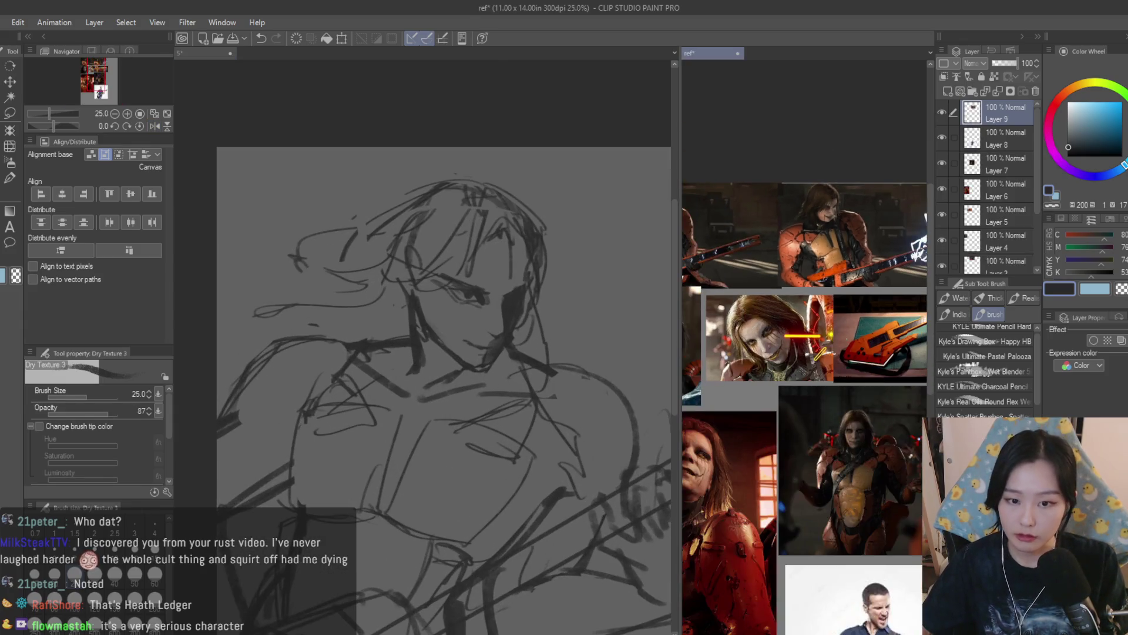
pyautogui.scroll(-3, 839, 427)
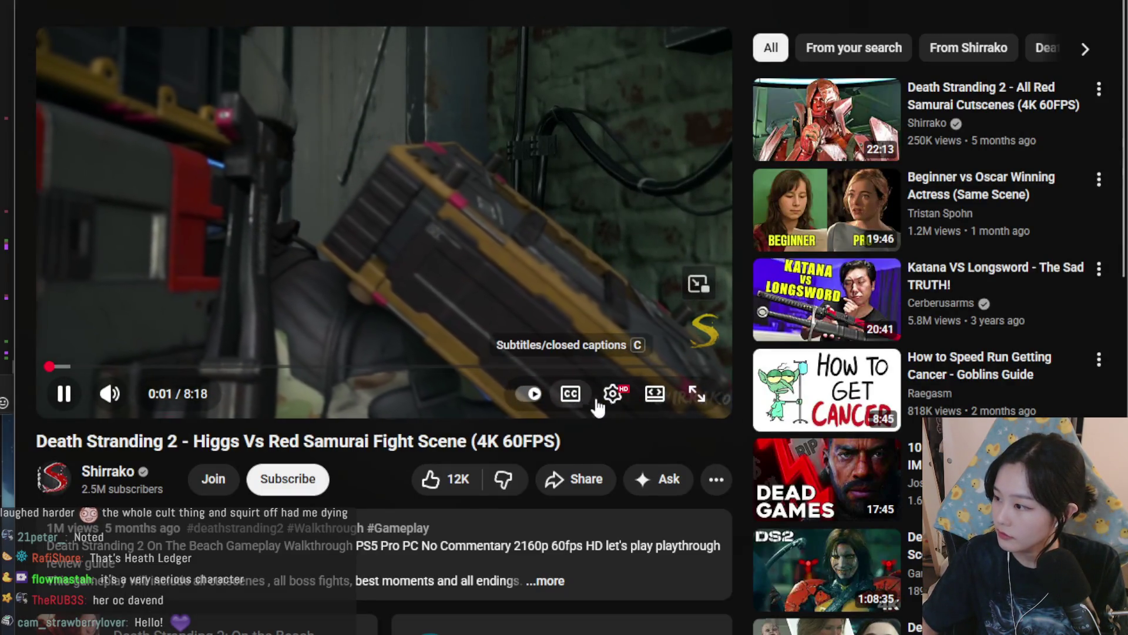
# Enlarge the Higgs vs Red Samurai video and skip ahead to 0:25
pyautogui.click(653, 395)
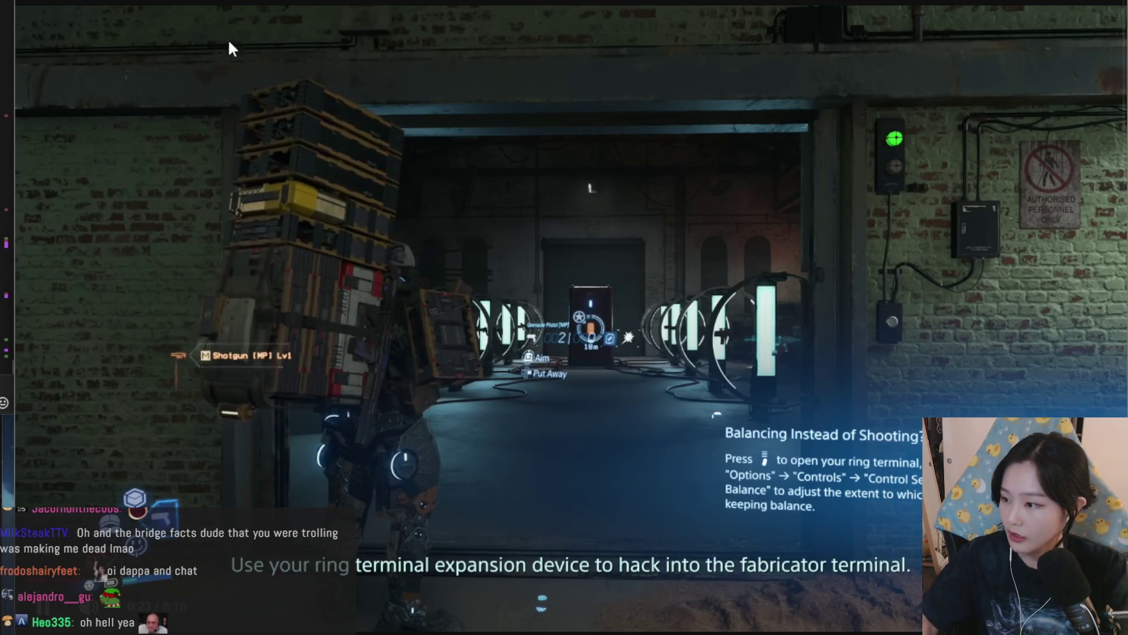
pyautogui.moveTo(88, 579); pyautogui.dragTo(146, 579)
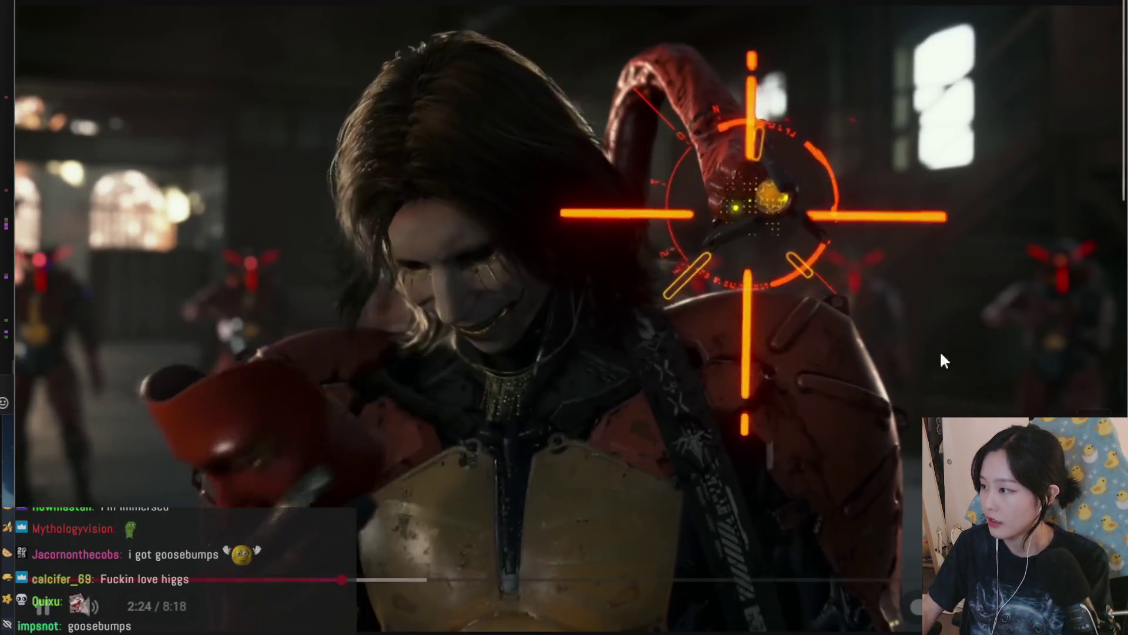
# Pause on Higgs at 2:24, screen-capture the frame, and resume playback
pyautogui.click(991, 163)
pyautogui.press('Print')
pyautogui.press('Escape')
pyautogui.click(514, 467)
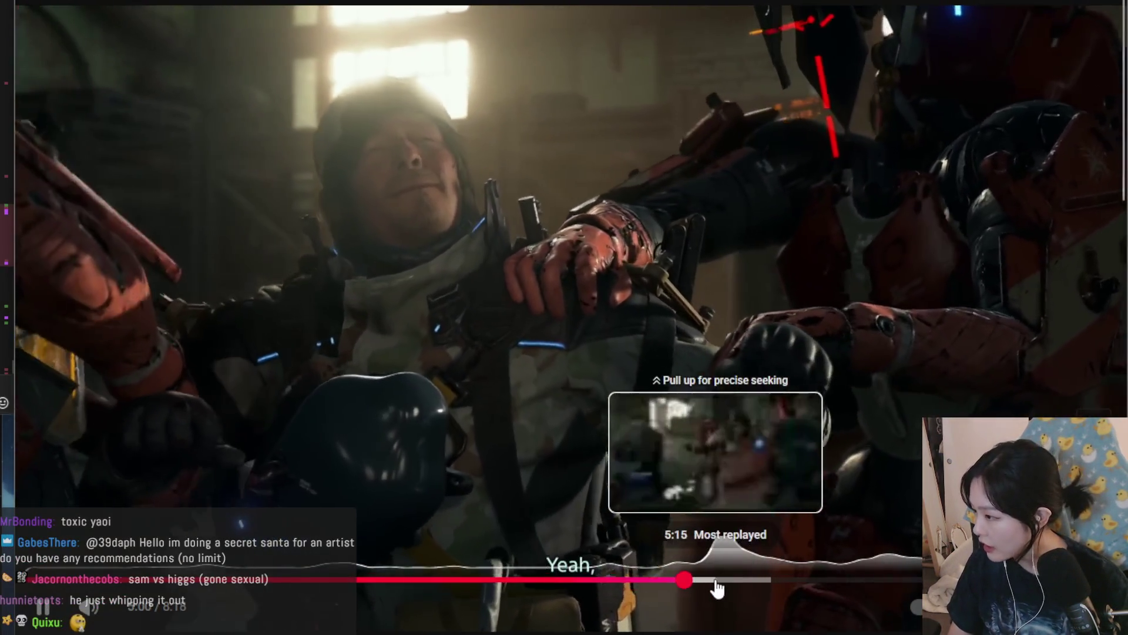
# Jump to the most-replayed peak near 5:15 and rewind ten seconds to 5:18
pyautogui.click(717, 588)
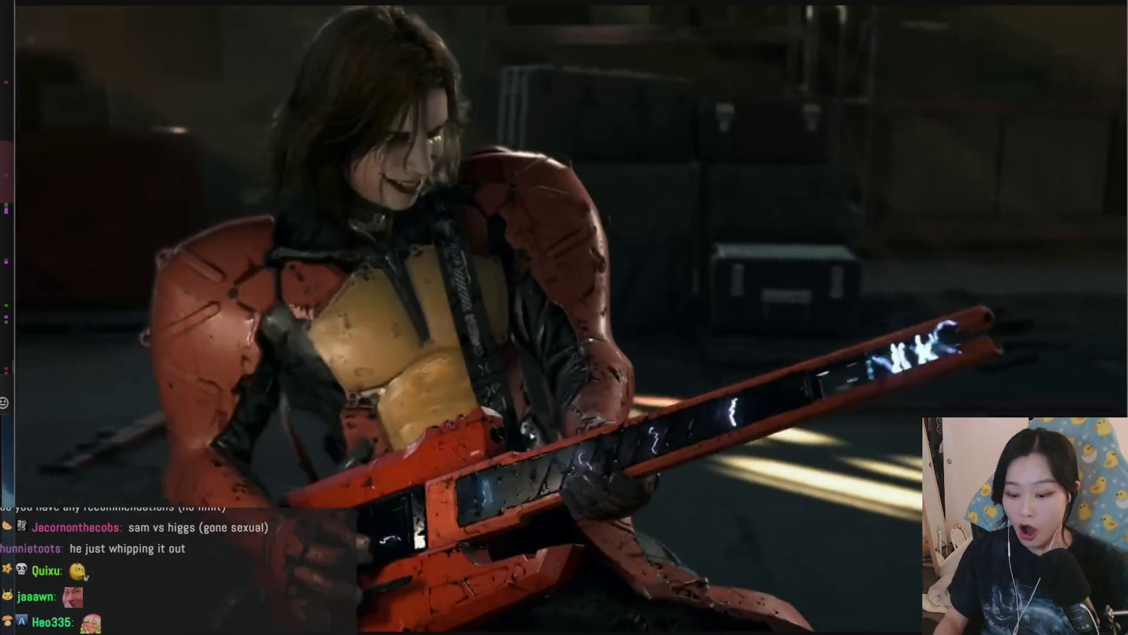
pyautogui.press('Left')
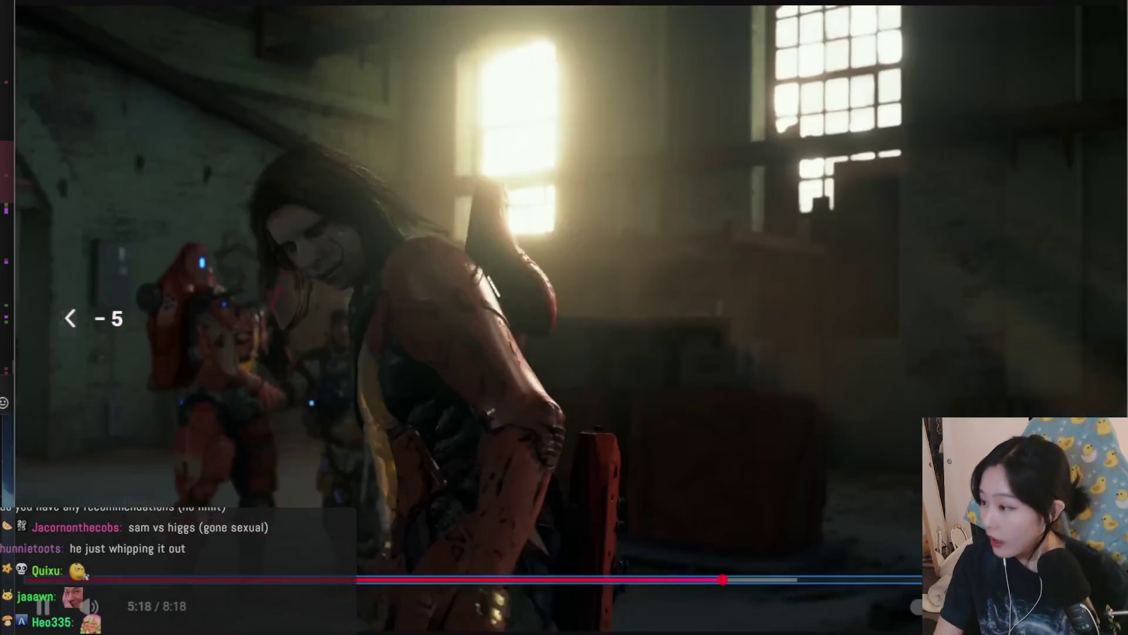
pyautogui.press('Left')
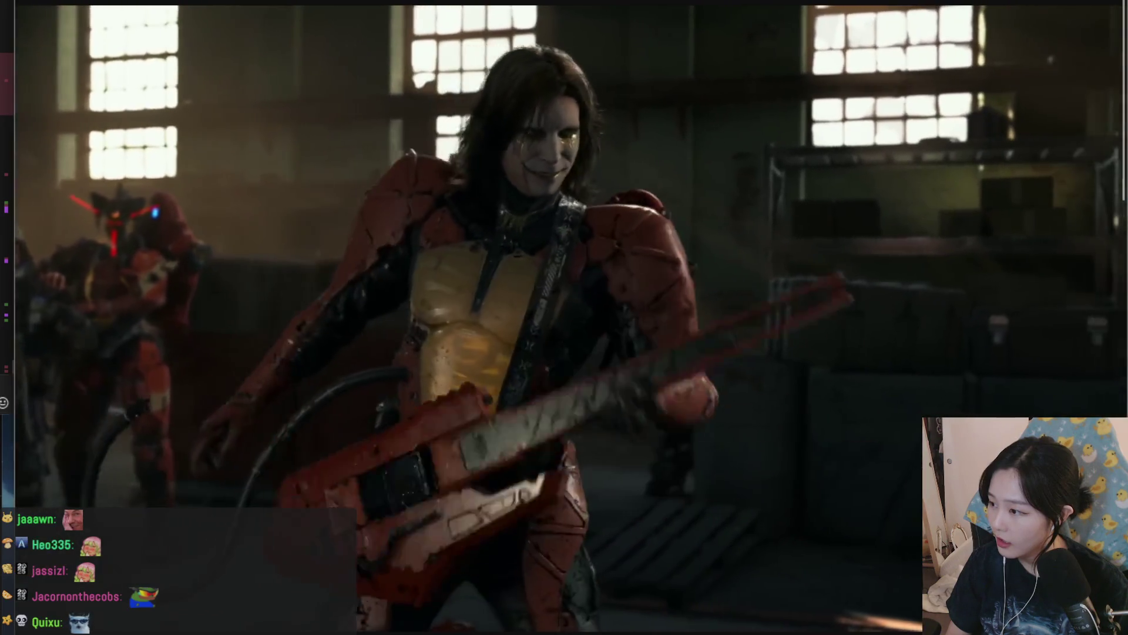
# Pause the Death Stranding 2 cutscene at 5:22, then resume it through to the end-screen suggestions
pyautogui.click(851, 511)
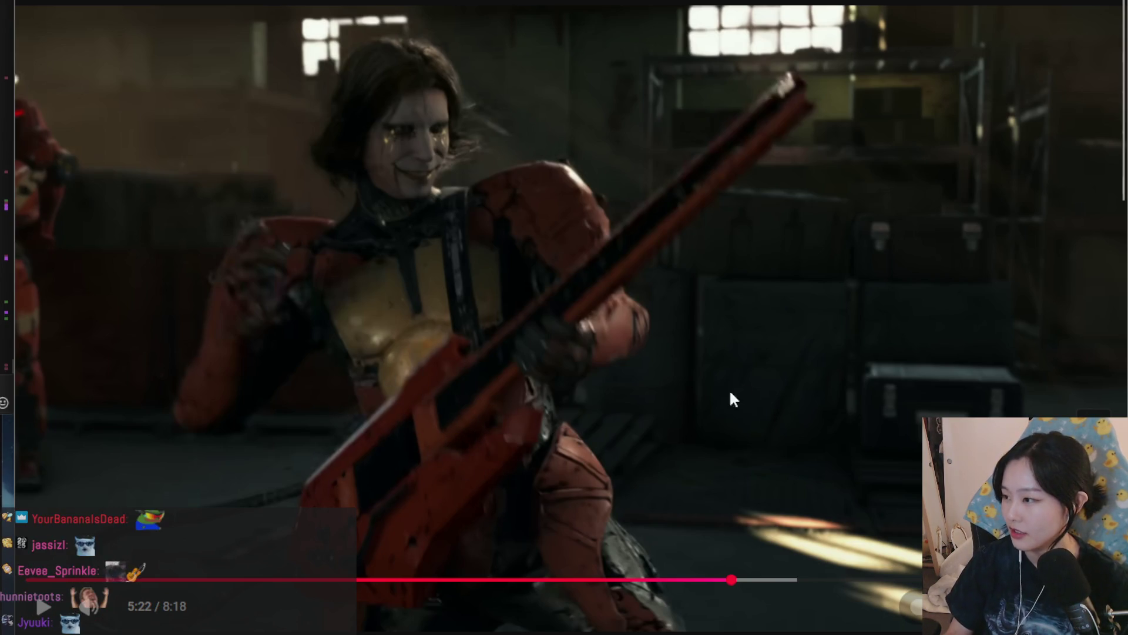
pyautogui.click(708, 398)
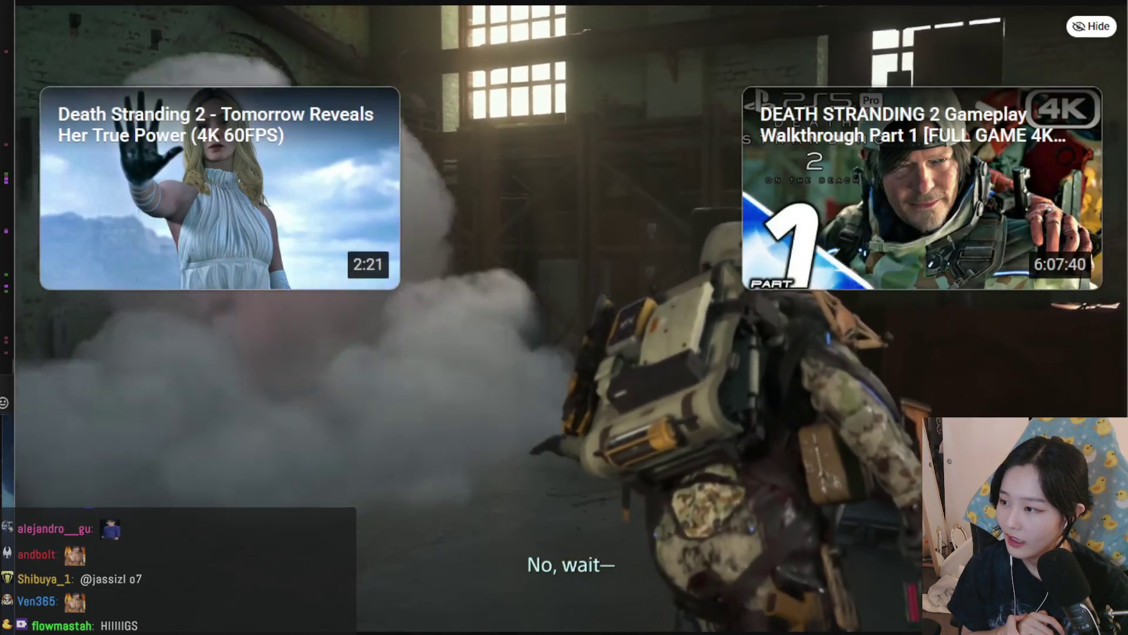
pyautogui.moveTo(329, 418)
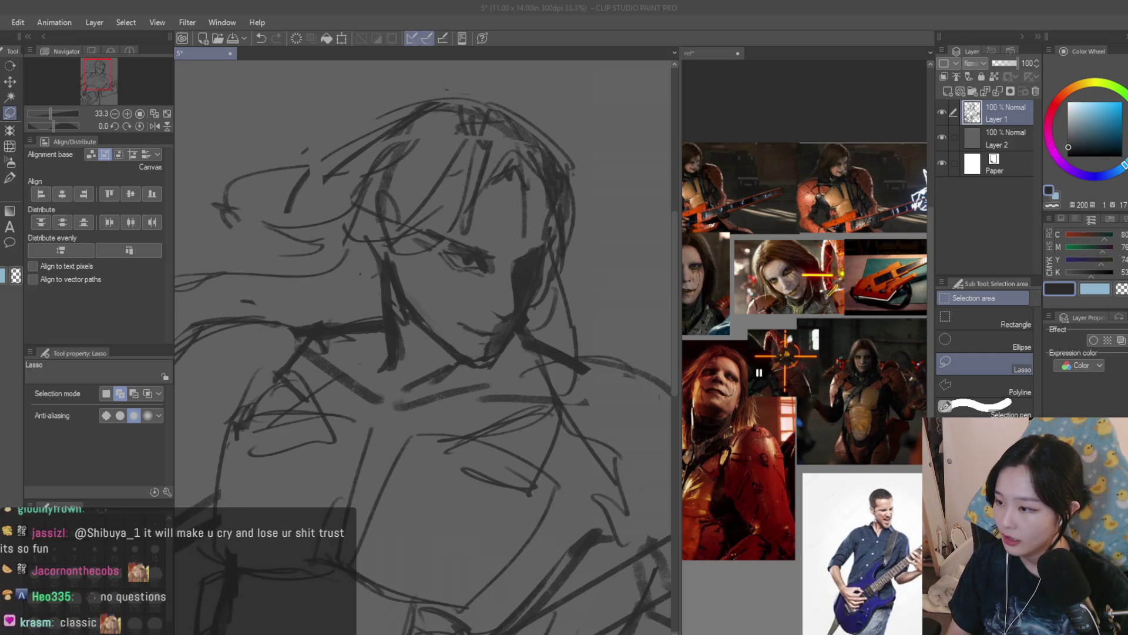
# Draw three short lash strokes under the rocker's eye with the Dry Texture brush
pyautogui.scroll(-2, 523, 195)
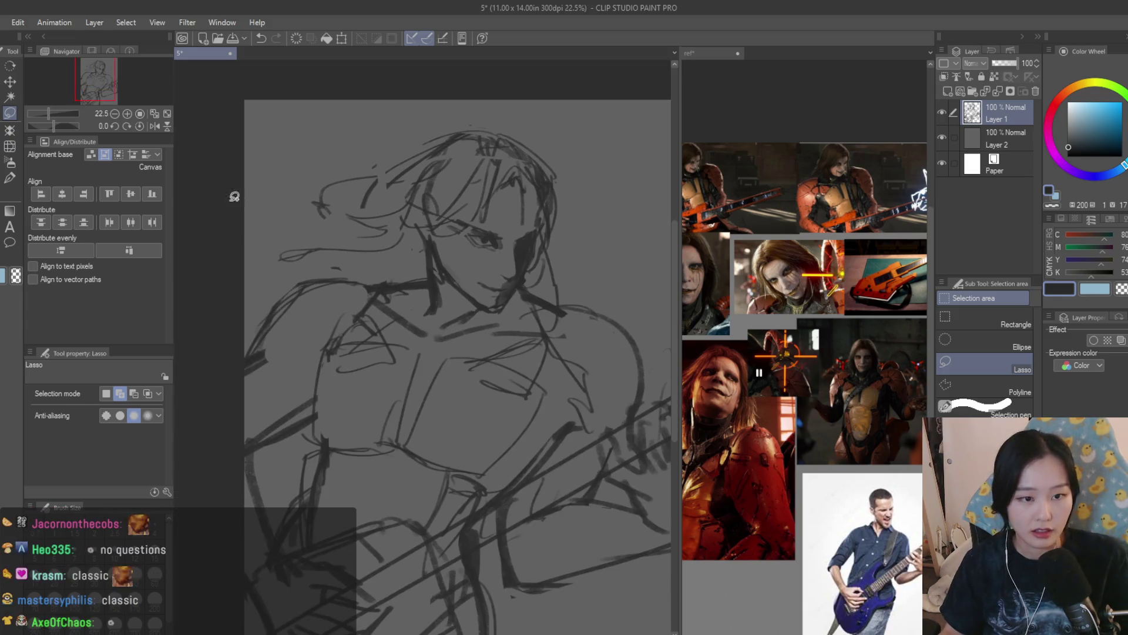
pyautogui.press('b')
pyautogui.scroll(5, 466, 246)
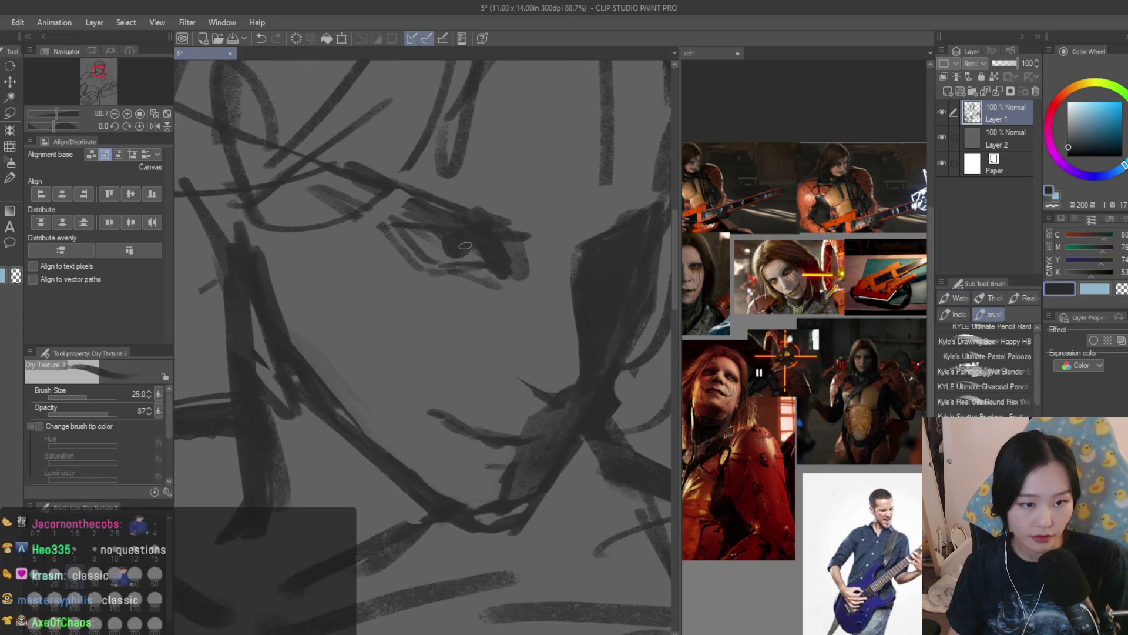
pyautogui.scroll(2, 465, 245)
pyautogui.moveTo(359, 247); pyautogui.dragTo(338, 405)
pyautogui.moveTo(431, 308); pyautogui.dragTo(391, 397)
pyautogui.moveTo(476, 308); pyautogui.dragTo(455, 361)
pyautogui.scroll(-3, 490, 309)
pyautogui.scroll(-5, 490, 310)
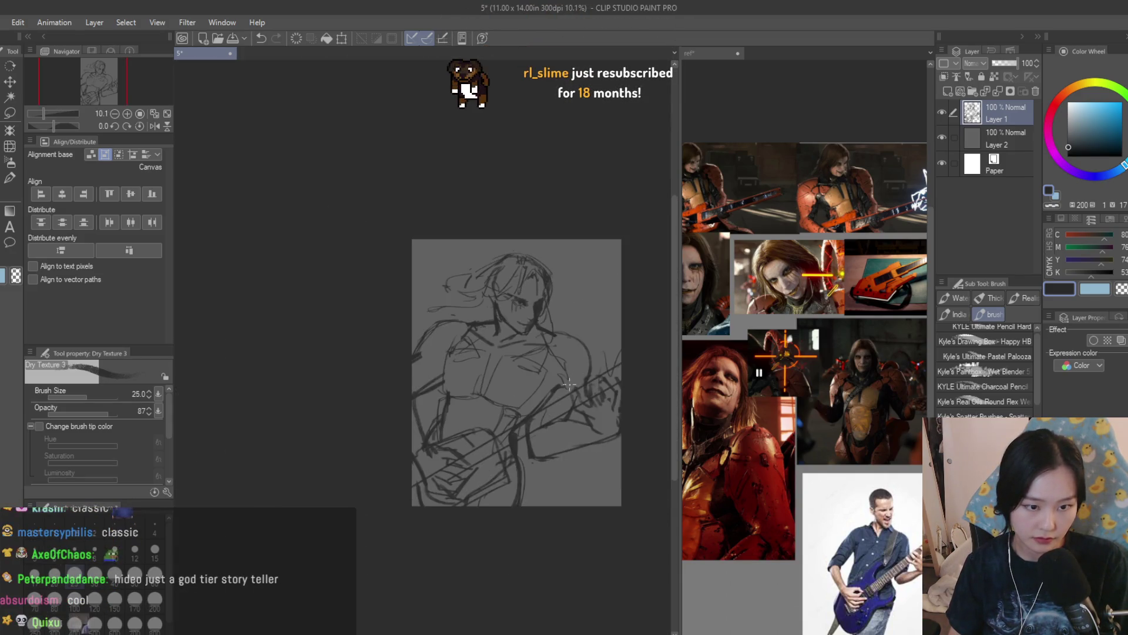
pyautogui.scroll(2, 554, 113)
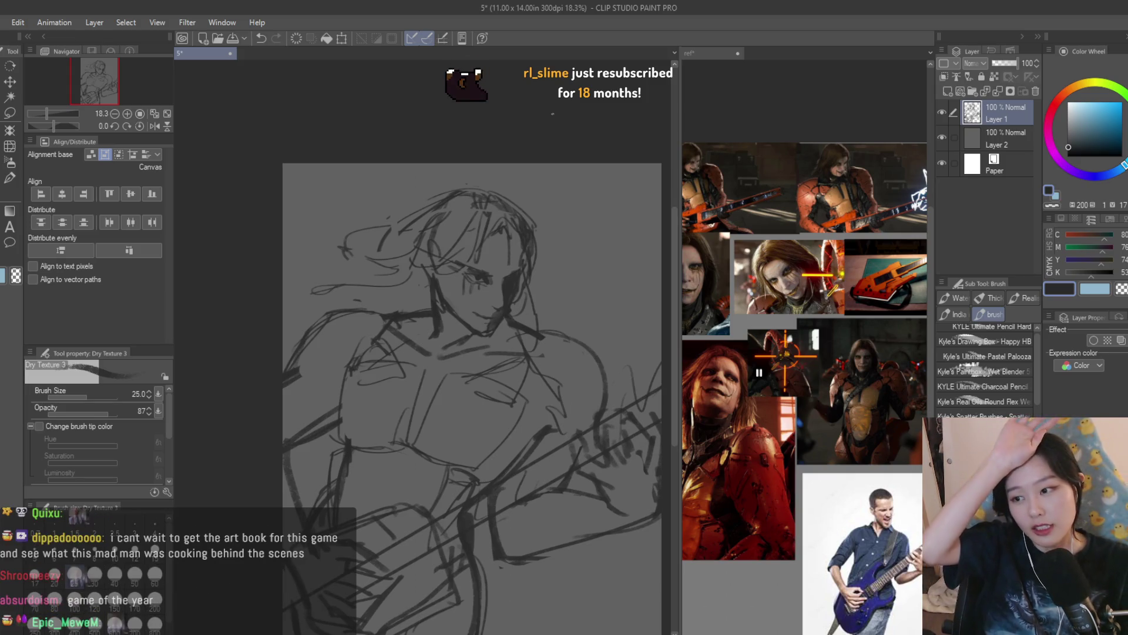
pyautogui.scroll(3, 568, 226)
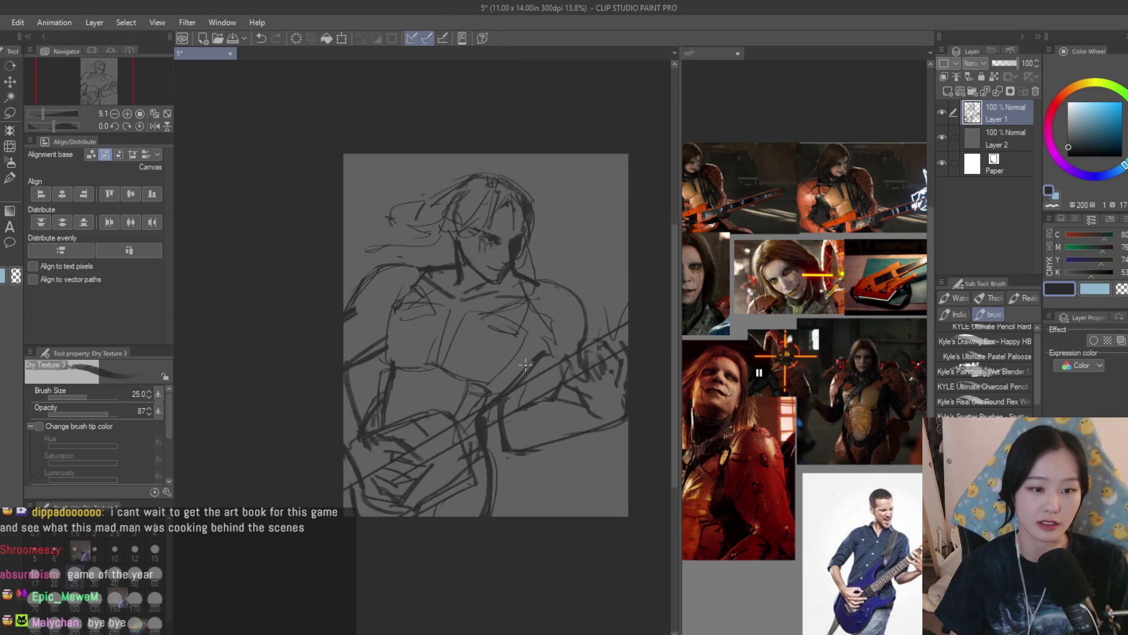
pyautogui.scroll(2, 301, 255)
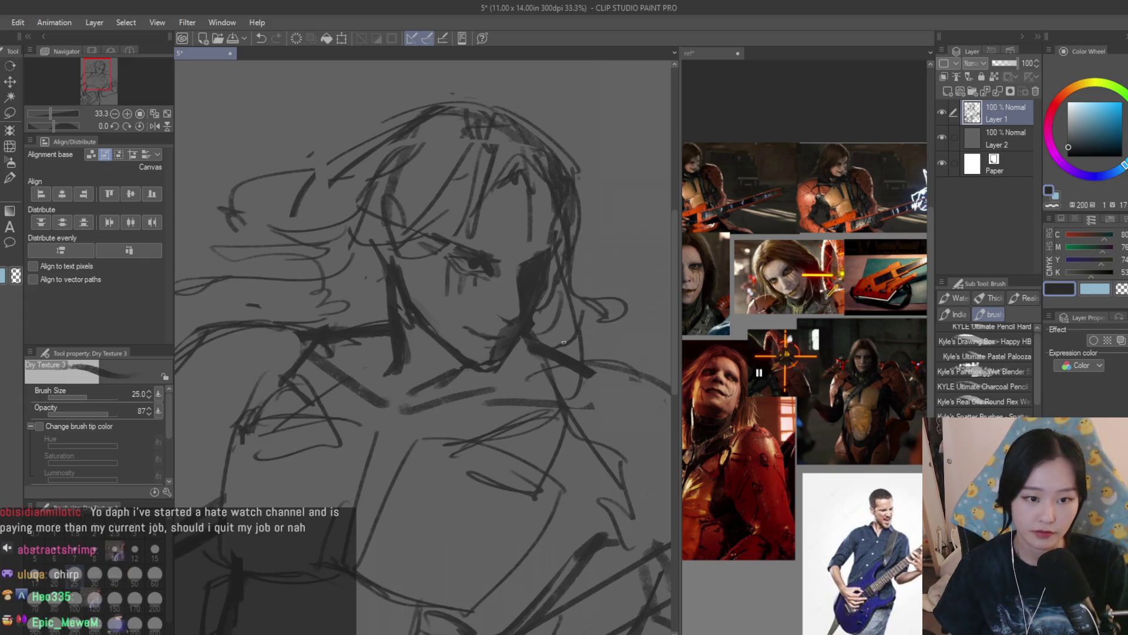
pyautogui.scroll(-1, 596, 314)
pyautogui.scroll(-3, 497, 247)
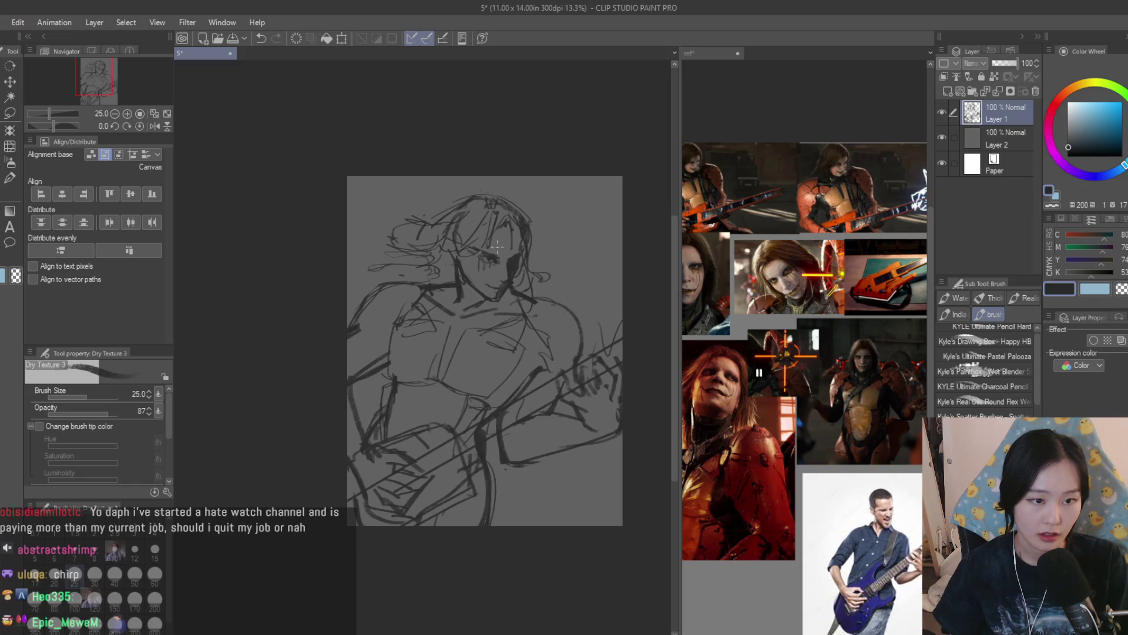
# Pick the Snap eraser and fade Layer 1 to 20% opacity
pyautogui.click(5, 195)
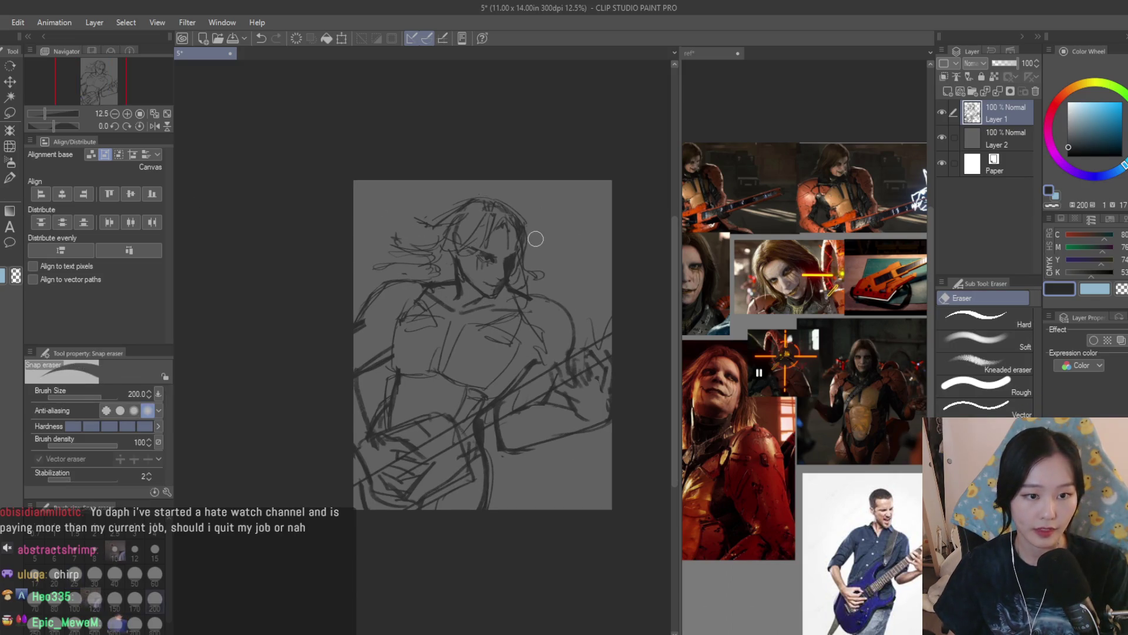
pyautogui.scroll(3, 534, 239)
pyautogui.scroll(5, 471, 322)
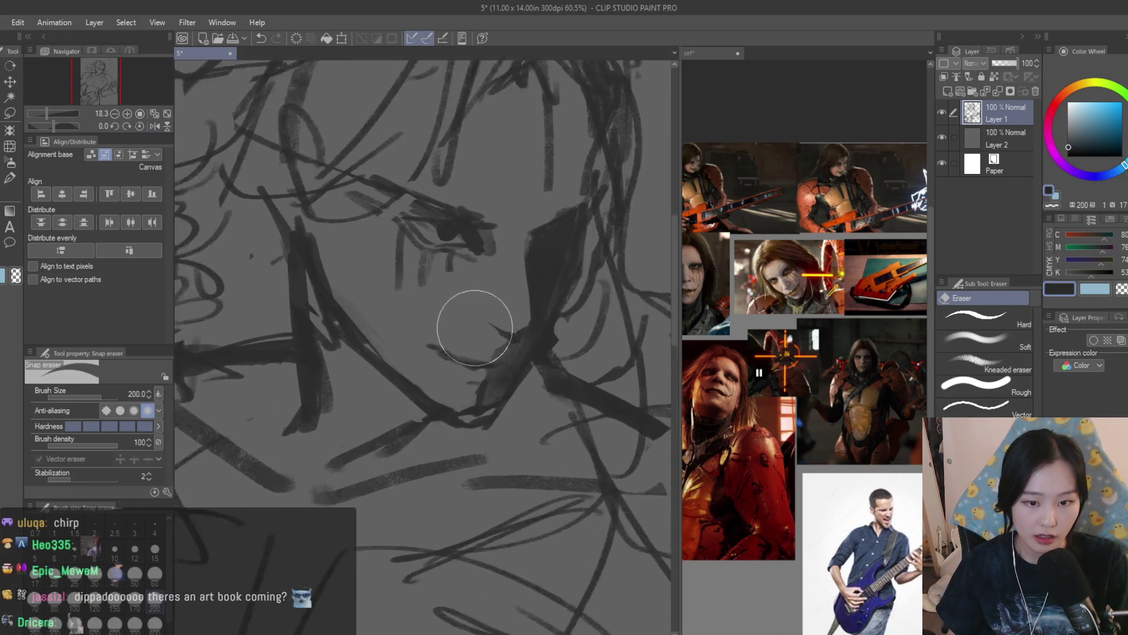
pyautogui.scroll(-2, 793, 310)
pyautogui.scroll(4, 794, 309)
pyautogui.scroll(-1, 793, 310)
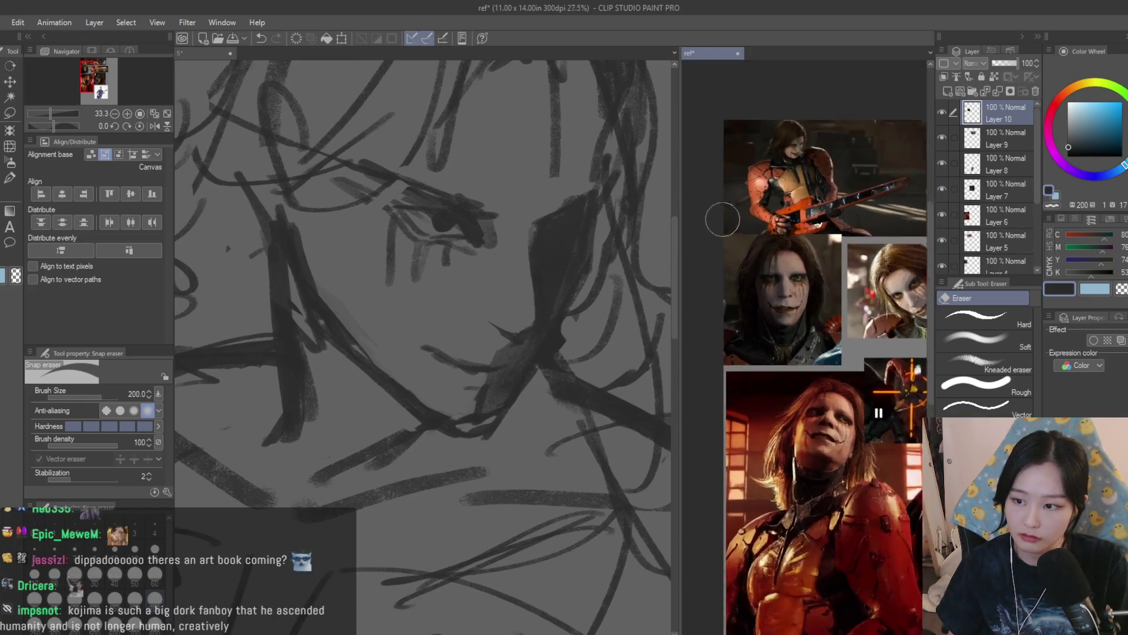
pyautogui.scroll(1, 729, 215)
pyautogui.scroll(1, 794, 259)
pyautogui.scroll(-1, 763, 314)
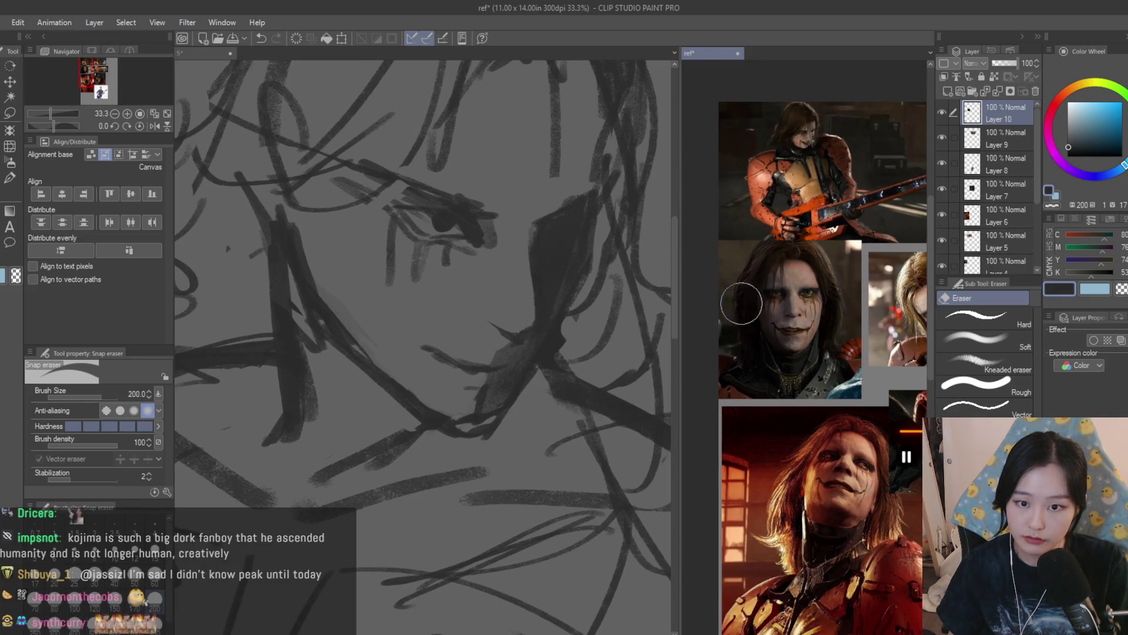
pyautogui.scroll(-2, 725, 241)
pyautogui.scroll(-8, 597, 334)
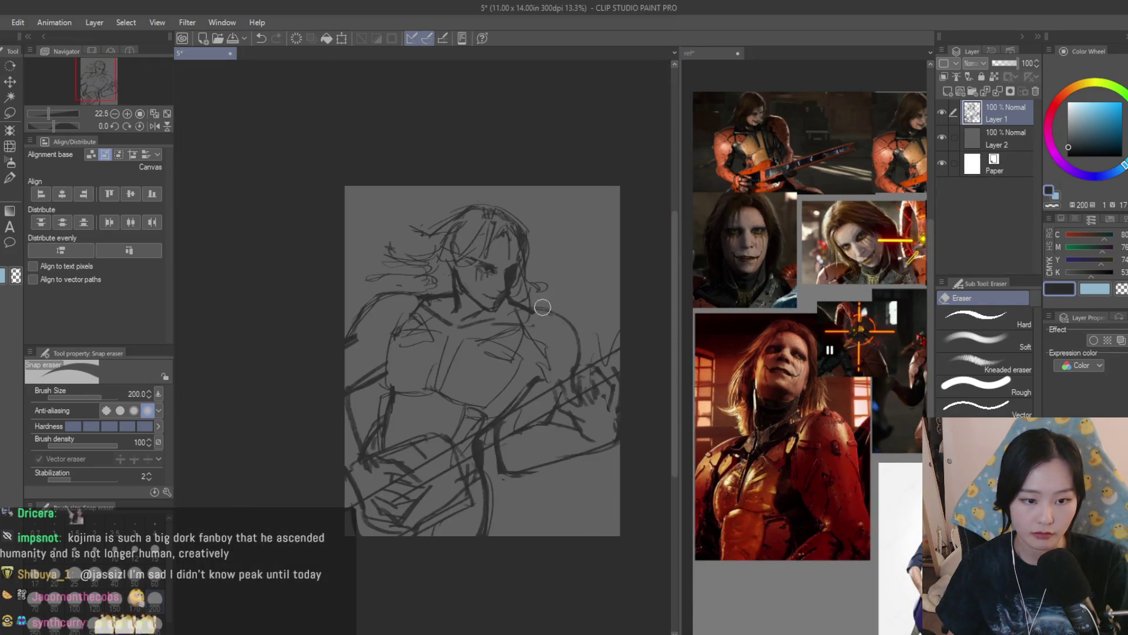
pyautogui.scroll(1, 597, 334)
pyautogui.click(997, 65)
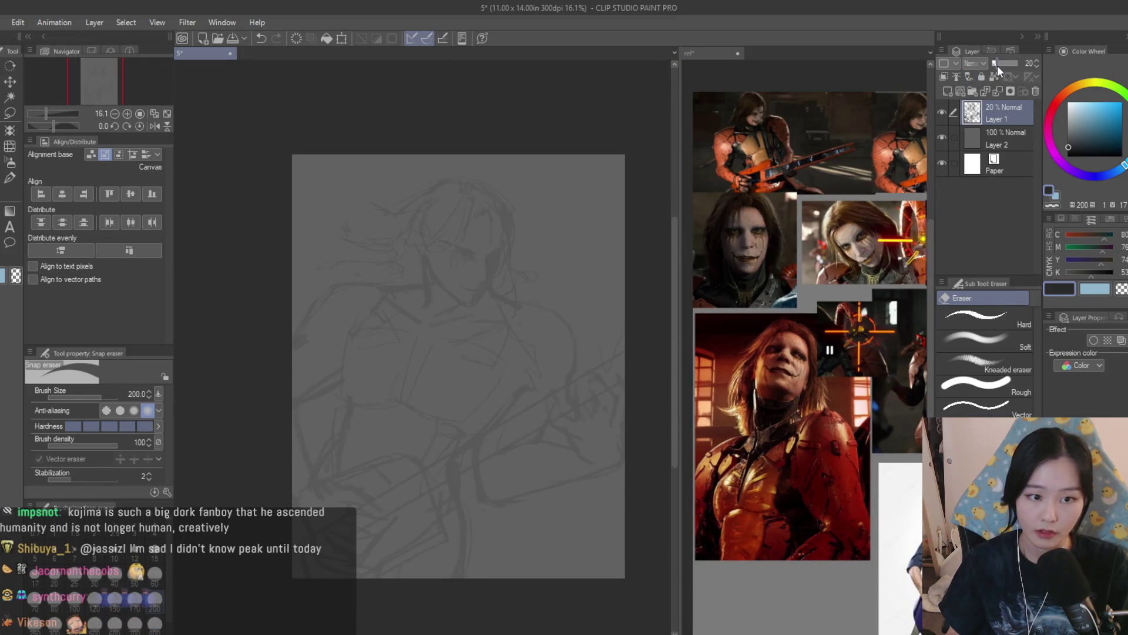
# Add Layer 3 and sketch the curved finger loop over the guitar neck, redrawing its lower stroke
pyautogui.click(946, 93)
pyautogui.scroll(-3, 798, 363)
pyautogui.scroll(5, 864, 410)
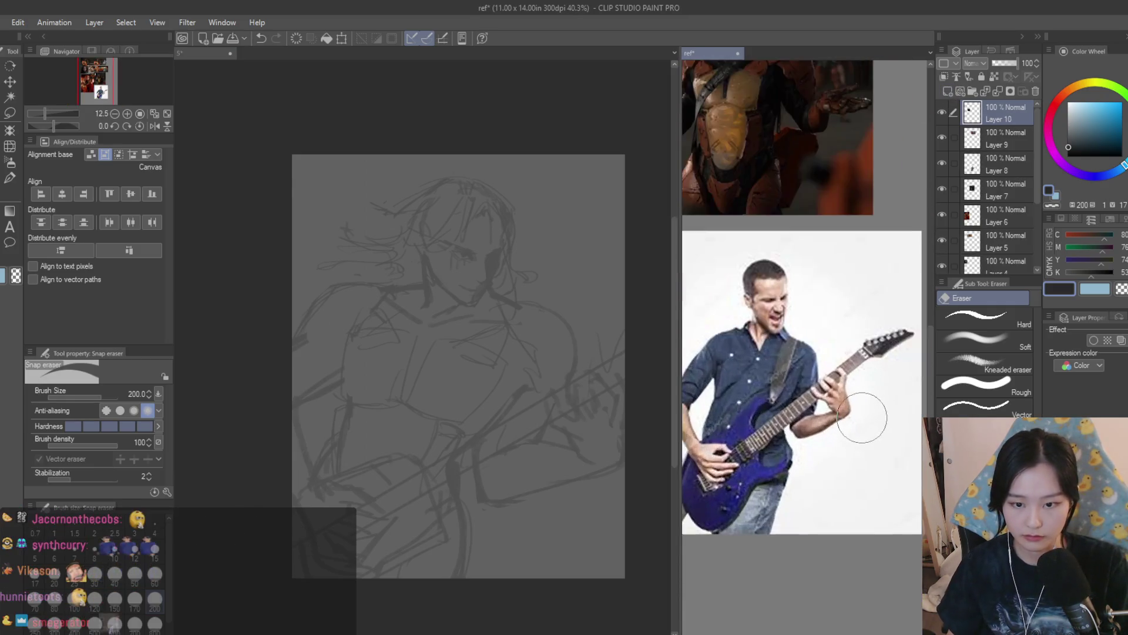
pyautogui.press('b')
pyautogui.scroll(6, 592, 296)
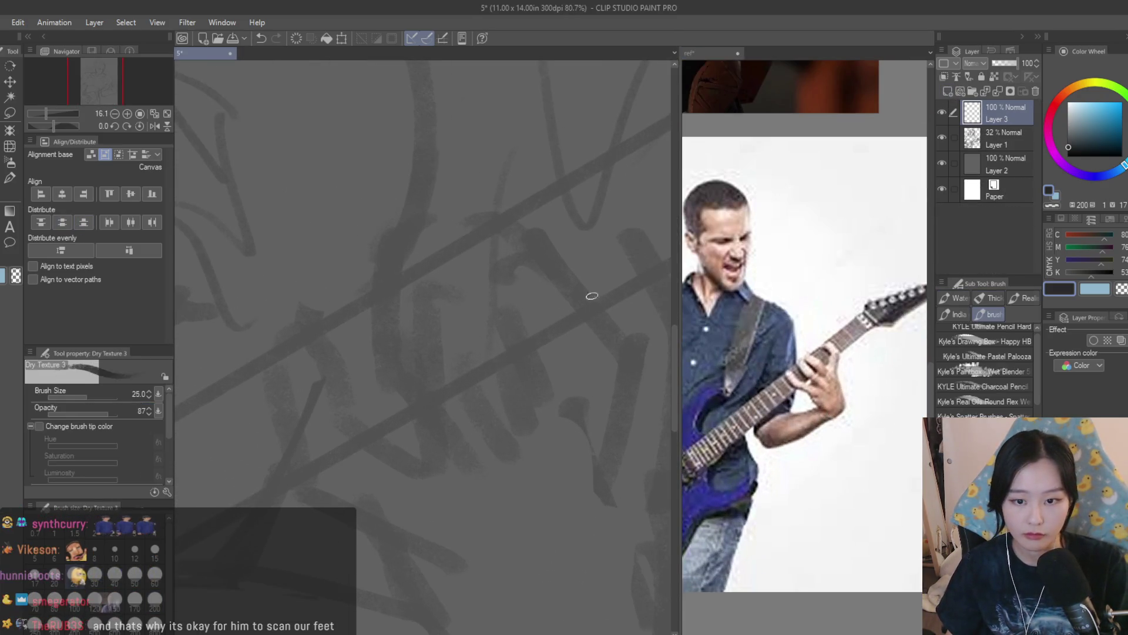
pyautogui.scroll(-3, 511, 262)
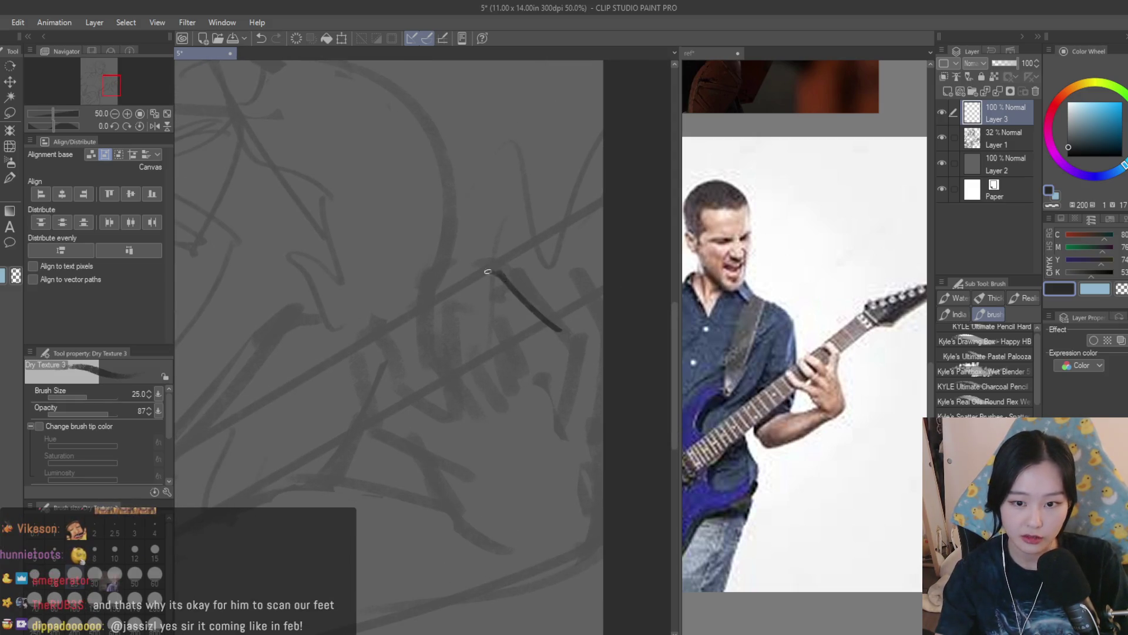
pyautogui.moveTo(488, 304); pyautogui.dragTo(477, 300)
pyautogui.hotkey('ctrl', 'z')
pyautogui.moveTo(474, 294)
pyautogui.mouseDown()
pyautogui.moveTo(517, 348)
pyautogui.moveTo(530, 404)
pyautogui.mouseUp()
pyautogui.hotkey('ctrl', 'z')
pyautogui.moveTo(513, 348); pyautogui.dragTo(529, 399)
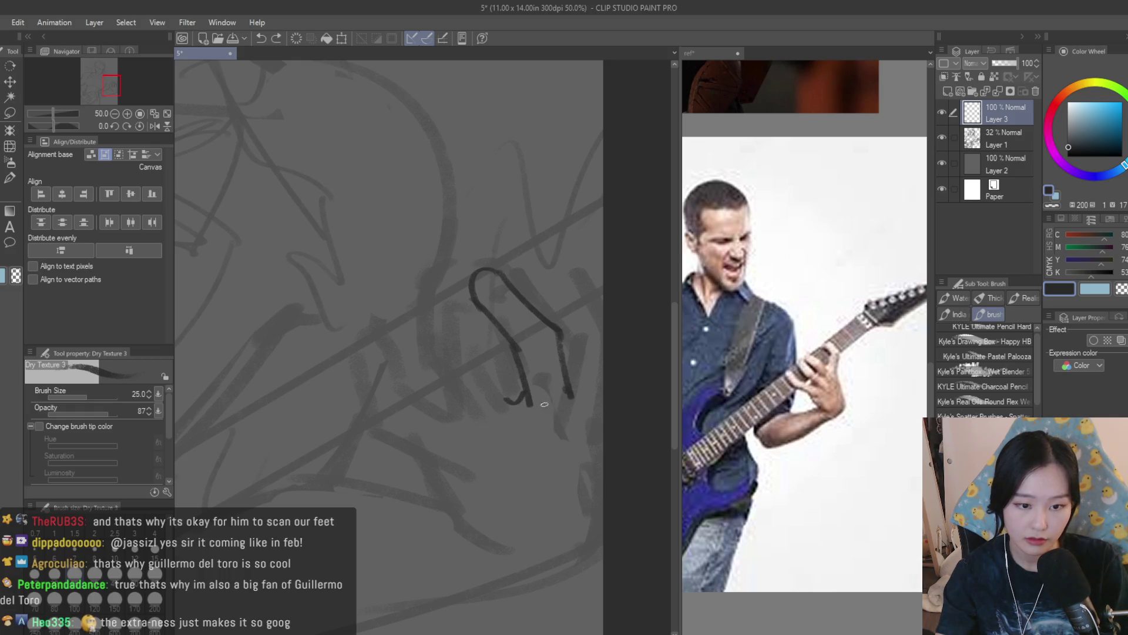
# Check the reference collage, then draw a finger stroke over the guitar neck
pyautogui.click(683, 267)
pyautogui.scroll(-5, 682, 267)
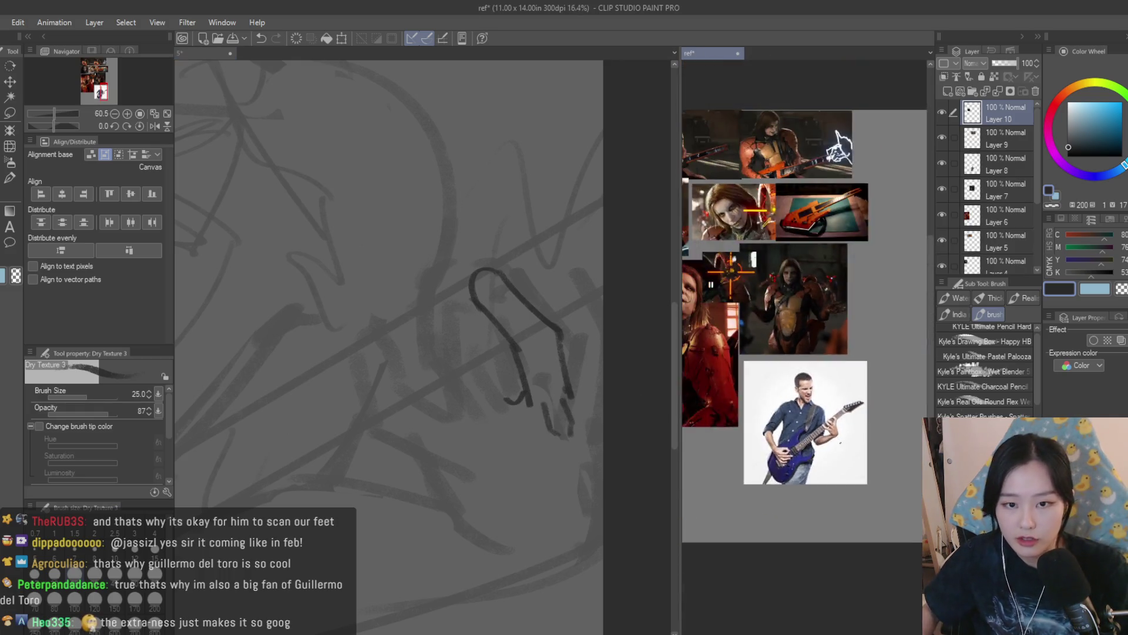
pyautogui.scroll(4, 683, 267)
pyautogui.scroll(-6, 824, 257)
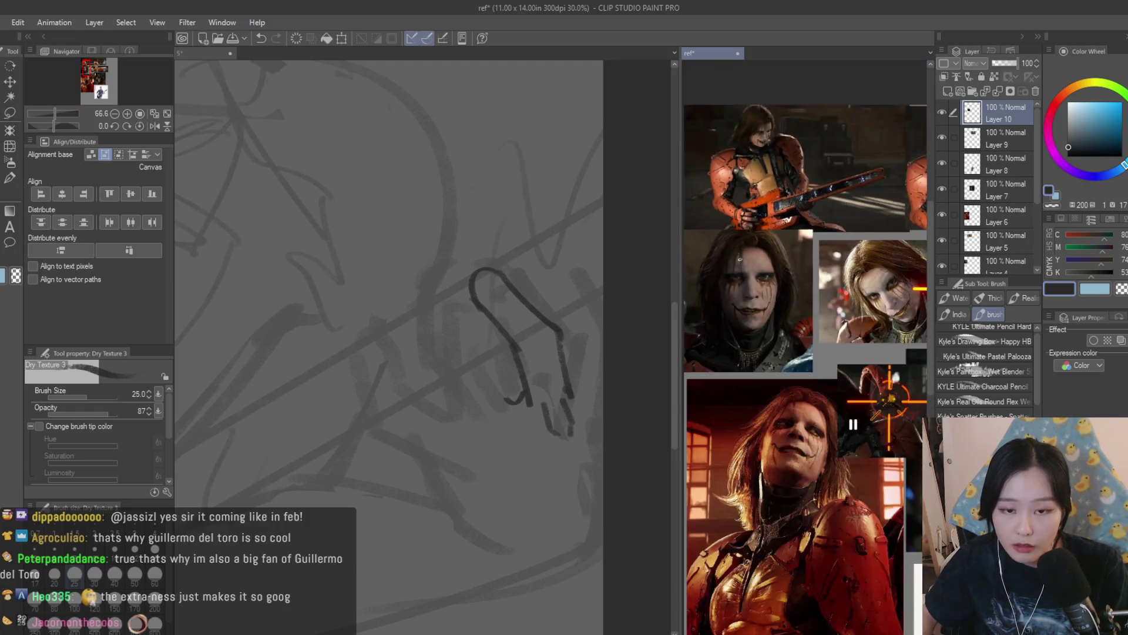
pyautogui.scroll(8, 825, 376)
pyautogui.click(632, 316)
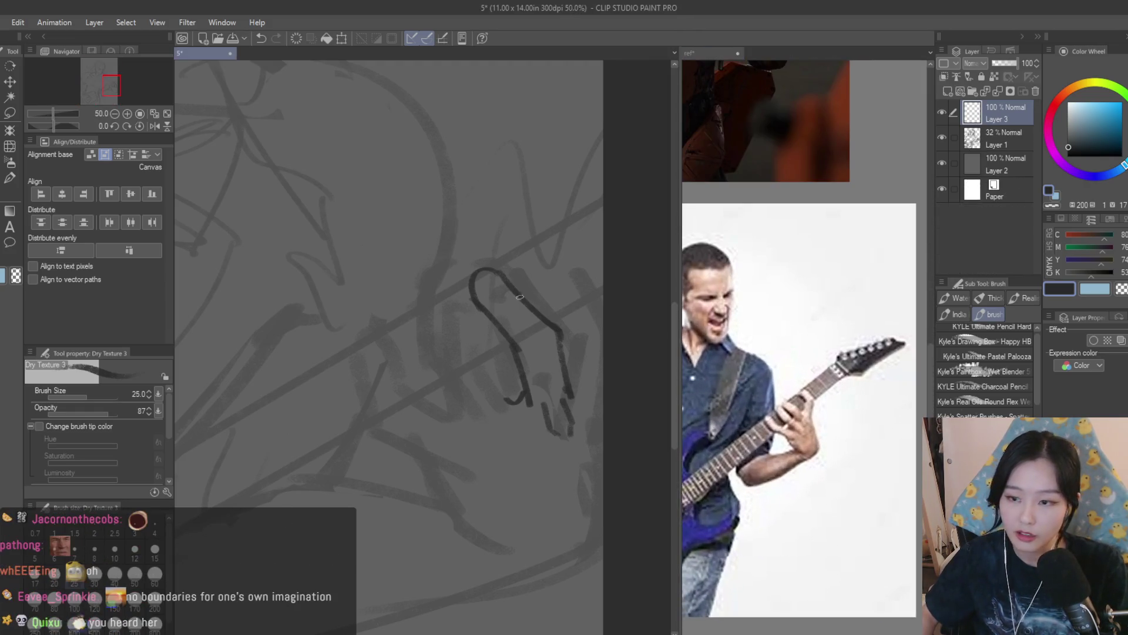
pyautogui.scroll(1, 632, 315)
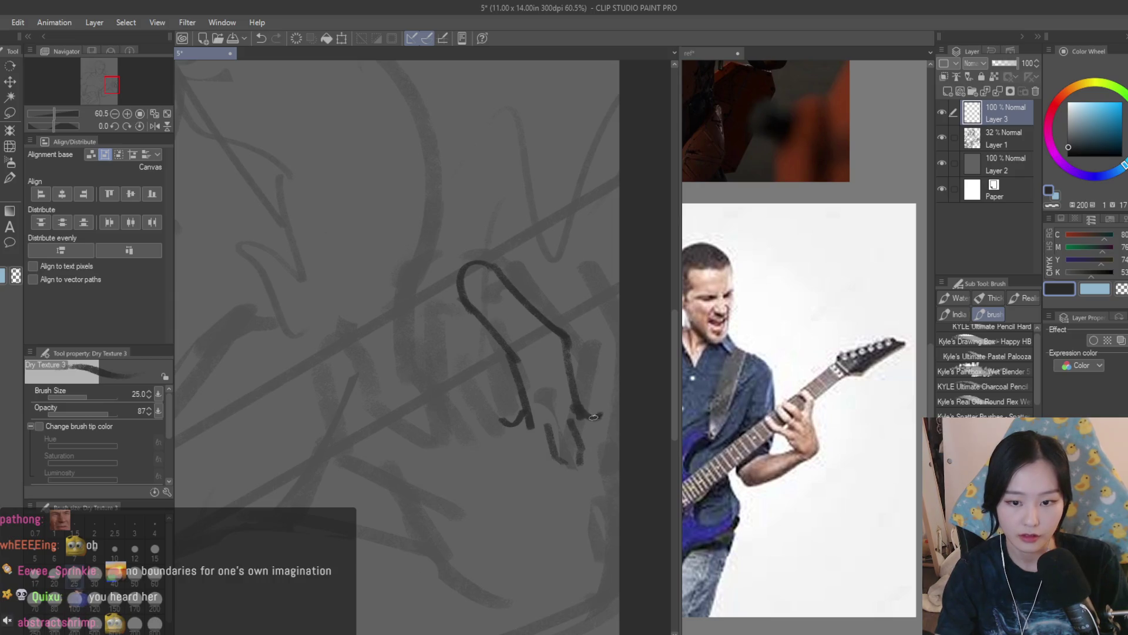
pyautogui.moveTo(598, 416); pyautogui.dragTo(614, 332)
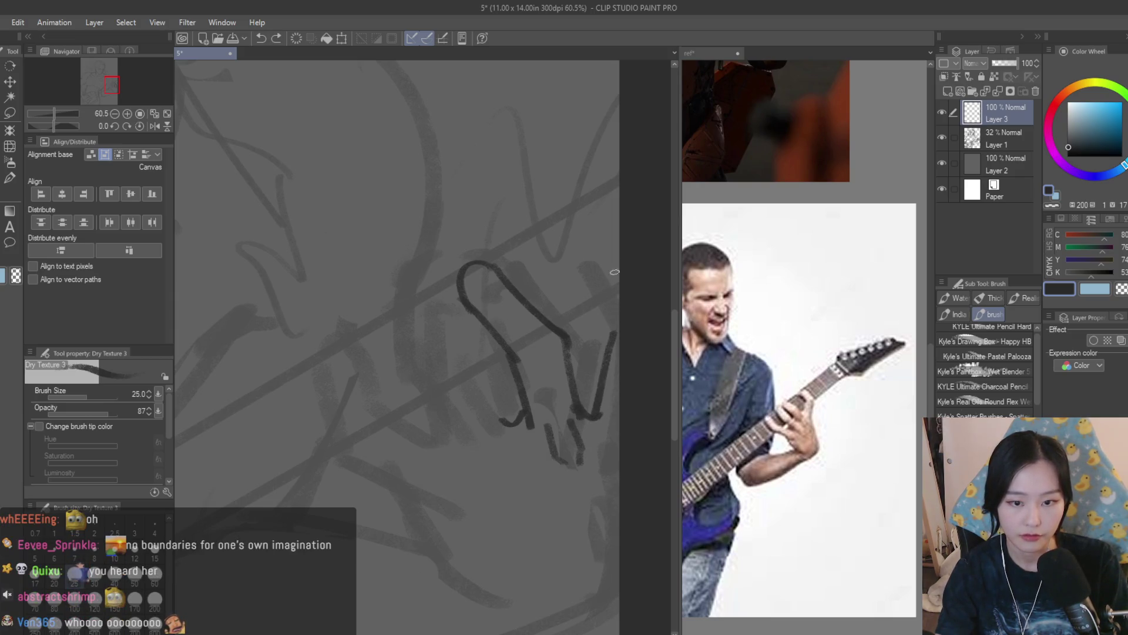
pyautogui.moveTo(619, 242); pyautogui.dragTo(582, 211)
pyautogui.hotkey('ctrl', 'z')
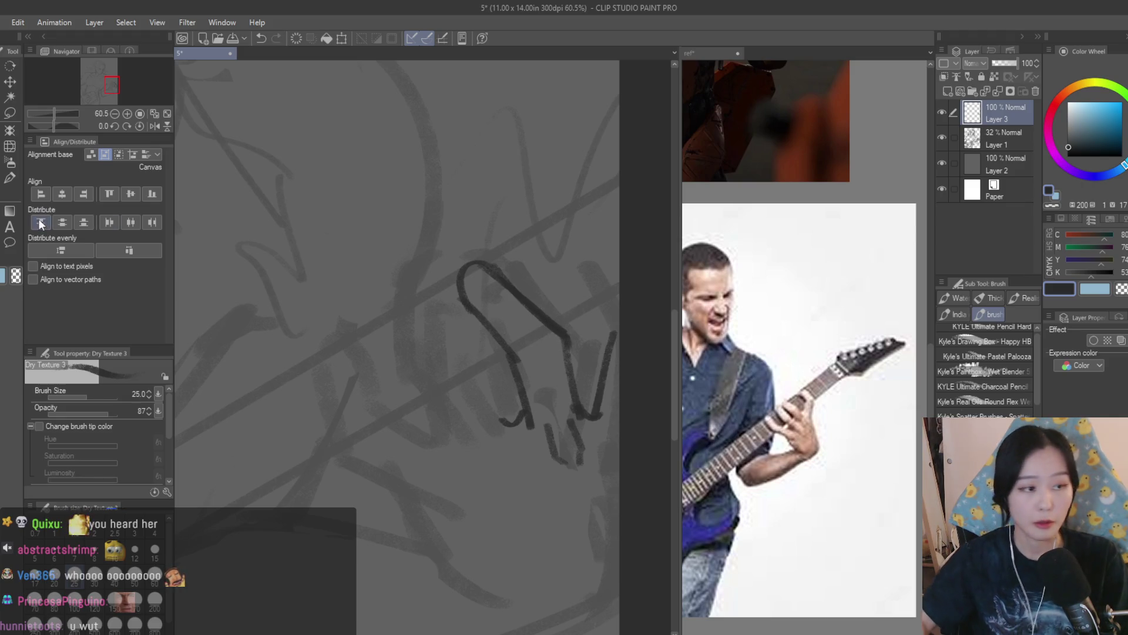
# Extend the right finger stroke upward and redraw a finger stroke across the neck
pyautogui.press('e')
pyautogui.scroll(1, 521, 335)
pyautogui.scroll(-5, 558, 353)
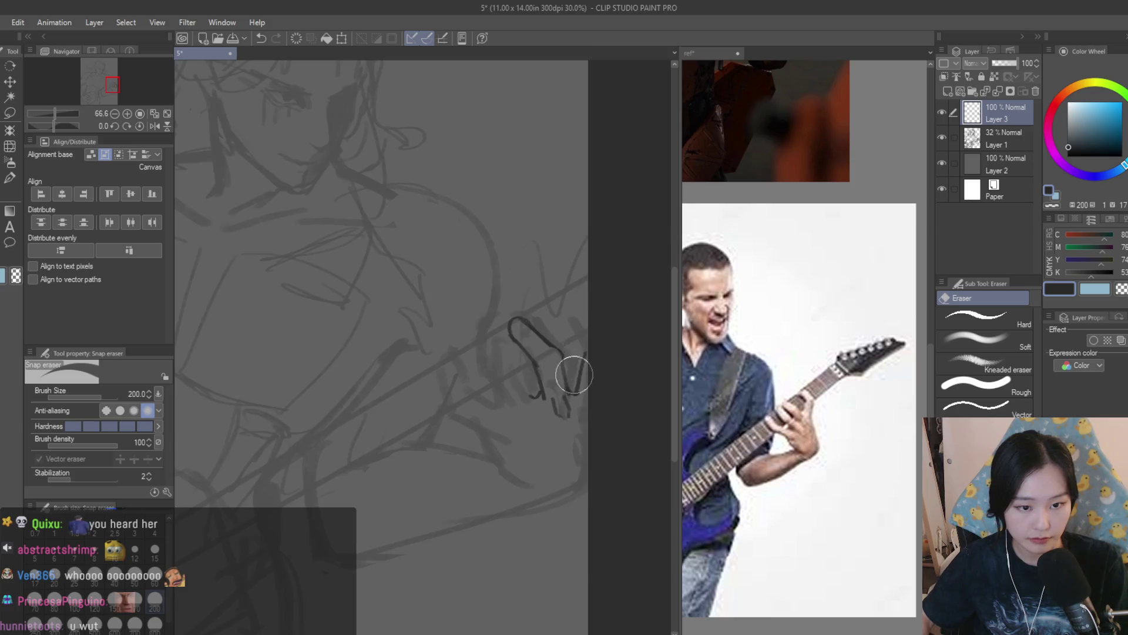
pyautogui.press('b')
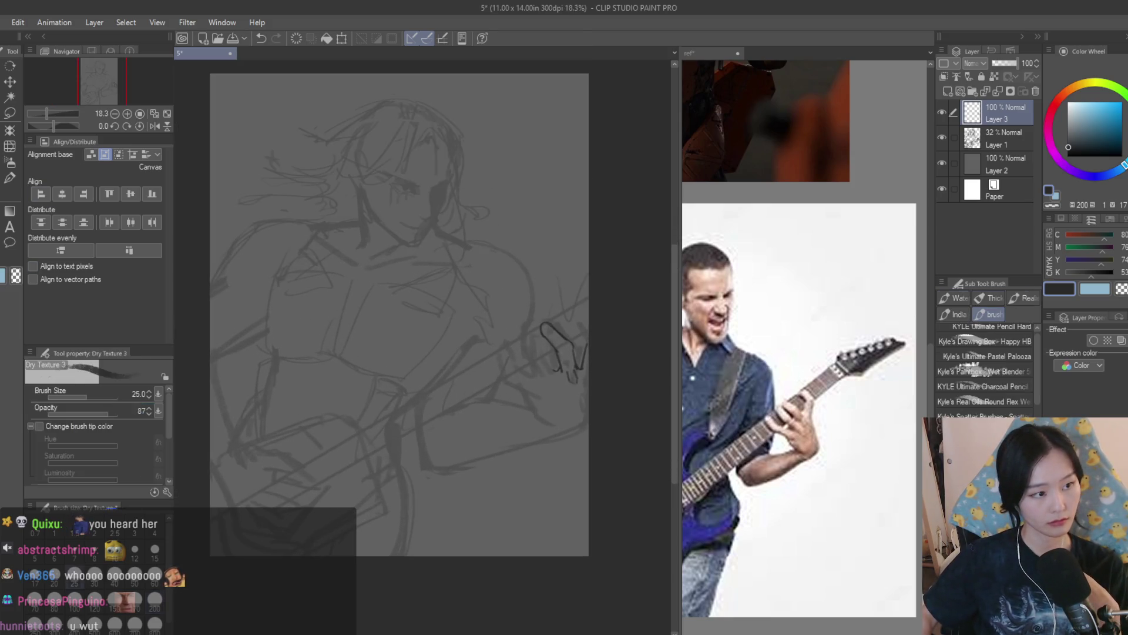
pyautogui.scroll(5, 588, 290)
pyautogui.scroll(2, 589, 290)
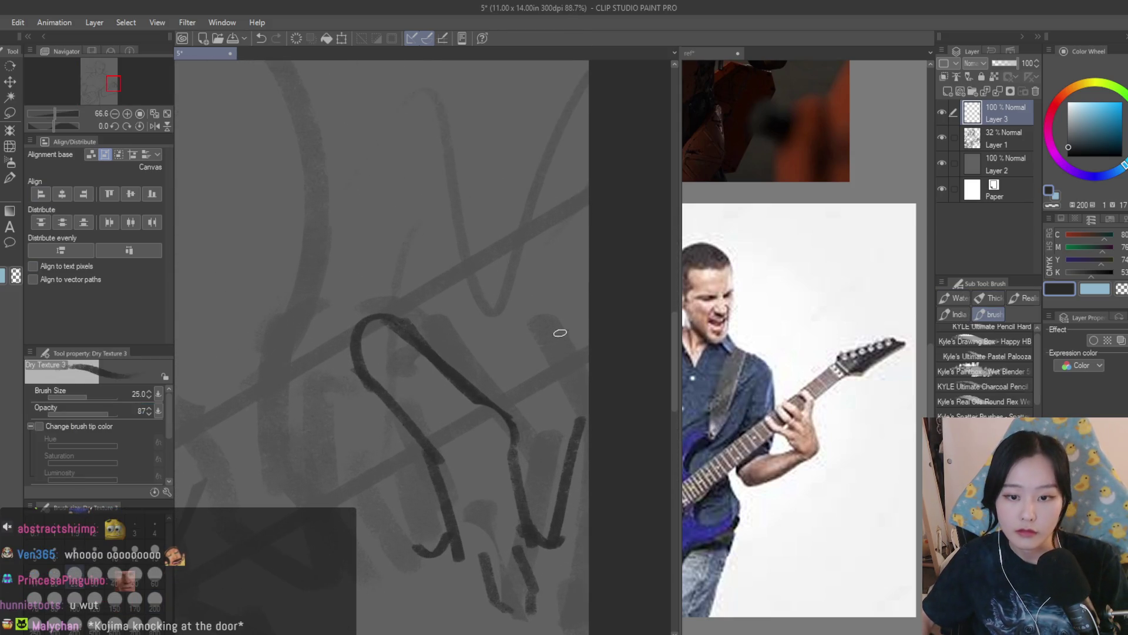
pyautogui.moveTo(580, 420); pyautogui.dragTo(581, 410)
pyautogui.moveTo(588, 327)
pyautogui.mouseDown()
pyautogui.moveTo(542, 293)
pyautogui.moveTo(567, 305)
pyautogui.moveTo(555, 365)
pyautogui.mouseUp()
pyautogui.hotkey('ctrl', 'z')
pyautogui.moveTo(507, 320); pyautogui.dragTo(566, 381)
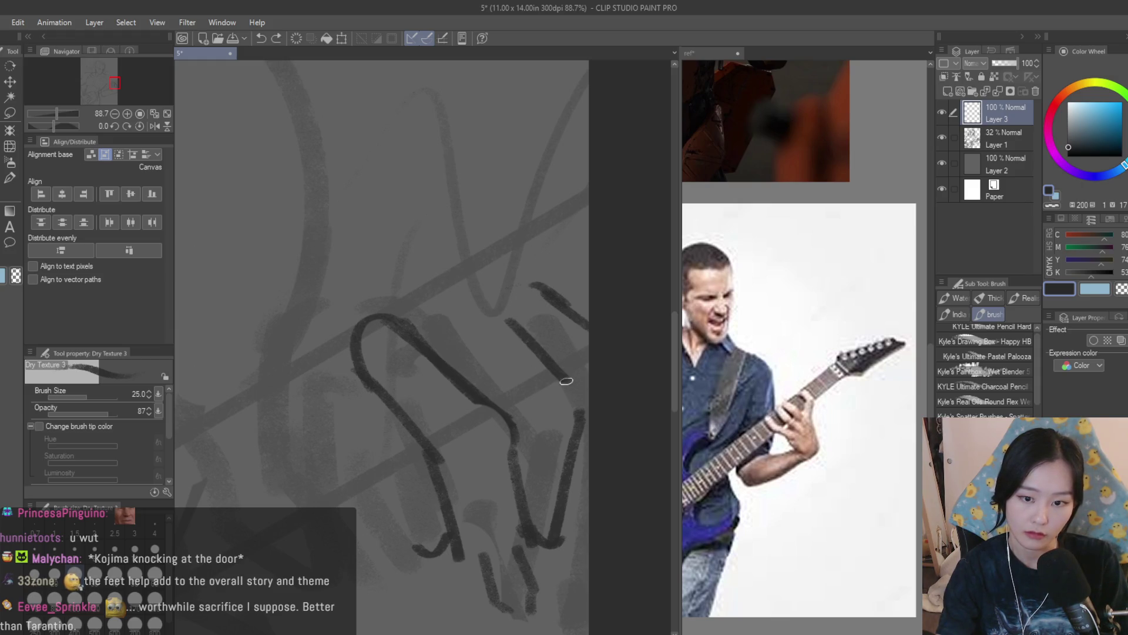
pyautogui.hotkey('ctrl', 'z')
pyautogui.moveTo(509, 334); pyautogui.dragTo(576, 387)
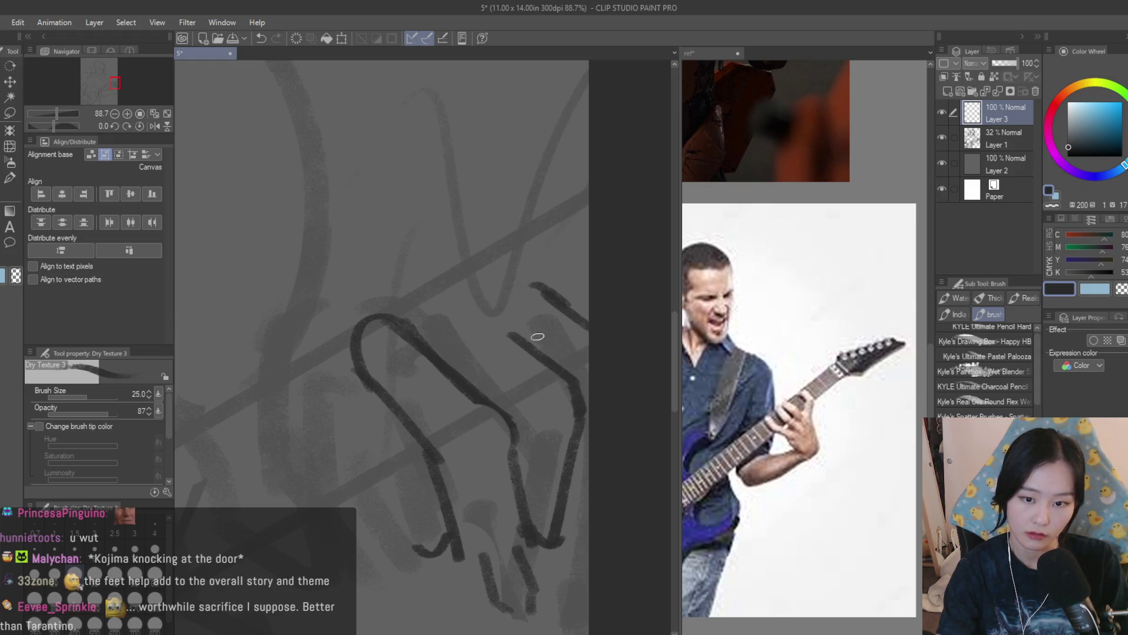
# Retry the curved knuckle and short finger strokes, keeping the darker, longer finger stroke
pyautogui.hotkey('ctrl', 'z')
pyautogui.moveTo(482, 291); pyautogui.dragTo(511, 335)
pyautogui.hotkey('ctrl', 'z')
pyautogui.moveTo(481, 286)
pyautogui.mouseDown()
pyautogui.moveTo(508, 337)
pyautogui.moveTo(540, 347)
pyautogui.mouseUp()
pyautogui.hotkey('ctrl', 'z')
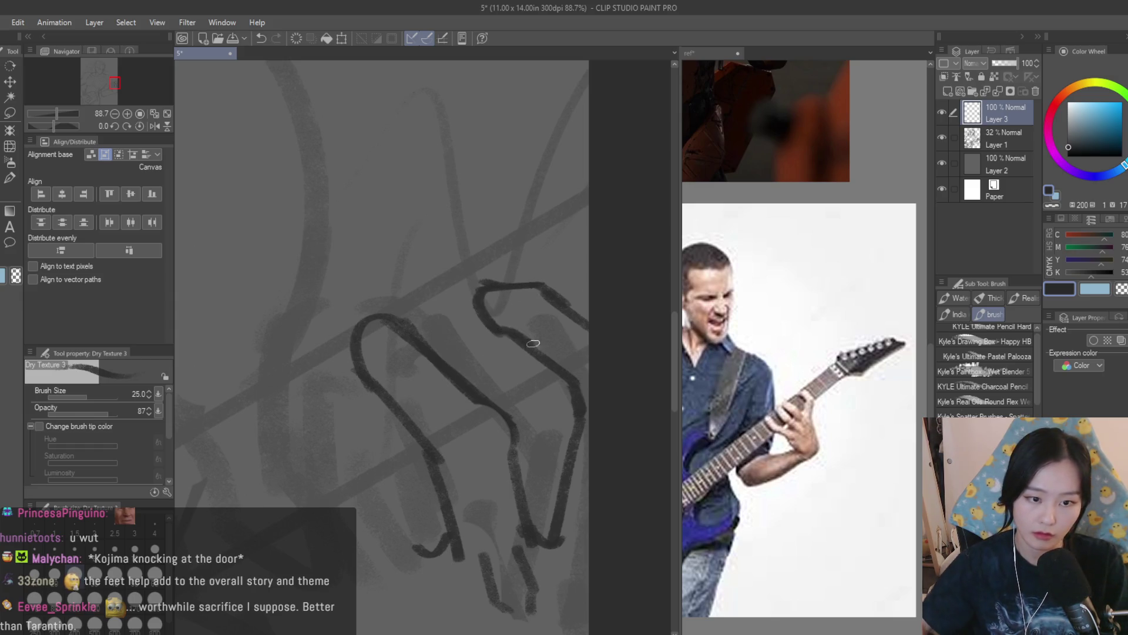
pyautogui.scroll(-6, 596, 325)
pyautogui.scroll(5, 596, 324)
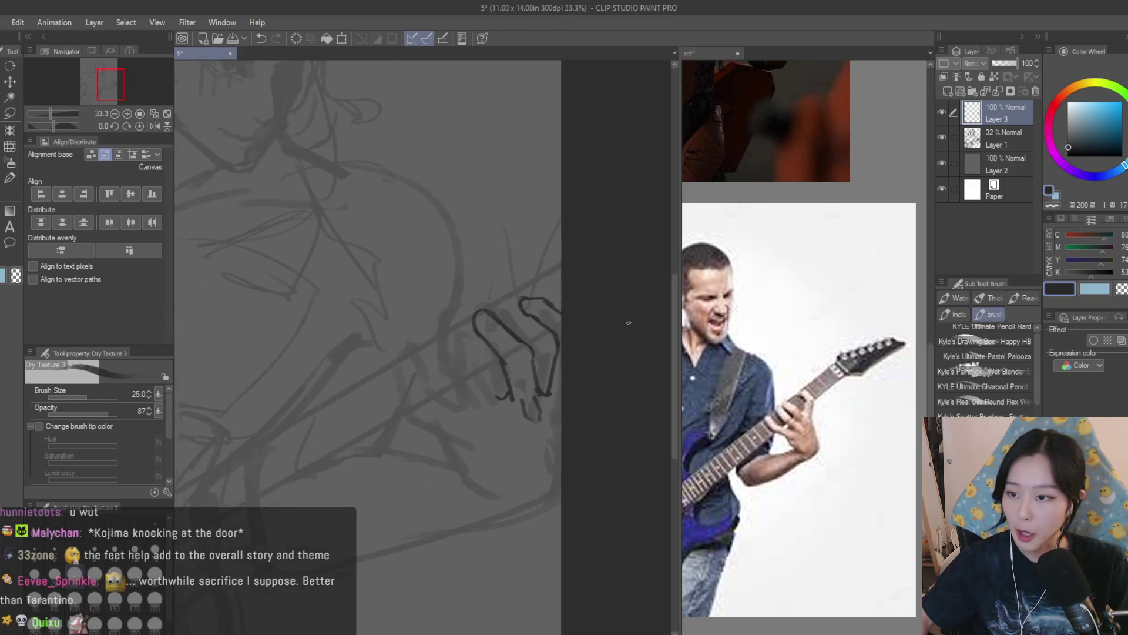
pyautogui.hotkey('ctrl', 'z')
pyautogui.moveTo(481, 352); pyautogui.dragTo(528, 401)
pyautogui.hotkey('ctrl', 'z')
pyautogui.hotkey('ctrl', 'z')
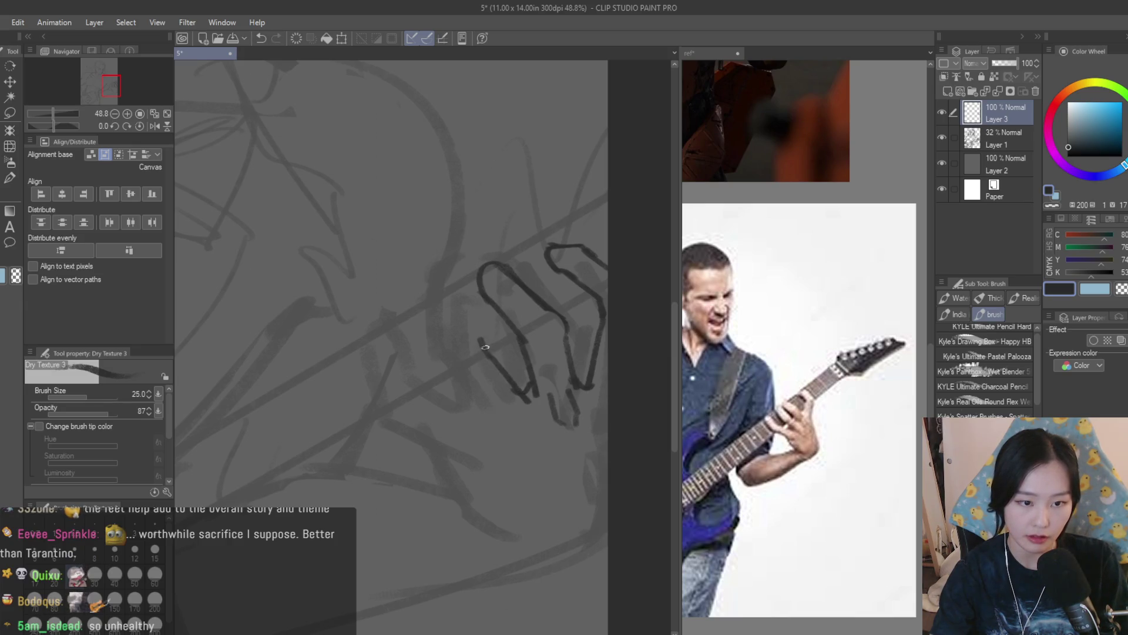
pyautogui.moveTo(488, 351)
pyautogui.mouseDown()
pyautogui.moveTo(465, 292)
pyautogui.moveTo(438, 326)
pyautogui.moveTo(469, 295)
pyautogui.mouseUp()
pyautogui.hotkey('ctrl', 'z')
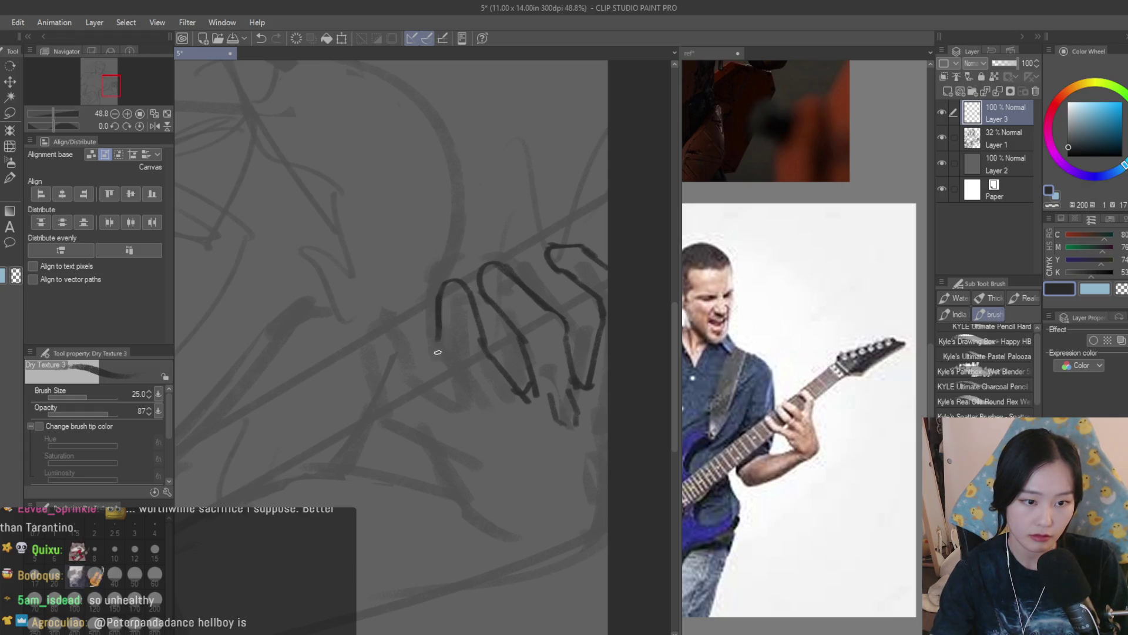
# Draw another finger outline across the neck, a fingertip mark, and the index finger outline
pyautogui.moveTo(442, 367); pyautogui.dragTo(479, 414)
pyautogui.hotkey('ctrl', 'z')
pyautogui.moveTo(441, 367)
pyautogui.mouseDown()
pyautogui.moveTo(473, 410)
pyautogui.moveTo(528, 435)
pyautogui.mouseUp()
pyautogui.hotkey('ctrl', 'z')
pyautogui.moveTo(475, 409); pyautogui.dragTo(466, 403)
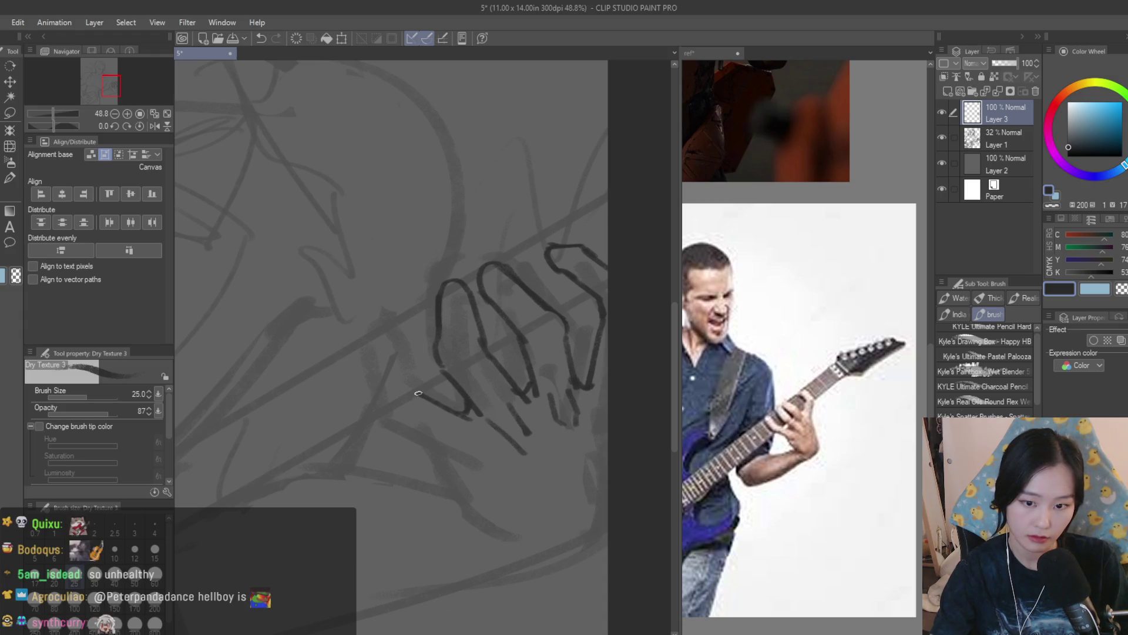
pyautogui.moveTo(421, 393); pyautogui.dragTo(399, 348)
pyautogui.hotkey('ctrl', 'z')
pyautogui.moveTo(420, 392); pyautogui.dragTo(401, 340)
pyautogui.hotkey('ctrl', 'z')
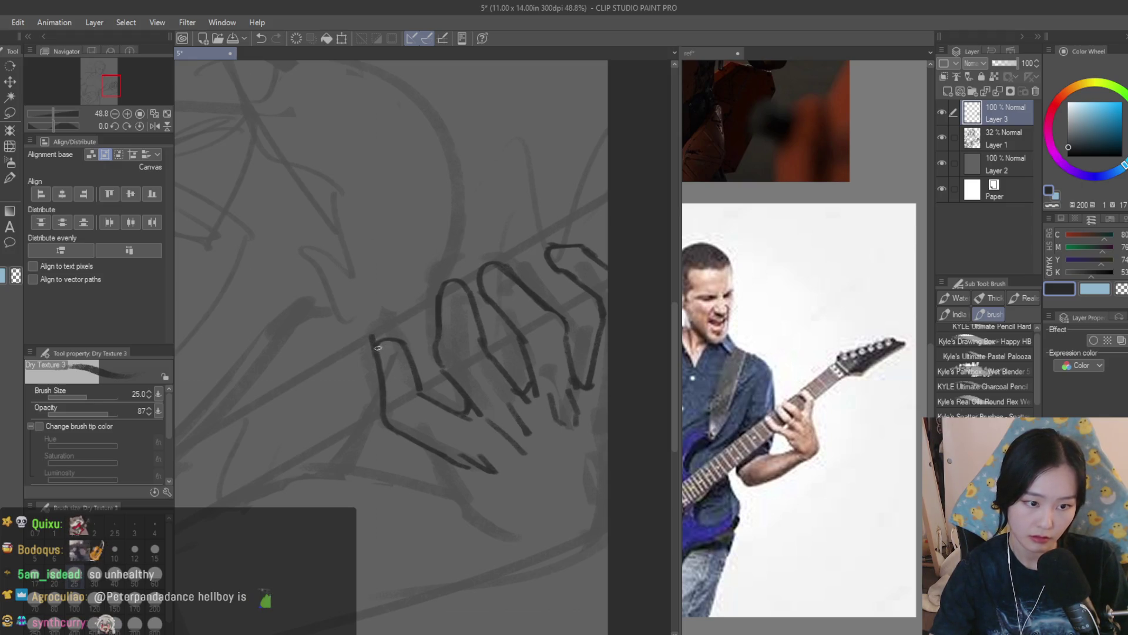
# Draw the palm curve below the fingers
pyautogui.scroll(1, 446, 306)
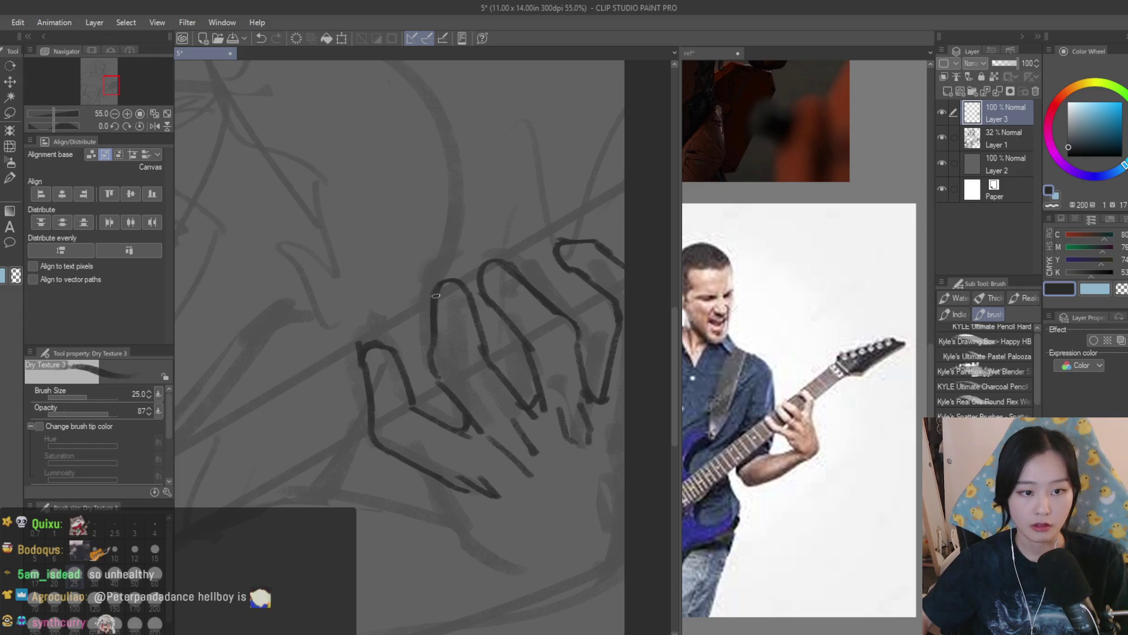
pyautogui.scroll(-6, 581, 417)
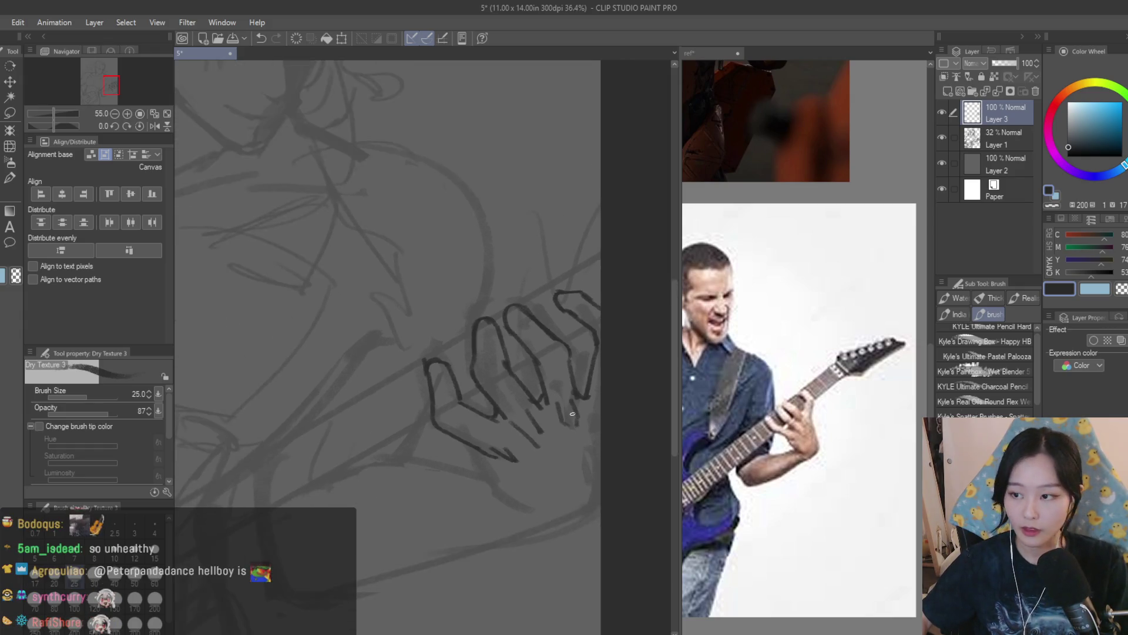
pyautogui.scroll(-1, 626, 432)
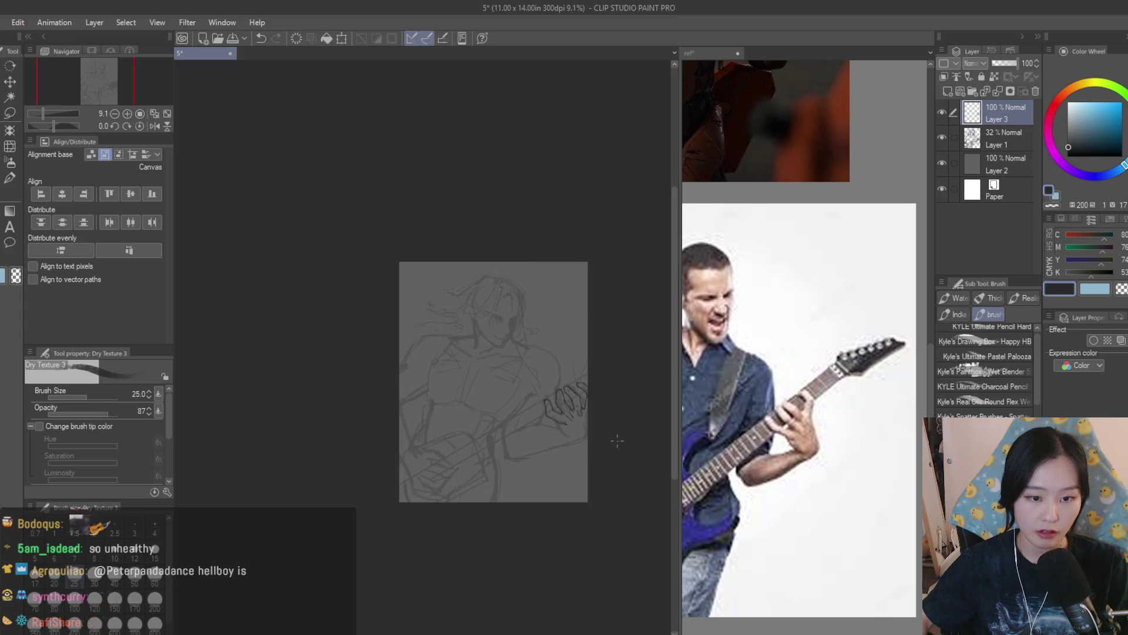
pyautogui.scroll(2, 617, 441)
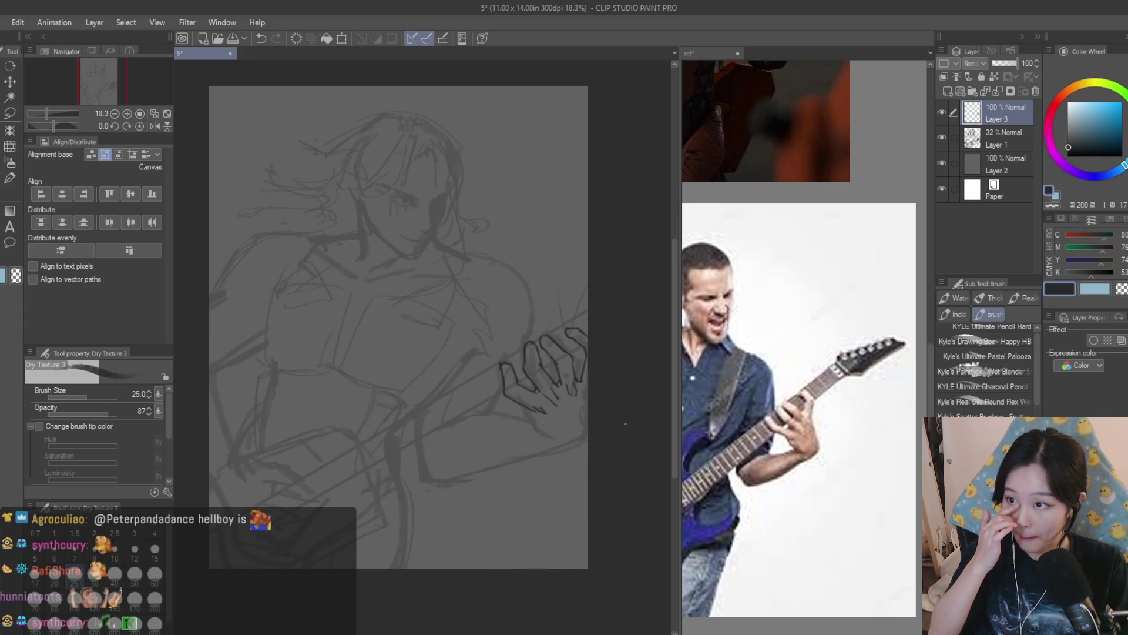
pyautogui.scroll(3, 562, 406)
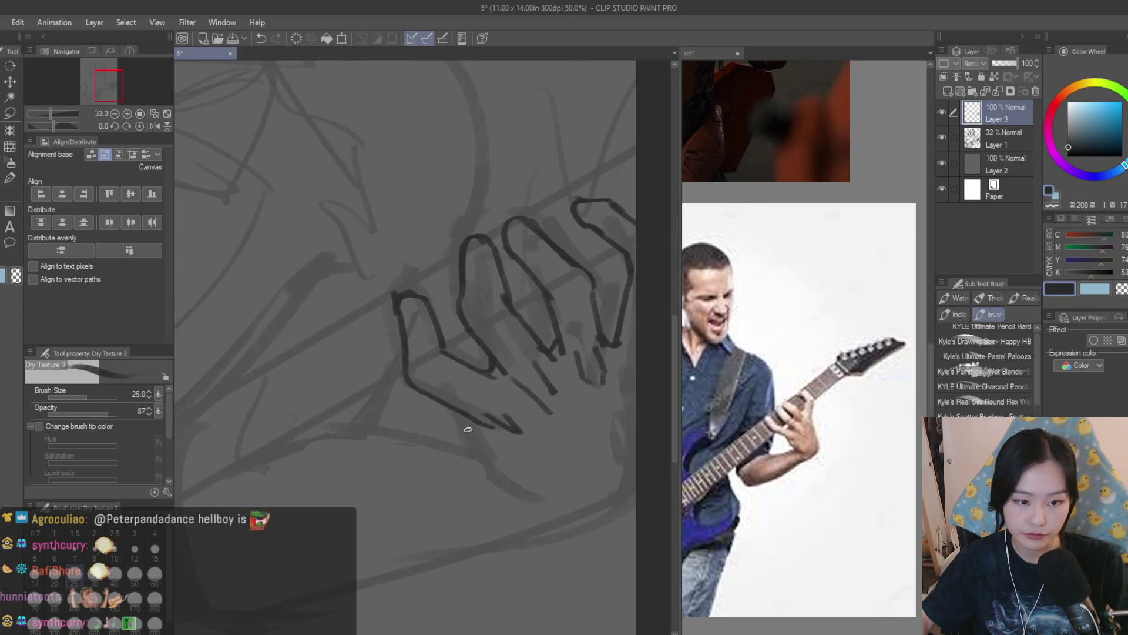
pyautogui.moveTo(496, 469); pyautogui.dragTo(550, 504)
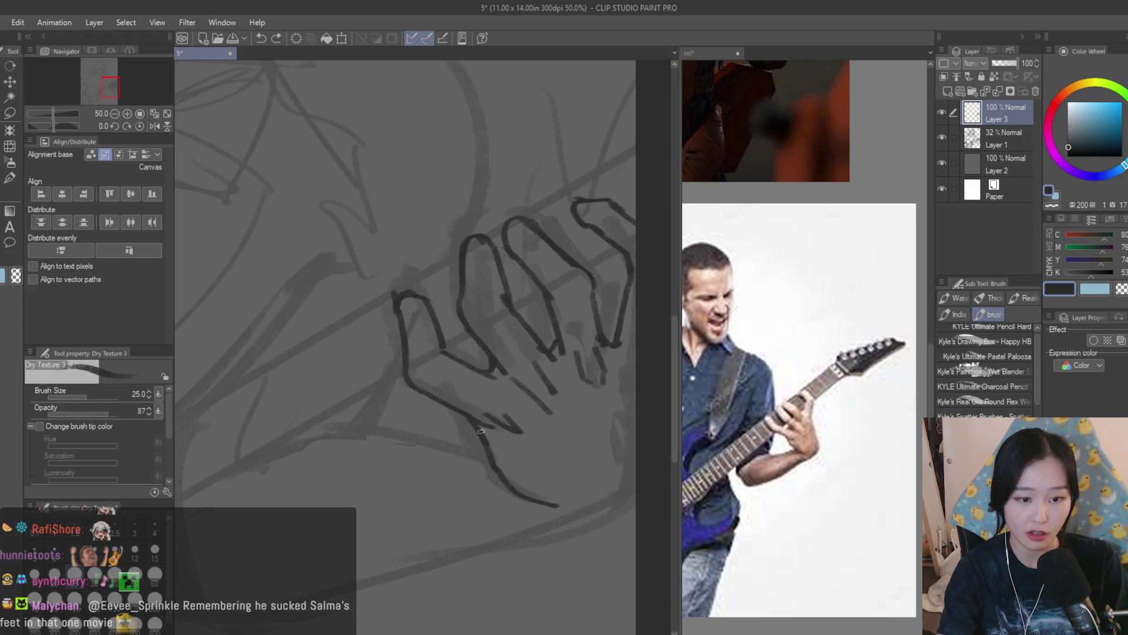
pyautogui.scroll(-4, 611, 347)
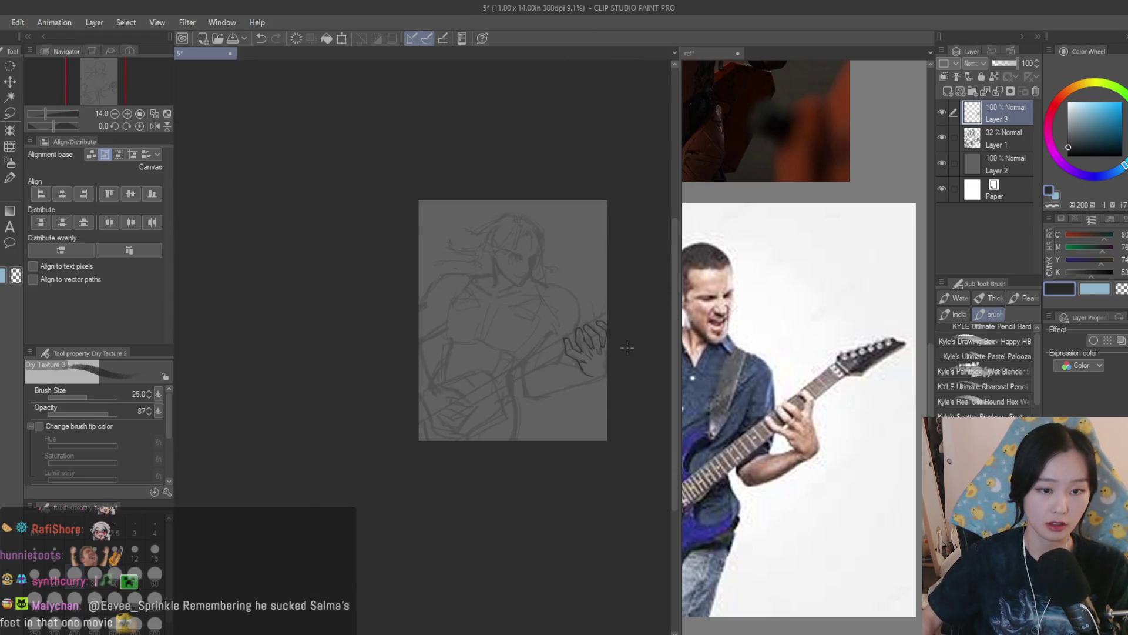
pyautogui.press('m')
pyautogui.scroll(2, 479, 315)
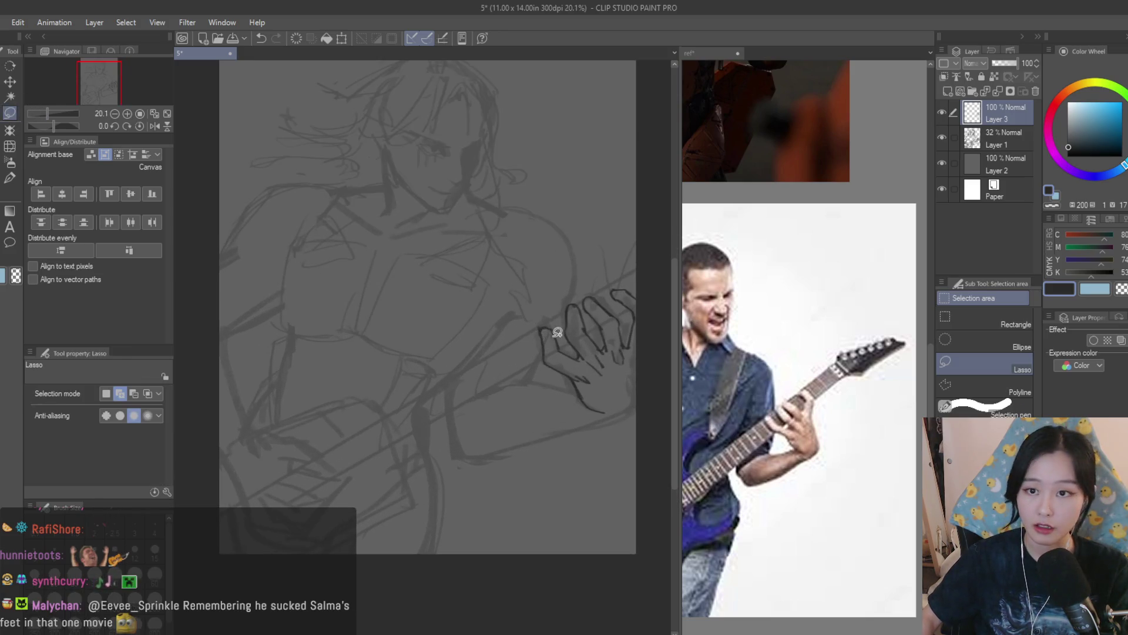
# Lasso the whole hand sketch and rotate it slightly counter-clockwise
pyautogui.moveTo(473, 288); pyautogui.dragTo(573, 417)
pyautogui.hotkey('ctrl', 't')
pyautogui.moveTo(546, 459)
pyautogui.mouseDown()
pyautogui.moveTo(523, 426)
pyautogui.moveTo(539, 394)
pyautogui.moveTo(599, 378)
pyautogui.moveTo(420, 212)
pyautogui.moveTo(517, 335)
pyautogui.mouseUp()
pyautogui.press('Return')
pyautogui.scroll(2, 547, 381)
pyautogui.scroll(3, 521, 323)
# Skew the selected upper fingers up and to the right, then deselect
pyautogui.hotkey('ctrl', 't')
pyautogui.moveTo(506, 189)
pyautogui.mouseDown()
pyautogui.moveTo(557, 172)
pyautogui.moveTo(542, 167)
pyautogui.moveTo(555, 177)
pyautogui.mouseUp()
pyautogui.press('Return')
pyautogui.hotkey('ctrl', 'd')
# Extend the upper finger to the right and draw the hand's outer edge downward
pyautogui.press('b')
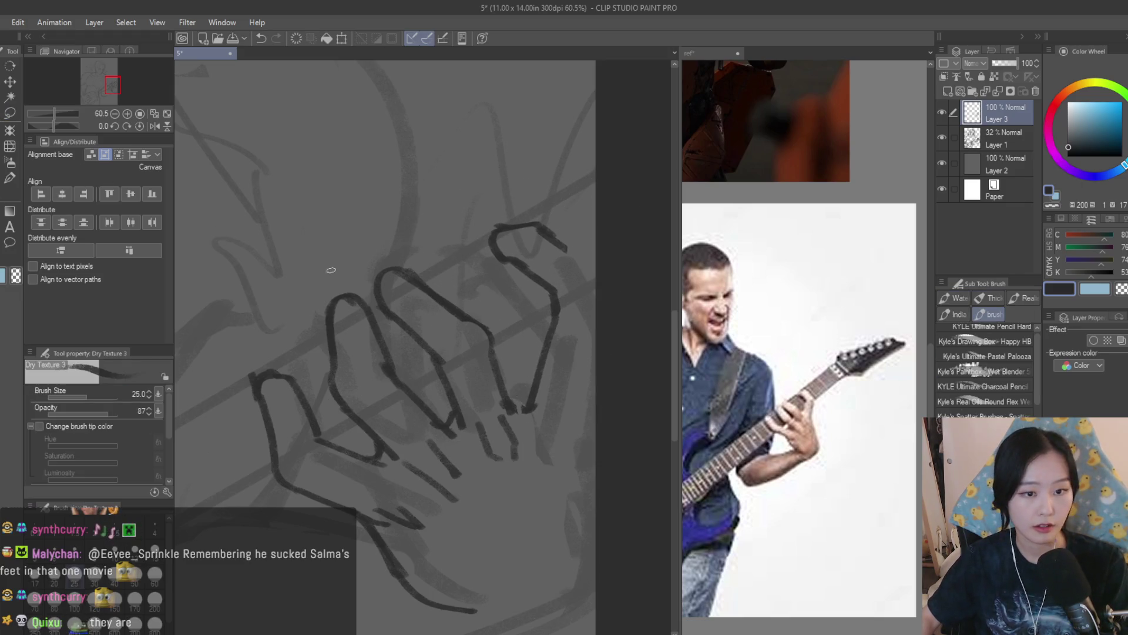
pyautogui.moveTo(557, 236); pyautogui.dragTo(593, 262)
pyautogui.moveTo(592, 327)
pyautogui.mouseDown()
pyautogui.moveTo(572, 405)
pyautogui.moveTo(579, 573)
pyautogui.mouseUp()
pyautogui.hotkey('ctrl', 'z')
pyautogui.hotkey('ctrl', 'z')
pyautogui.moveTo(573, 439); pyautogui.dragTo(579, 598)
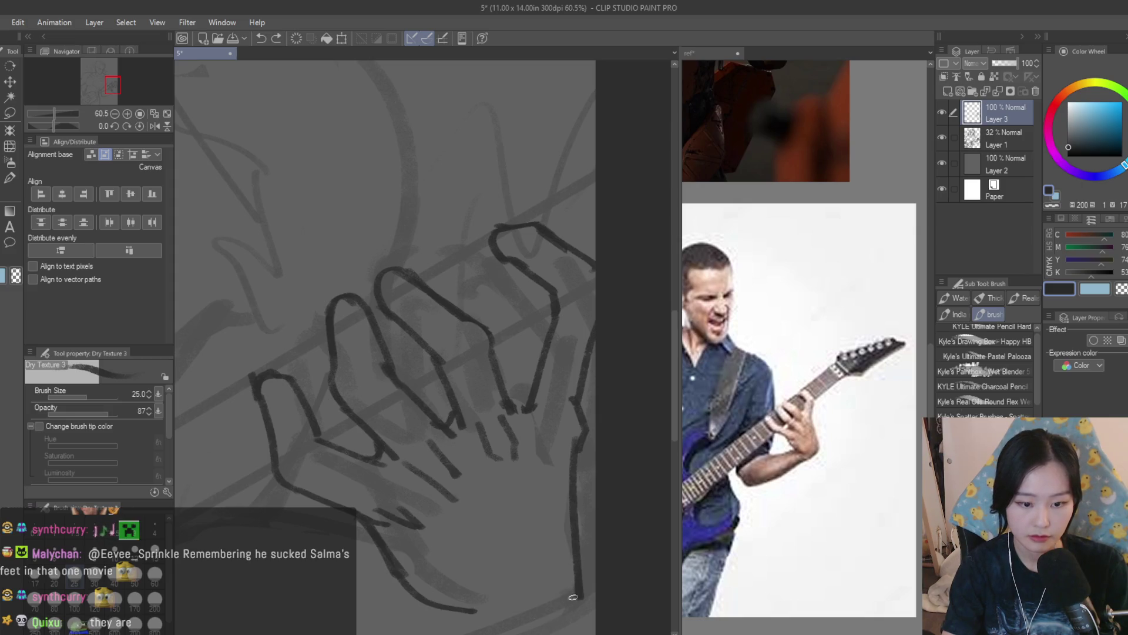
pyautogui.scroll(-6, 537, 413)
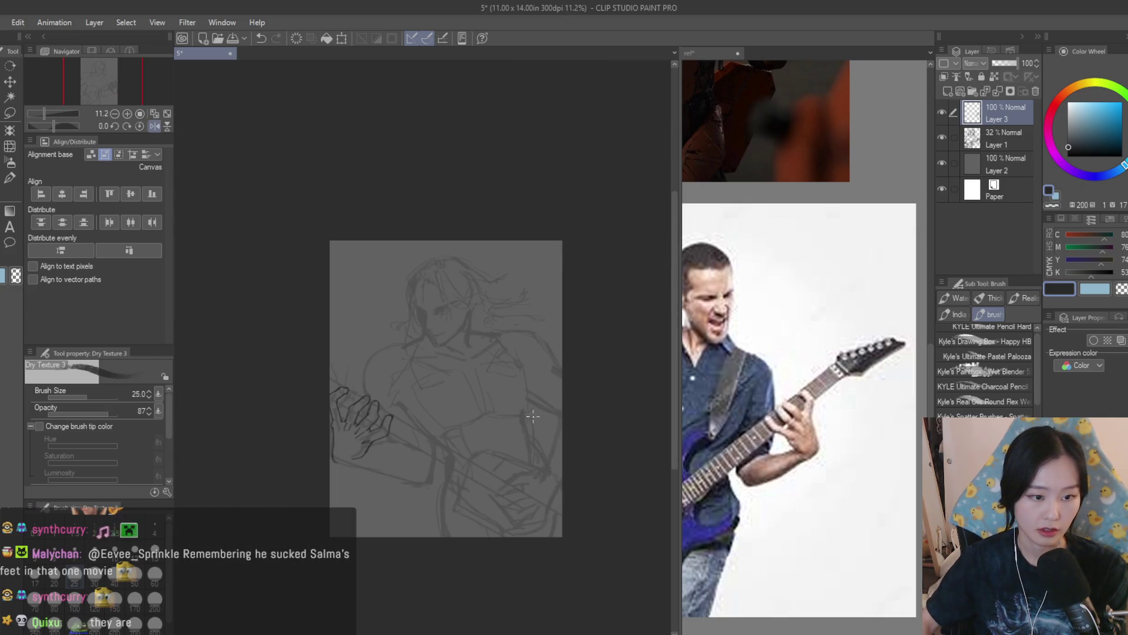
pyautogui.scroll(5, 529, 399)
# Lasso the fingers and squash and skew them down-left
pyautogui.press('m')
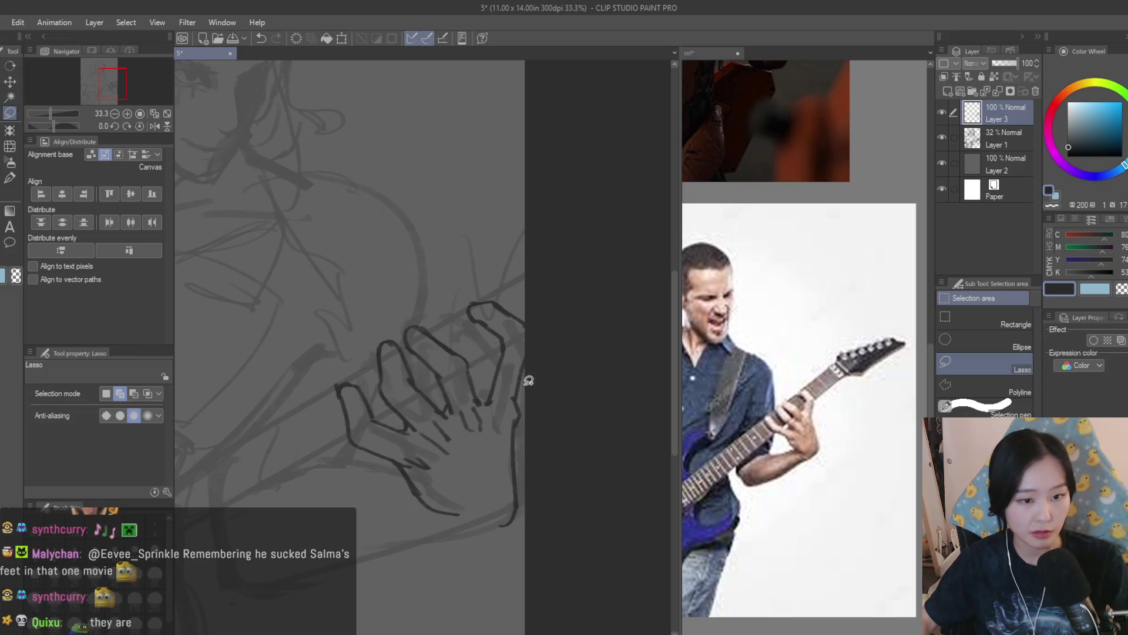
pyautogui.scroll(1, 528, 380)
pyautogui.moveTo(491, 406); pyautogui.dragTo(405, 283)
pyautogui.hotkey('ctrl', 't')
pyautogui.moveTo(492, 260); pyautogui.dragTo(461, 267)
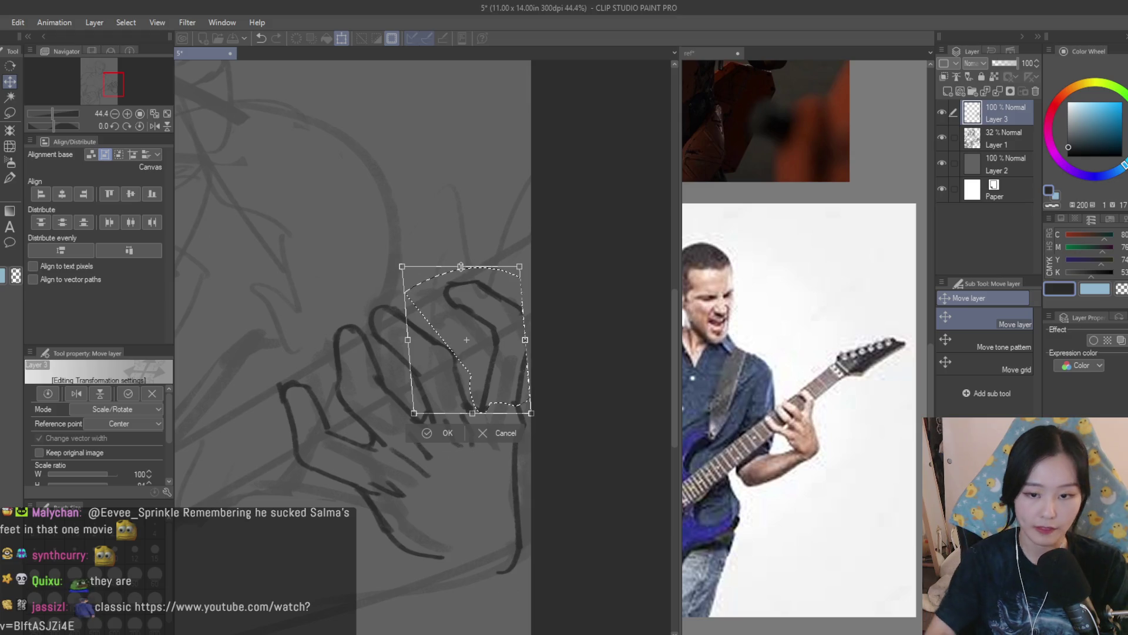
pyautogui.press('Return')
pyautogui.scroll(-3, 504, 309)
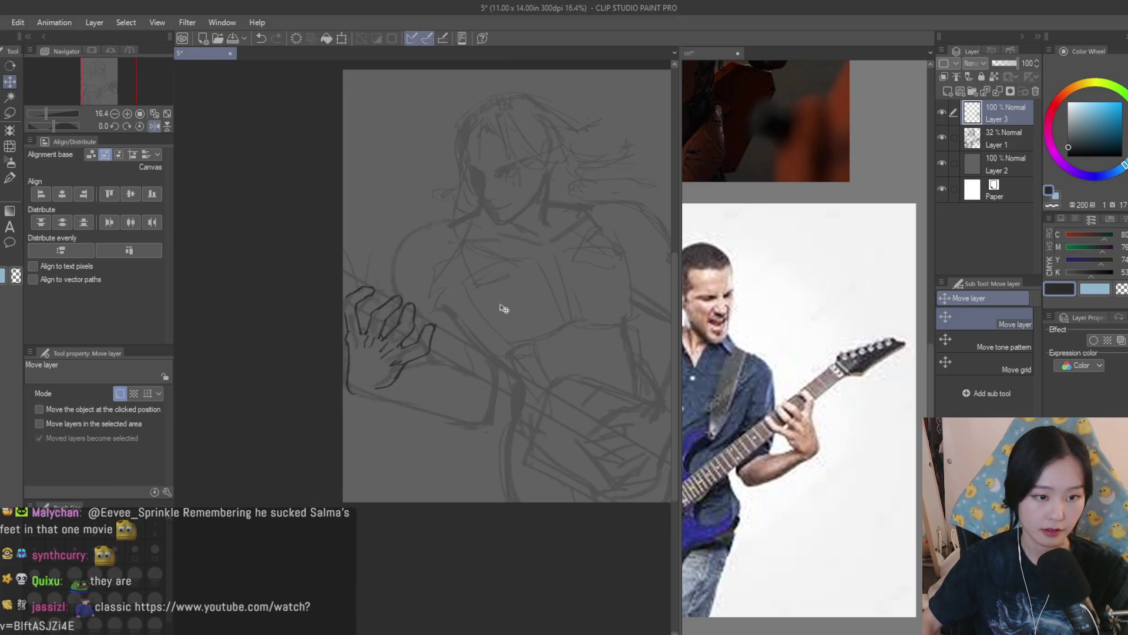
pyautogui.scroll(-2, 505, 309)
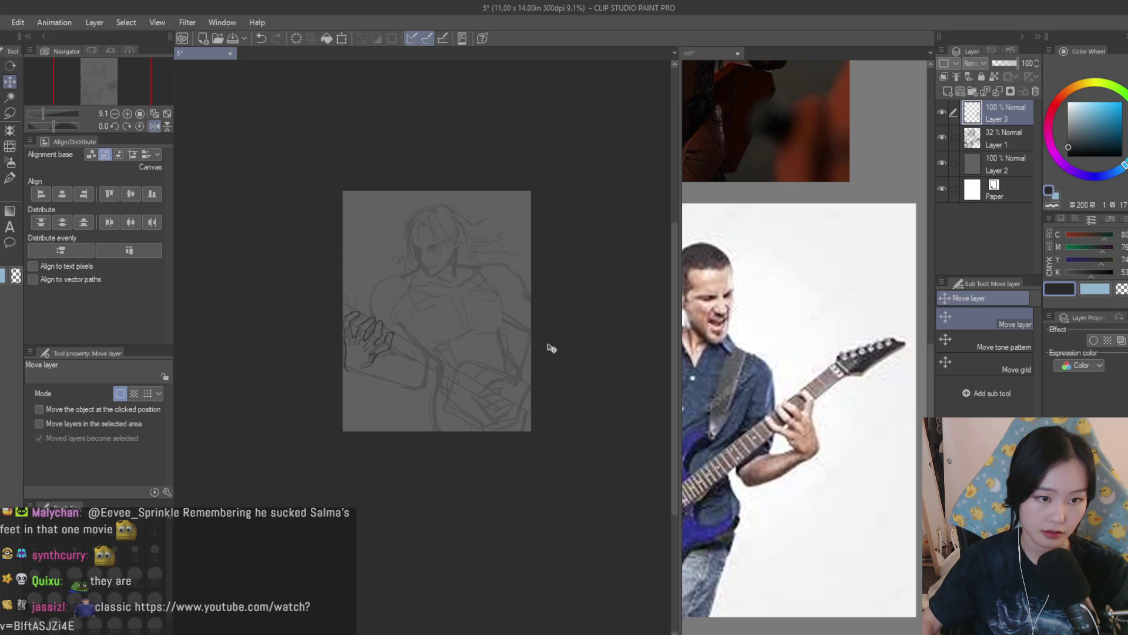
pyautogui.scroll(4, 515, 327)
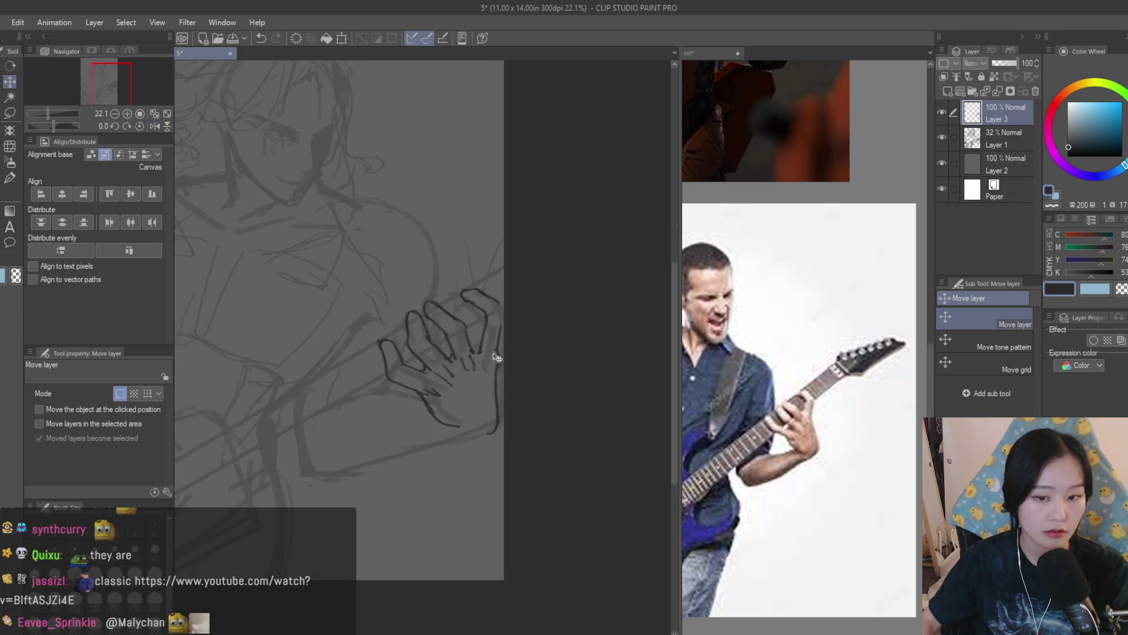
pyautogui.scroll(3, 497, 356)
# Redraw the top finger's outer outline with the Dry Texture 3 brush
pyautogui.press('e')
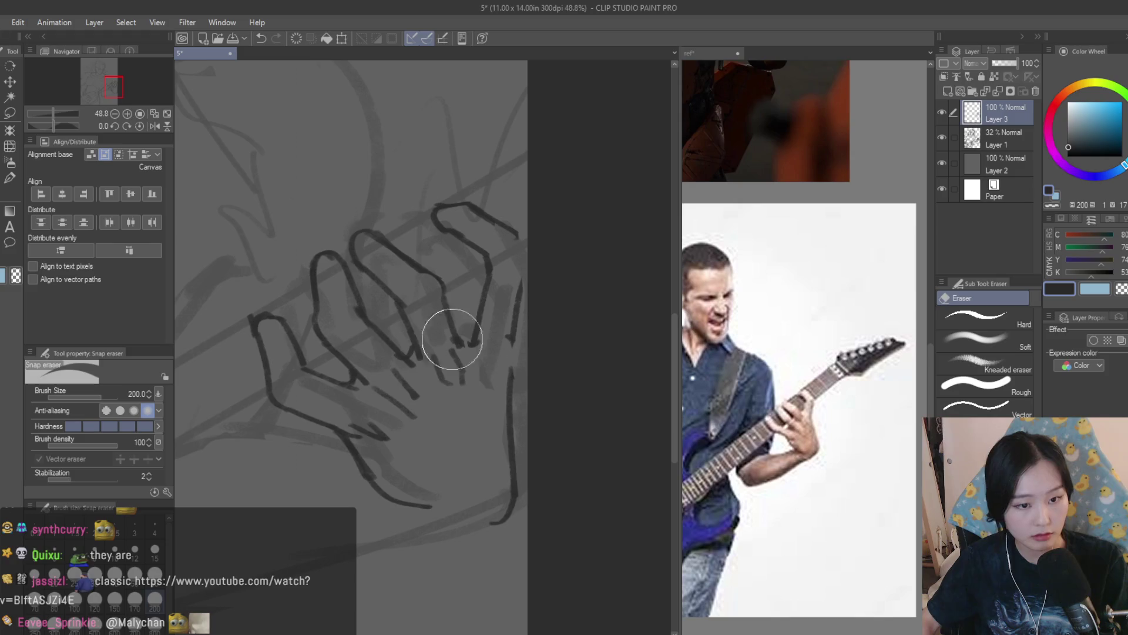
pyautogui.press('b')
pyautogui.scroll(2, 516, 327)
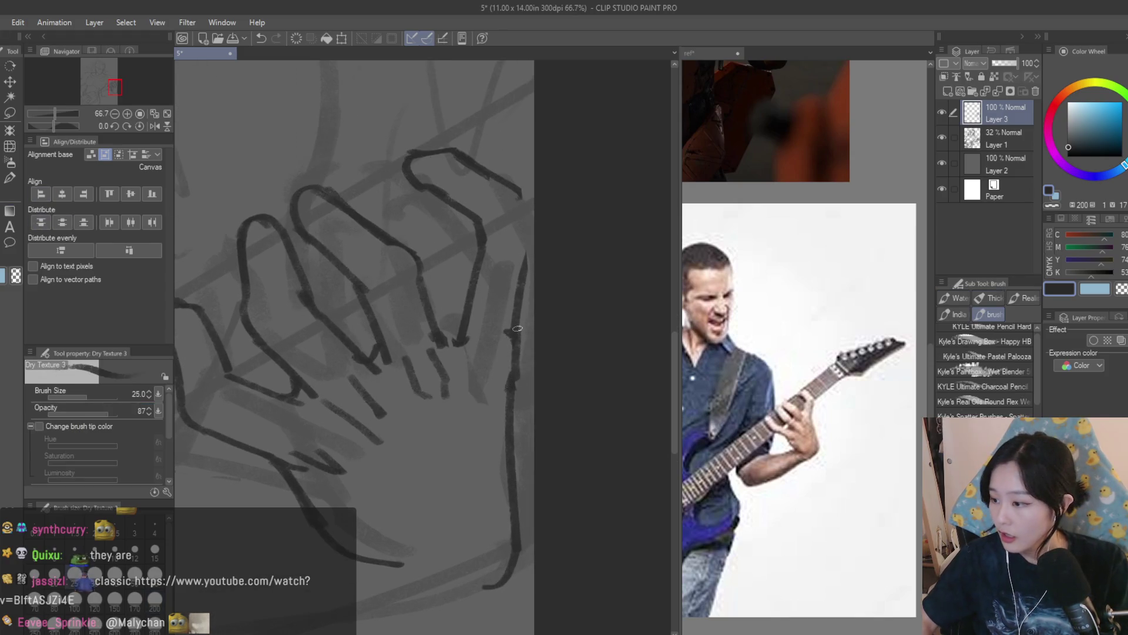
pyautogui.scroll(-5, 518, 328)
pyautogui.scroll(5, 552, 341)
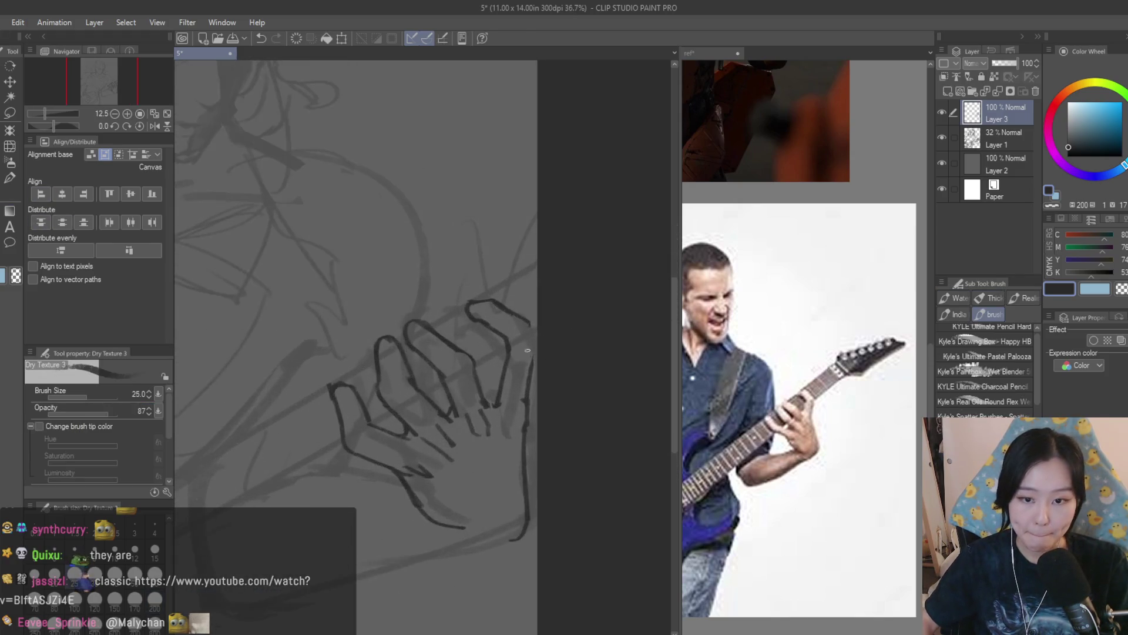
pyautogui.moveTo(491, 273)
pyautogui.mouseDown()
pyautogui.moveTo(557, 333)
pyautogui.moveTo(549, 351)
pyautogui.mouseUp()
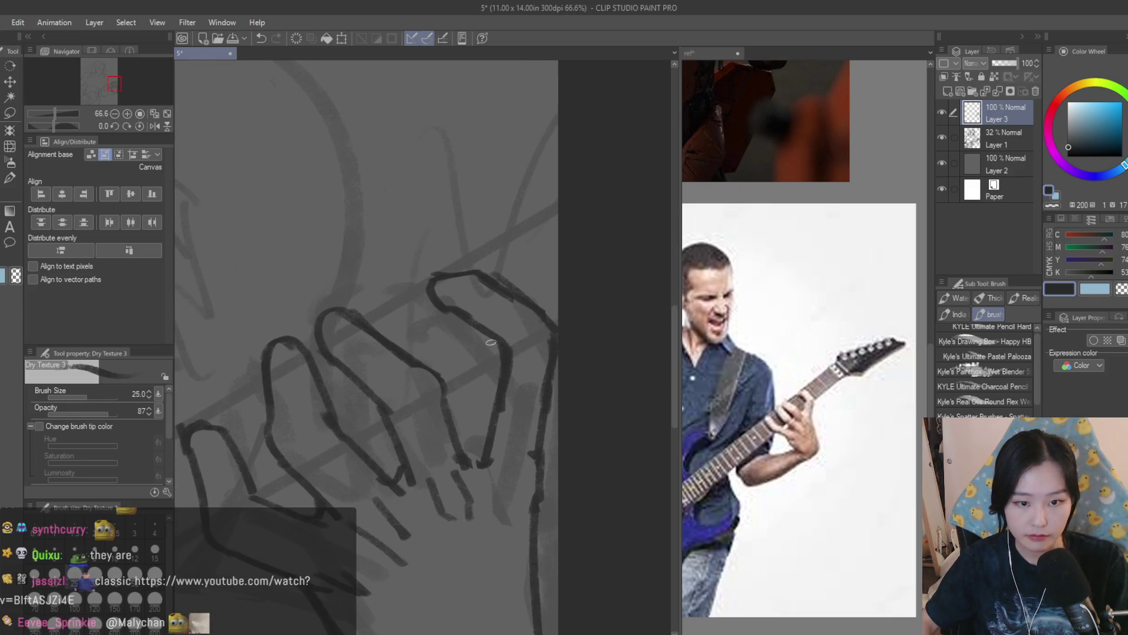
# Lasso the top finger, skew it to lean rightward, deselect, and save the drawing
pyautogui.click(10, 113)
pyautogui.moveTo(491, 258)
pyautogui.mouseDown()
pyautogui.moveTo(453, 333)
pyautogui.moveTo(570, 332)
pyautogui.mouseUp()
pyautogui.hotkey('ctrl', 't')
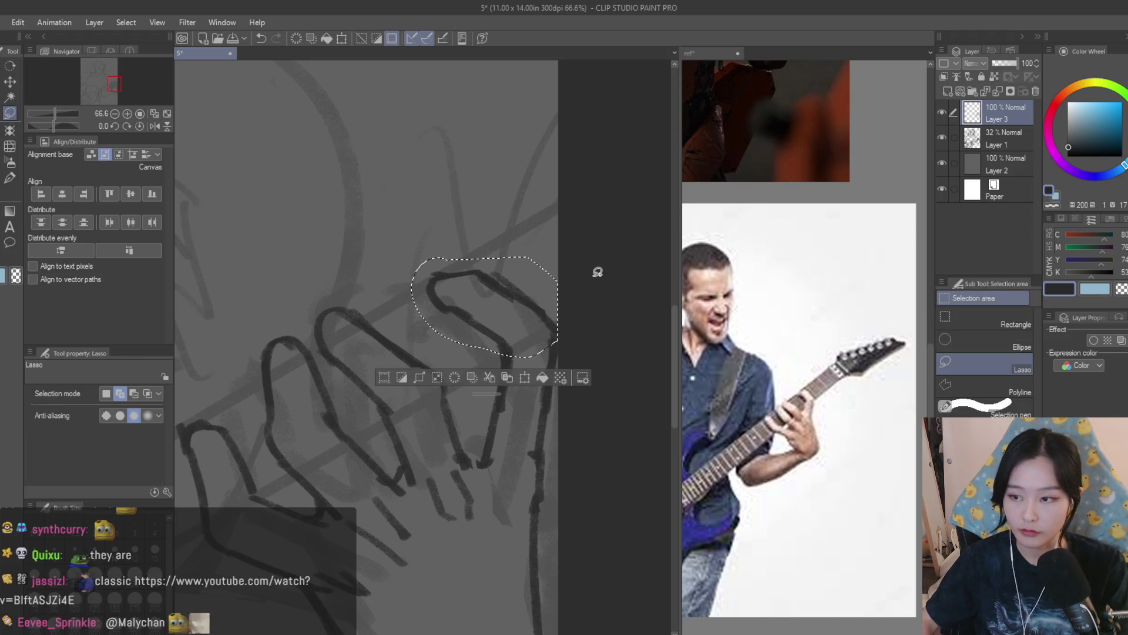
pyautogui.moveTo(484, 259); pyautogui.dragTo(506, 261)
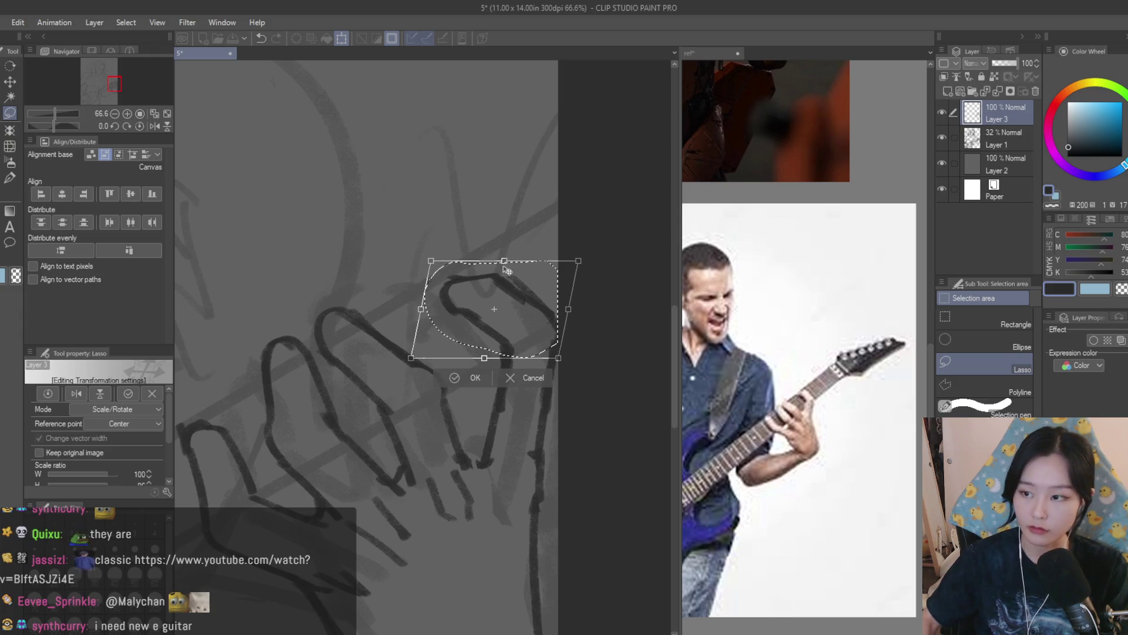
pyautogui.press('Return')
pyautogui.hotkey('ctrl', 'd')
pyautogui.hotkey('ctrl', 's')
pyautogui.scroll(-4, 529, 269)
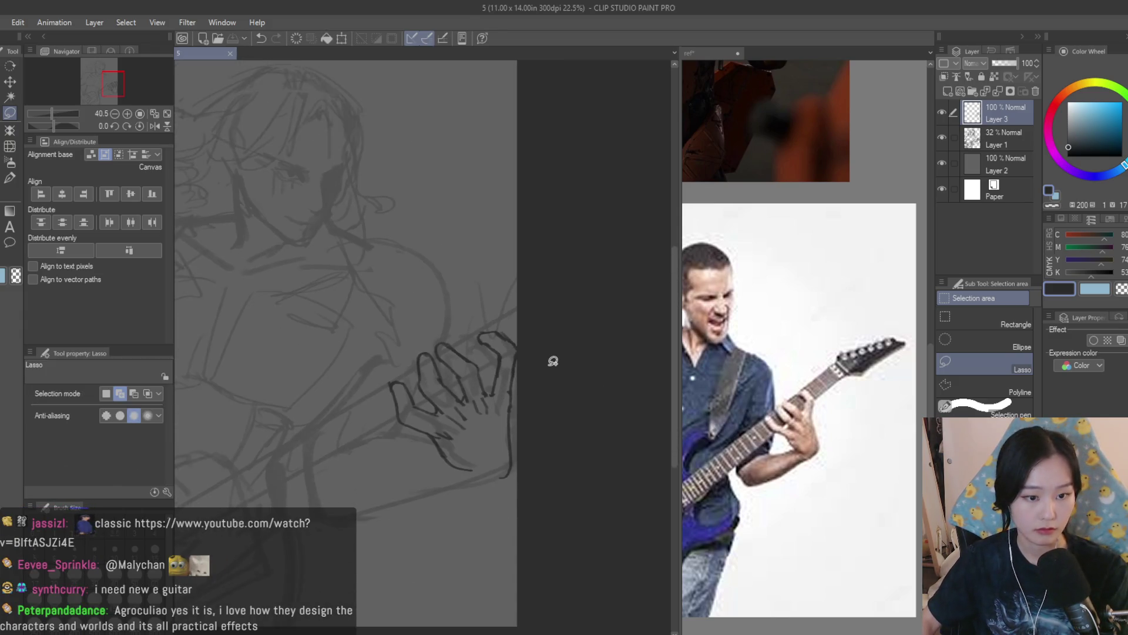
# Erase the stray strokes on the hand's right side, then save the drawing
pyautogui.scroll(3, 516, 385)
pyautogui.press('e')
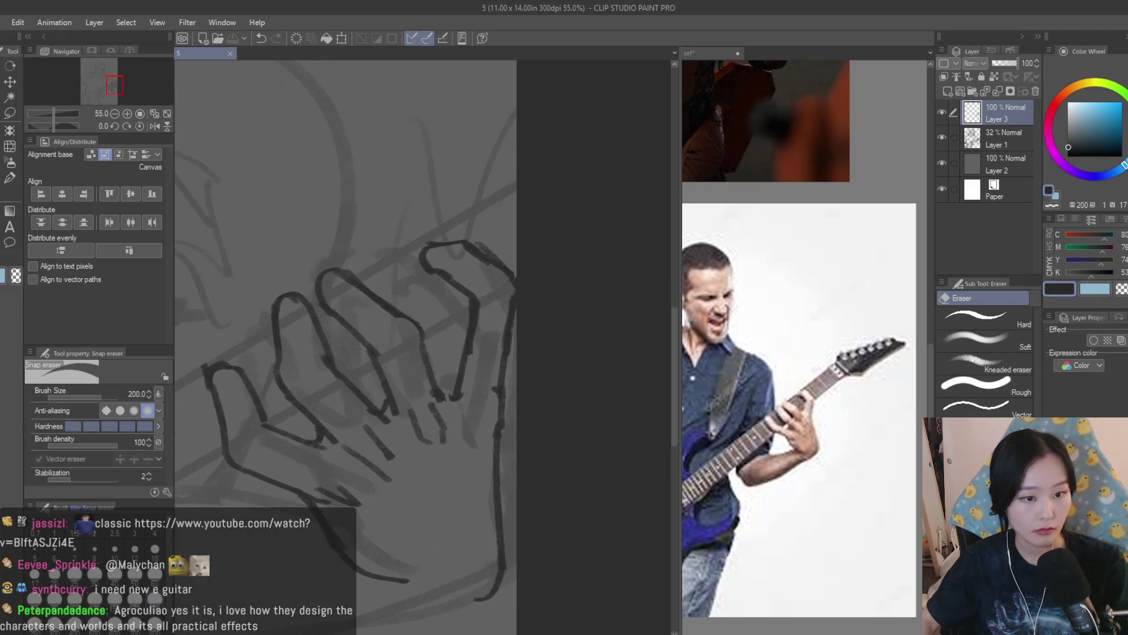
pyautogui.moveTo(496, 302); pyautogui.dragTo(488, 365)
pyautogui.press('b')
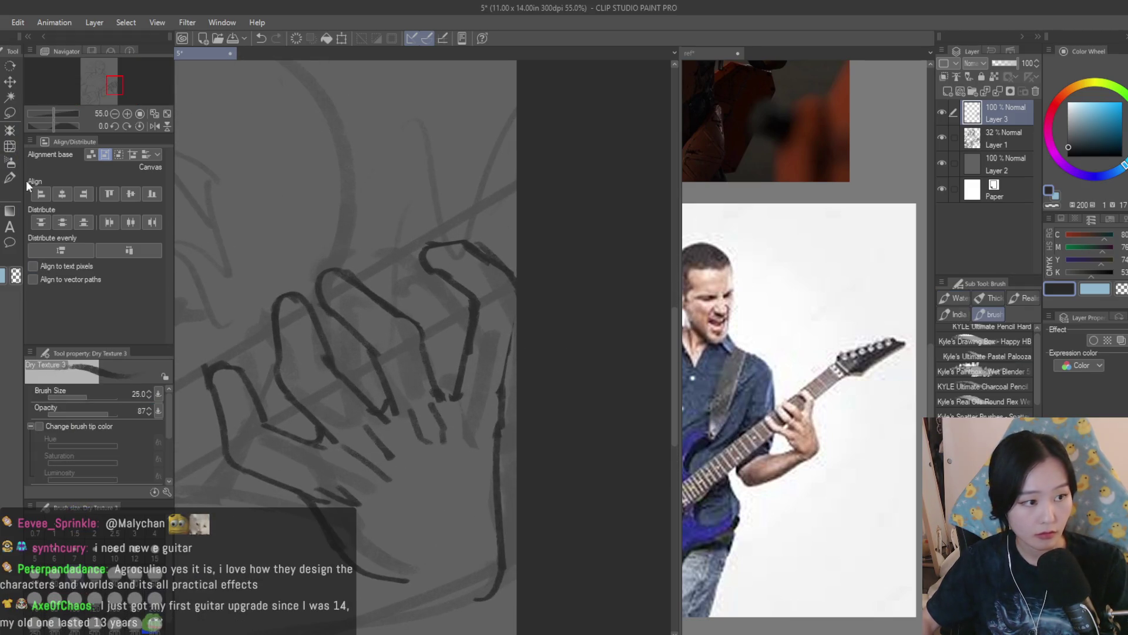
pyautogui.hotkey('ctrl', 's')
# Scale the whole fretting hand slightly smaller with Ctrl+T and commit
pyautogui.scroll(-5, 520, 314)
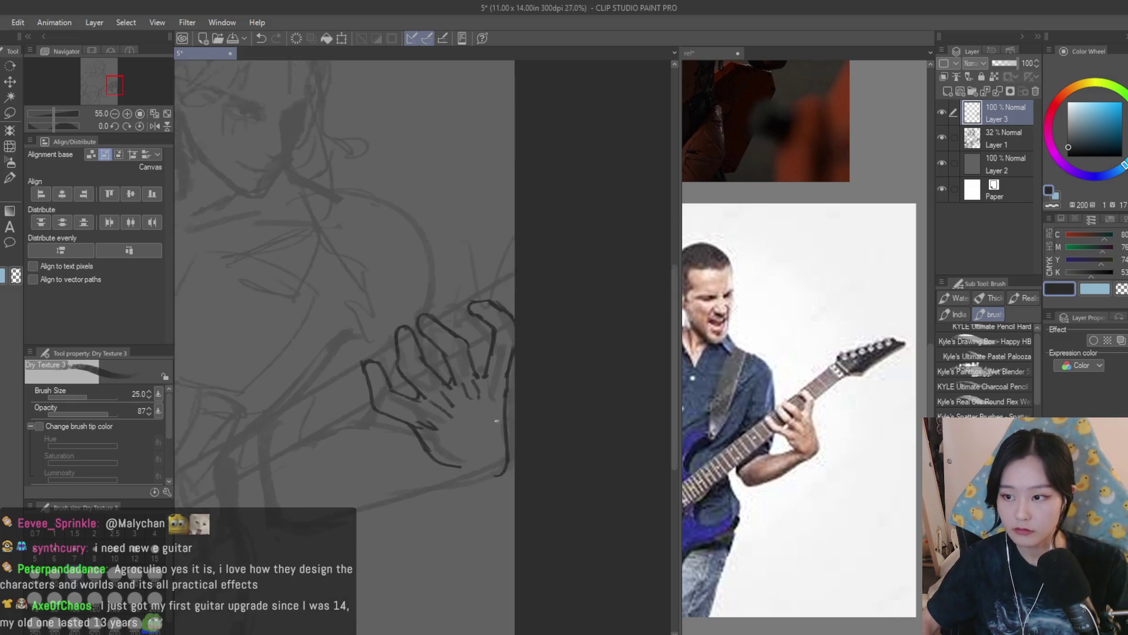
pyautogui.scroll(3, 533, 391)
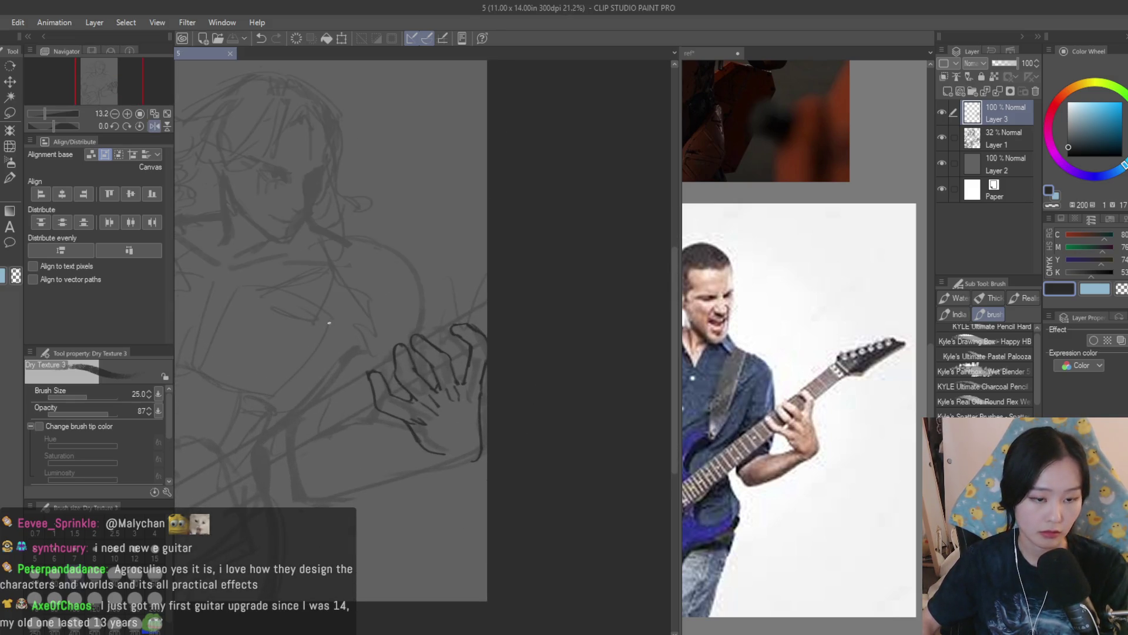
pyautogui.hotkey('ctrl', 't')
pyautogui.moveTo(539, 458); pyautogui.dragTo(532, 448)
pyautogui.press('Return')
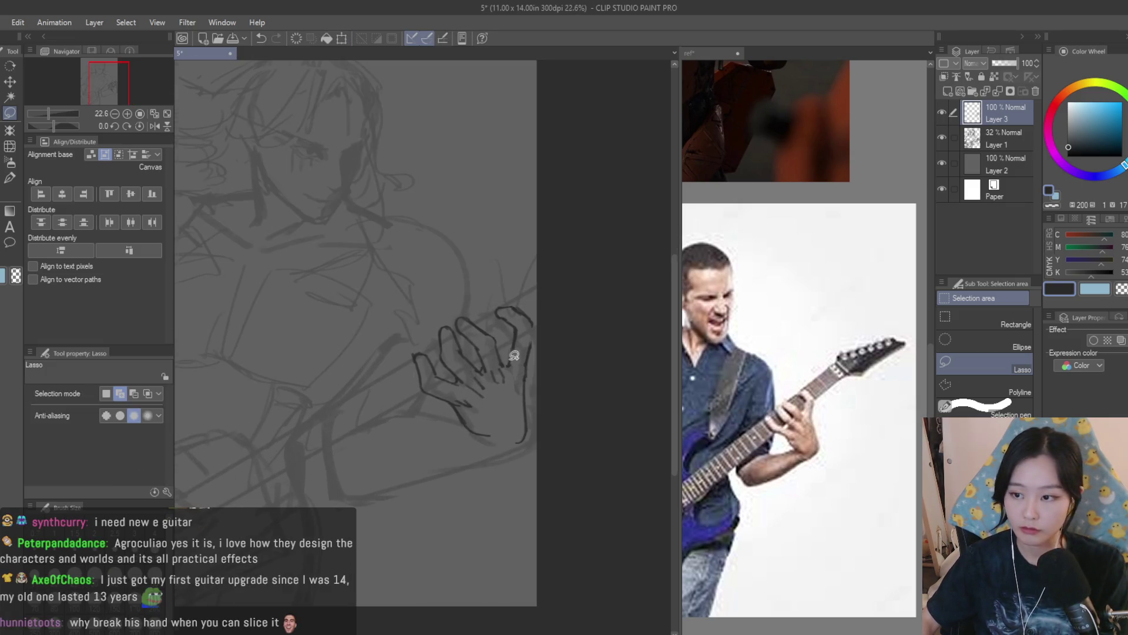
# Redraw the inner finger outline with the Dry Texture 3 brush
pyautogui.press('e')
pyautogui.scroll(3, 514, 352)
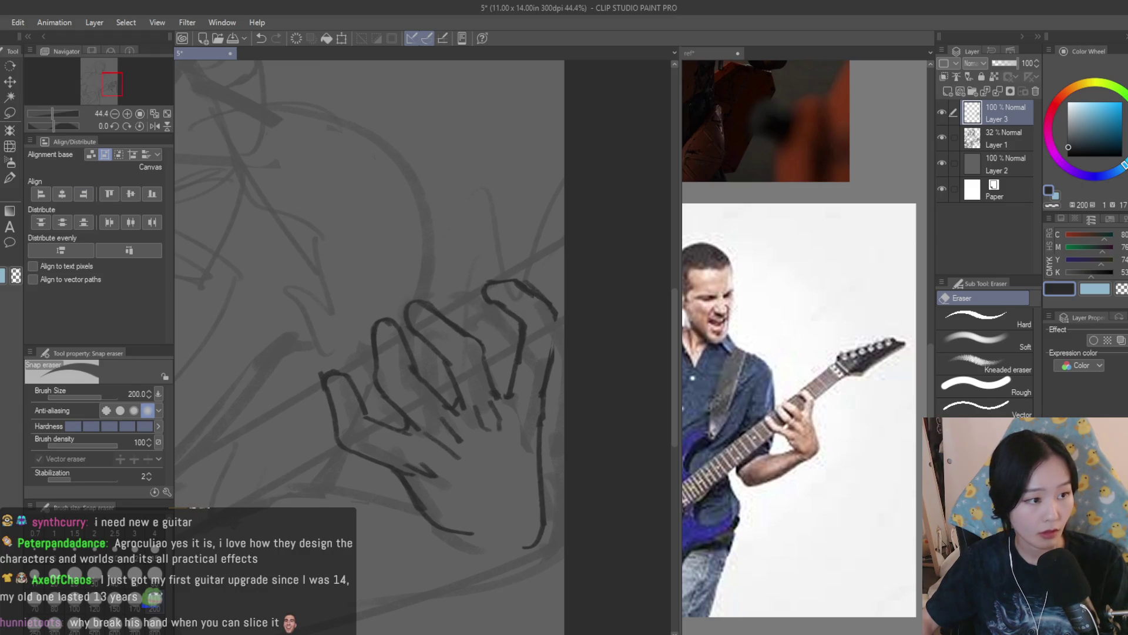
pyautogui.press('b')
pyautogui.scroll(3, 510, 268)
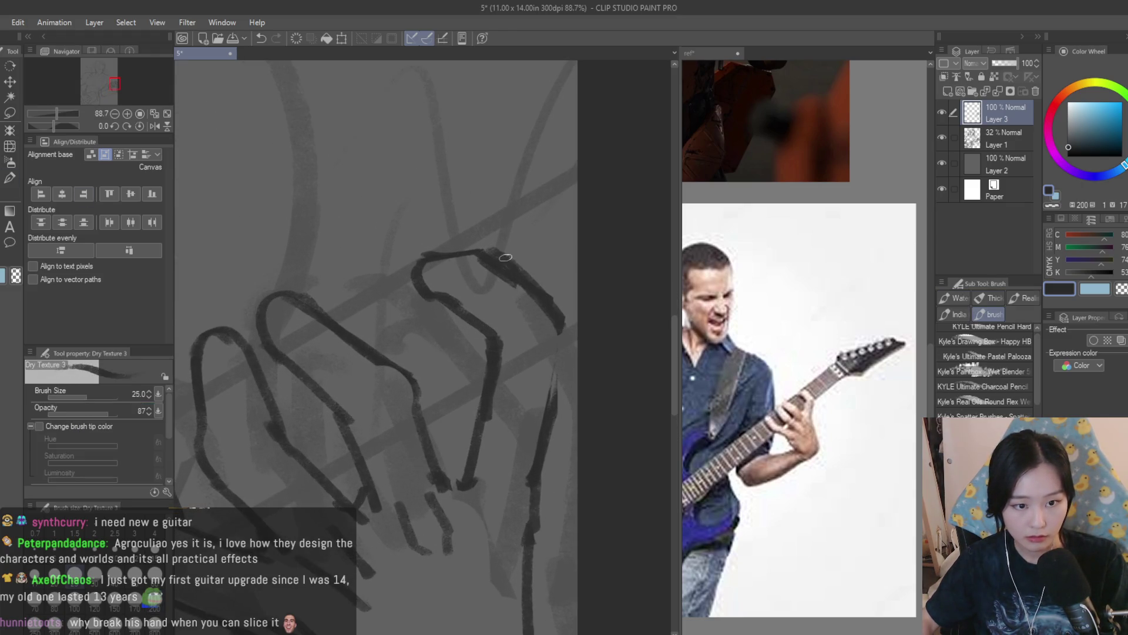
pyautogui.moveTo(472, 311); pyautogui.dragTo(494, 356)
# Extend the top finger's knuckle line and lengthen a finger stroke downward
pyautogui.press('e')
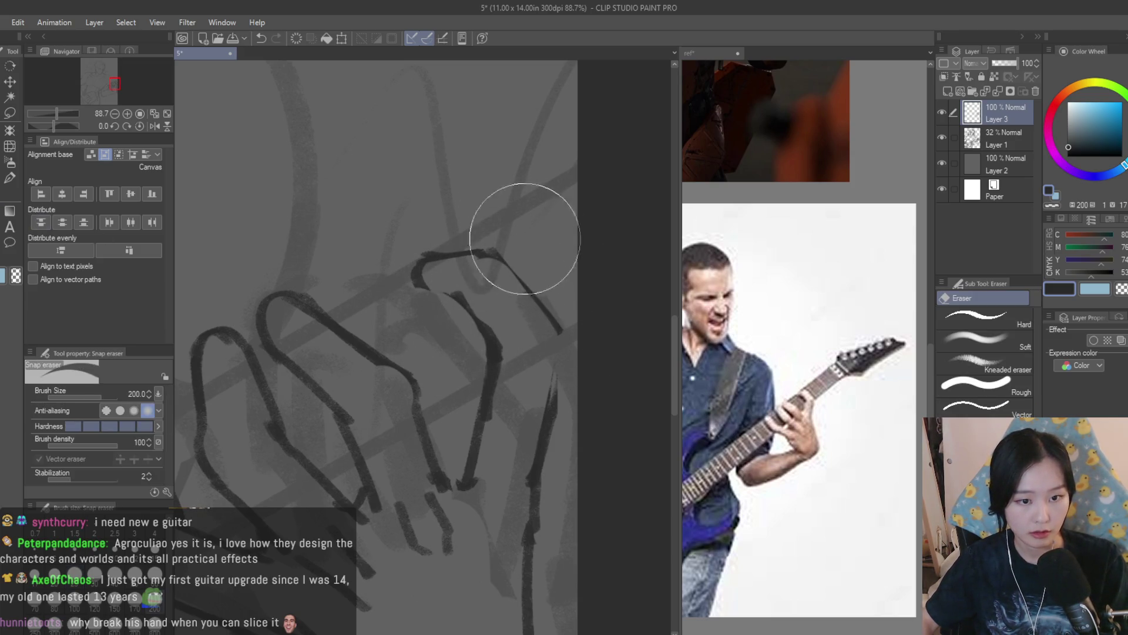
pyautogui.scroll(-2, 528, 253)
pyautogui.press('b')
pyautogui.scroll(2, 526, 274)
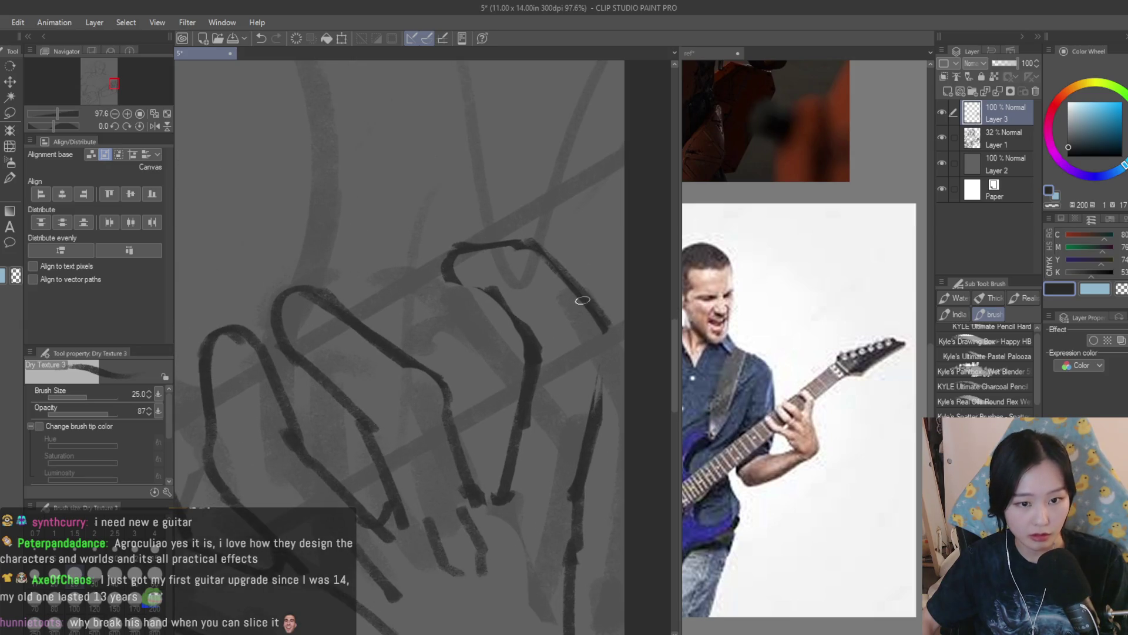
pyautogui.moveTo(493, 298); pyautogui.dragTo(469, 278)
pyautogui.moveTo(606, 316); pyautogui.dragTo(594, 365)
# Erase the stray palm strokes, then return to the Dry Texture 3 brush
pyautogui.scroll(-5, 584, 353)
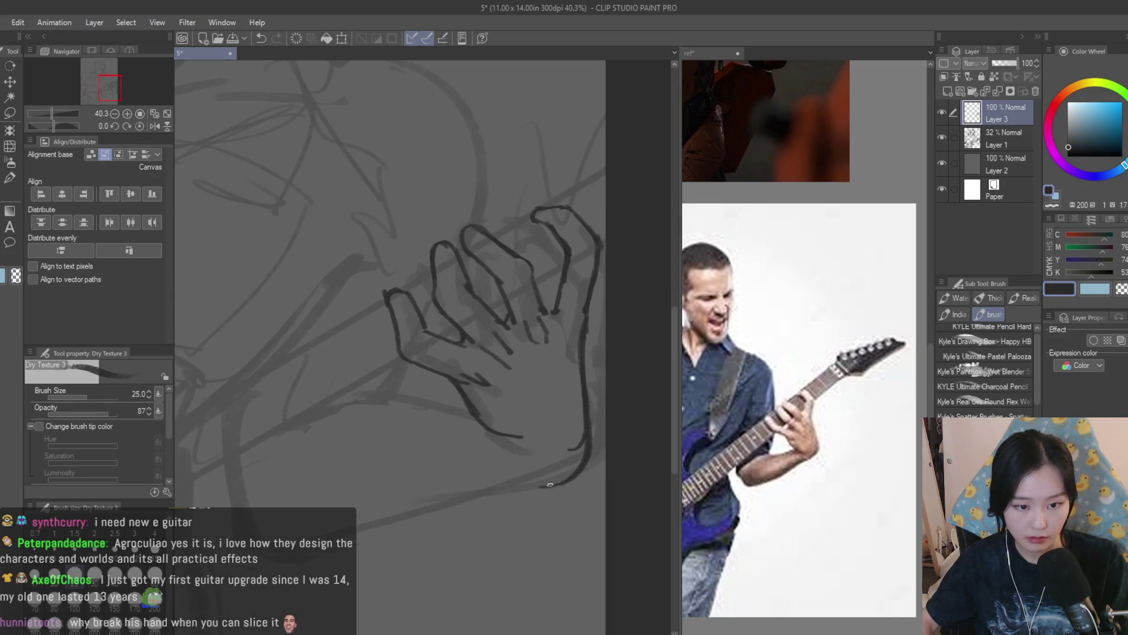
pyautogui.click(8, 212)
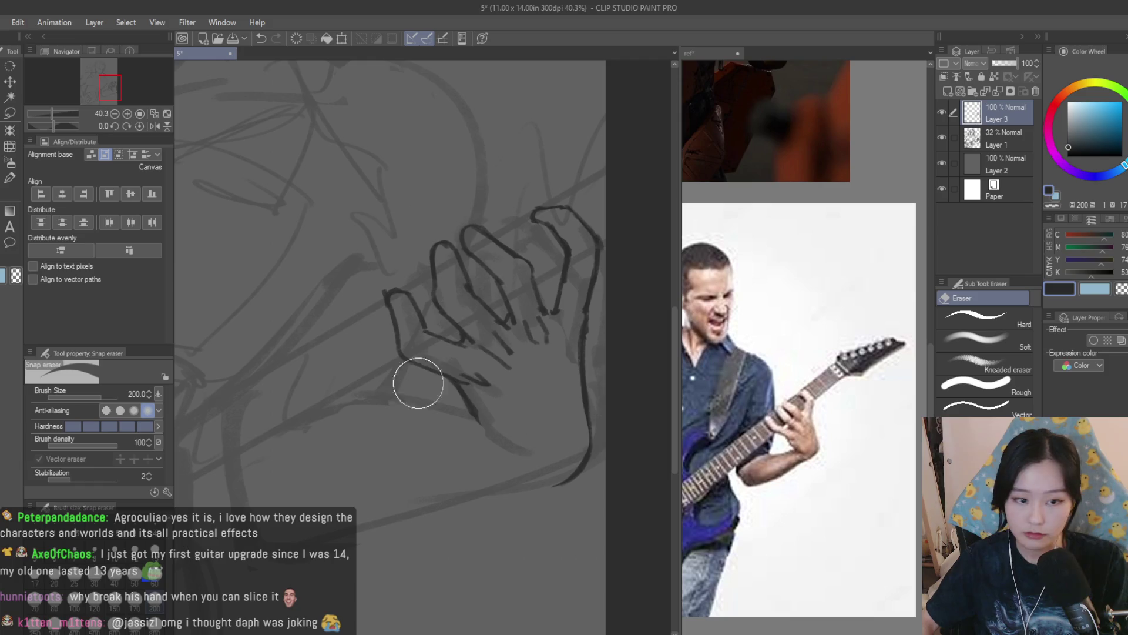
pyautogui.press('b')
pyautogui.scroll(2, 435, 391)
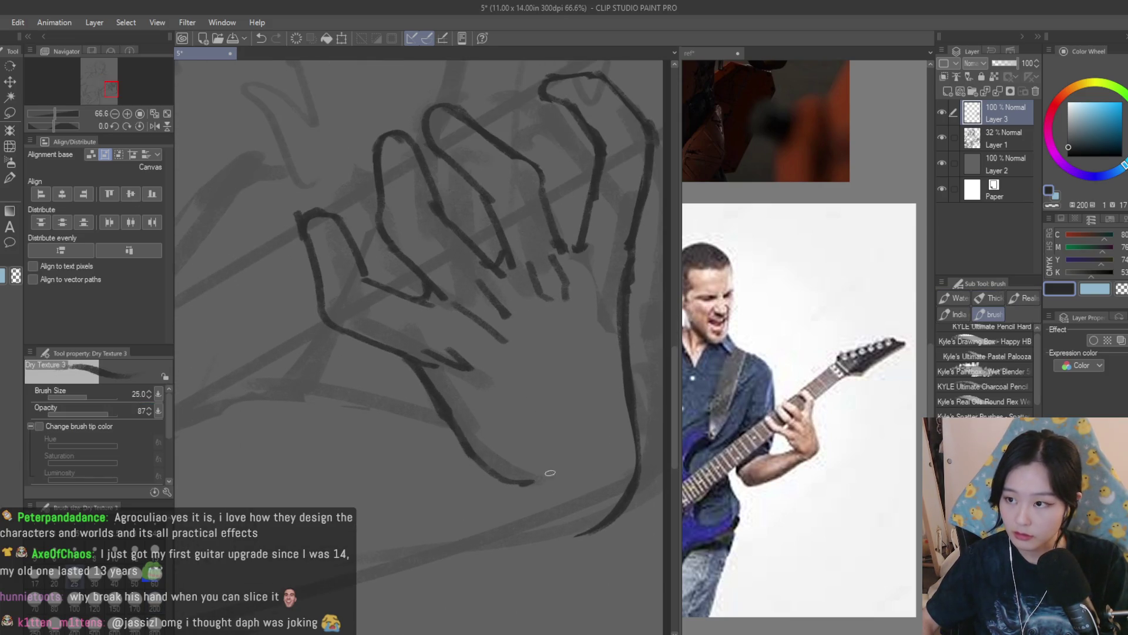
pyautogui.scroll(-2, 509, 401)
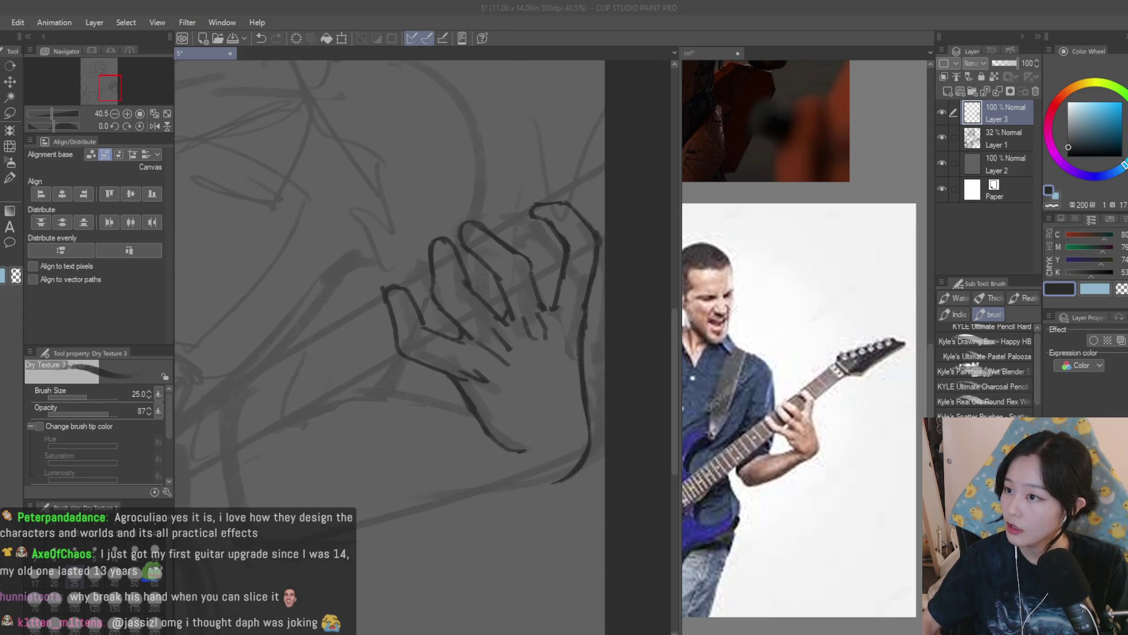
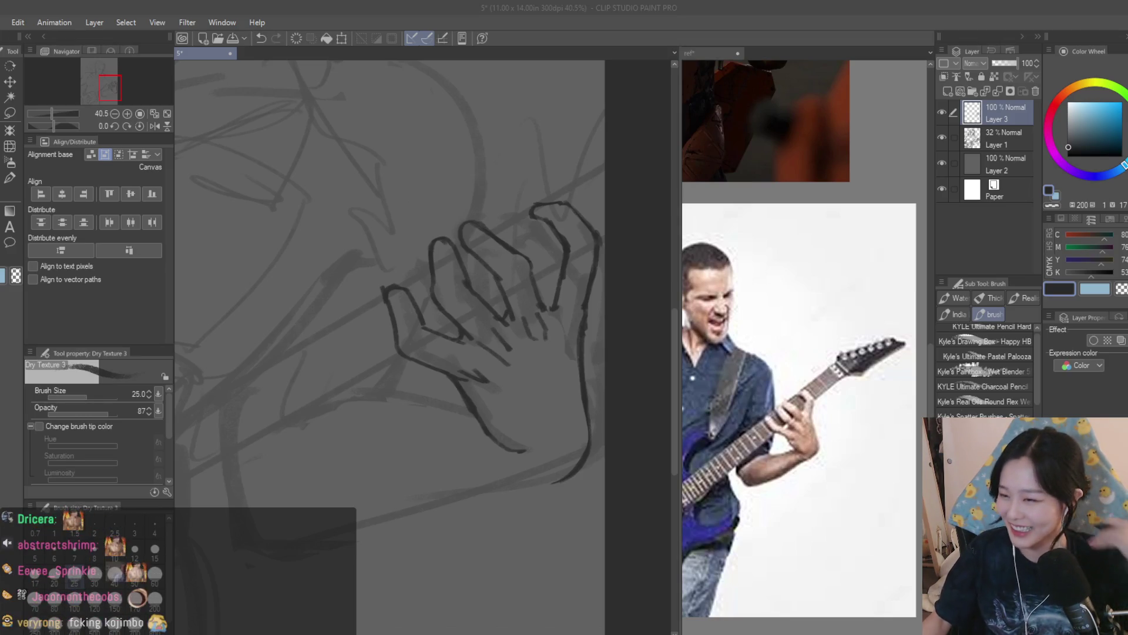
# Zoom in around the fretting hand and study it against the reference collage
pyautogui.hotkey('ctrl', '0')
pyautogui.scroll(5, 568, 346)
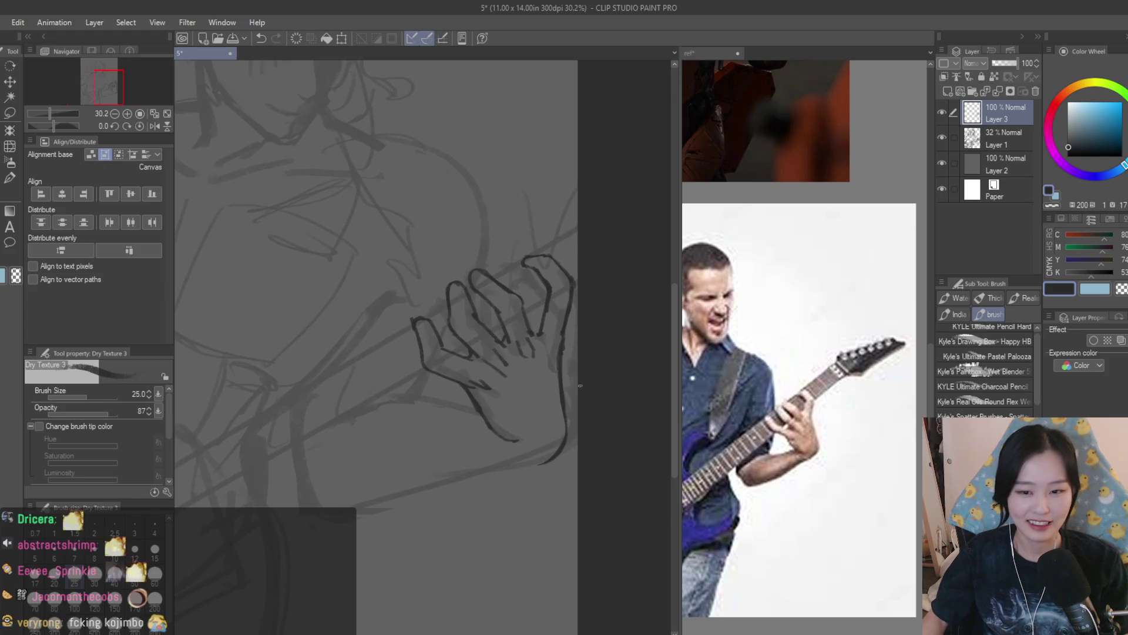
pyautogui.scroll(-4, 551, 316)
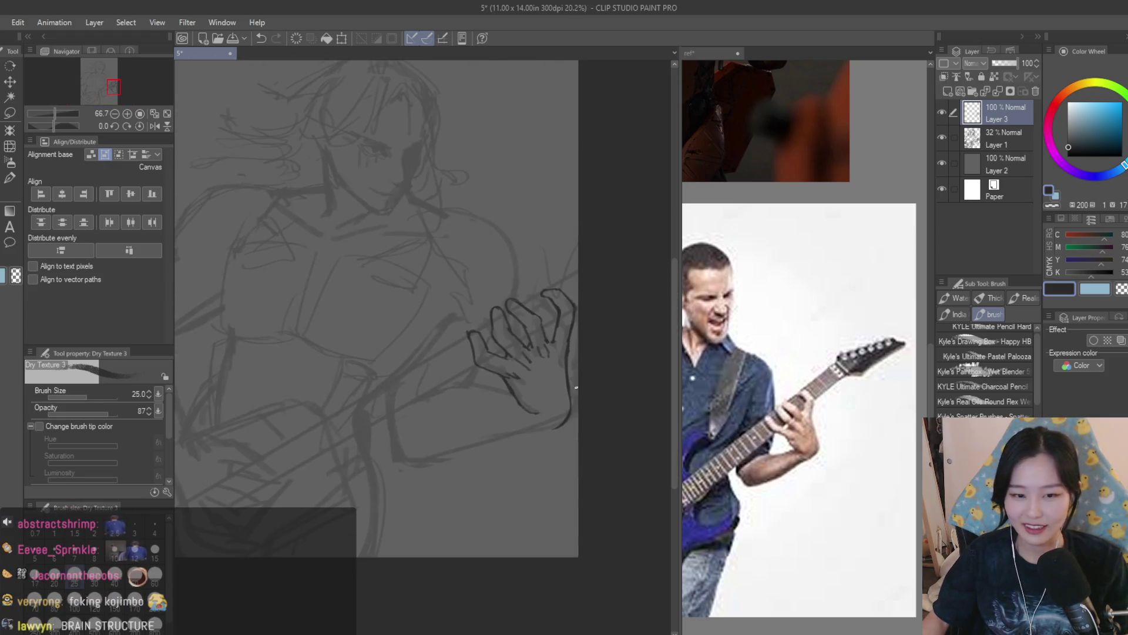
pyautogui.scroll(3, 497, 365)
pyautogui.scroll(-2, 558, 410)
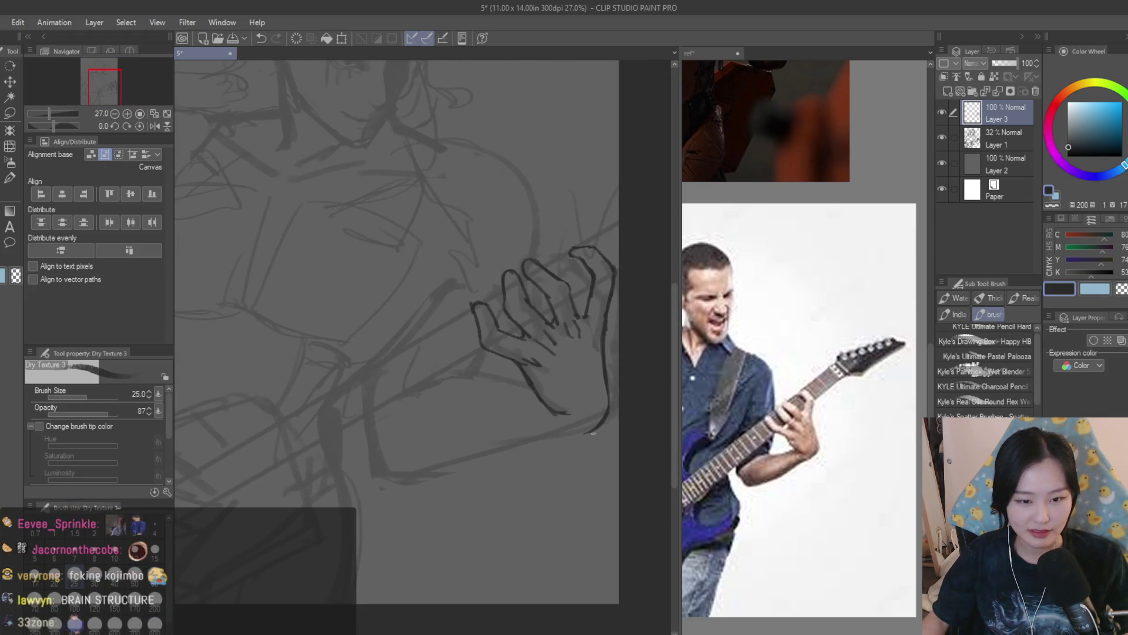
pyautogui.scroll(-3, 556, 436)
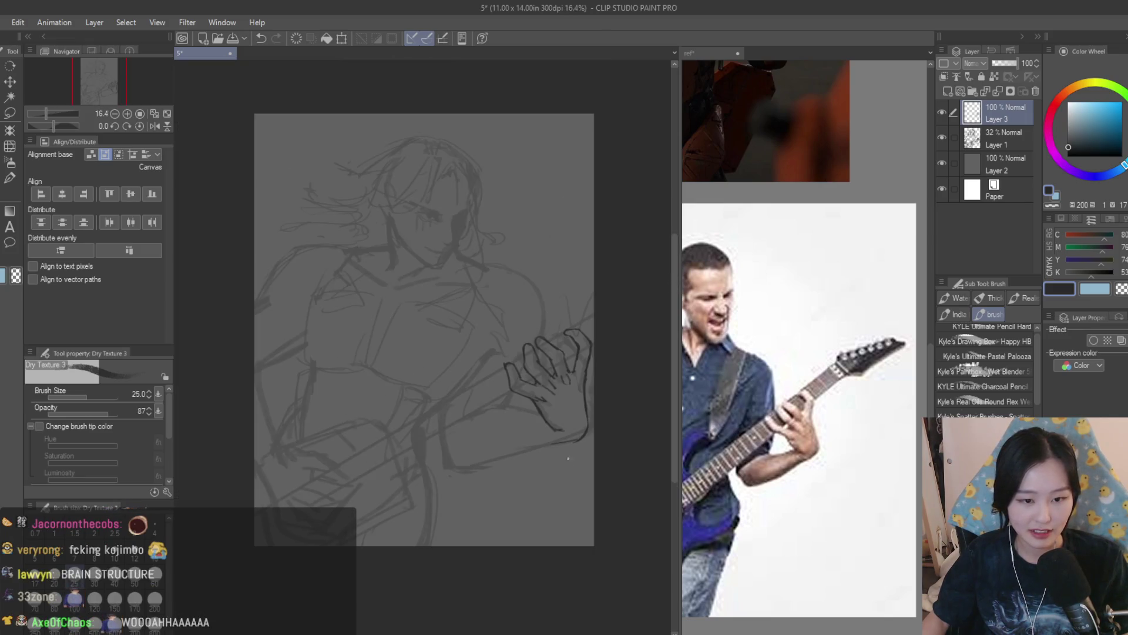
pyautogui.click(799, 352)
pyautogui.scroll(-3, 799, 352)
pyautogui.scroll(-2, 805, 352)
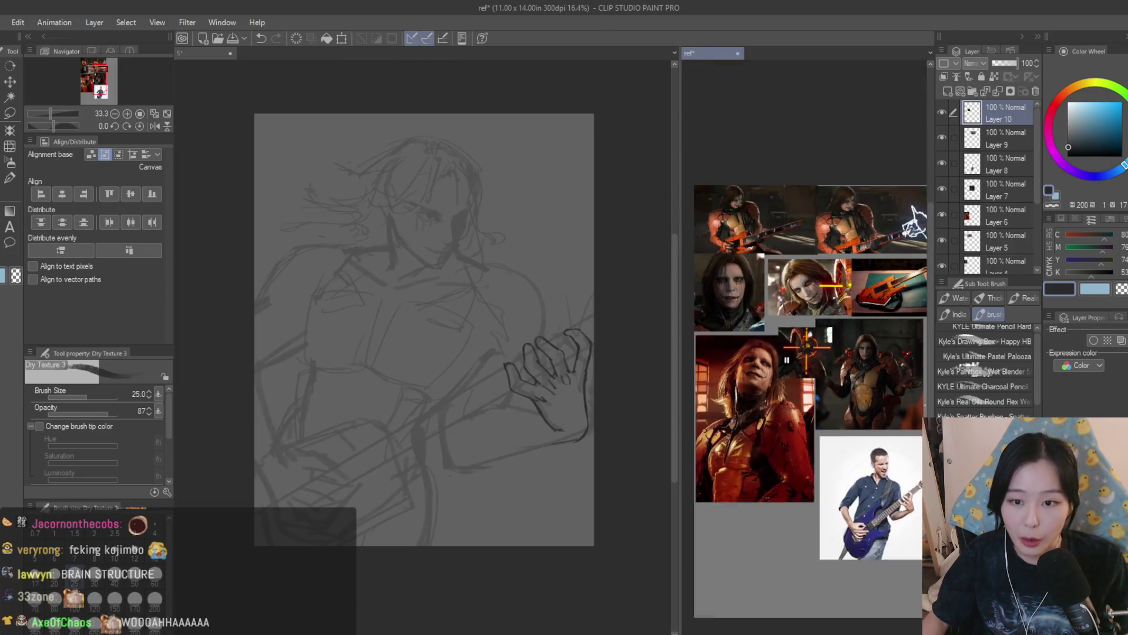
pyautogui.scroll(4, 805, 353)
pyautogui.scroll(-2, 805, 352)
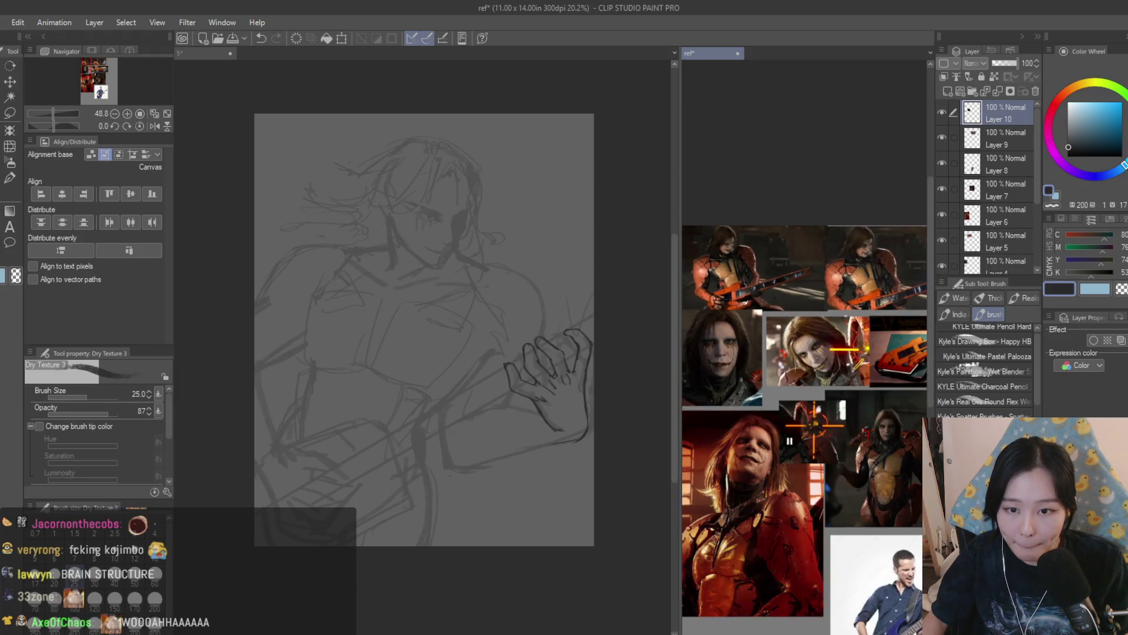
pyautogui.scroll(2, 805, 352)
pyautogui.scroll(-1, 805, 352)
pyautogui.scroll(2, 792, 265)
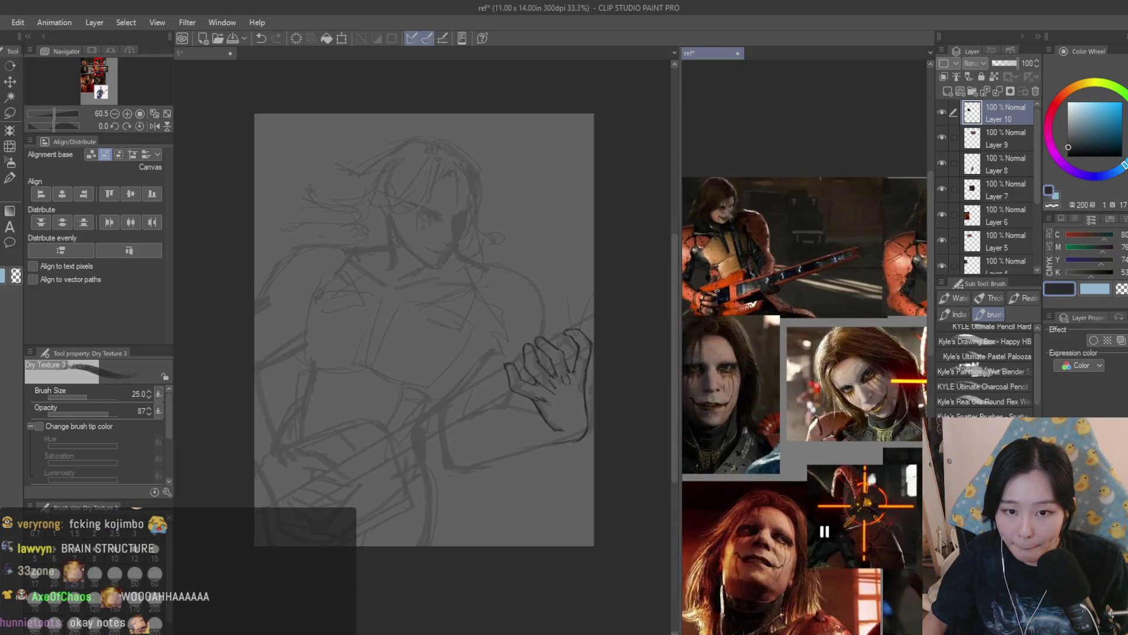
pyautogui.scroll(-2, 779, 256)
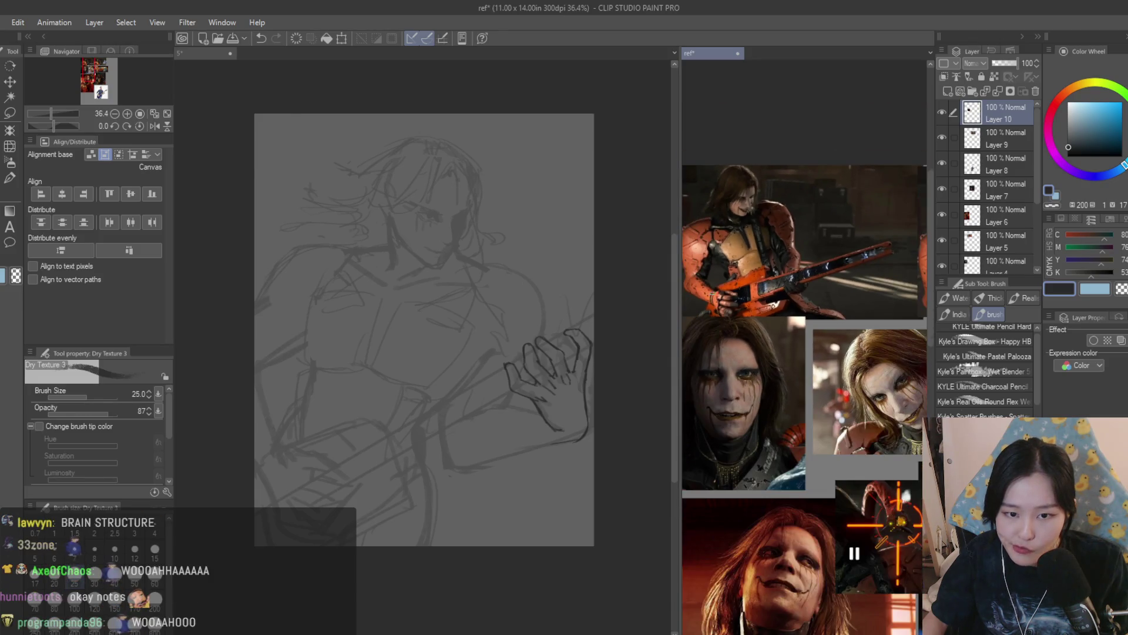
pyautogui.scroll(3, 728, 287)
pyautogui.scroll(-1, 728, 287)
pyautogui.scroll(3, 723, 292)
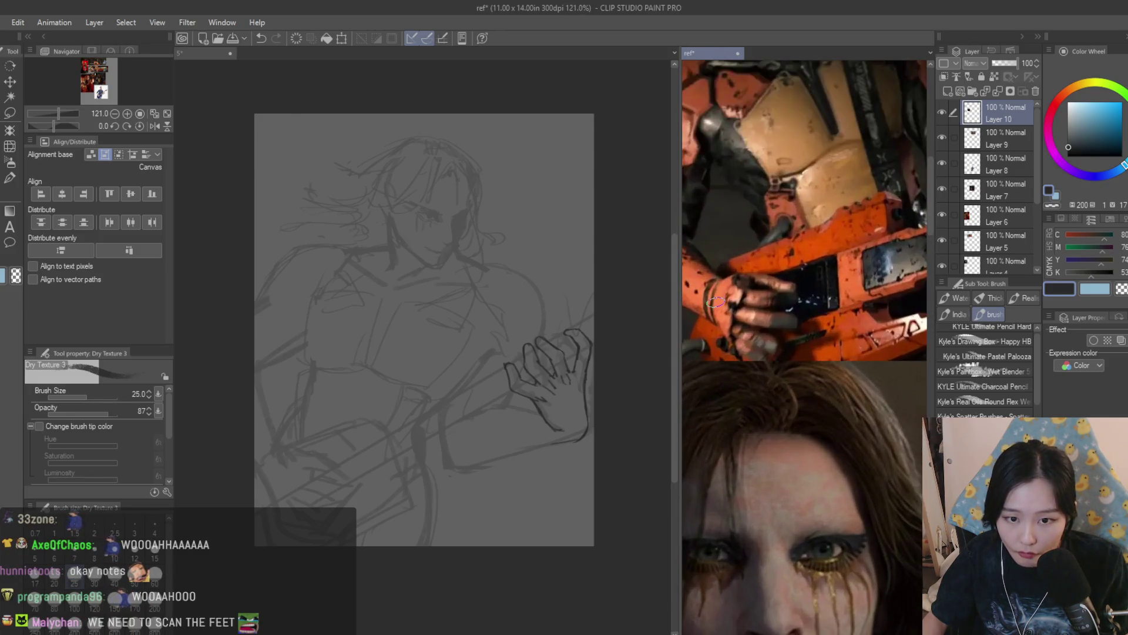
pyautogui.scroll(-3, 716, 301)
pyautogui.scroll(-3, 716, 300)
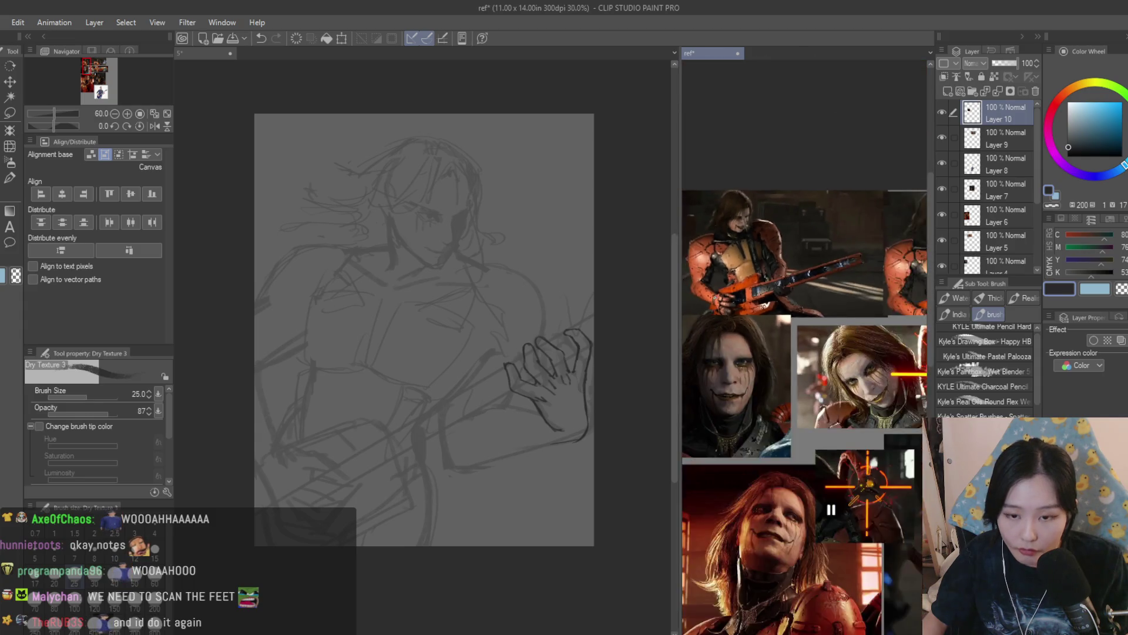
pyautogui.scroll(2, 778, 366)
pyautogui.scroll(-3, 778, 365)
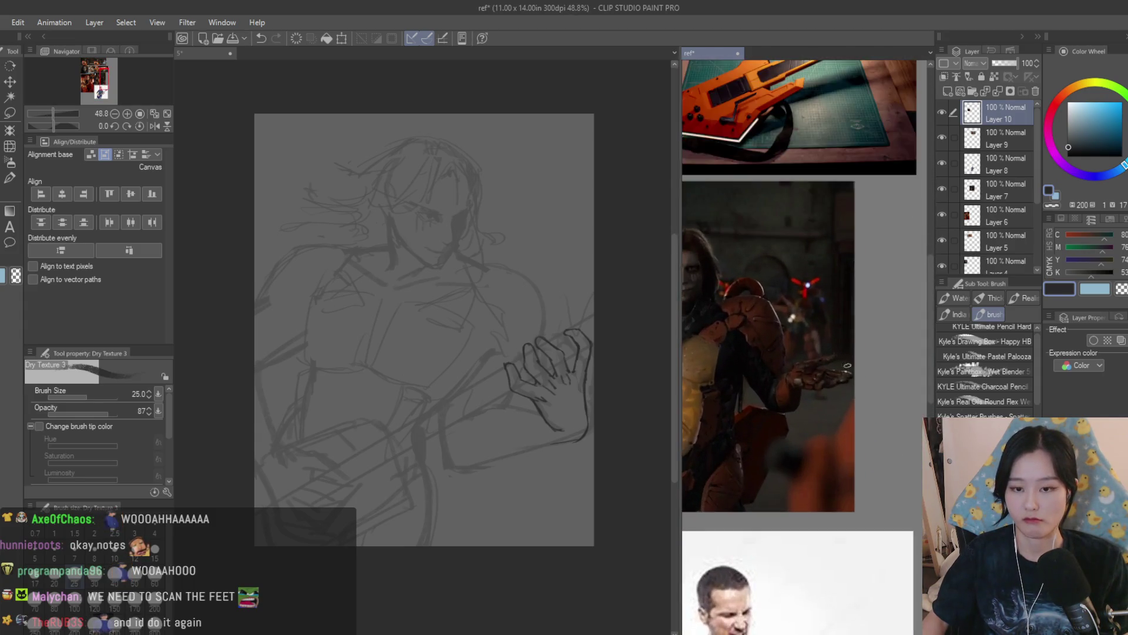
pyautogui.scroll(2, 535, 437)
pyautogui.scroll(2, 535, 437)
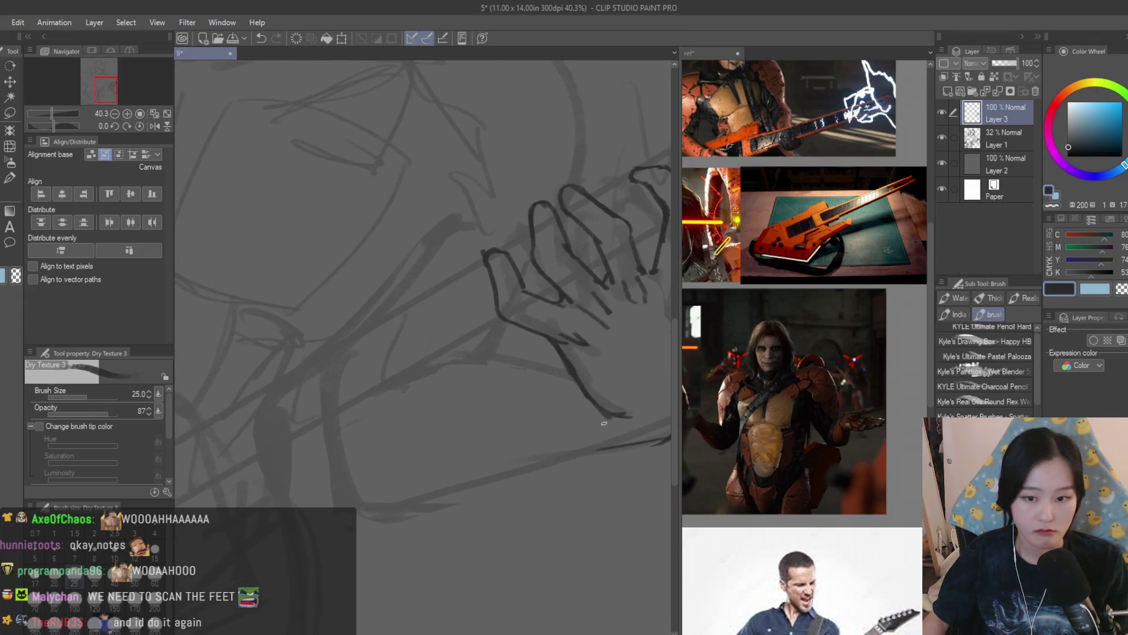
pyautogui.scroll(-3, 799, 268)
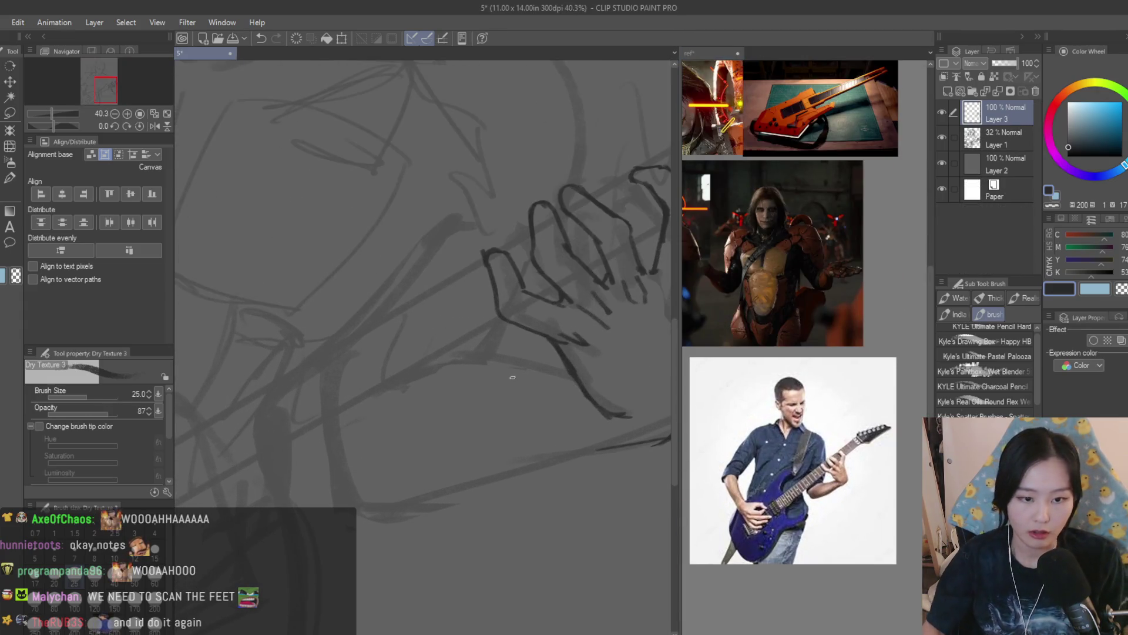
# Draw a dark line sloping down-left beneath the hand, redoing missed neck and arm strokes
pyautogui.moveTo(576, 377)
pyautogui.mouseDown()
pyautogui.moveTo(413, 367)
pyautogui.moveTo(433, 369)
pyautogui.mouseUp()
pyautogui.hotkey('ctrl', 'z')
pyautogui.hotkey('ctrl', 'z')
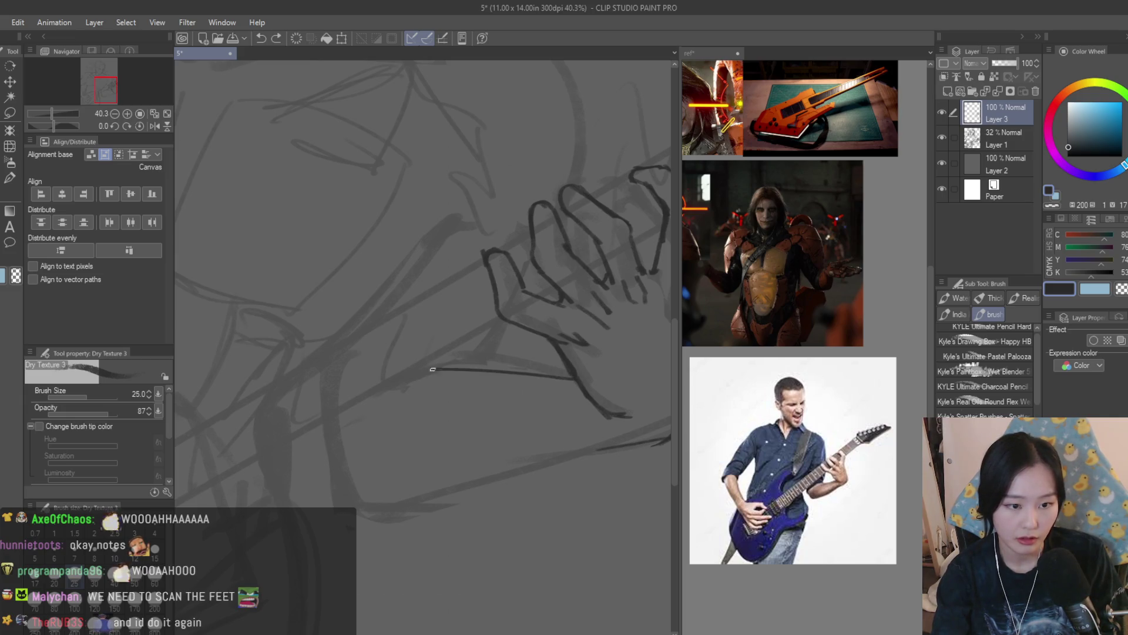
pyautogui.moveTo(616, 446)
pyautogui.mouseDown()
pyautogui.moveTo(400, 508)
pyautogui.moveTo(468, 490)
pyautogui.moveTo(451, 498)
pyautogui.mouseUp()
pyautogui.hotkey('ctrl', 'z')
pyautogui.hotkey('ctrl', 'z')
pyautogui.hotkey('ctrl', 'z')
pyautogui.moveTo(591, 446)
pyautogui.mouseDown()
pyautogui.moveTo(467, 492)
pyautogui.moveTo(353, 514)
pyautogui.mouseUp()
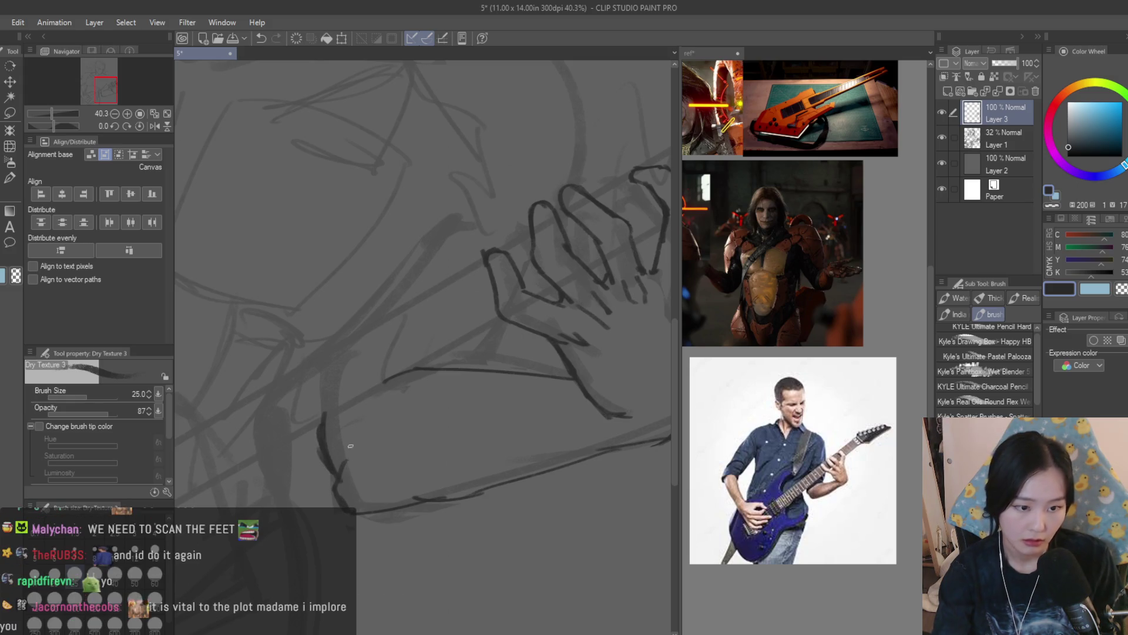
# Compare the new line with the reference collage and return to the guitarist sketch
pyautogui.scroll(-5, 517, 410)
pyautogui.scroll(2, 639, 390)
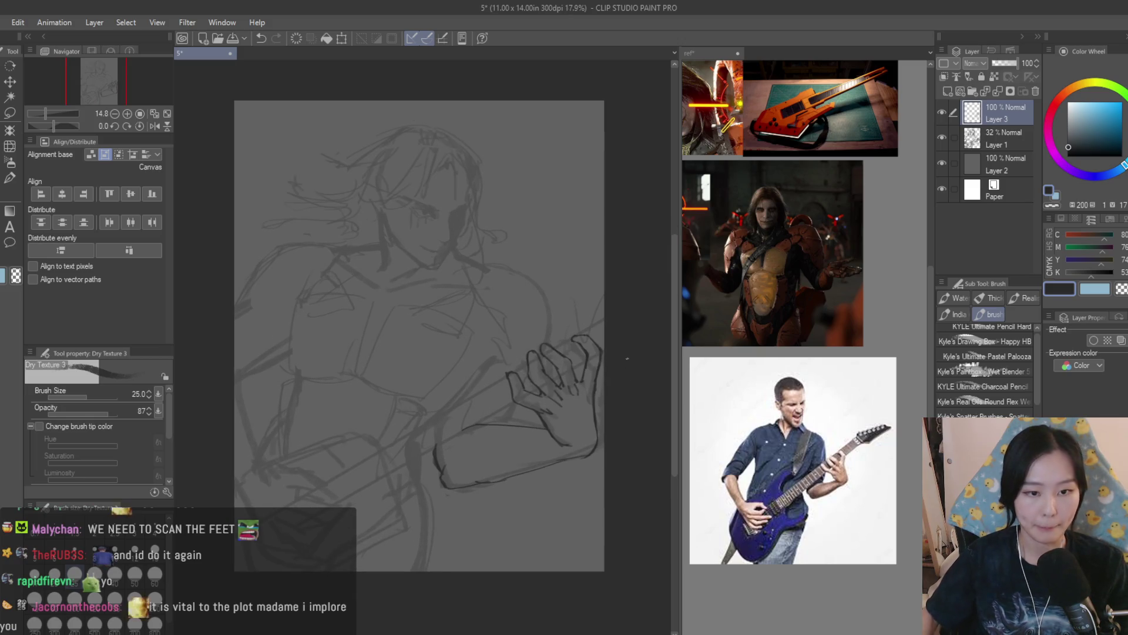
pyautogui.scroll(3, 524, 370)
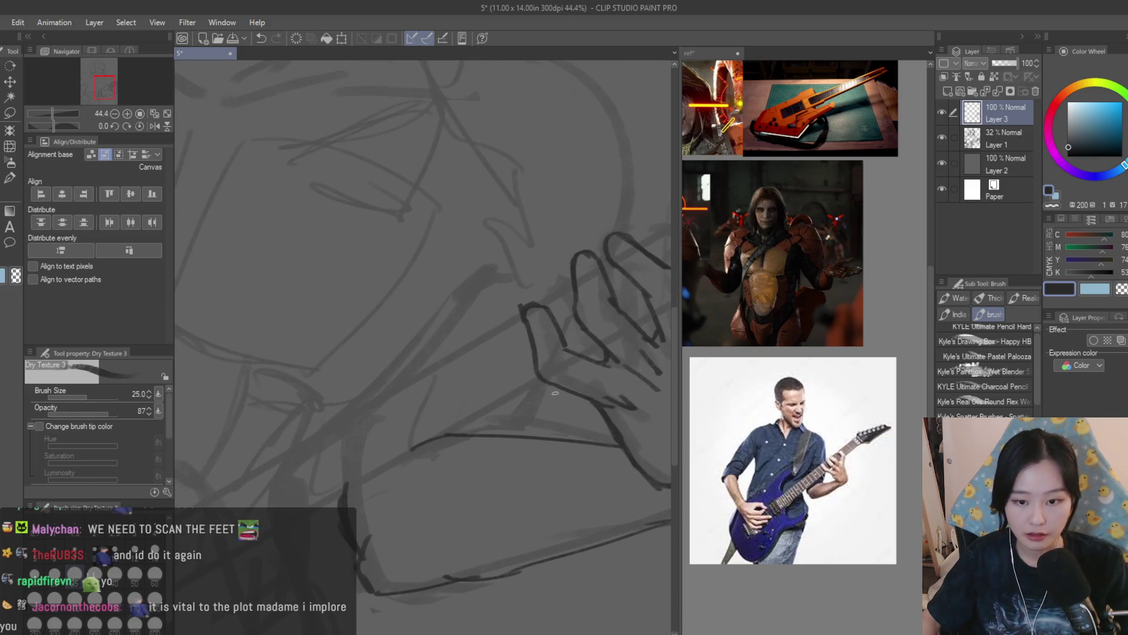
pyautogui.click(873, 252)
pyautogui.scroll(-2, 872, 252)
pyautogui.scroll(2, 873, 253)
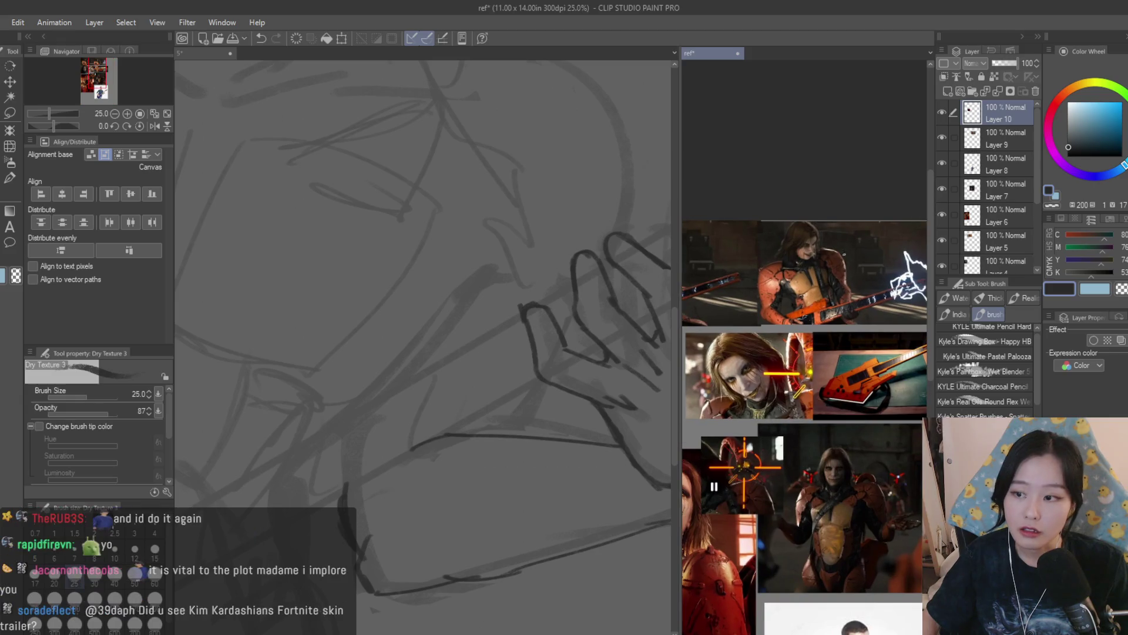
pyautogui.click(411, 206)
pyautogui.scroll(-2, 466, 214)
pyautogui.scroll(2, 606, 173)
pyautogui.scroll(1, 605, 172)
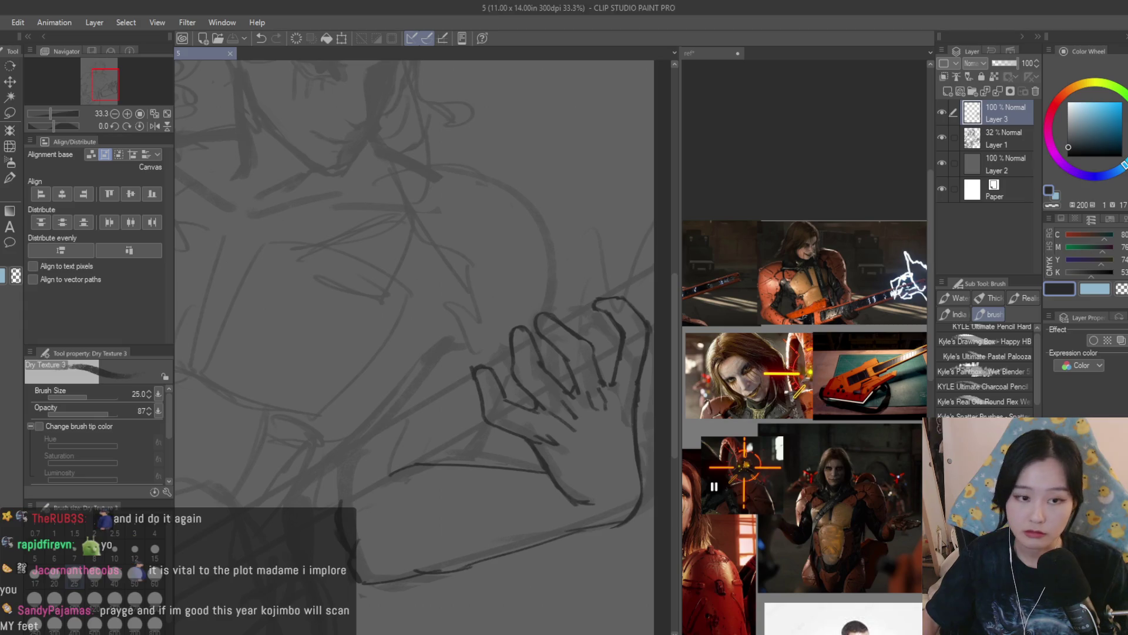
pyautogui.scroll(1, 529, 177)
# Try two short strokes at the right edge and top, undo them, and recheck the reference
pyautogui.moveTo(640, 185); pyautogui.dragTo(670, 201)
pyautogui.moveTo(617, 127); pyautogui.dragTo(505, 219)
pyautogui.hotkey('ctrl', 'z')
pyautogui.hotkey('ctrl', 'z')
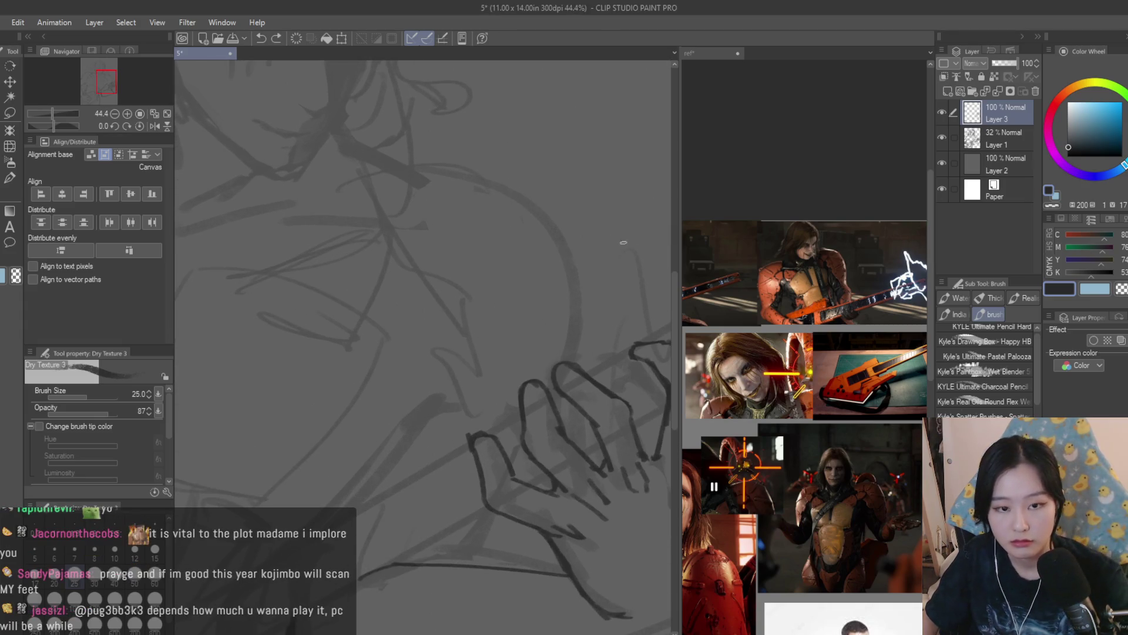
pyautogui.click(740, 270)
pyautogui.scroll(-2, 805, 376)
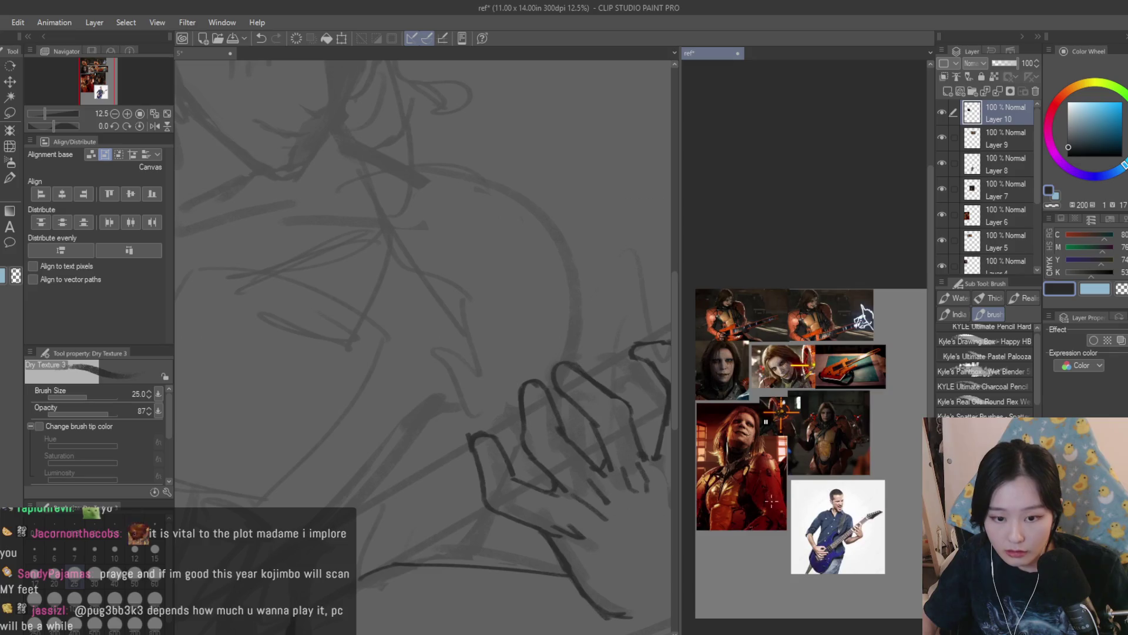
pyautogui.scroll(3, 805, 376)
pyautogui.click(418, 319)
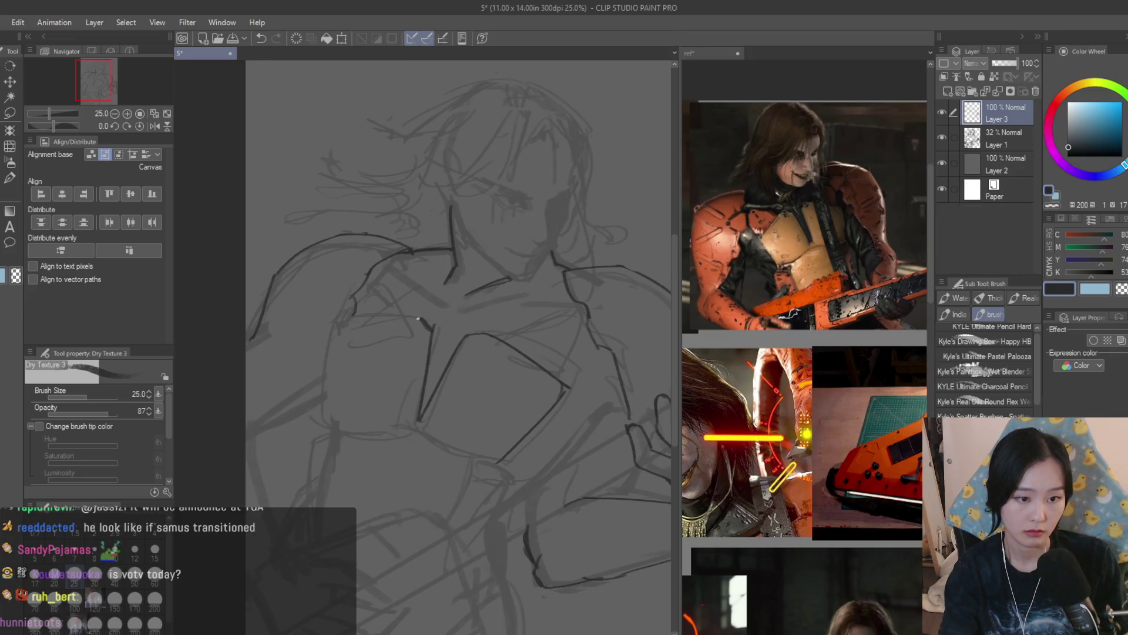
# Draw the curved vertical chest armor edge and a dark horizontal plate line, redoing misses
pyautogui.moveTo(338, 324); pyautogui.dragTo(332, 435)
pyautogui.hotkey('ctrl', 'z')
pyautogui.hotkey('ctrl', 'z')
pyautogui.moveTo(339, 325); pyautogui.dragTo(332, 434)
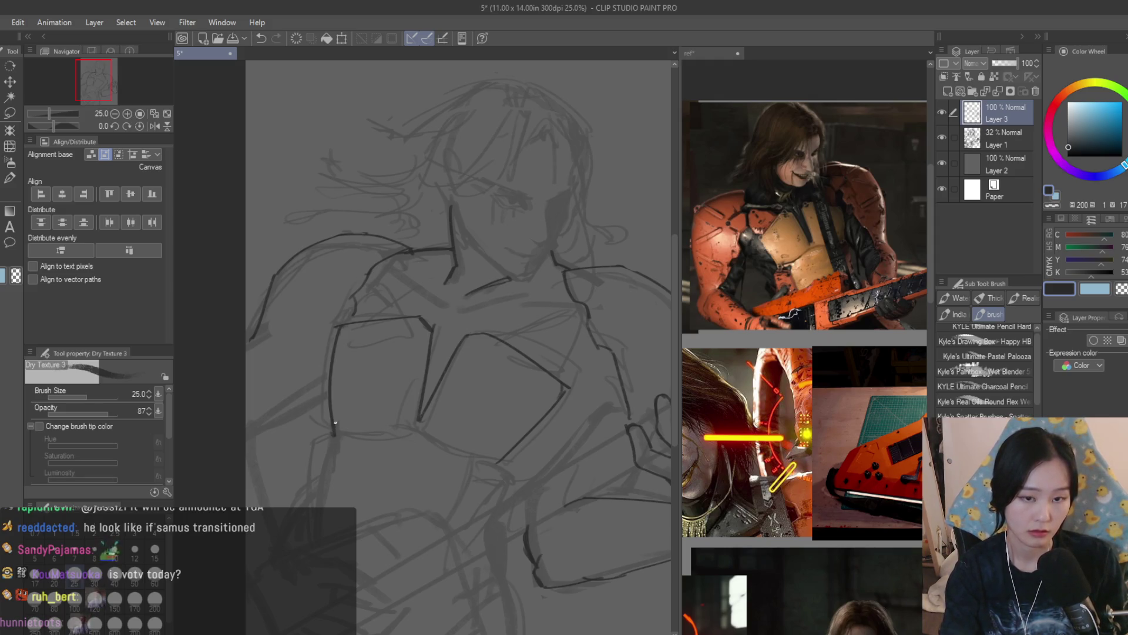
pyautogui.hotkey('ctrl', 'z')
pyautogui.moveTo(357, 327); pyautogui.dragTo(347, 425)
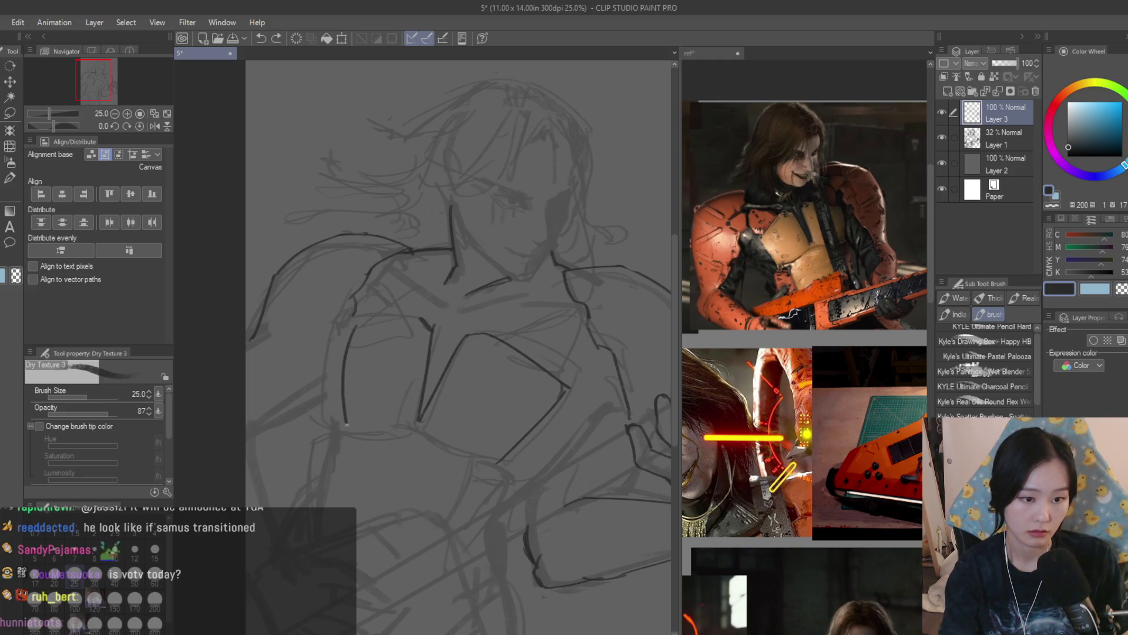
pyautogui.moveTo(416, 321); pyautogui.dragTo(341, 325)
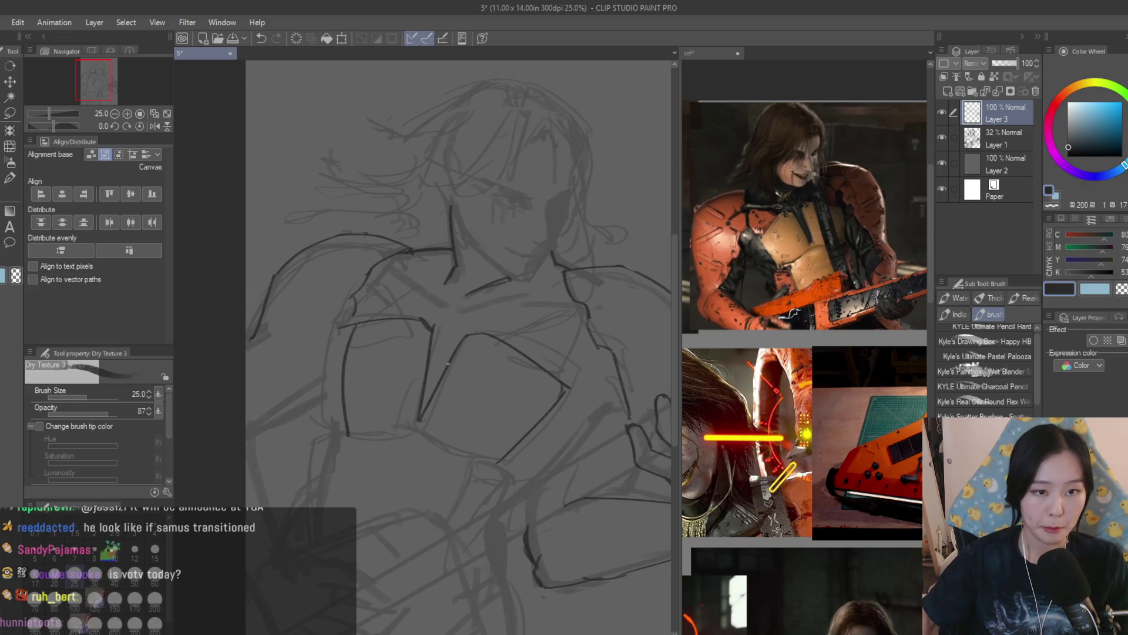
# Zoom out and compare the whole sketch with the reference collage
pyautogui.hotkey('ctrl', '-')
pyautogui.click(876, 446)
pyautogui.scroll(-5, 876, 445)
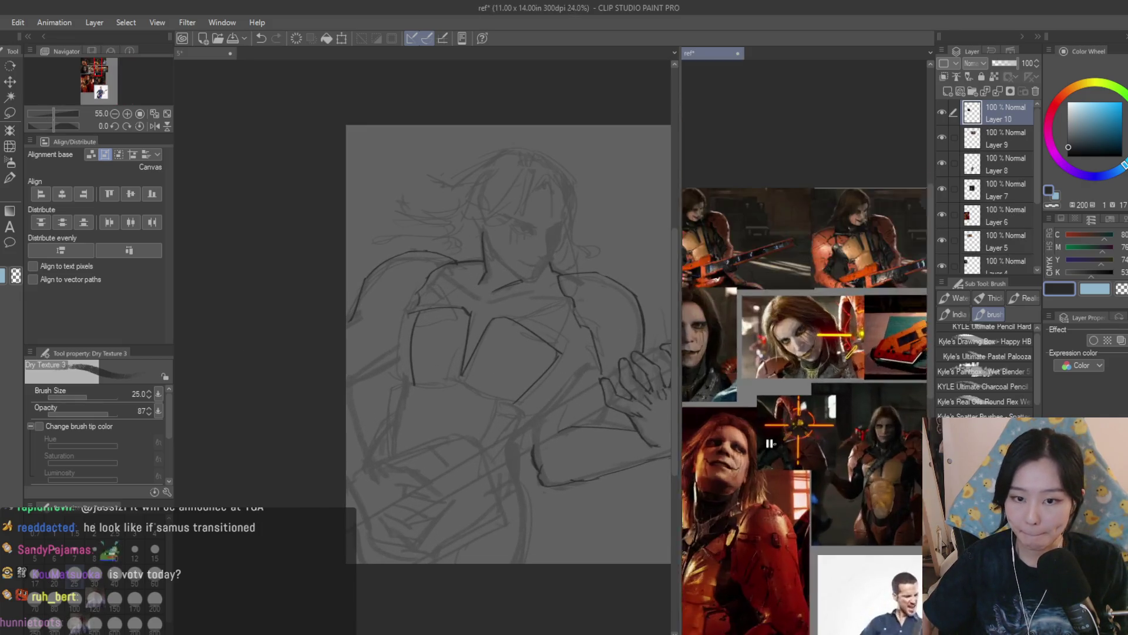
pyautogui.scroll(3, 875, 446)
pyautogui.scroll(2, 875, 445)
pyautogui.click(526, 379)
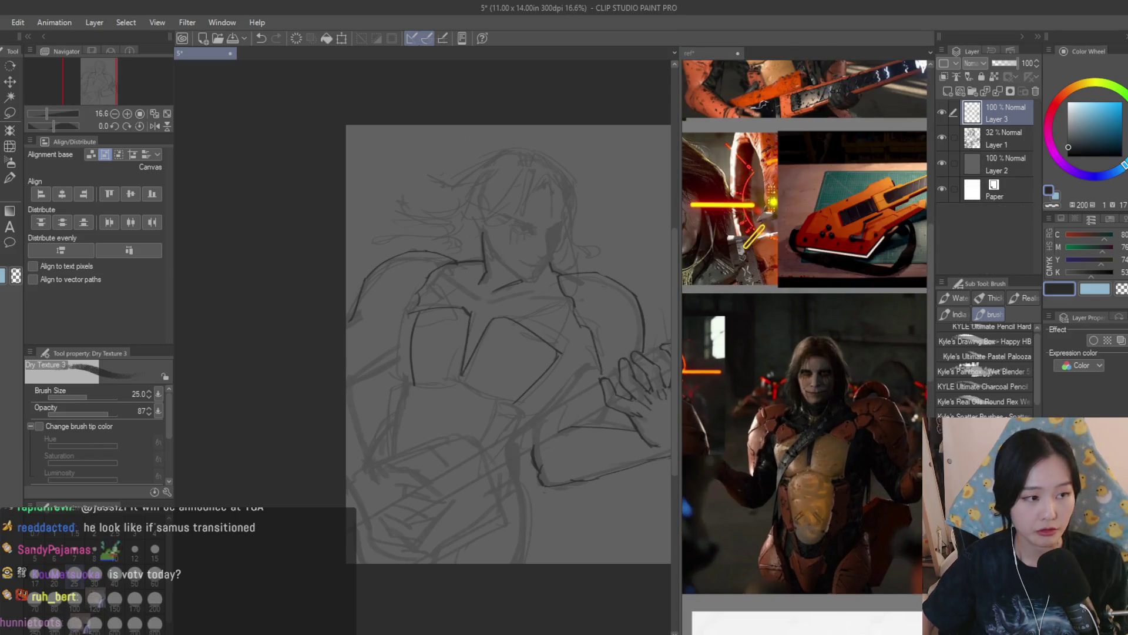
# Erase the stray vertical chest line and redraw the diagonal chest plate stroke
pyautogui.press('e')
pyautogui.scroll(3, 415, 298)
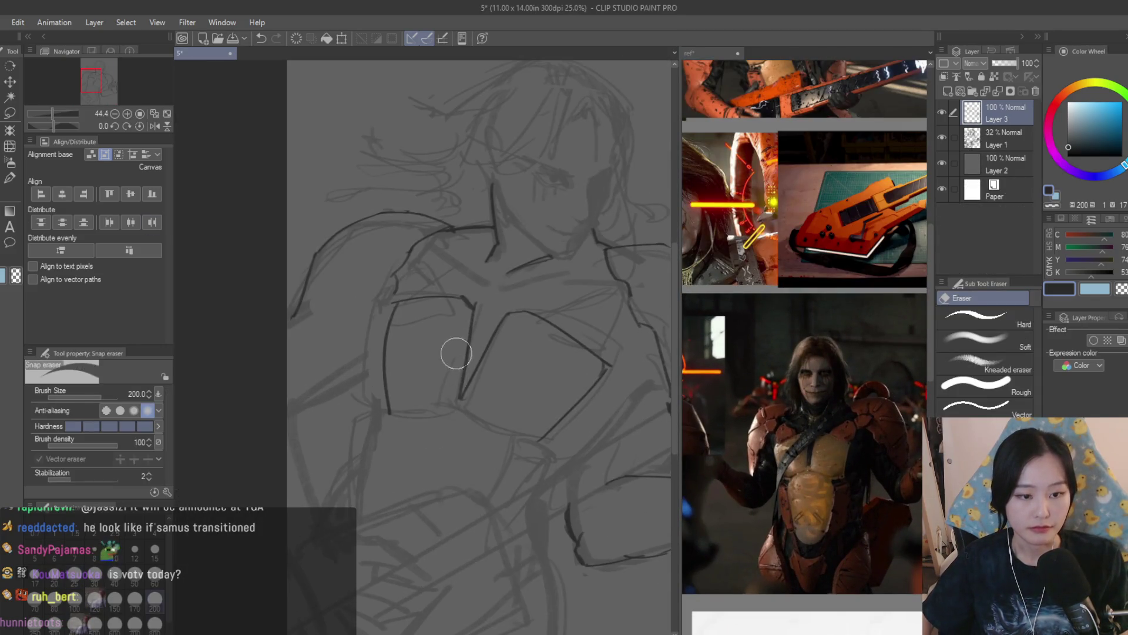
pyautogui.moveTo(456, 353); pyautogui.dragTo(468, 334)
pyautogui.press('b')
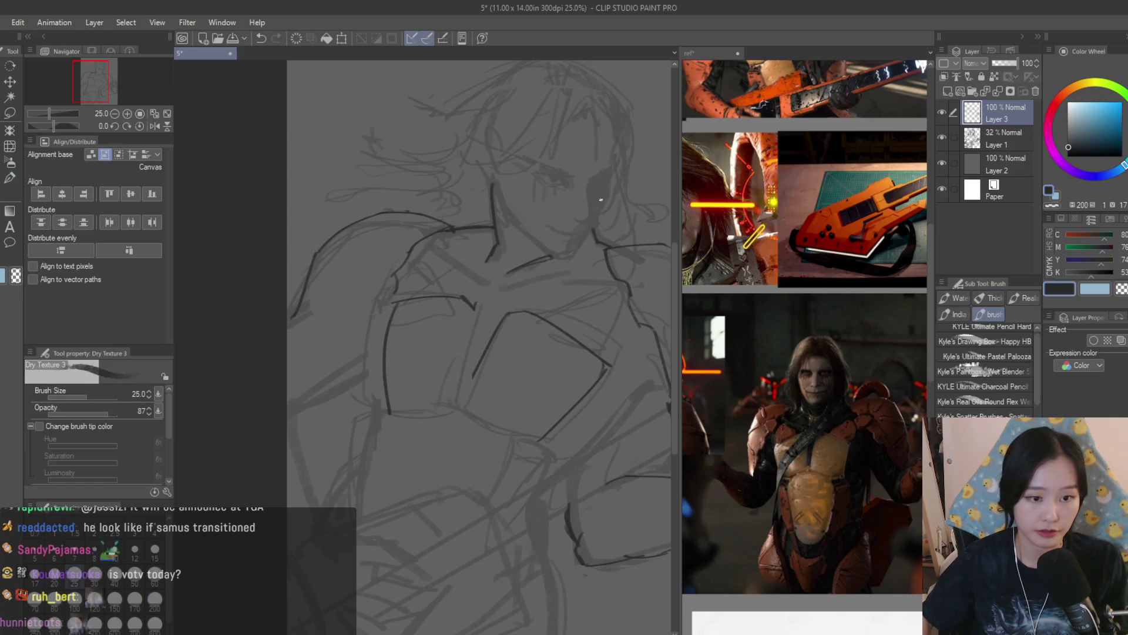
pyautogui.hotkey('ctrl', 'z')
pyautogui.moveTo(473, 318); pyautogui.dragTo(456, 403)
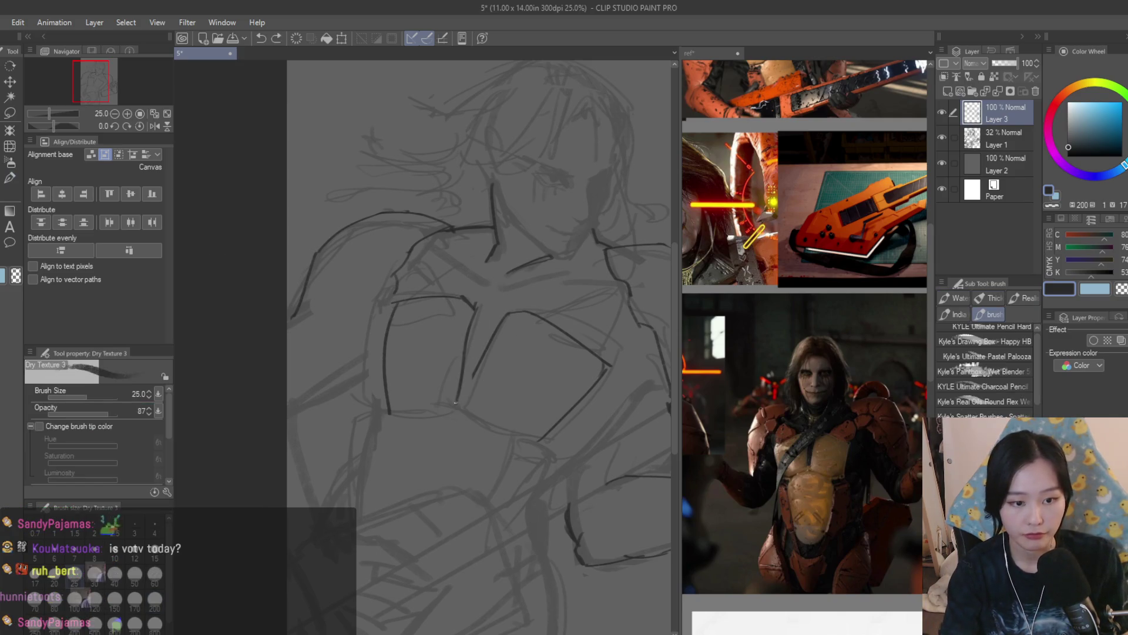
pyautogui.hotkey('ctrl', 'z')
pyautogui.moveTo(475, 310); pyautogui.dragTo(456, 406)
pyautogui.moveTo(501, 319); pyautogui.dragTo(463, 404)
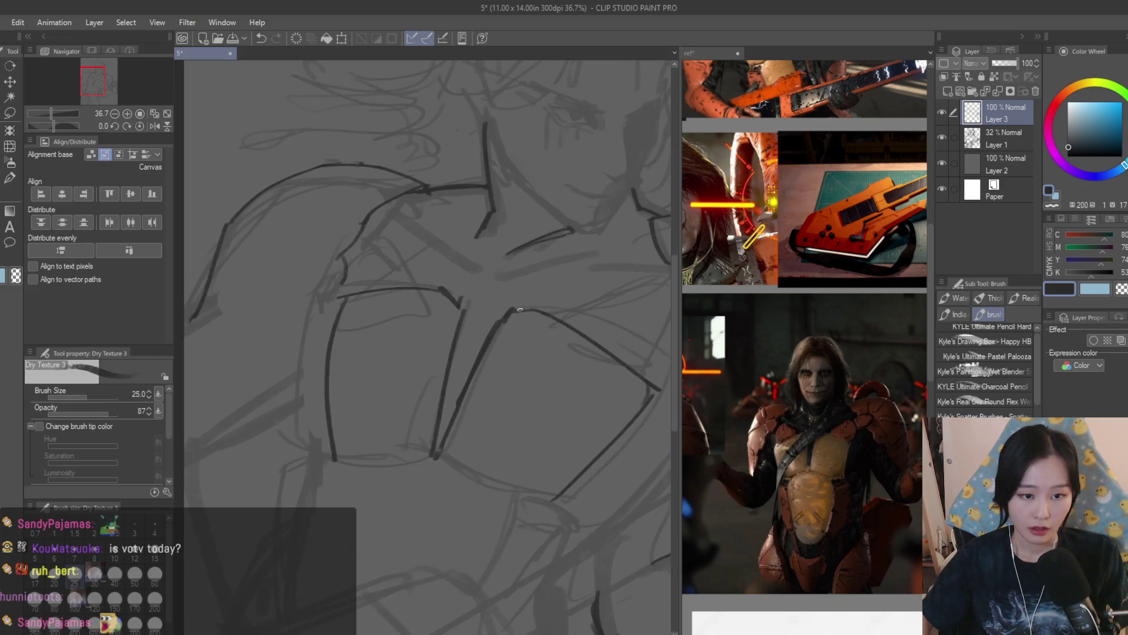
# Join the hook to the right chest line with a new dark stroke
pyautogui.scroll(-2, 578, 327)
pyautogui.scroll(-2, 578, 326)
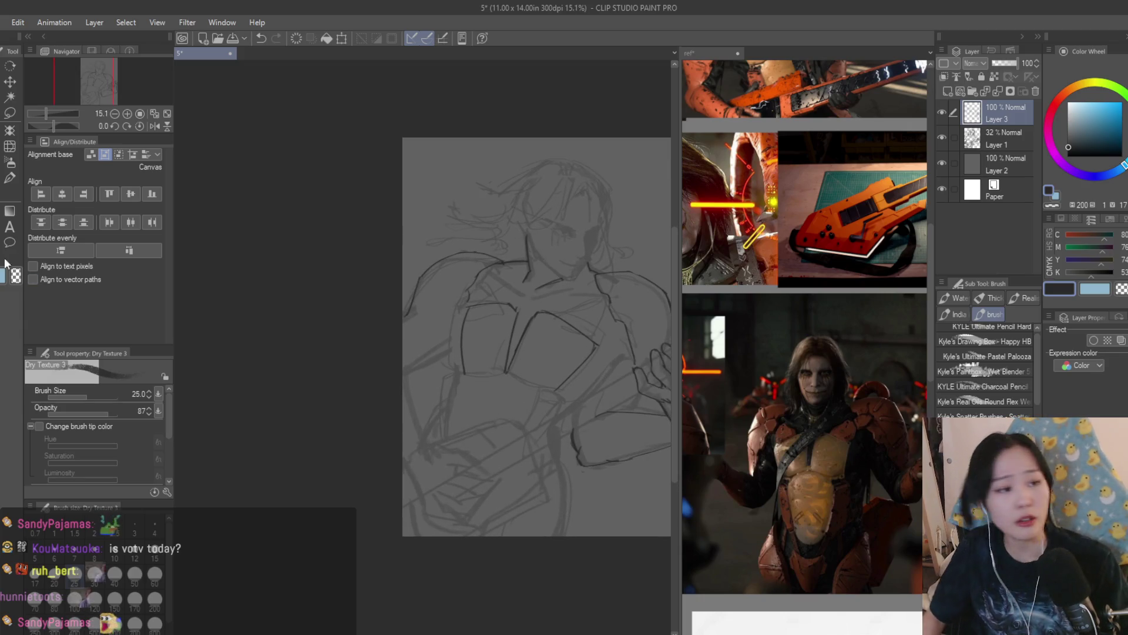
pyautogui.press('e')
pyautogui.scroll(3, 529, 337)
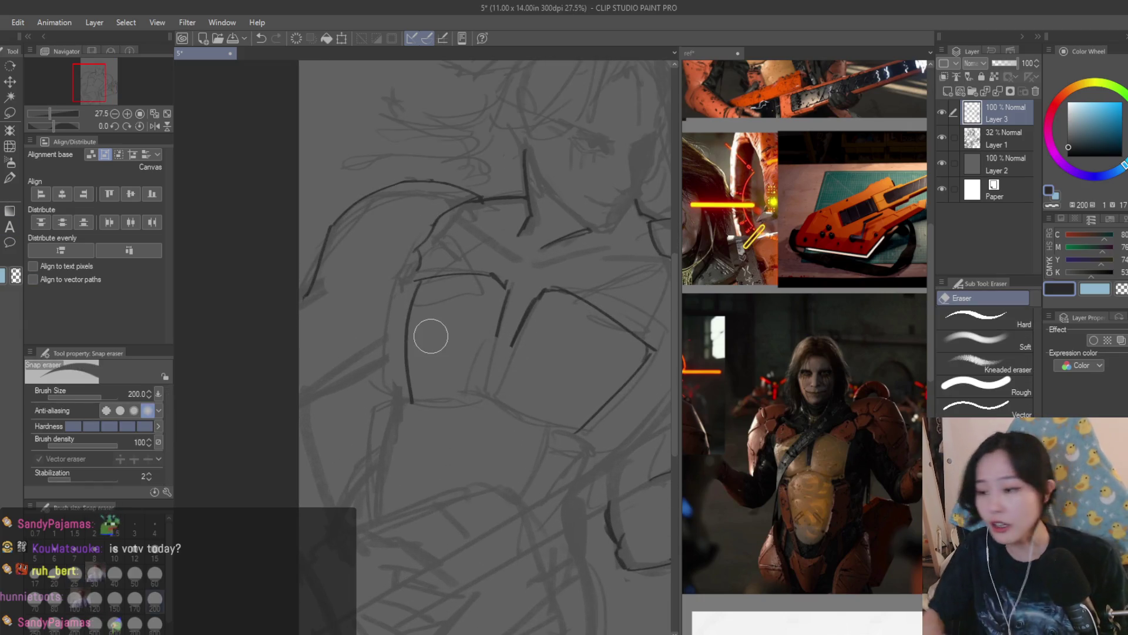
pyautogui.press('b')
pyautogui.scroll(3, 470, 344)
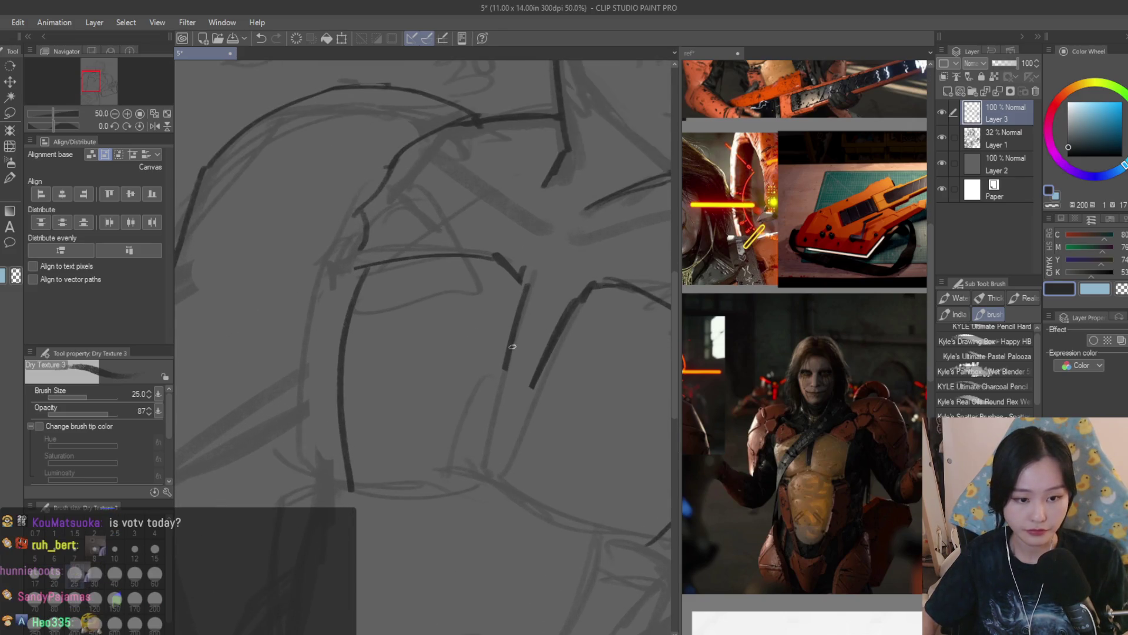
pyautogui.scroll(-5, 529, 388)
pyautogui.moveTo(523, 403)
pyautogui.mouseDown()
pyautogui.moveTo(532, 385)
pyautogui.moveTo(503, 499)
pyautogui.mouseUp()
# Trim the diagonal chest line and redraw the lower plate edge with a stroke beneath it
pyautogui.scroll(4, 579, 368)
pyautogui.scroll(-3, 529, 435)
pyautogui.press('e')
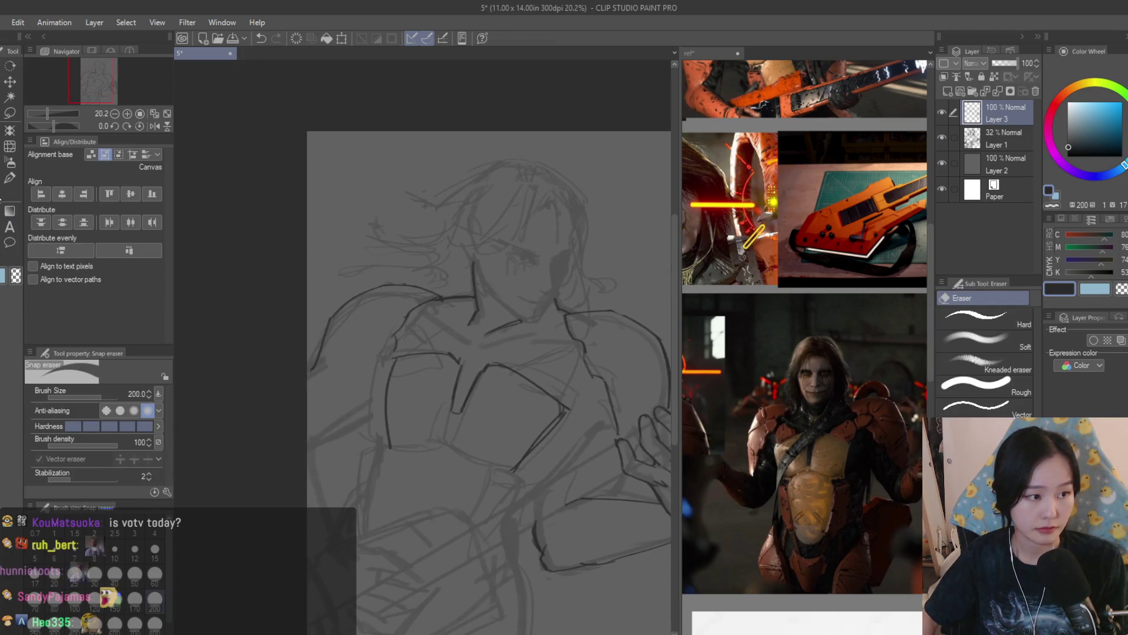
pyautogui.scroll(1, 534, 443)
pyautogui.moveTo(556, 400); pyautogui.dragTo(534, 443)
pyautogui.press('b')
pyautogui.moveTo(564, 403); pyautogui.dragTo(498, 483)
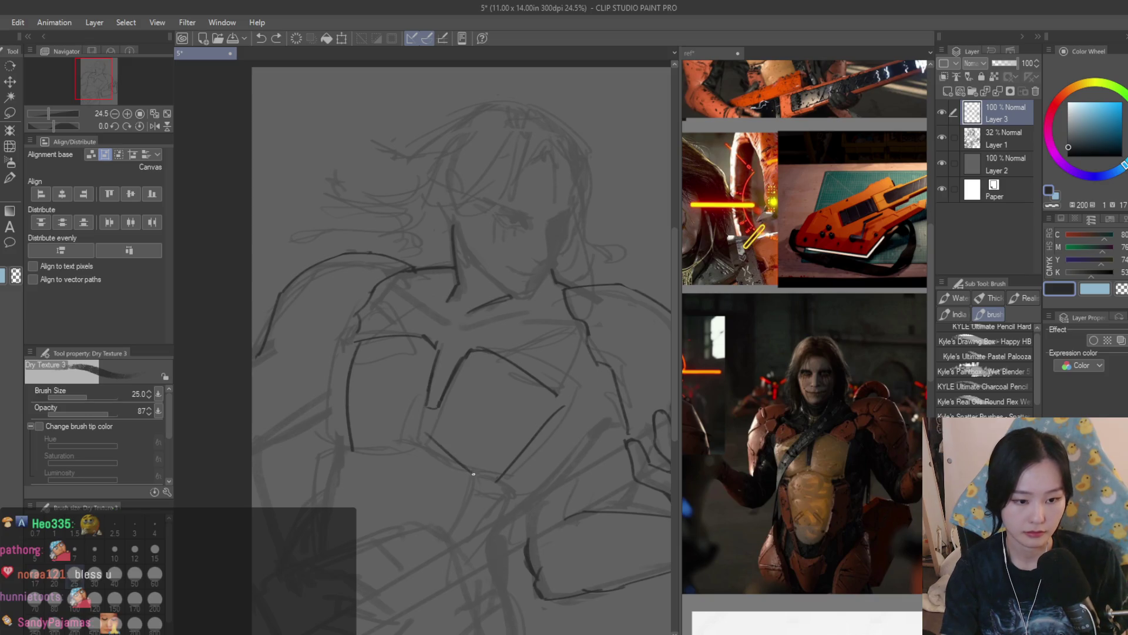
pyautogui.moveTo(427, 435); pyautogui.dragTo(491, 476)
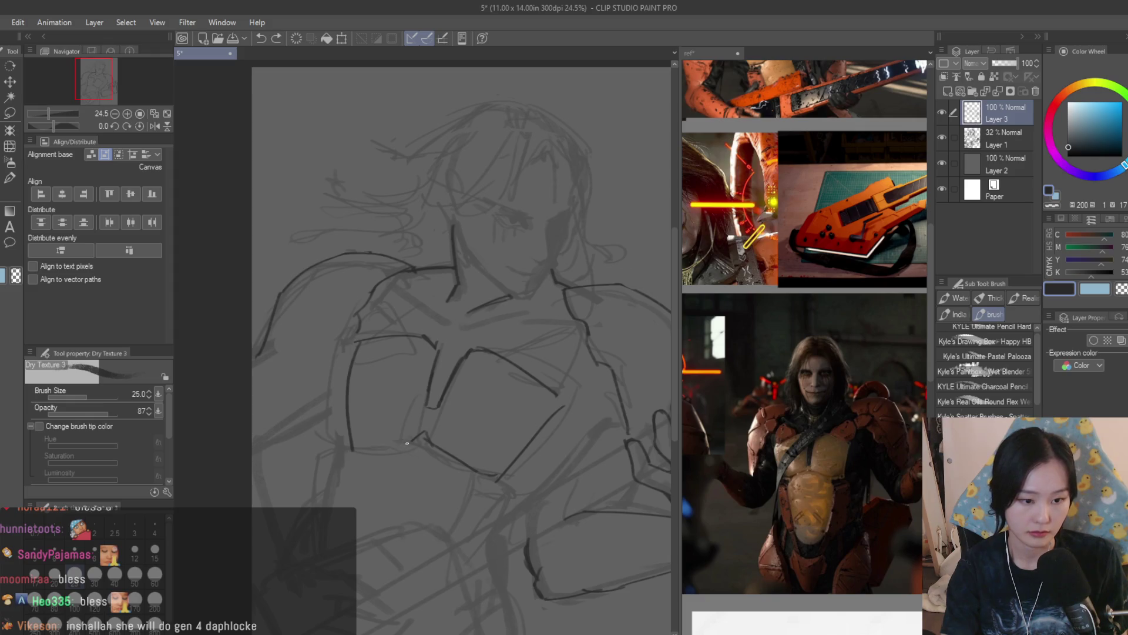
# Hide and reshow the rough sketch layer to check the new plate lines
pyautogui.scroll(-3, 529, 289)
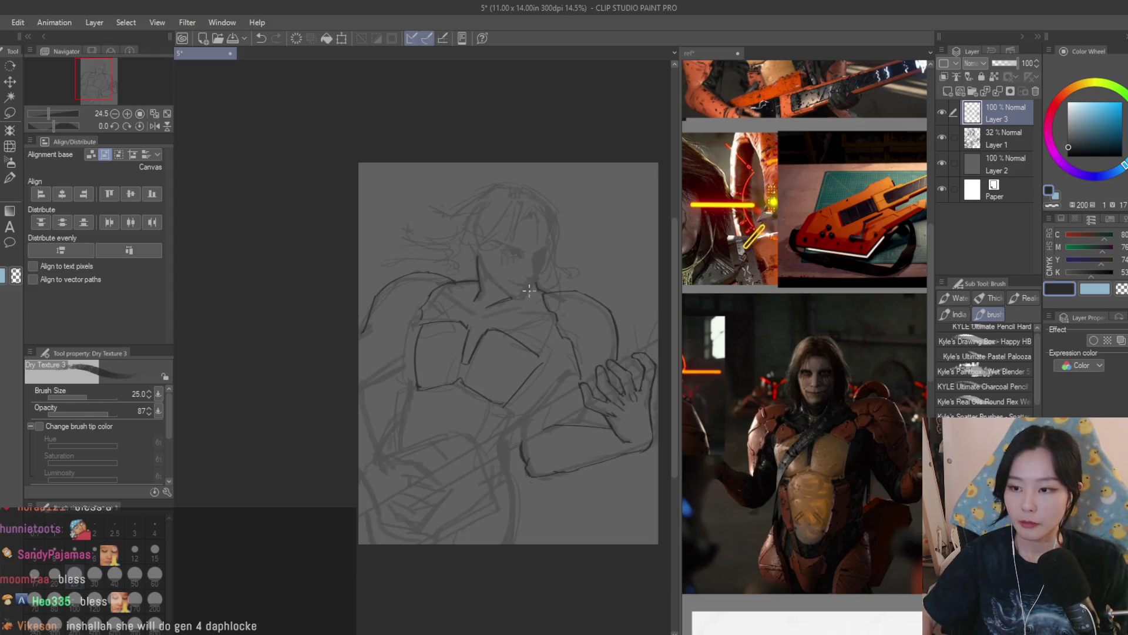
pyautogui.scroll(4, 574, 339)
pyautogui.scroll(-4, 570, 371)
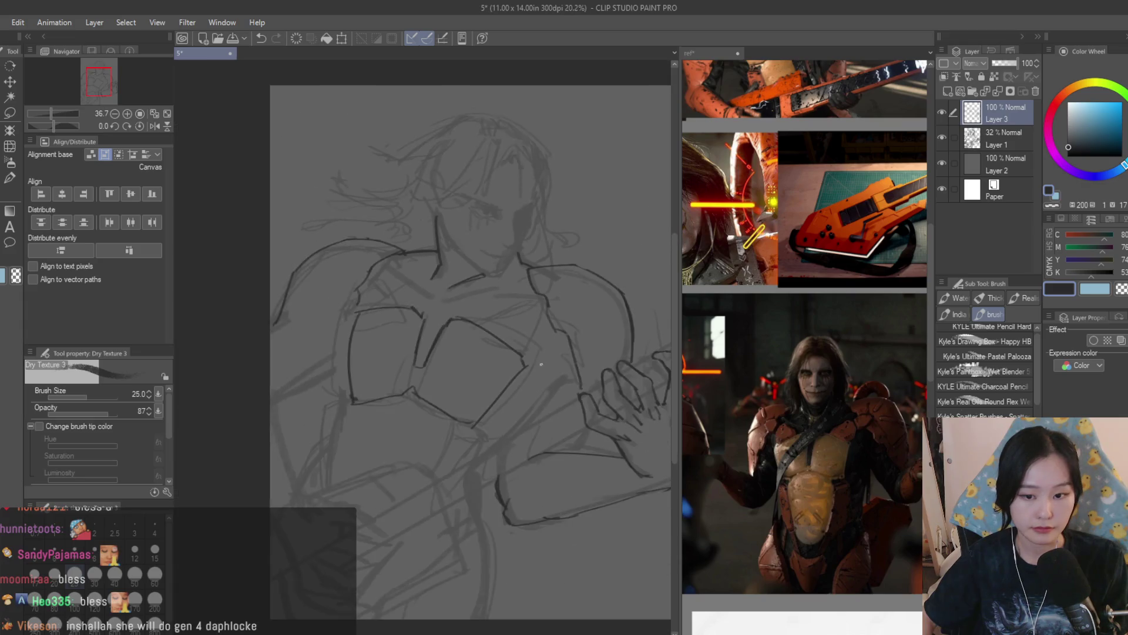
pyautogui.scroll(-2, 564, 352)
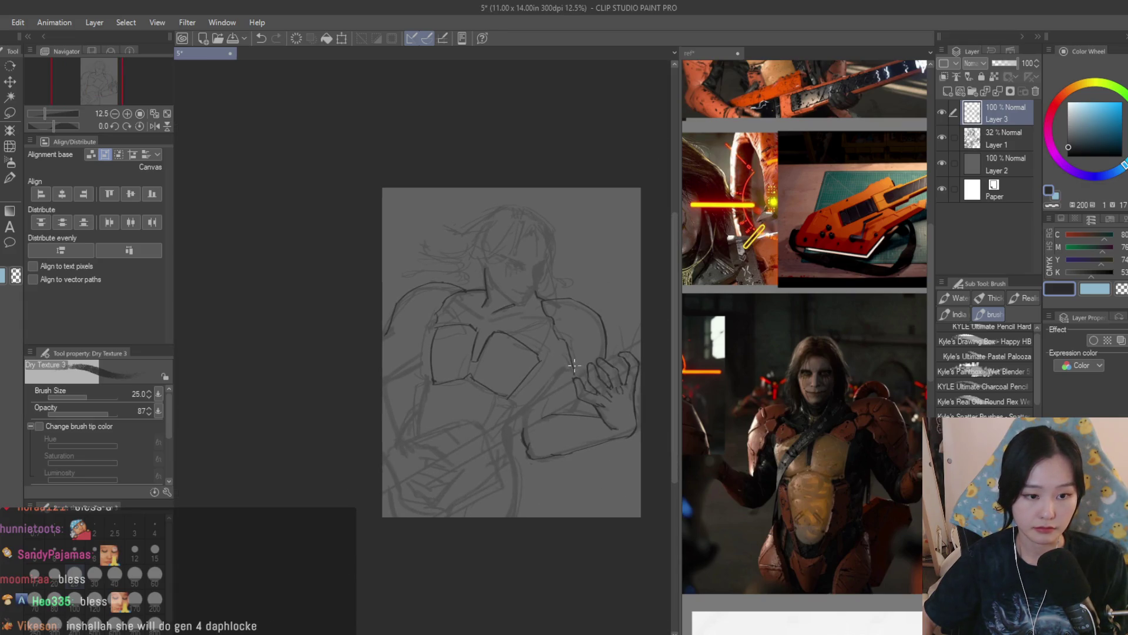
pyautogui.click(944, 139)
pyautogui.click(944, 139)
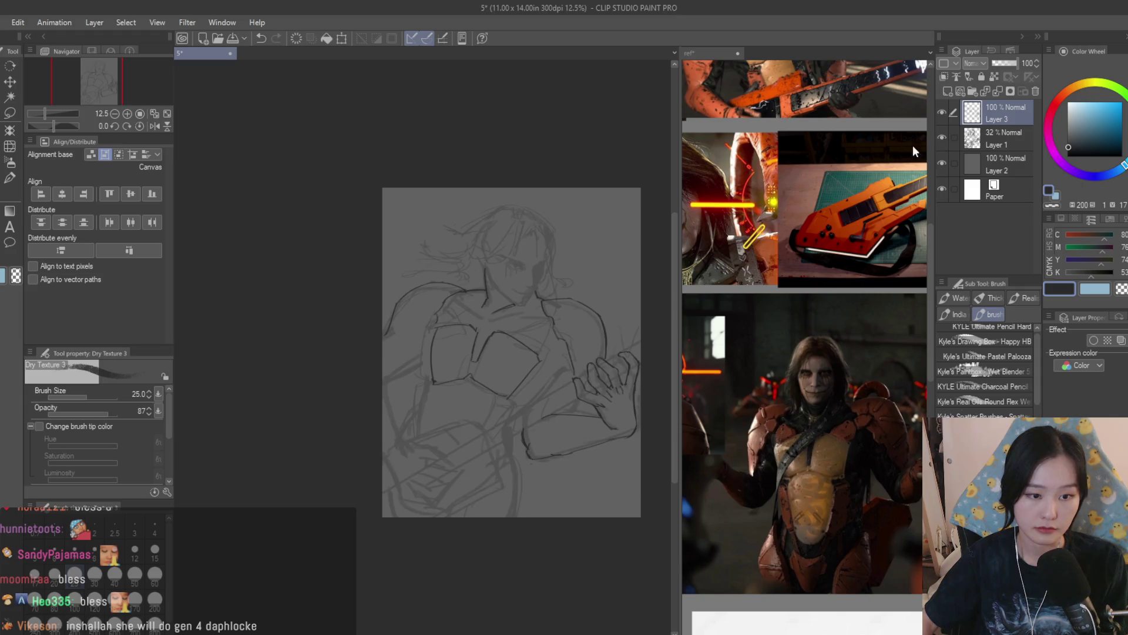
pyautogui.scroll(2, 532, 348)
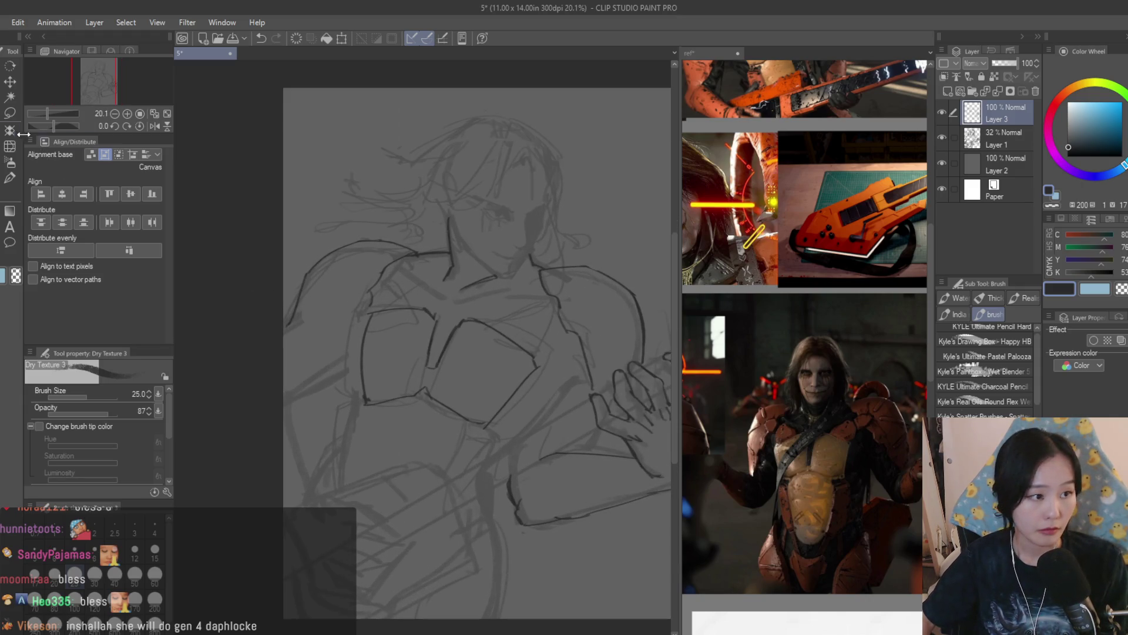
# Lasso the chest armor lines and stretch them outward to about 116% width
pyautogui.click(9, 113)
pyautogui.scroll(2, 411, 315)
pyautogui.moveTo(371, 291)
pyautogui.mouseDown()
pyautogui.moveTo(297, 409)
pyautogui.moveTo(600, 446)
pyautogui.moveTo(542, 293)
pyautogui.mouseUp()
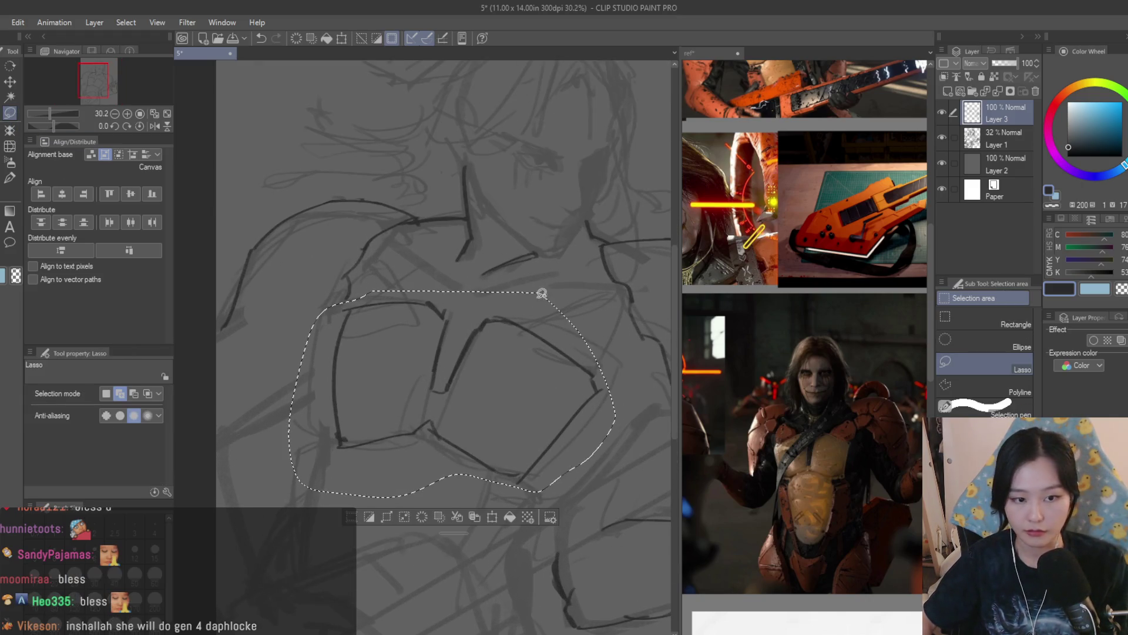
pyautogui.scroll(-2, 542, 293)
pyautogui.hotkey('ctrl', 't')
pyautogui.moveTo(341, 300); pyautogui.dragTo(325, 299)
pyautogui.moveTo(591, 304); pyautogui.dragTo(606, 305)
pyautogui.moveTo(587, 454)
pyautogui.mouseDown()
pyautogui.moveTo(598, 473)
pyautogui.moveTo(574, 448)
pyautogui.mouseUp()
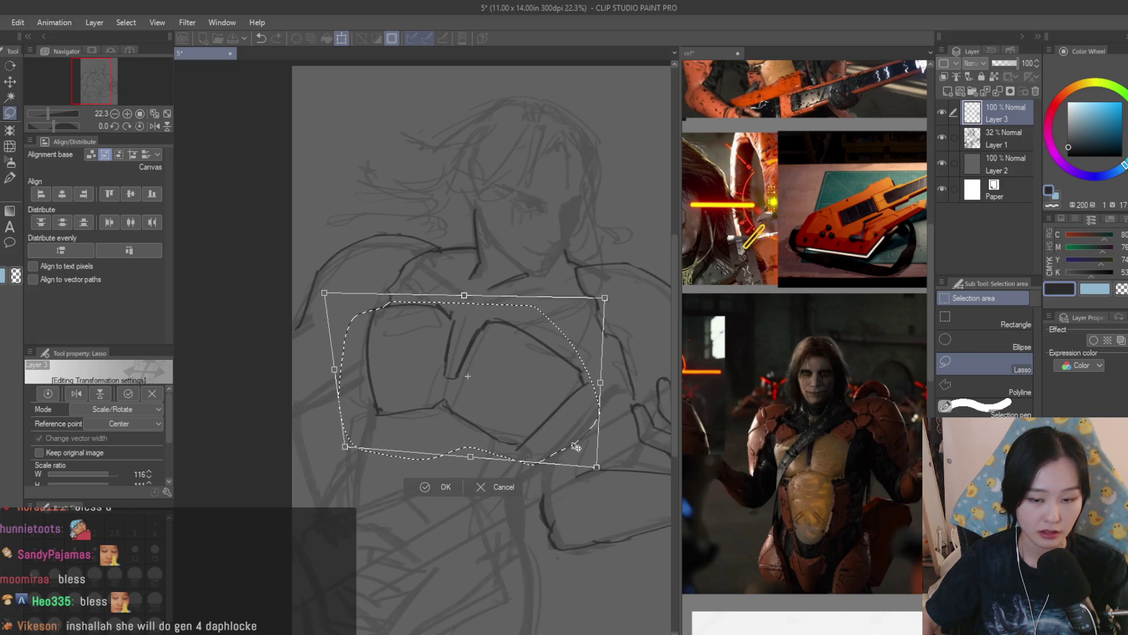
pyautogui.press('Return')
# Draw a curved line along the left shoulder with the sketch brush
pyautogui.scroll(-3, 523, 353)
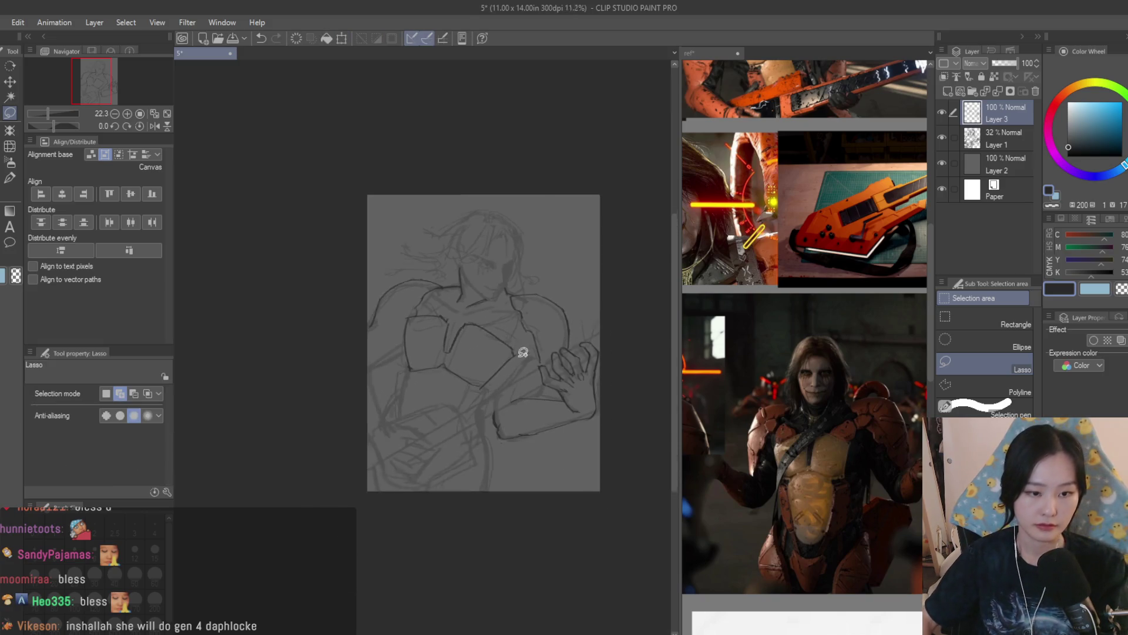
pyautogui.scroll(3, 523, 352)
pyautogui.press('b')
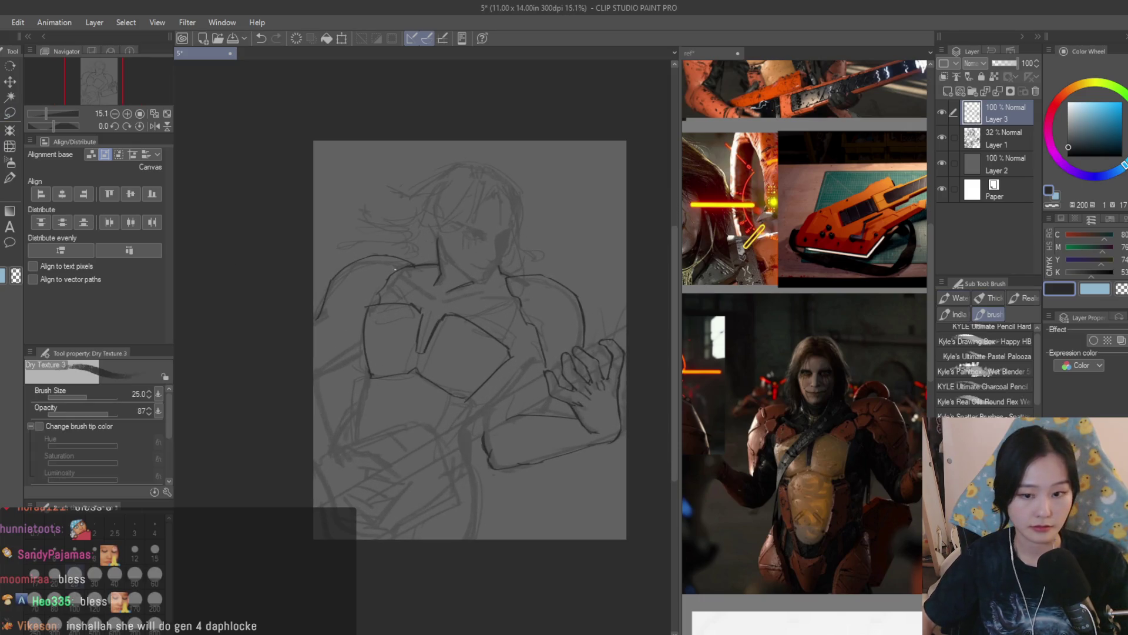
pyautogui.scroll(2, 395, 269)
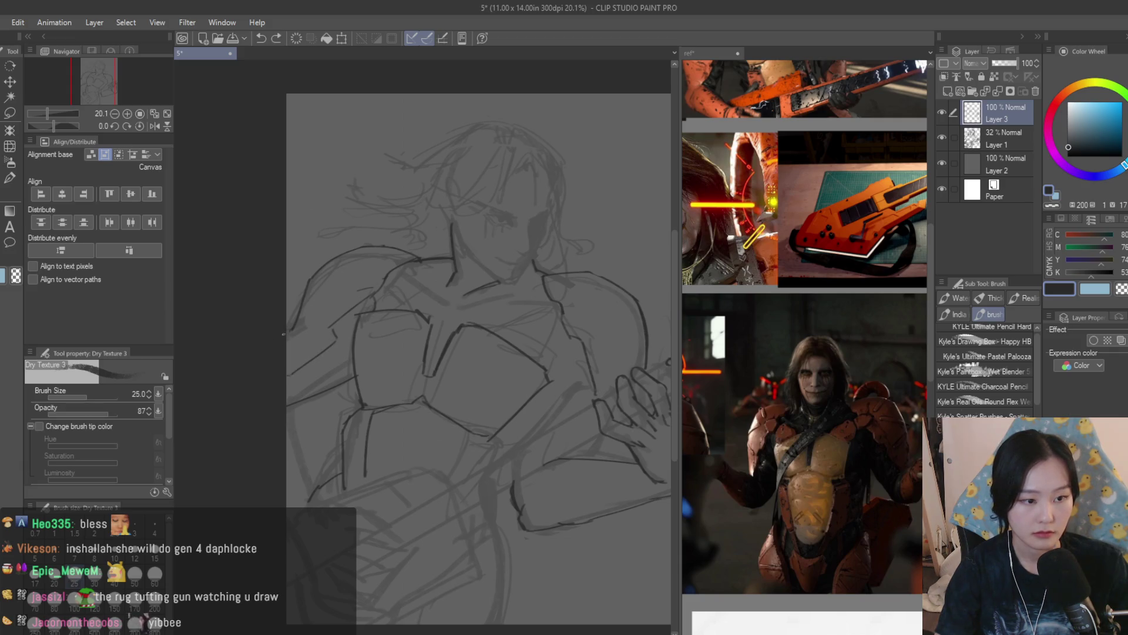
pyautogui.moveTo(374, 248); pyautogui.dragTo(299, 306)
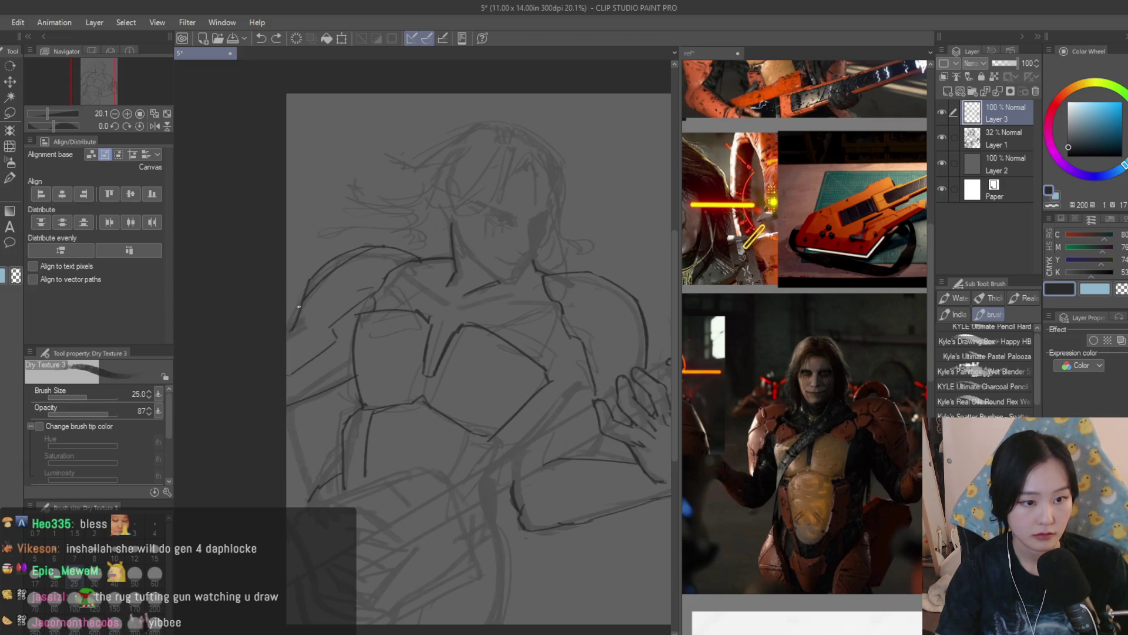
# Redraw the left shoulder curve twice, undoing both attempts
pyautogui.moveTo(347, 259); pyautogui.dragTo(287, 317)
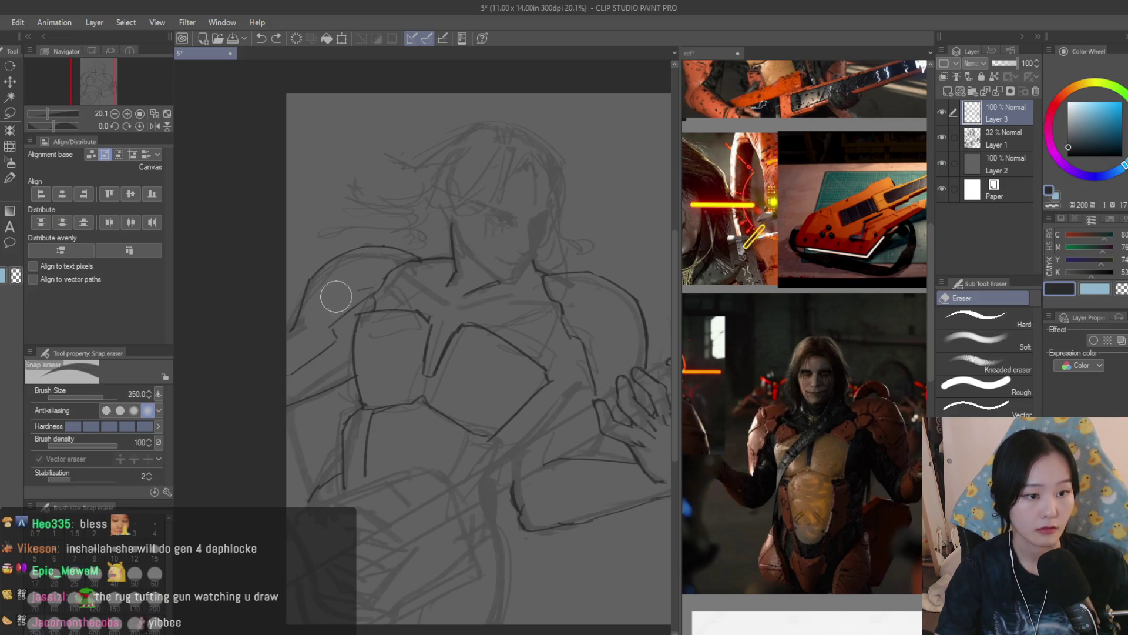
pyautogui.hotkey('ctrl', 'z')
pyautogui.hotkey('ctrl', 'z')
pyautogui.moveTo(363, 247); pyautogui.dragTo(288, 318)
pyautogui.hotkey('ctrl', 'z')
pyautogui.scroll(-2, 563, 348)
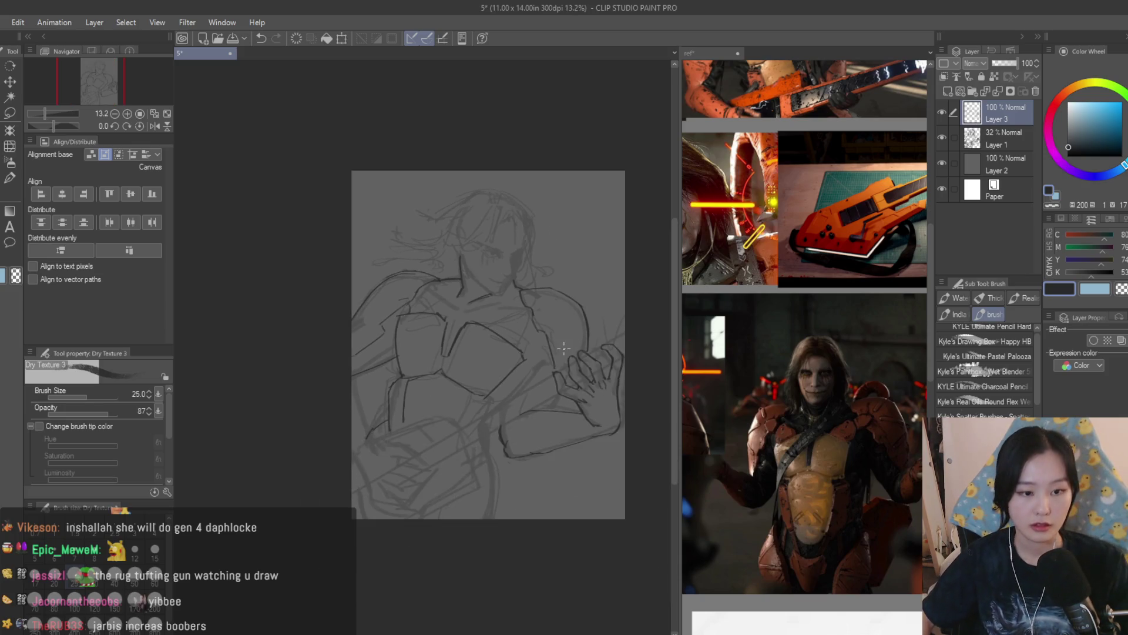
pyautogui.scroll(3, 770, 445)
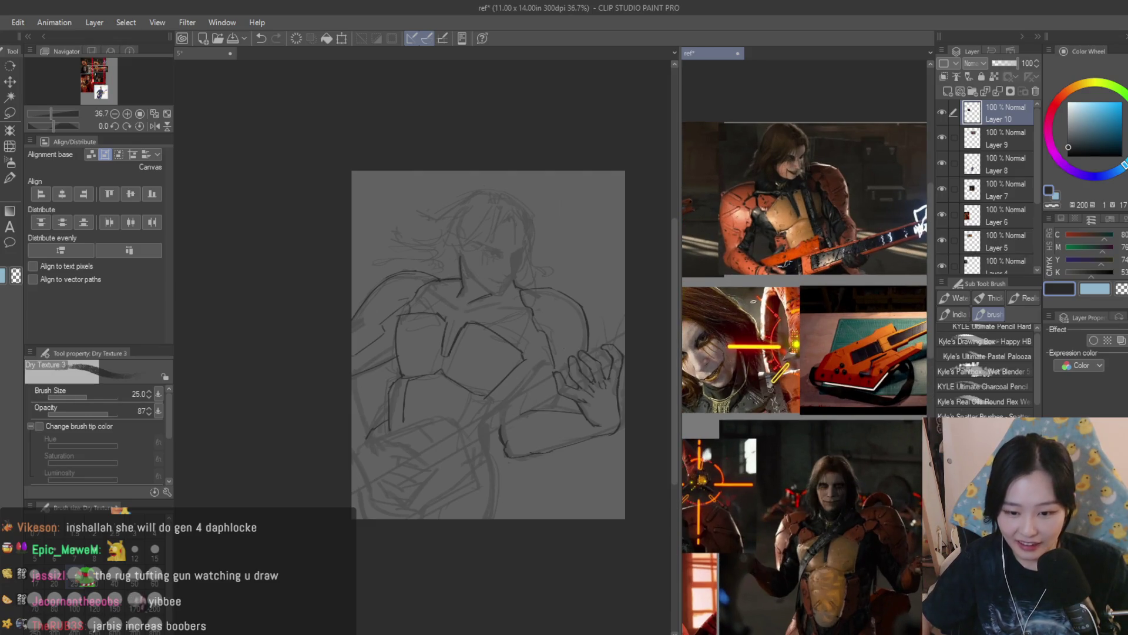
pyautogui.scroll(-2, 805, 376)
pyautogui.scroll(3, 805, 377)
pyautogui.scroll(-3, 805, 376)
pyautogui.scroll(1, 805, 377)
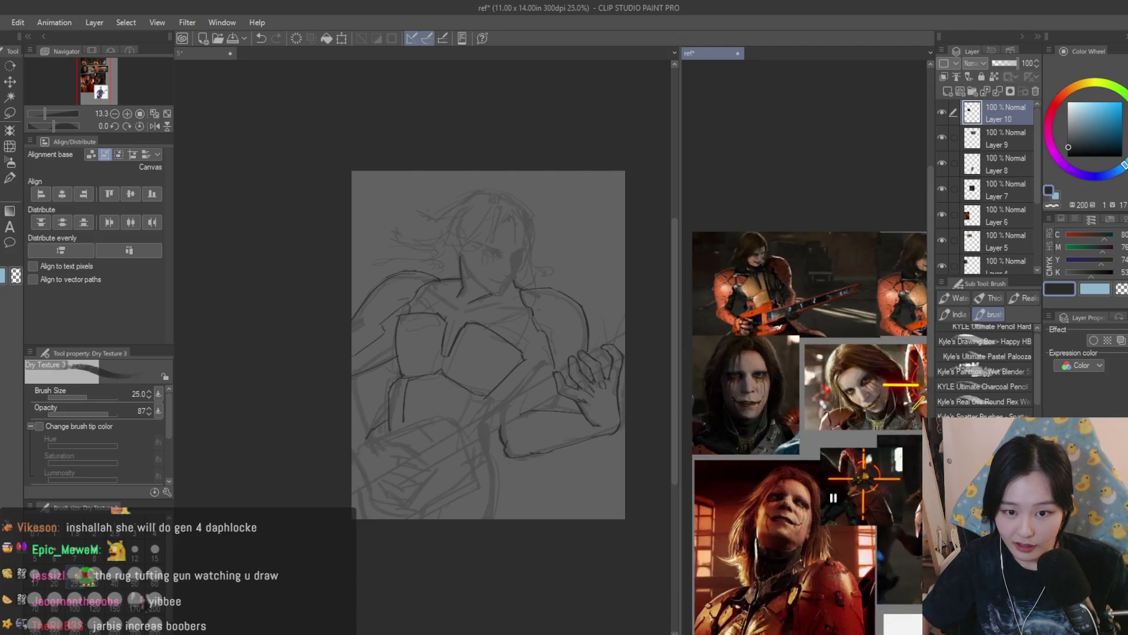
pyautogui.scroll(4, 739, 218)
pyautogui.scroll(-3, 742, 222)
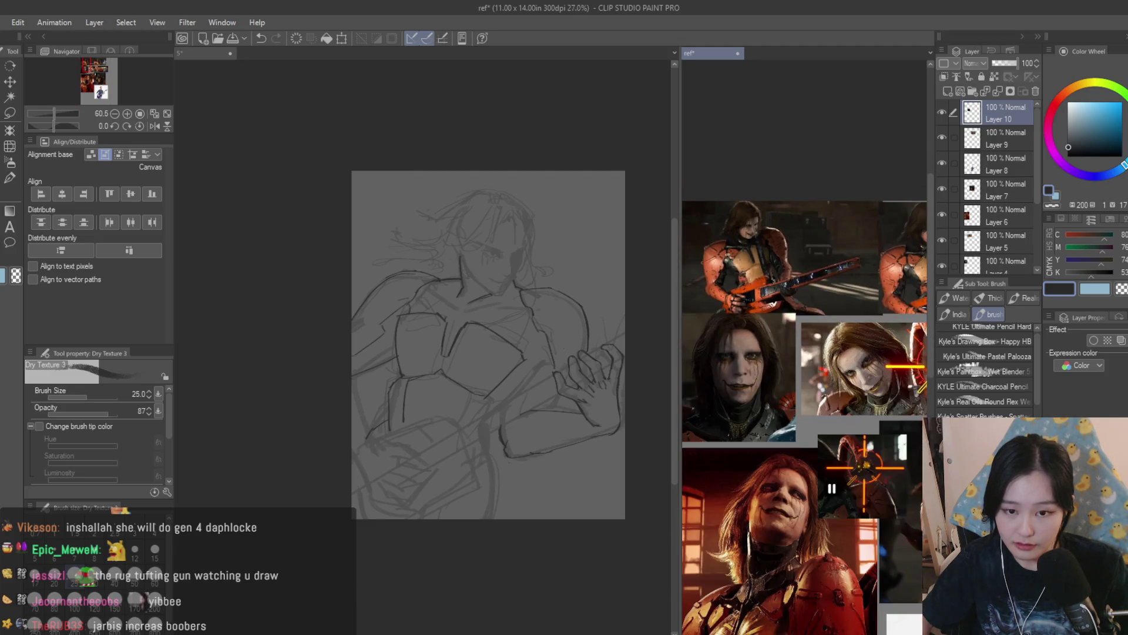
pyautogui.scroll(3, 741, 222)
pyautogui.scroll(2, 463, 414)
pyautogui.scroll(1, 423, 329)
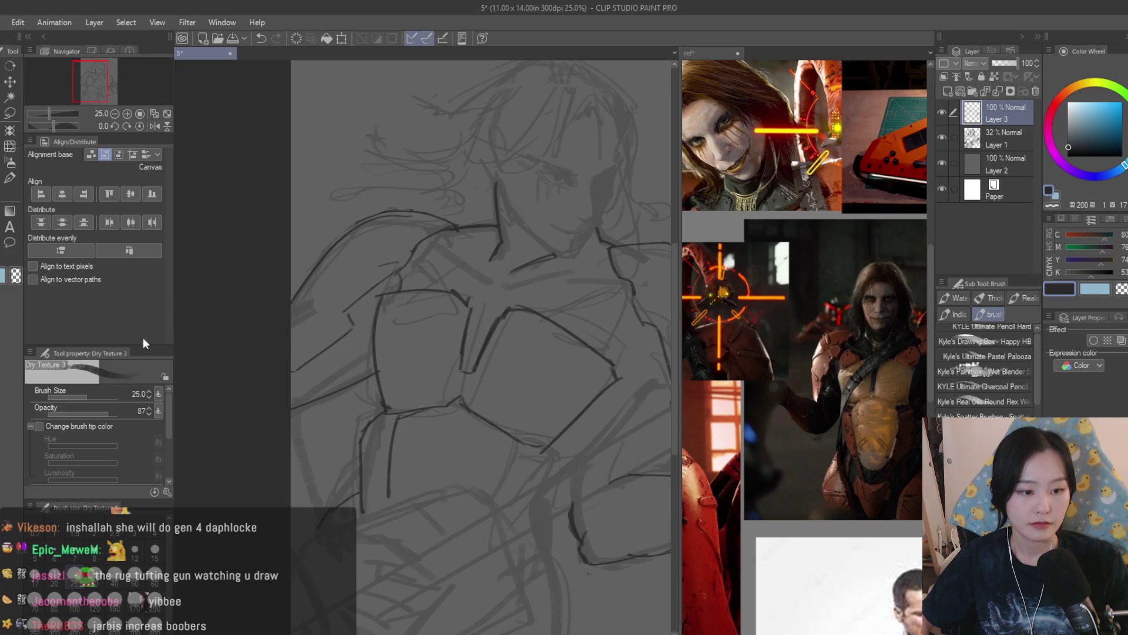
# Add a vertical line below the chest armor, comparing it with undo and redo
pyautogui.press('e')
pyautogui.scroll(1, 353, 388)
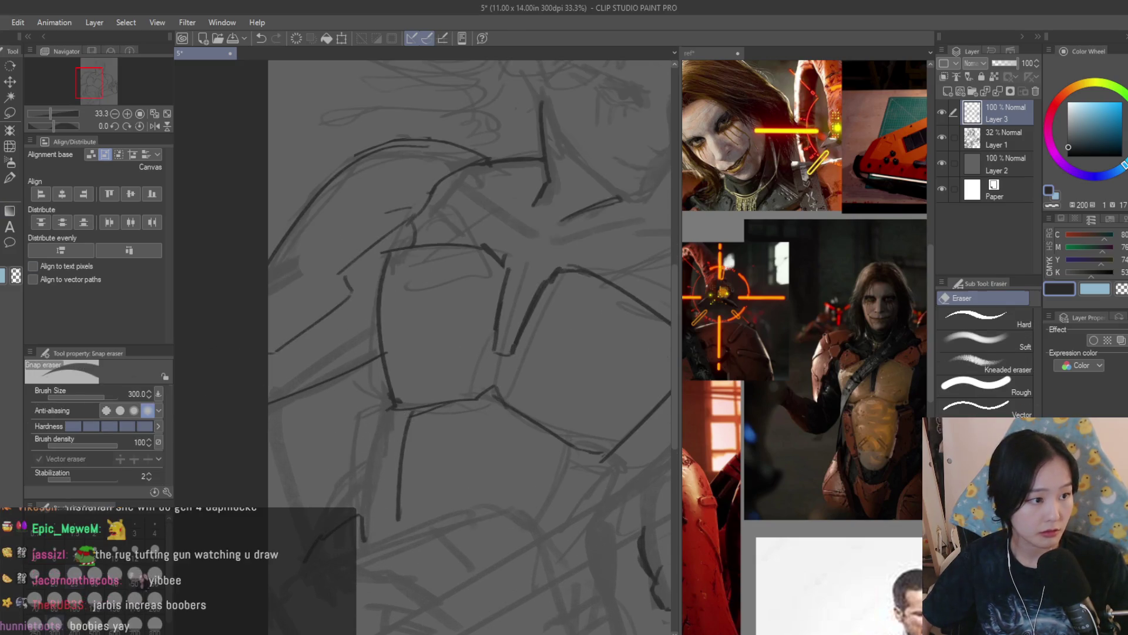
pyautogui.press('b')
pyautogui.moveTo(370, 424); pyautogui.dragTo(360, 538)
pyautogui.scroll(-1, 390, 454)
pyautogui.hotkey('ctrl', 'z')
pyautogui.hotkey('ctrl', 'y')
pyautogui.hotkey('ctrl', 'z')
pyautogui.hotkey('ctrl', 'y')
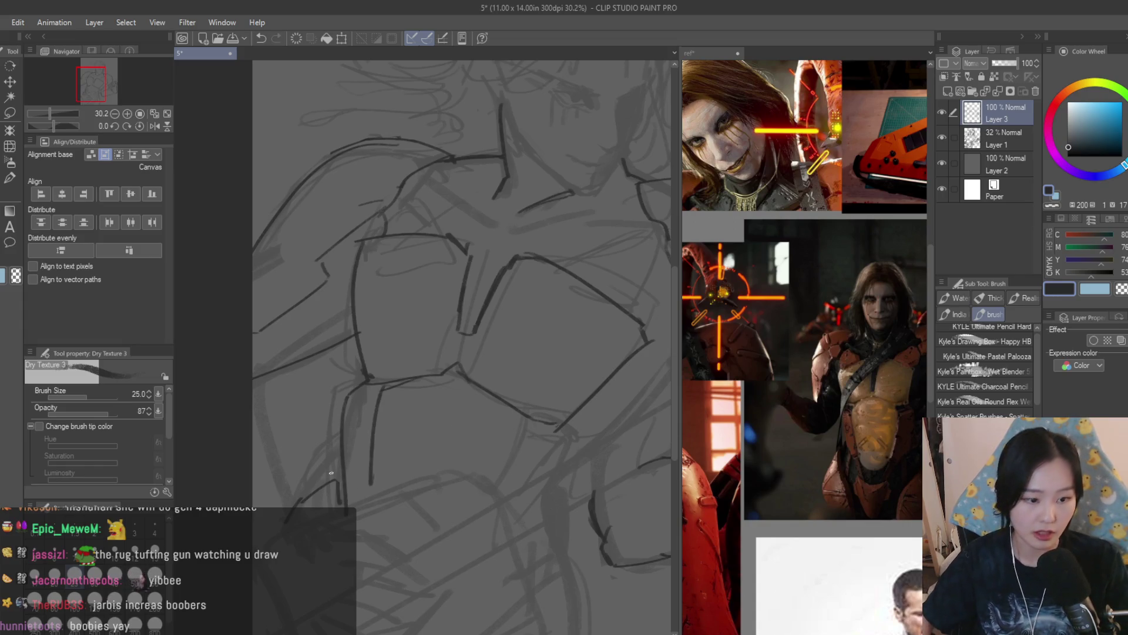
# Switch to the Snap eraser and back to Dry Texture 3 while reviewing the torso
pyautogui.scroll(-2, 316, 484)
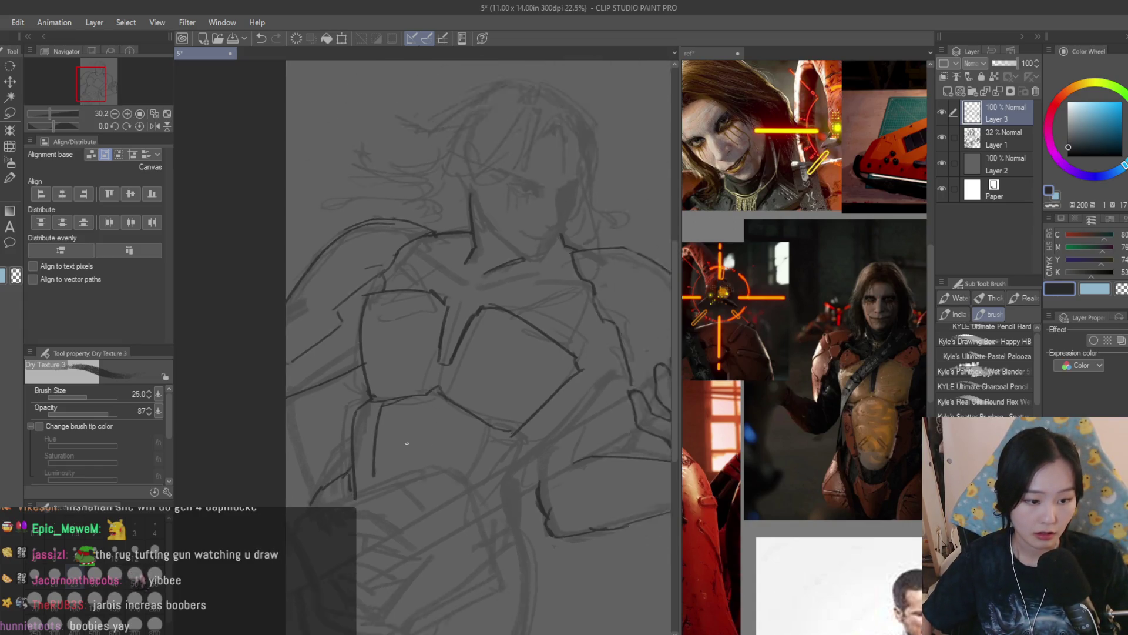
pyautogui.scroll(2, 339, 446)
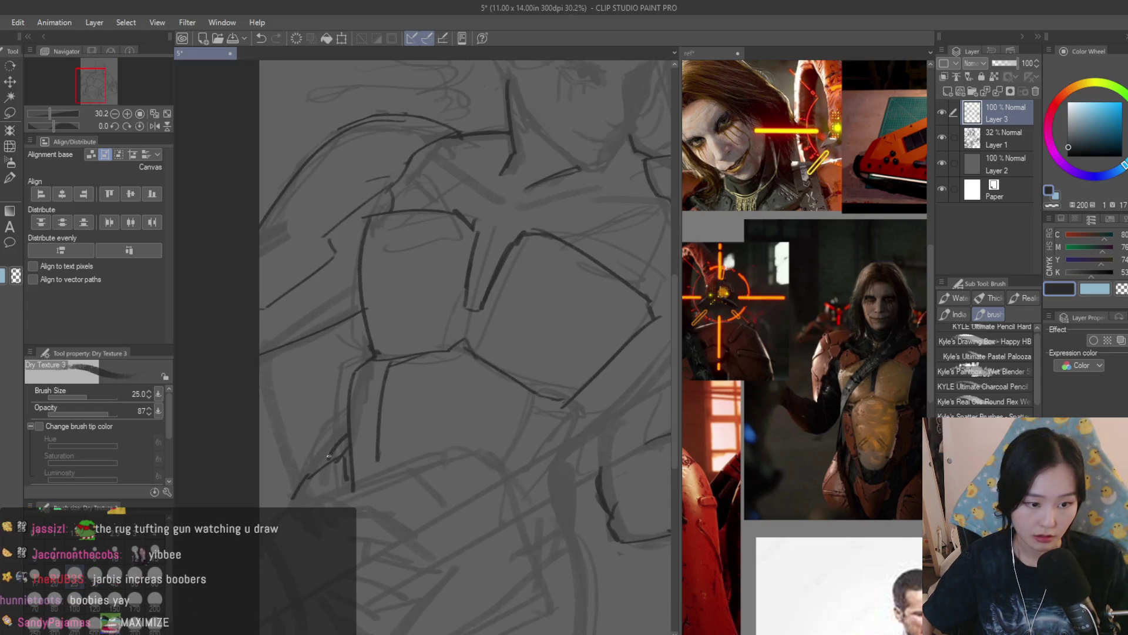
pyautogui.press('e')
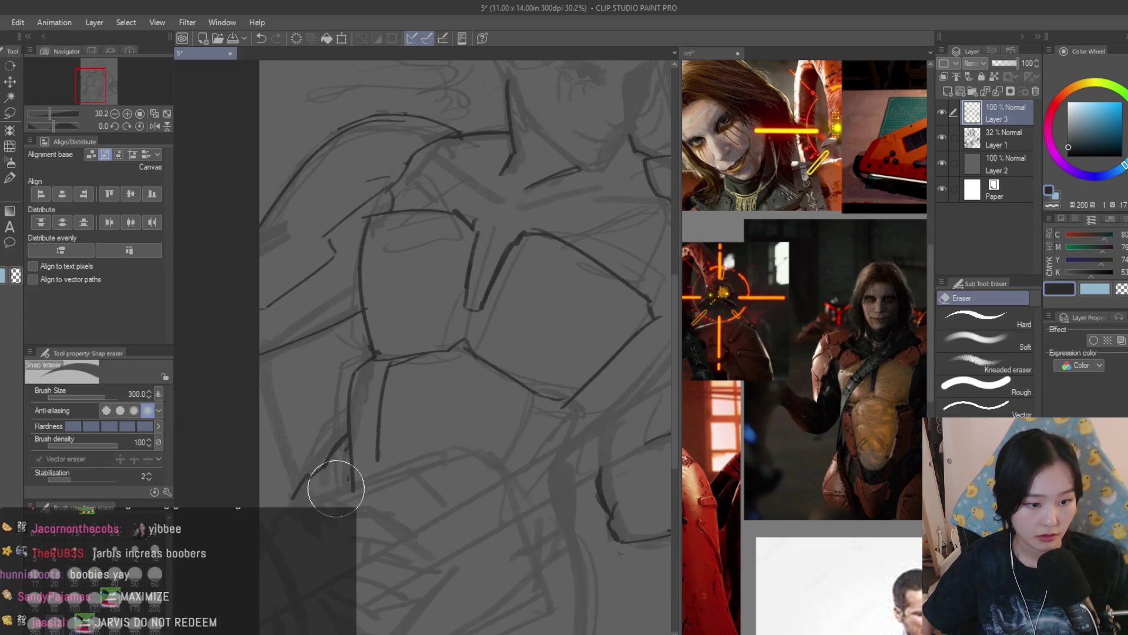
pyautogui.press('b')
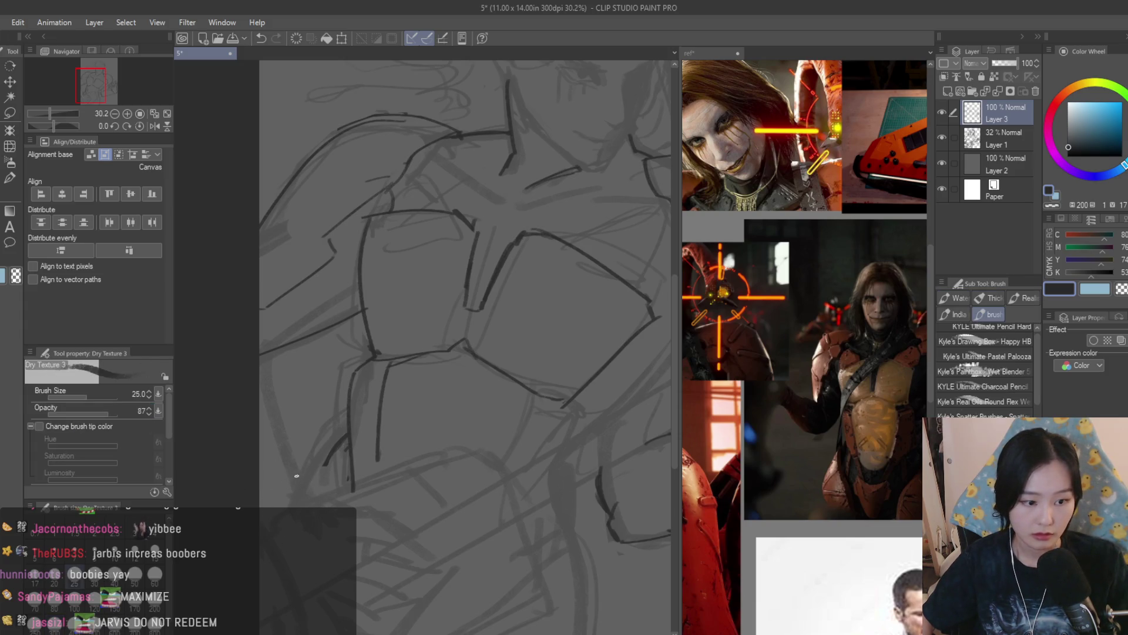
pyautogui.scroll(-2, 357, 423)
pyautogui.scroll(-5, 859, 396)
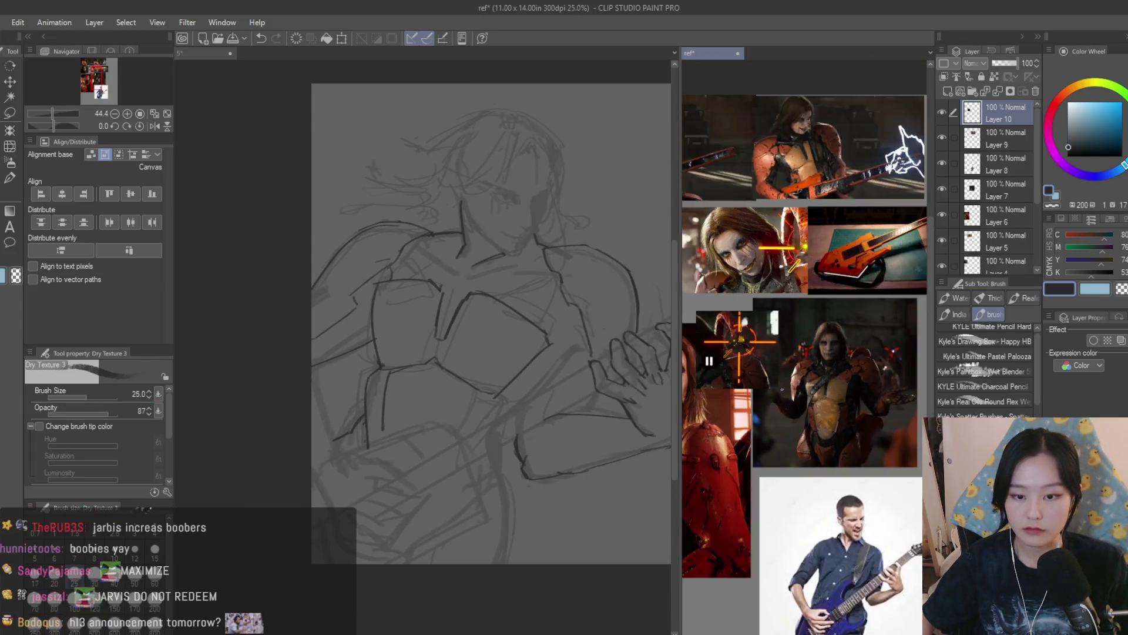
pyautogui.scroll(2, 370, 394)
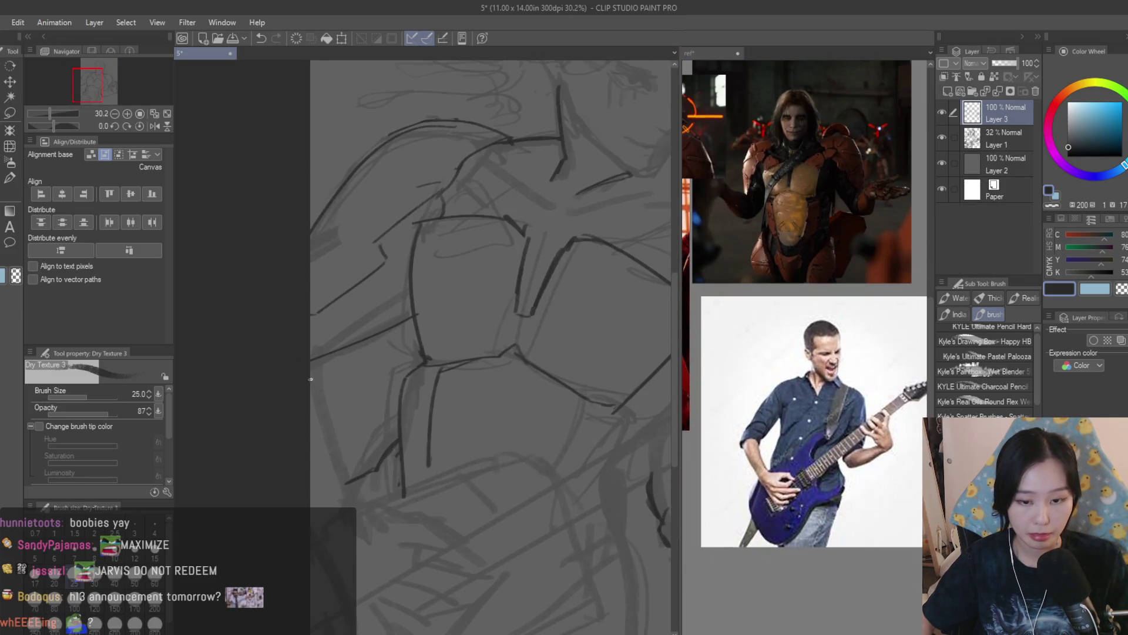
# Frame the lower chest, try a diagonal stroke, then undo the unwanted strokes
pyautogui.moveTo(357, 513)
pyautogui.mouseDown()
pyautogui.moveTo(323, 452)
pyautogui.moveTo(322, 408)
pyautogui.mouseUp()
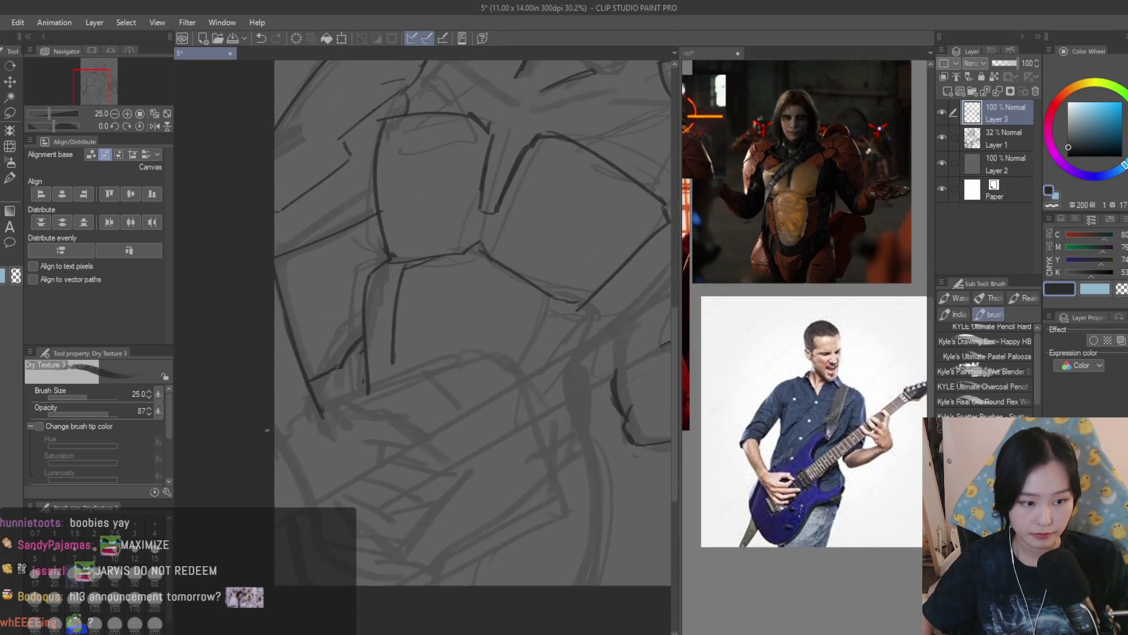
pyautogui.scroll(-5, 328, 531)
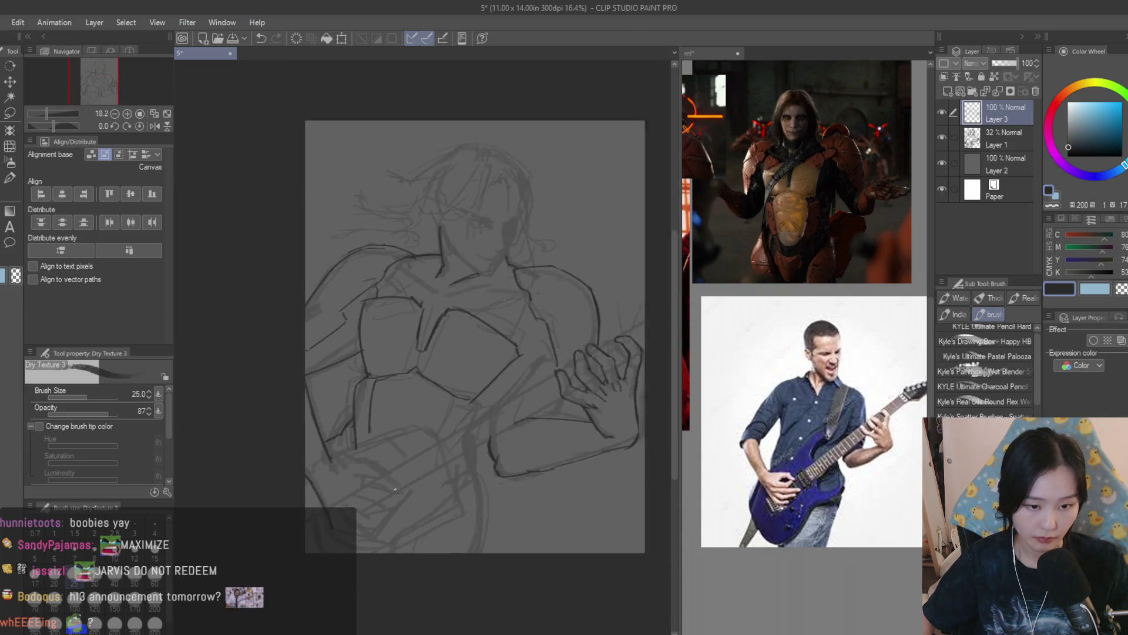
pyautogui.scroll(2, 459, 477)
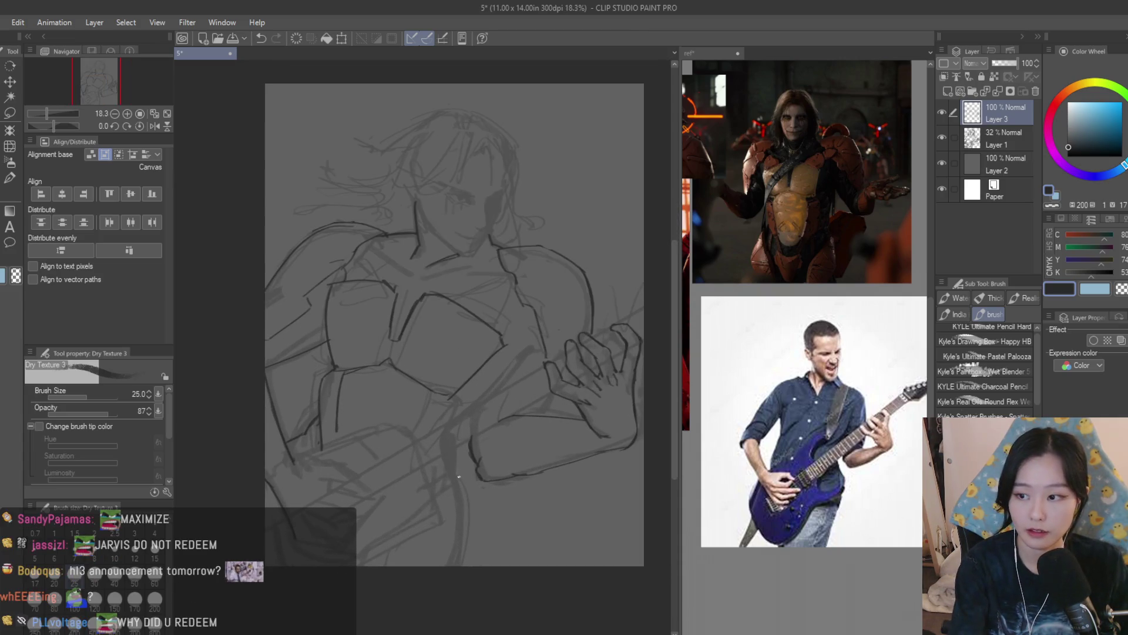
pyautogui.scroll(3, 282, 475)
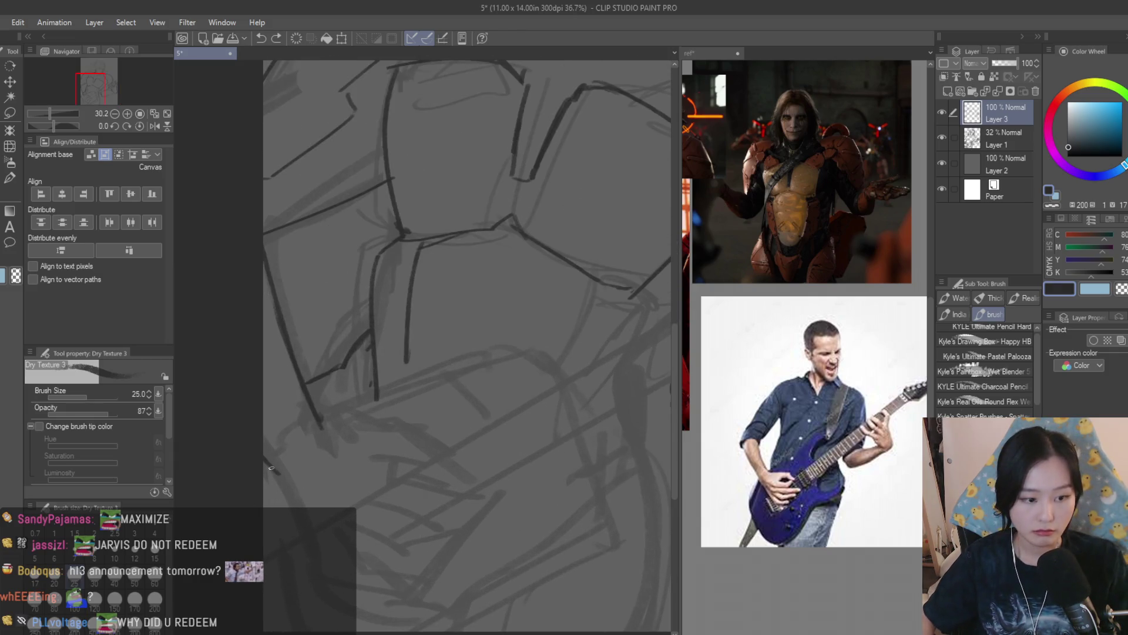
pyautogui.moveTo(272, 467)
pyautogui.mouseDown()
pyautogui.moveTo(326, 577)
pyautogui.moveTo(426, 600)
pyautogui.mouseUp()
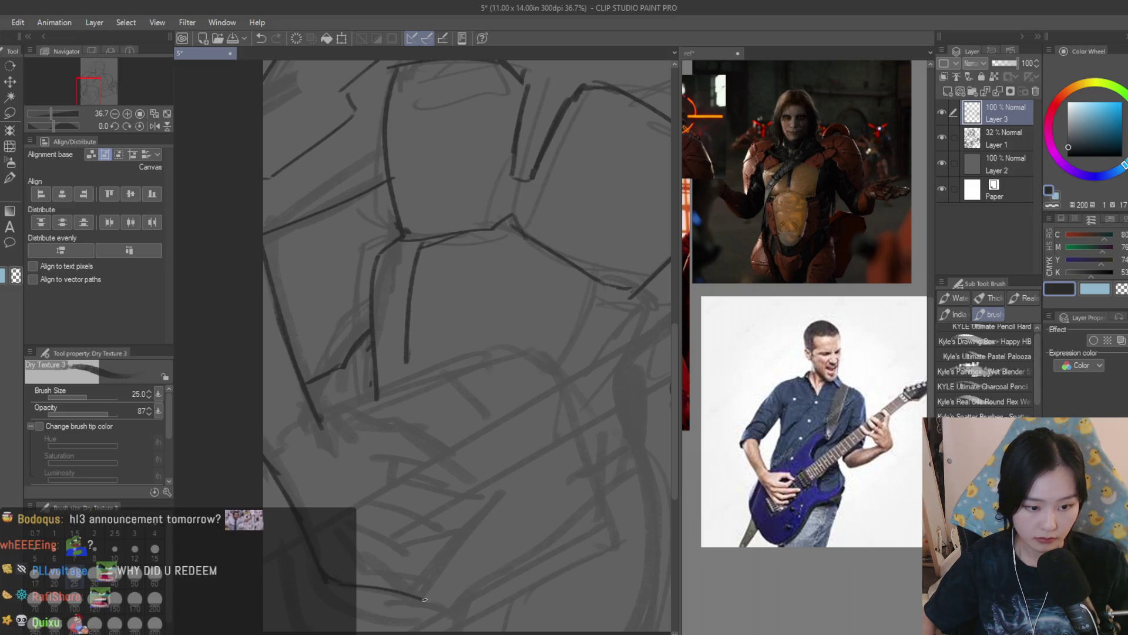
pyautogui.hotkey('ctrl', 'z')
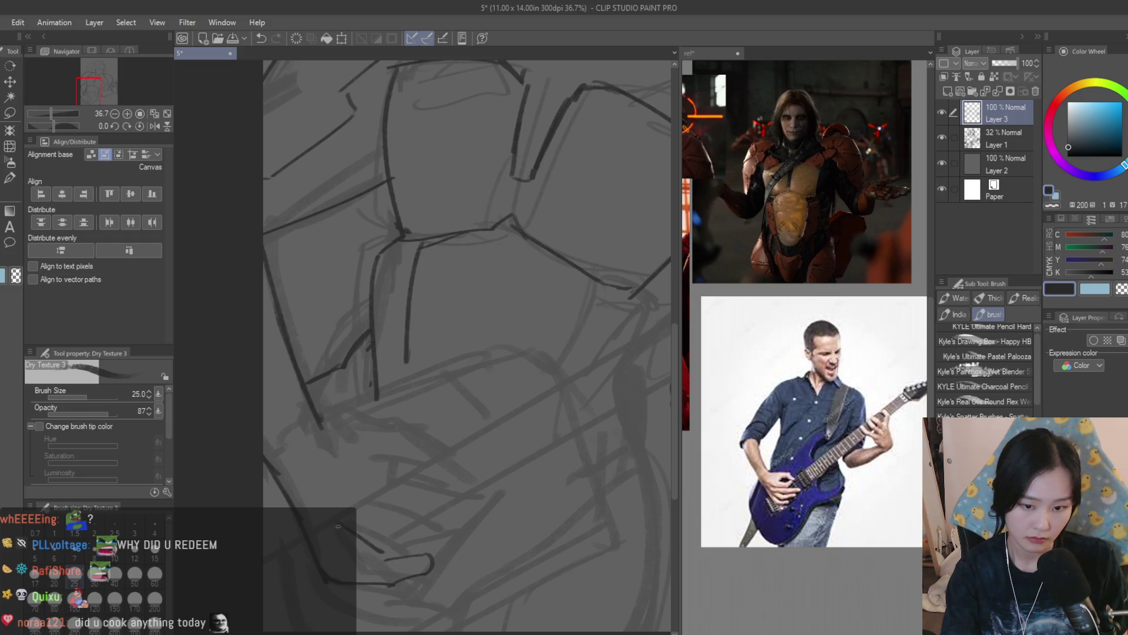
pyautogui.hotkey('ctrl', 'z')
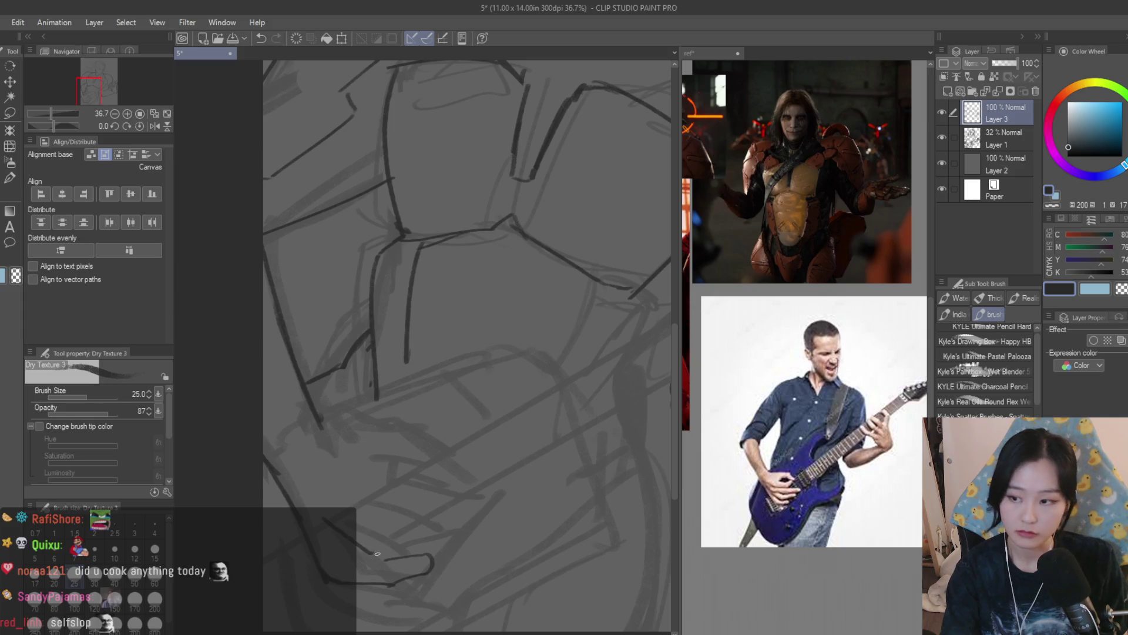
# Sketch the hand's lower edge, then discard a trial hooked finger stroke
pyautogui.moveTo(455, 537); pyautogui.dragTo(365, 556)
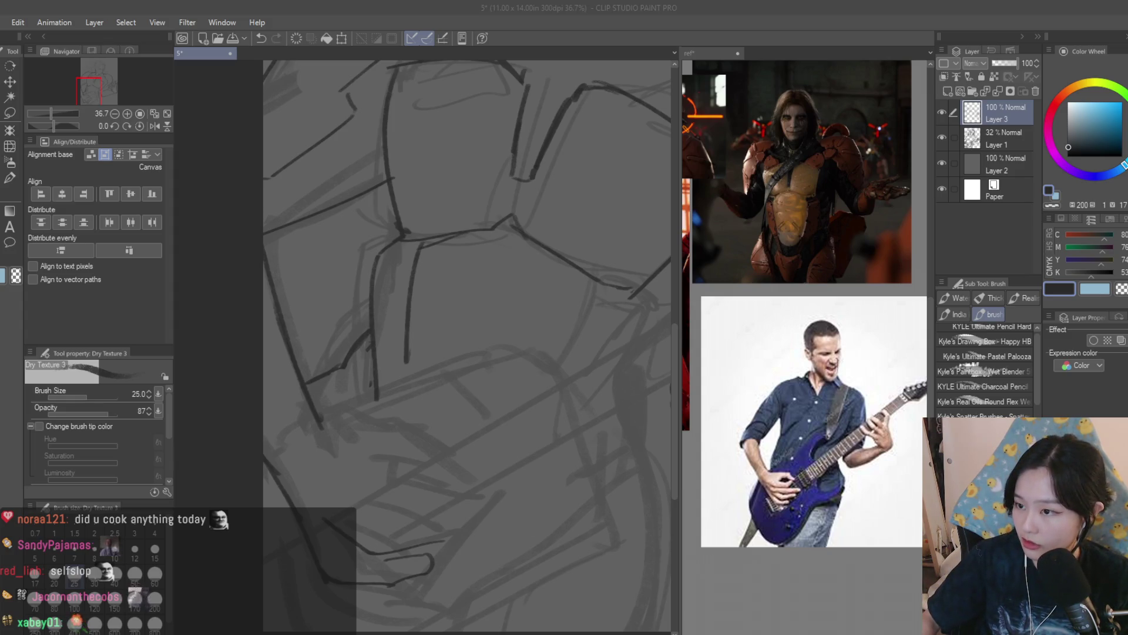
pyautogui.moveTo(446, 519)
pyautogui.mouseDown()
pyautogui.moveTo(452, 532)
pyautogui.moveTo(376, 528)
pyautogui.moveTo(341, 514)
pyautogui.moveTo(366, 508)
pyautogui.moveTo(333, 491)
pyautogui.mouseUp()
pyautogui.hotkey('ctrl', 'z')
pyautogui.hotkey('ctrl', 'z')
pyautogui.hotkey('ctrl', 'z')
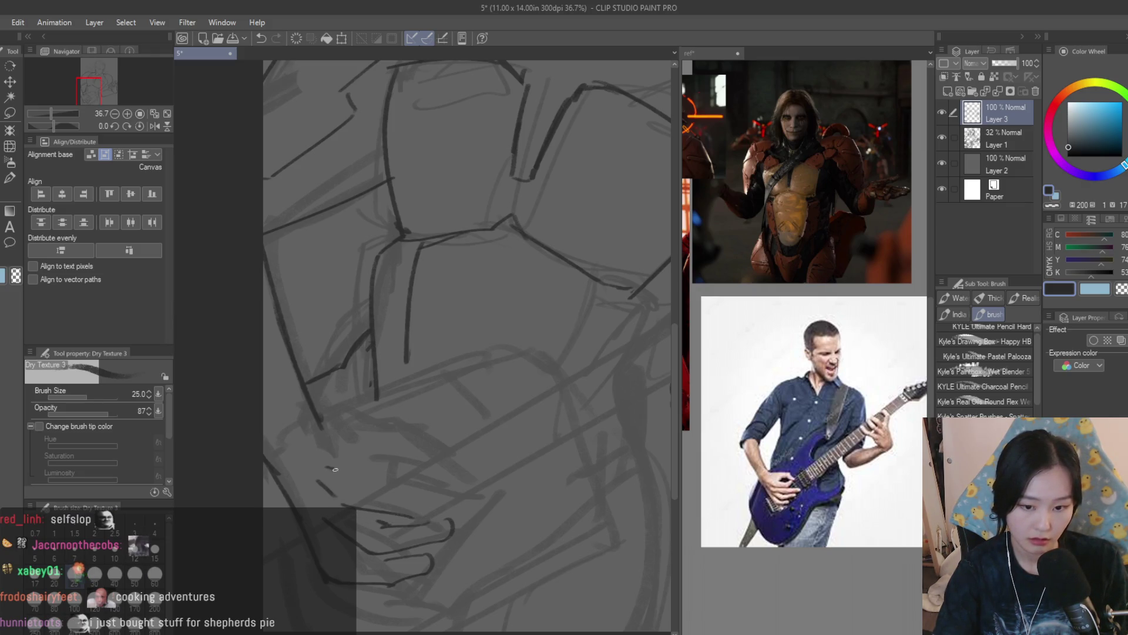
pyautogui.scroll(-2, 499, 483)
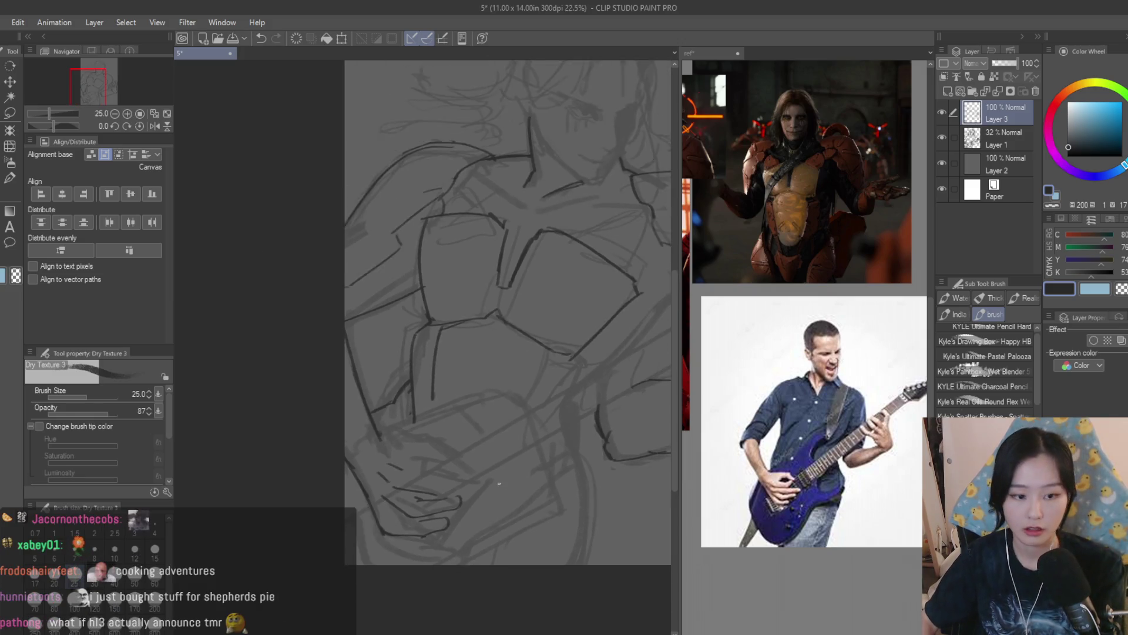
# Erase the stray lines around the hand
pyautogui.scroll(-1, 499, 483)
pyautogui.scroll(3, 475, 500)
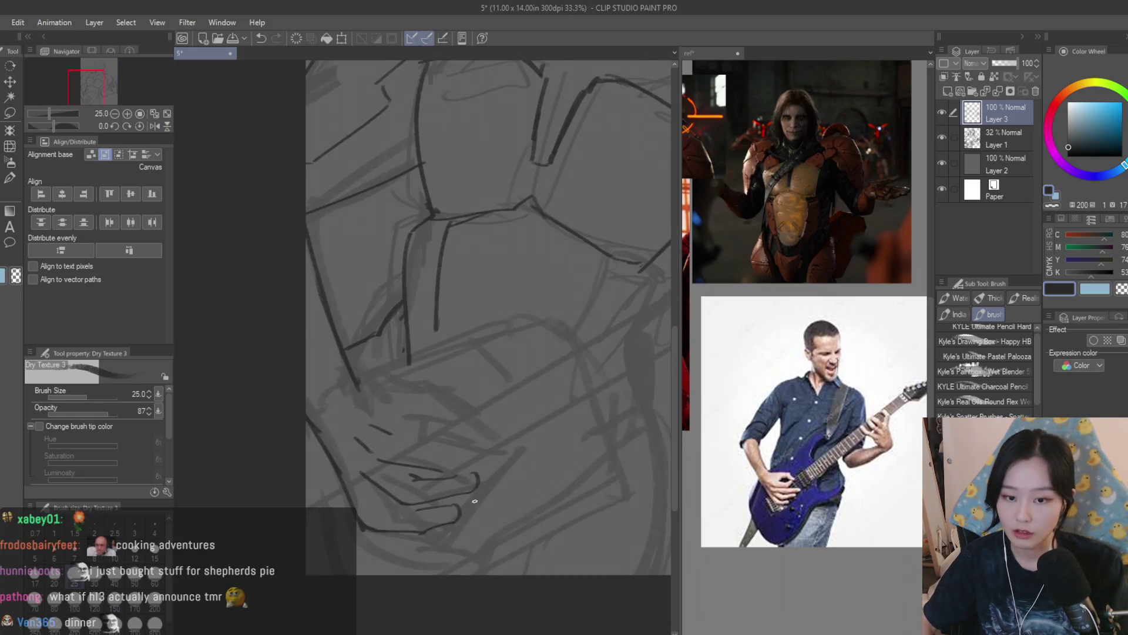
pyautogui.press('e')
pyautogui.scroll(1, 356, 475)
pyautogui.moveTo(356, 475)
pyautogui.mouseDown()
pyautogui.moveTo(353, 466)
pyautogui.moveTo(327, 537)
pyautogui.moveTo(315, 390)
pyautogui.mouseUp()
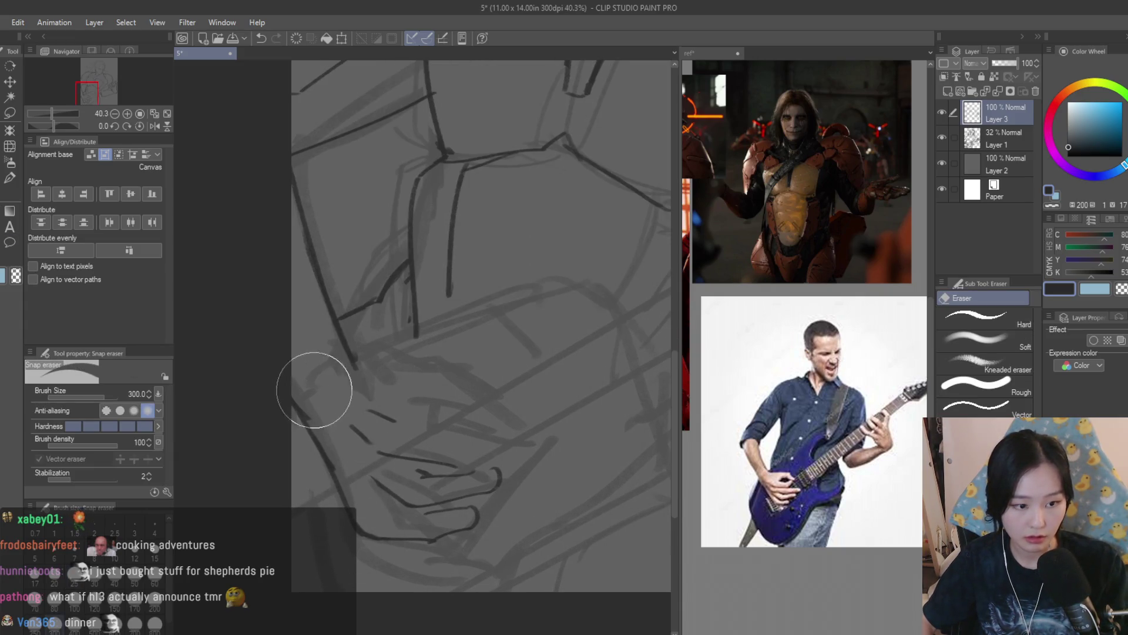
# Draw the lower armor edge, small upper-finger marks and the hand's lower contour
pyautogui.press('b')
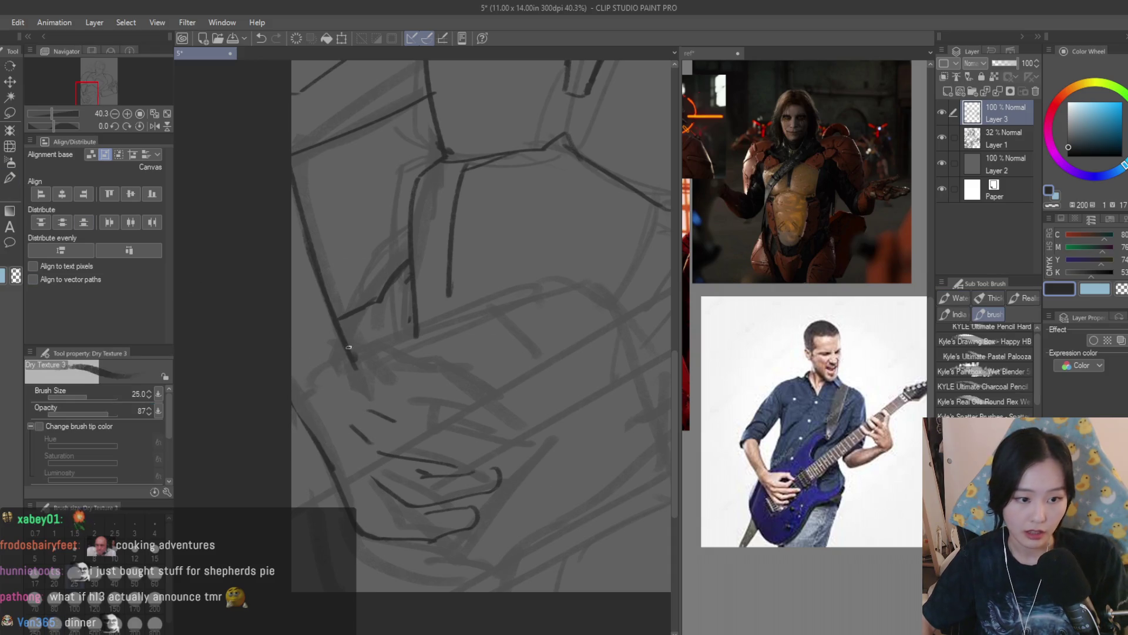
pyautogui.moveTo(357, 351); pyautogui.dragTo(447, 343)
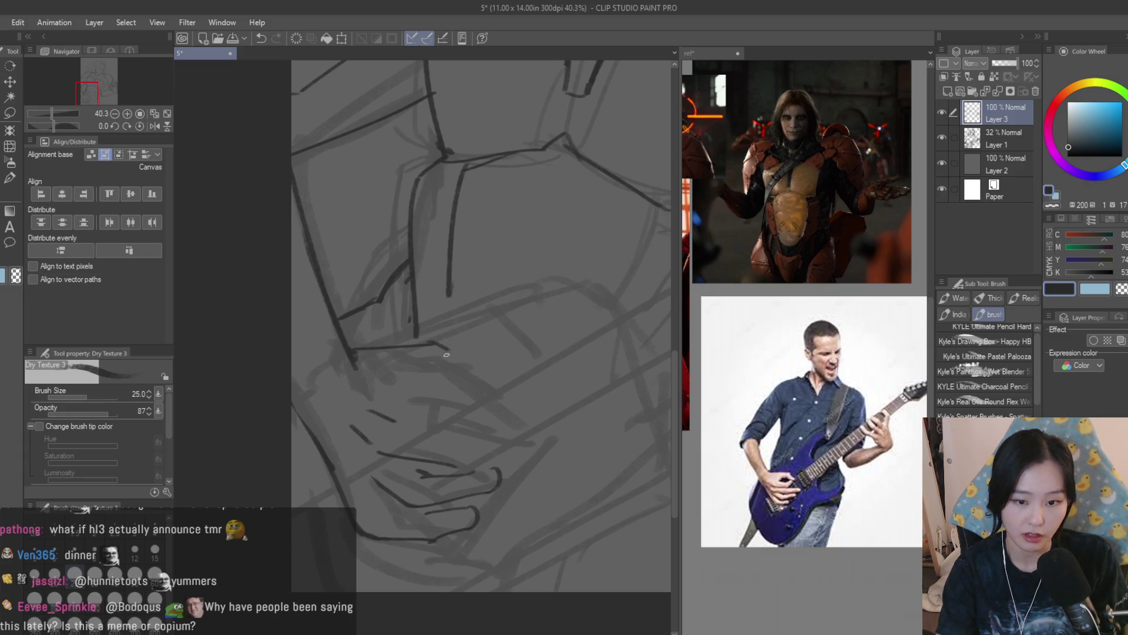
pyautogui.moveTo(443, 378); pyautogui.dragTo(418, 371)
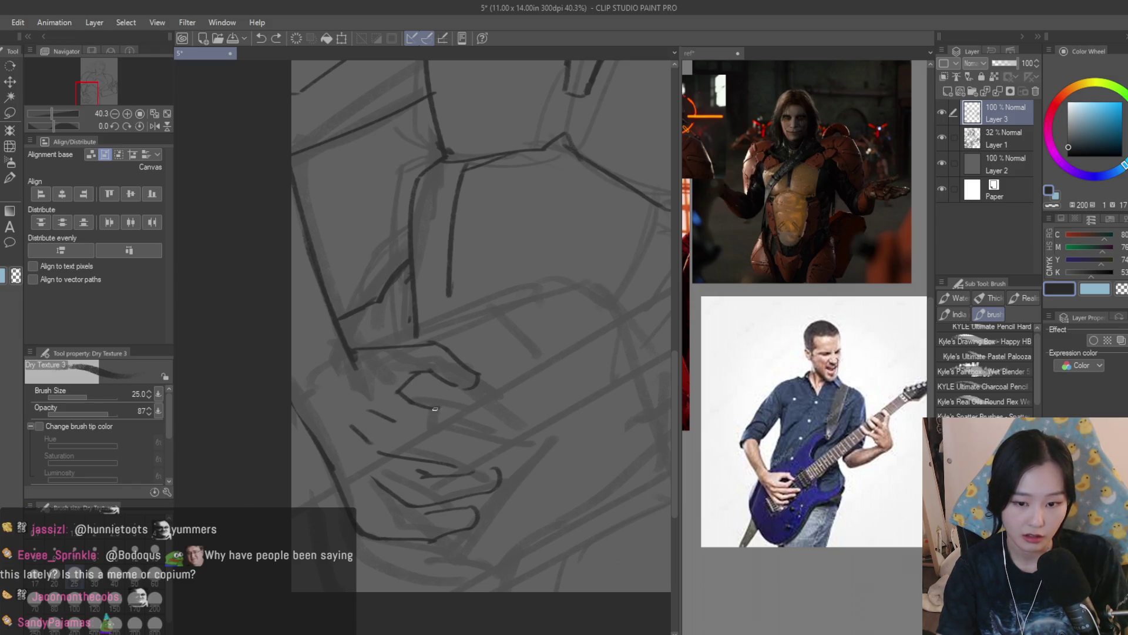
pyautogui.moveTo(435, 409); pyautogui.dragTo(461, 410)
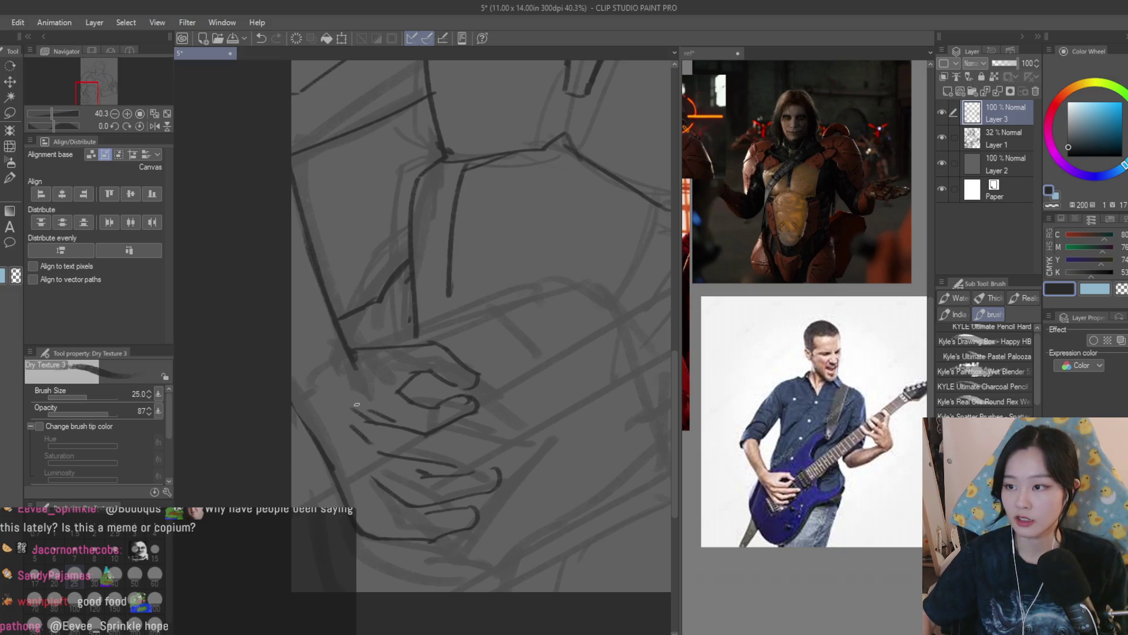
# Shrink the eraser, then trace the curled-finger loop and darken the hand contour
pyautogui.press('e')
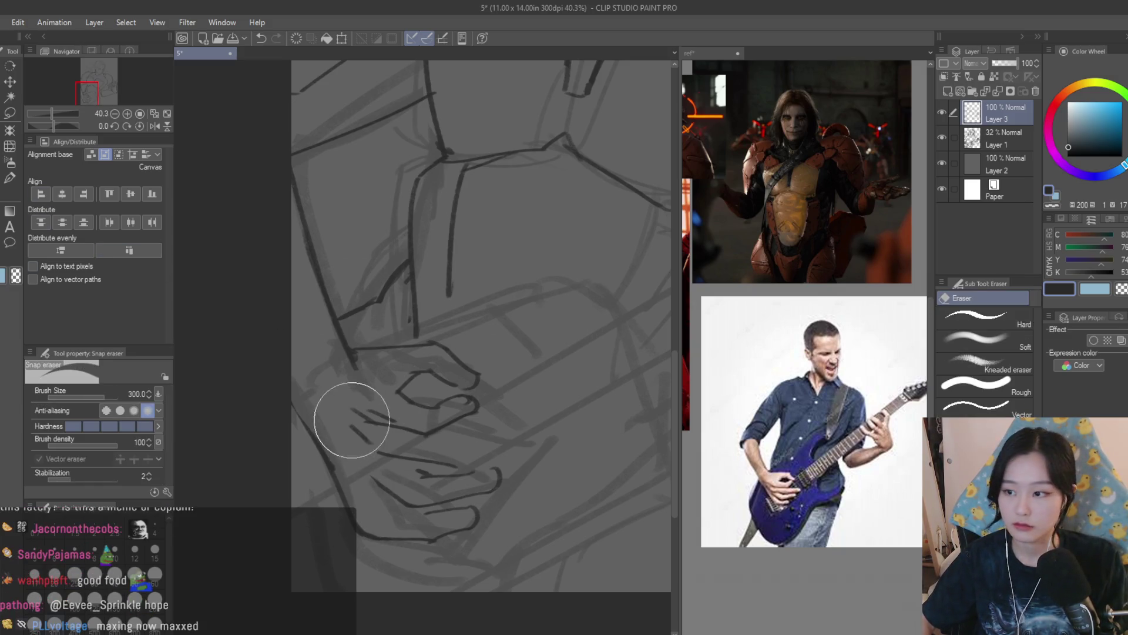
pyautogui.scroll(1, 354, 415)
pyautogui.press('[')
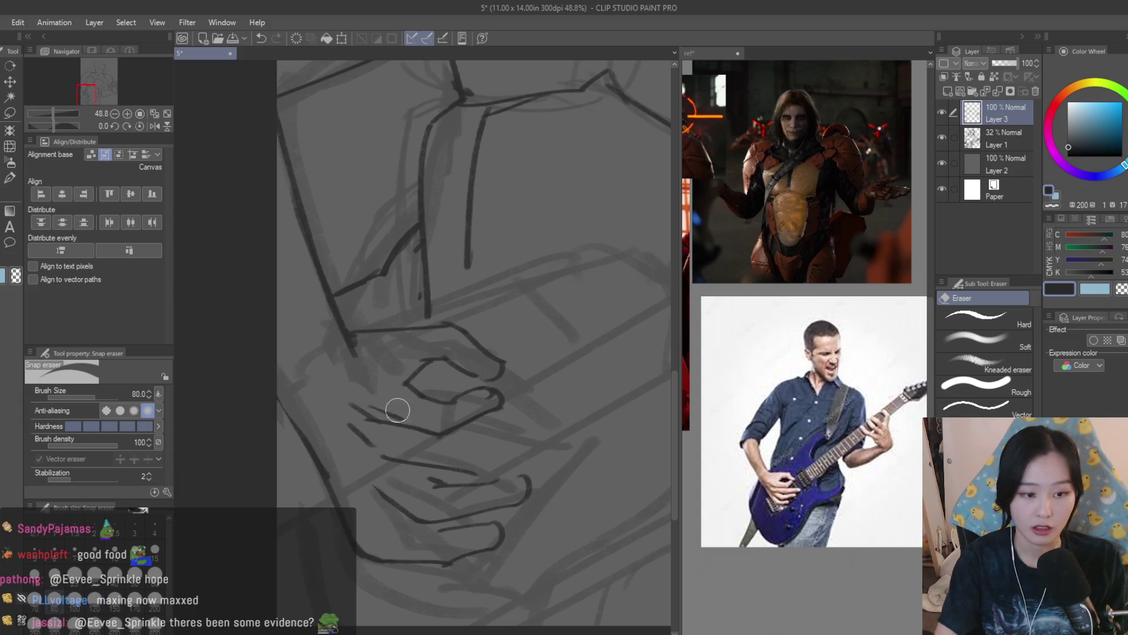
pyautogui.scroll(2, 434, 405)
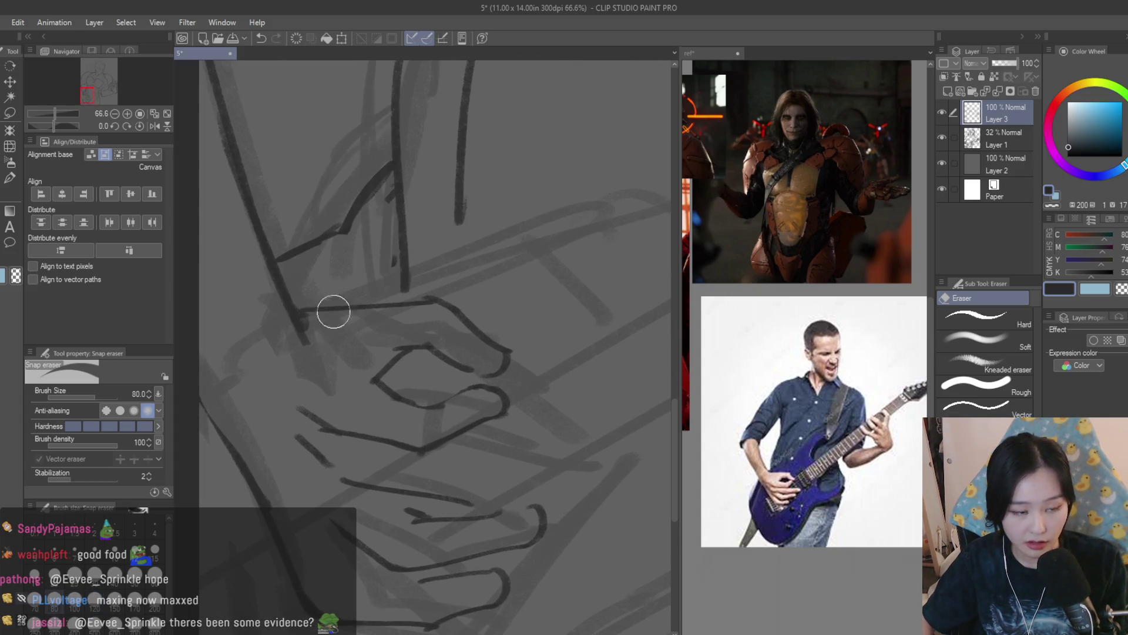
pyautogui.press('b')
pyautogui.scroll(3, 488, 411)
pyautogui.moveTo(509, 384)
pyautogui.mouseDown()
pyautogui.moveTo(441, 382)
pyautogui.moveTo(376, 404)
pyautogui.mouseUp()
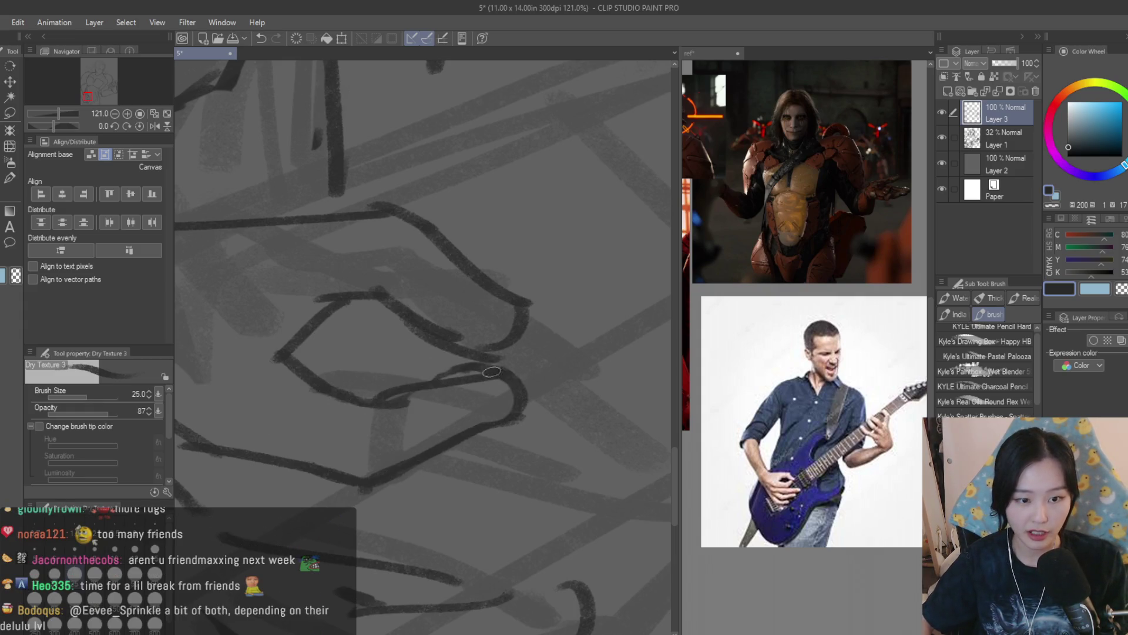
pyautogui.scroll(-1, 449, 358)
pyautogui.moveTo(414, 364); pyautogui.dragTo(500, 441)
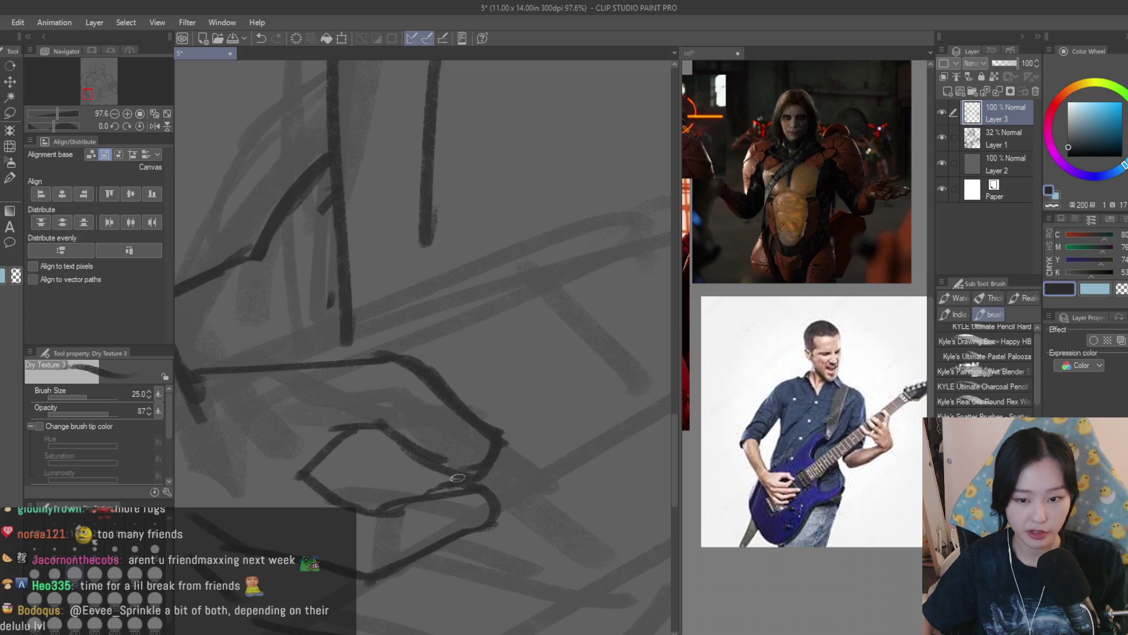
# Darken the lower finger line across the hand
pyautogui.press('e')
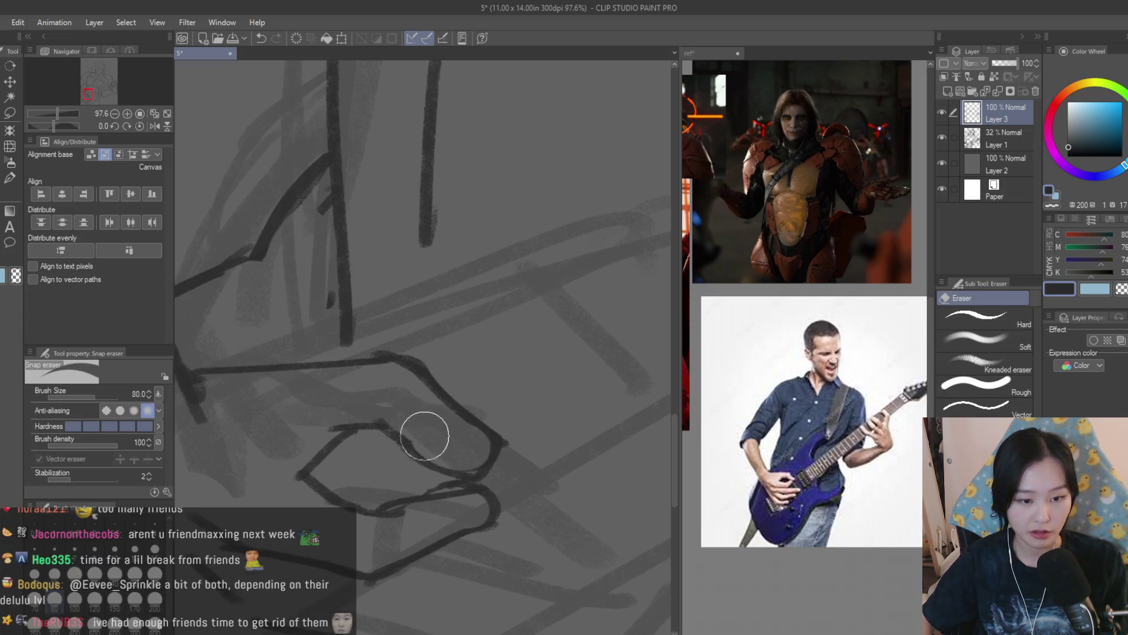
pyautogui.scroll(-6, 369, 453)
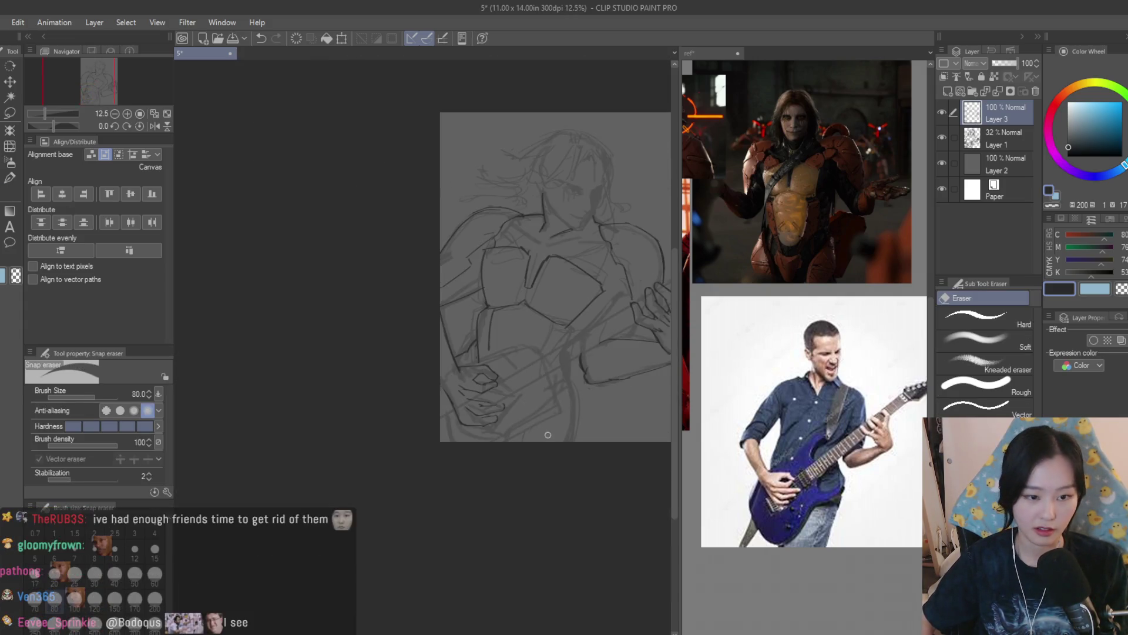
pyautogui.scroll(3, 451, 360)
pyautogui.scroll(2, 451, 360)
pyautogui.scroll(1, 508, 443)
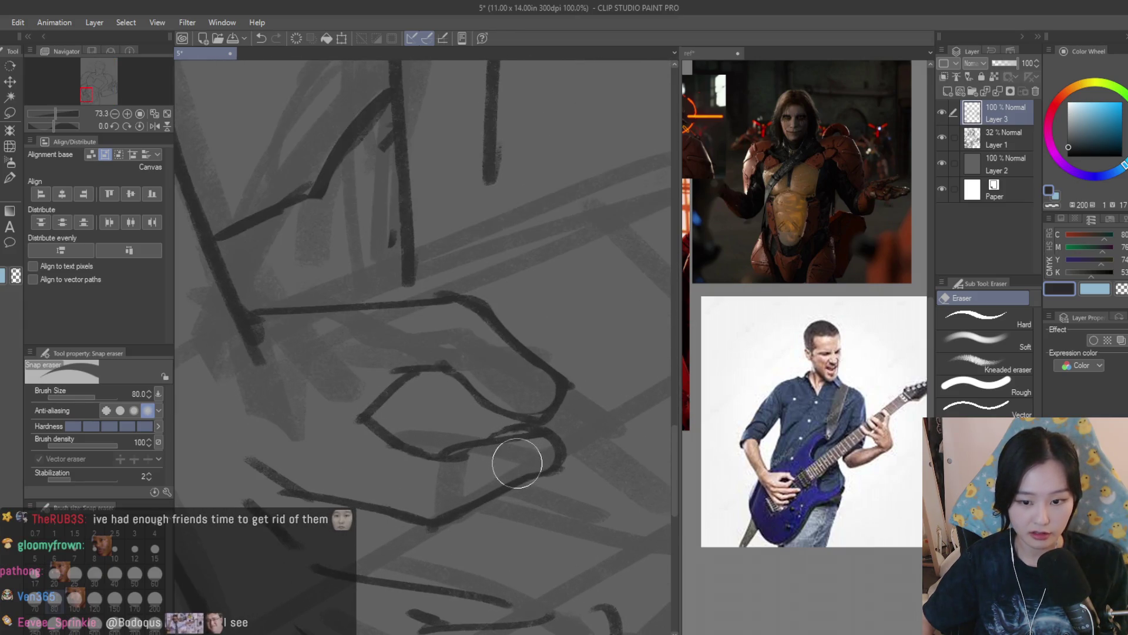
pyautogui.press('b')
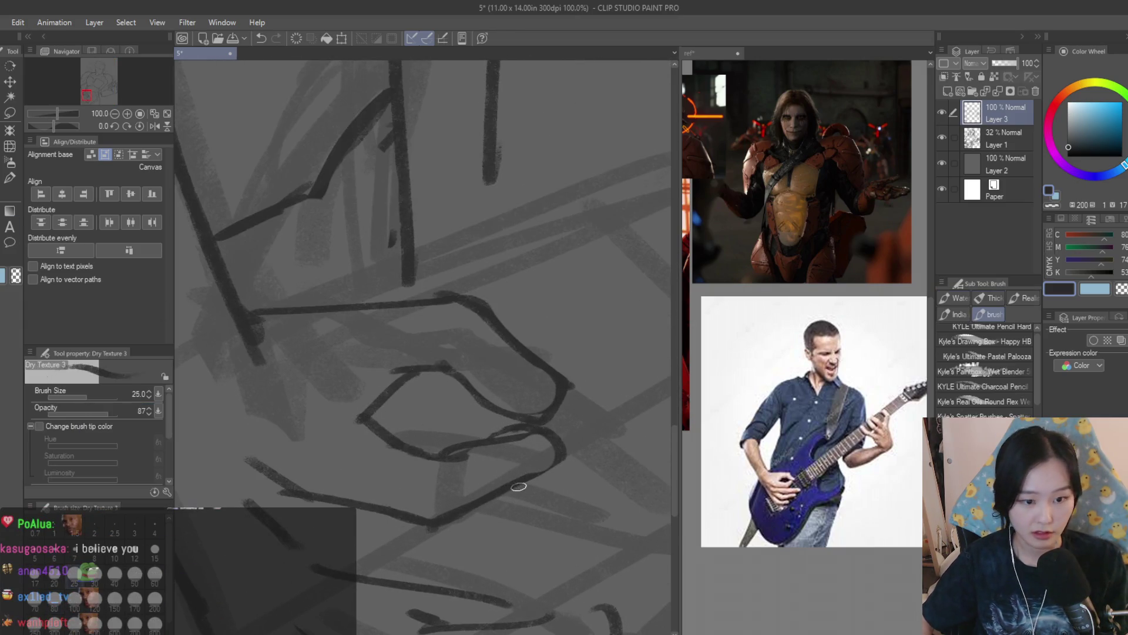
pyautogui.moveTo(549, 434)
pyautogui.mouseDown()
pyautogui.moveTo(476, 442)
pyautogui.moveTo(355, 419)
pyautogui.mouseUp()
# Lasso-select the curled fingertip of the hand
pyautogui.press('e')
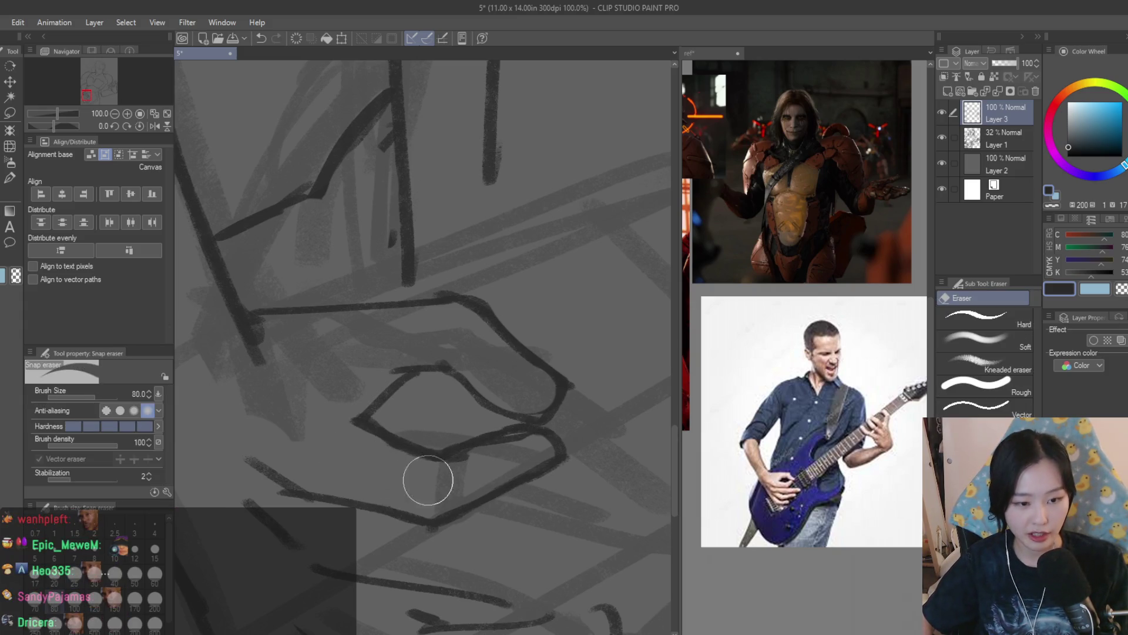
pyautogui.scroll(-5, 411, 453)
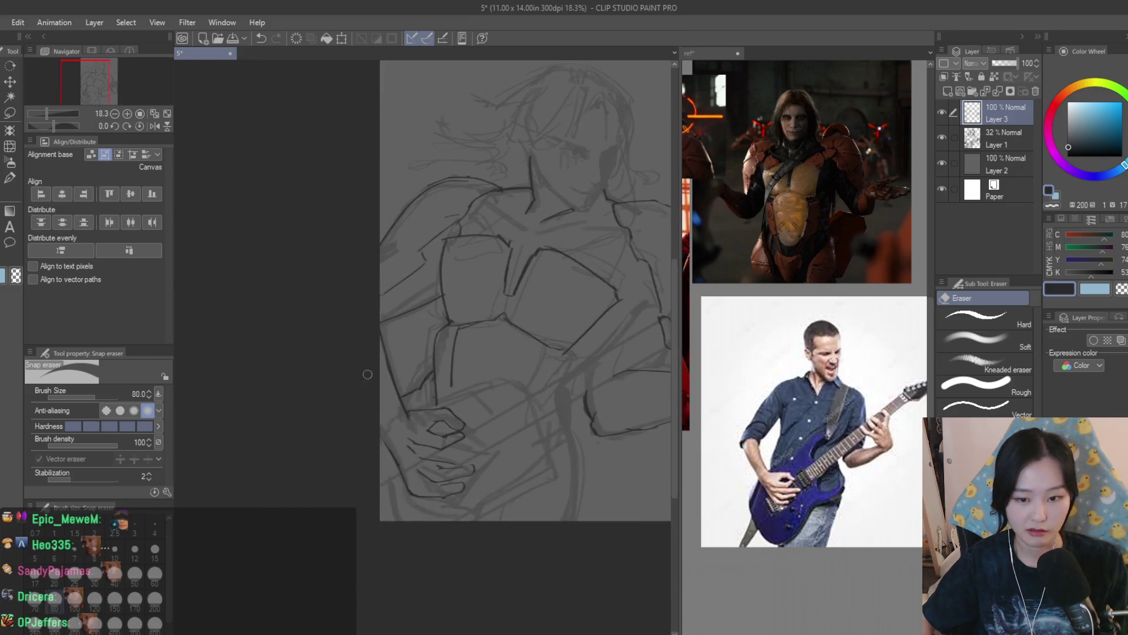
pyautogui.scroll(2, 415, 443)
pyautogui.scroll(1, 468, 527)
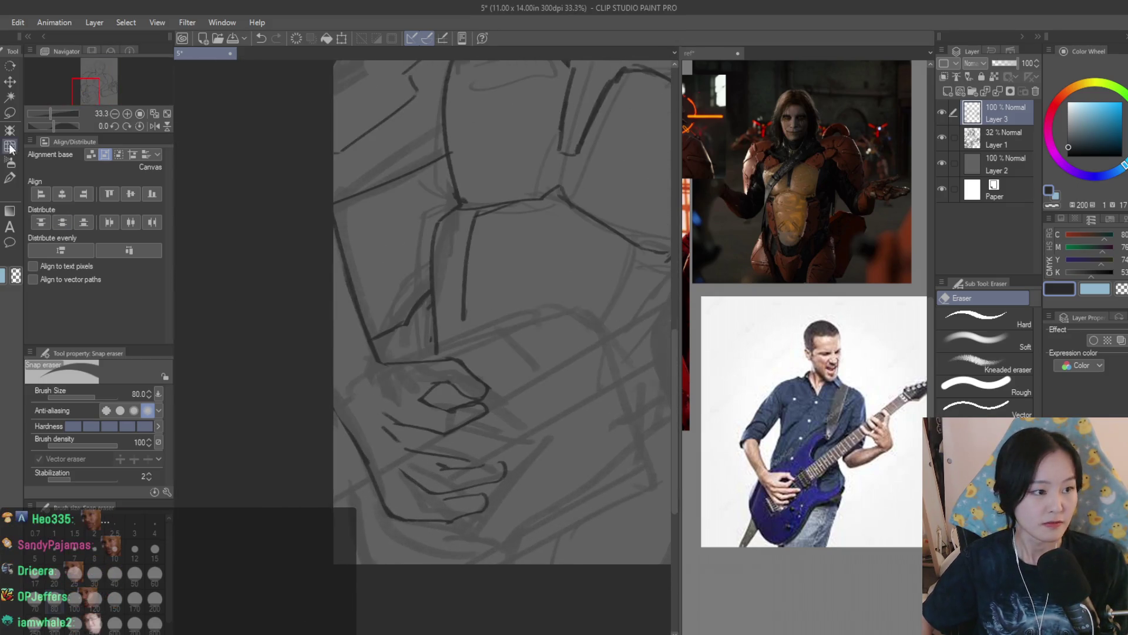
pyautogui.press('m')
pyautogui.scroll(-1, 453, 390)
pyautogui.moveTo(385, 396); pyautogui.dragTo(396, 365)
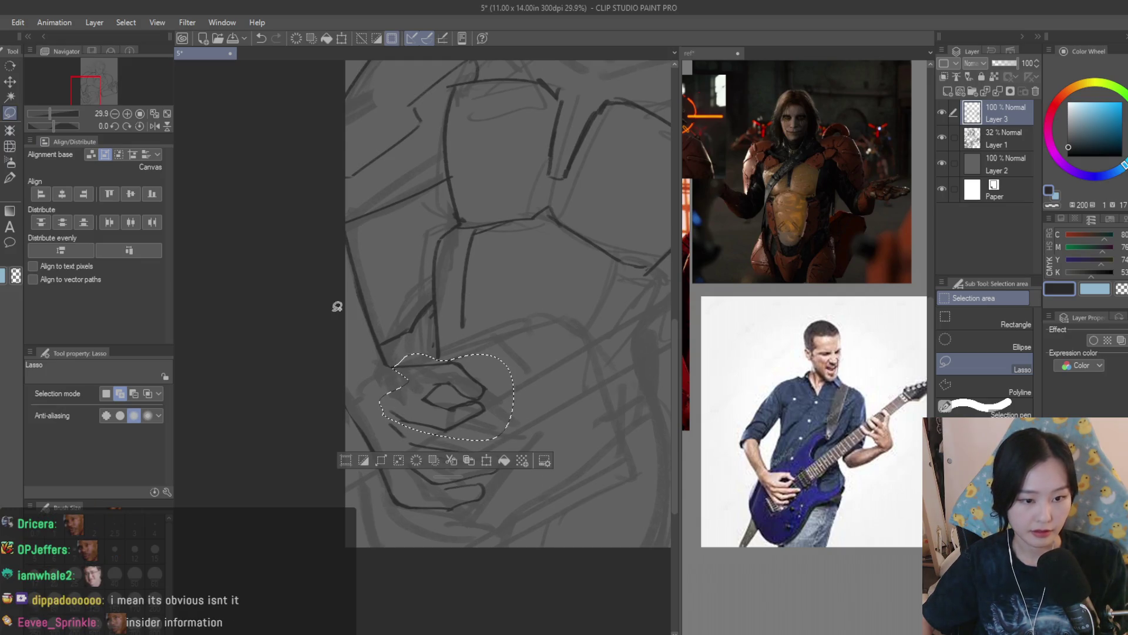
# Save, shift the selected fingertip slightly right and down, and deselect
pyautogui.press('k')
pyautogui.hotkey('ctrl', 's')
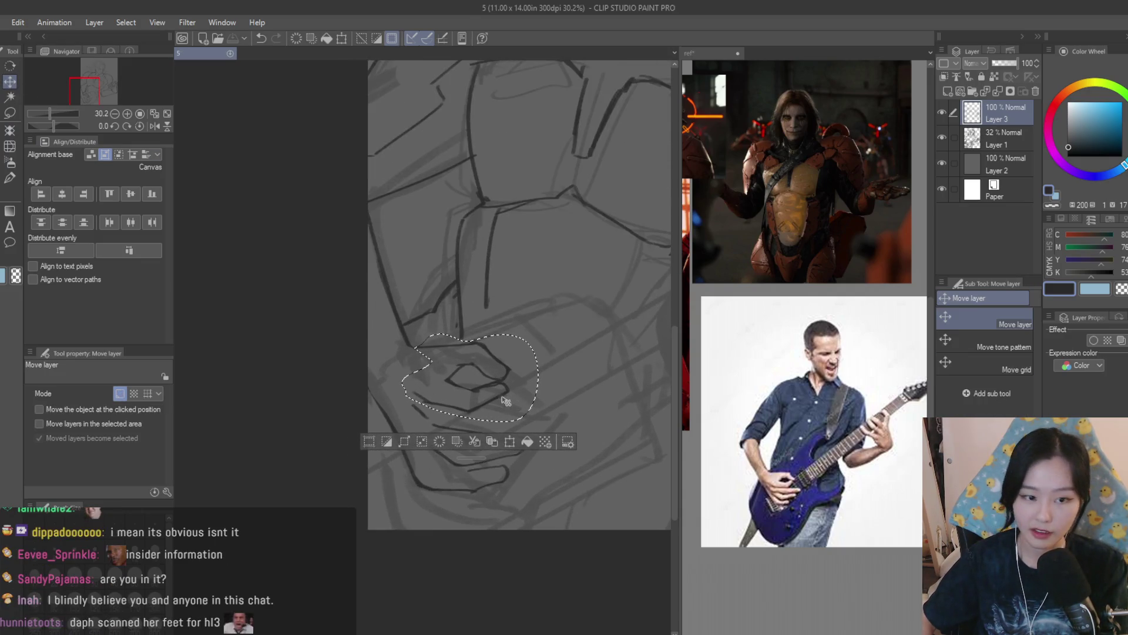
pyautogui.moveTo(501, 395); pyautogui.dragTo(515, 398)
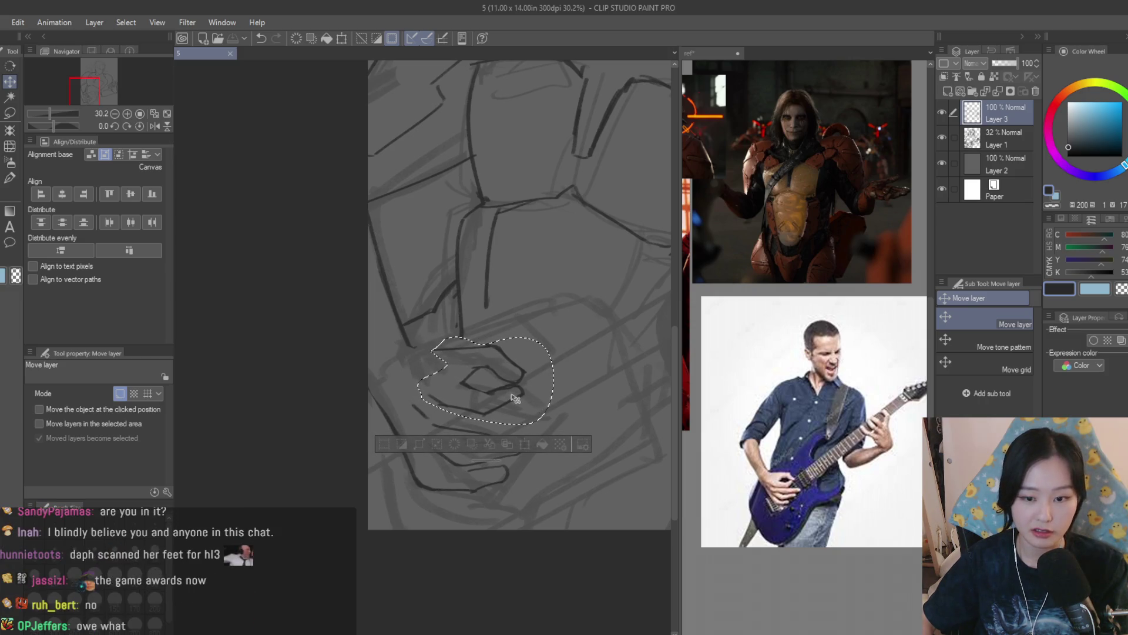
pyautogui.hotkey('ctrl', 'd')
# Redraw the lower finger line across the hand after discarding several trial strokes
pyautogui.press('b')
pyautogui.scroll(4, 421, 343)
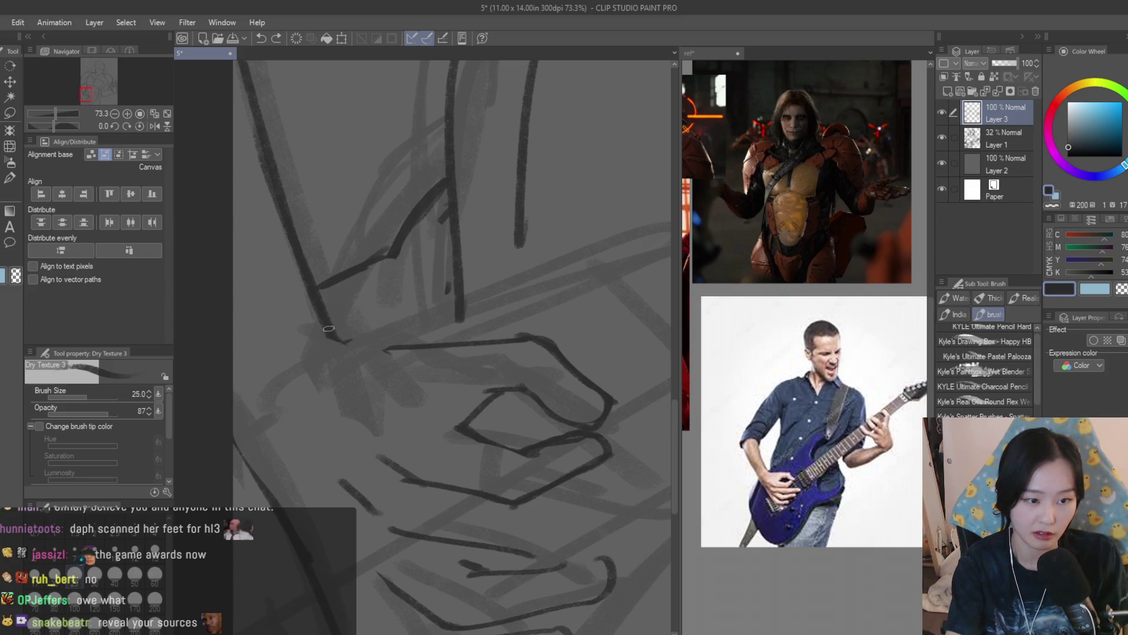
pyautogui.click(10, 210)
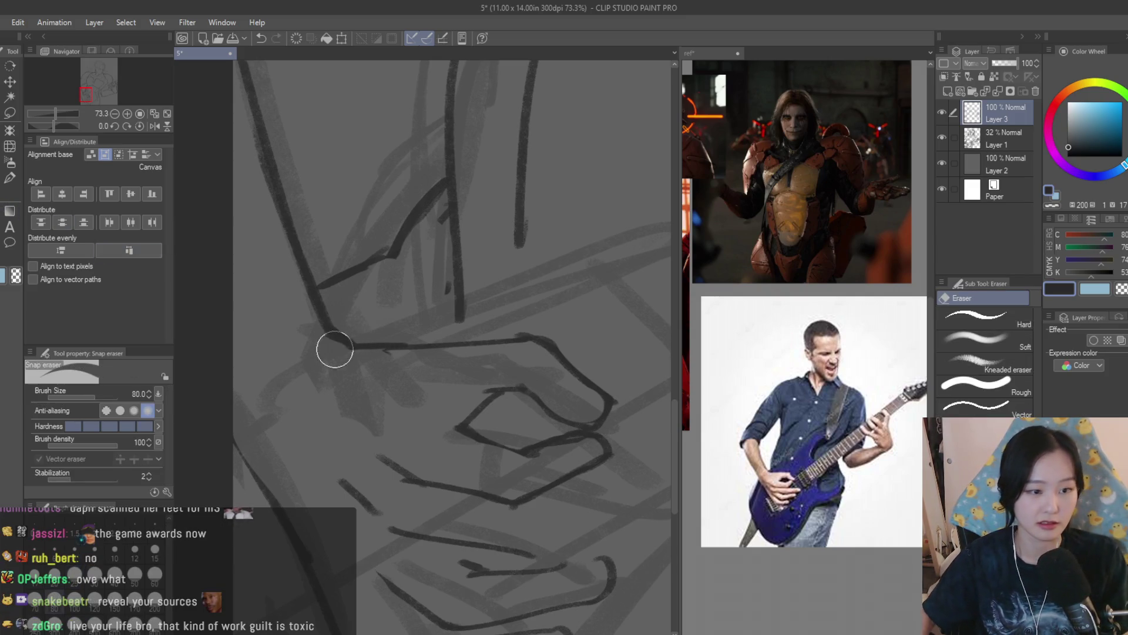
pyautogui.scroll(-5, 417, 367)
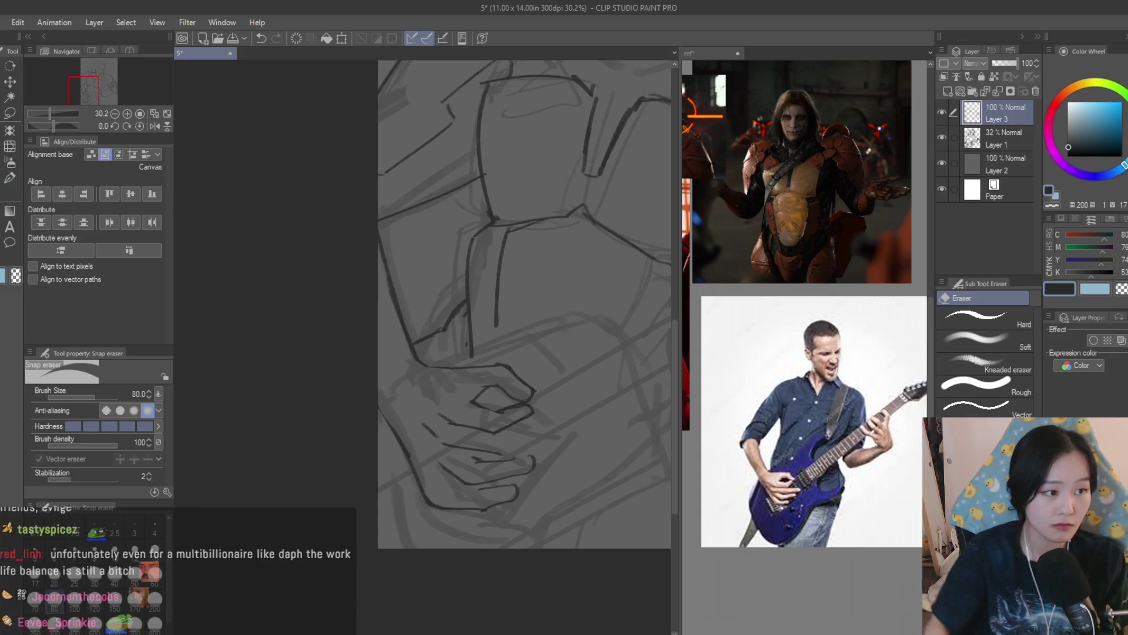
pyautogui.press('b')
pyautogui.scroll(2, 539, 385)
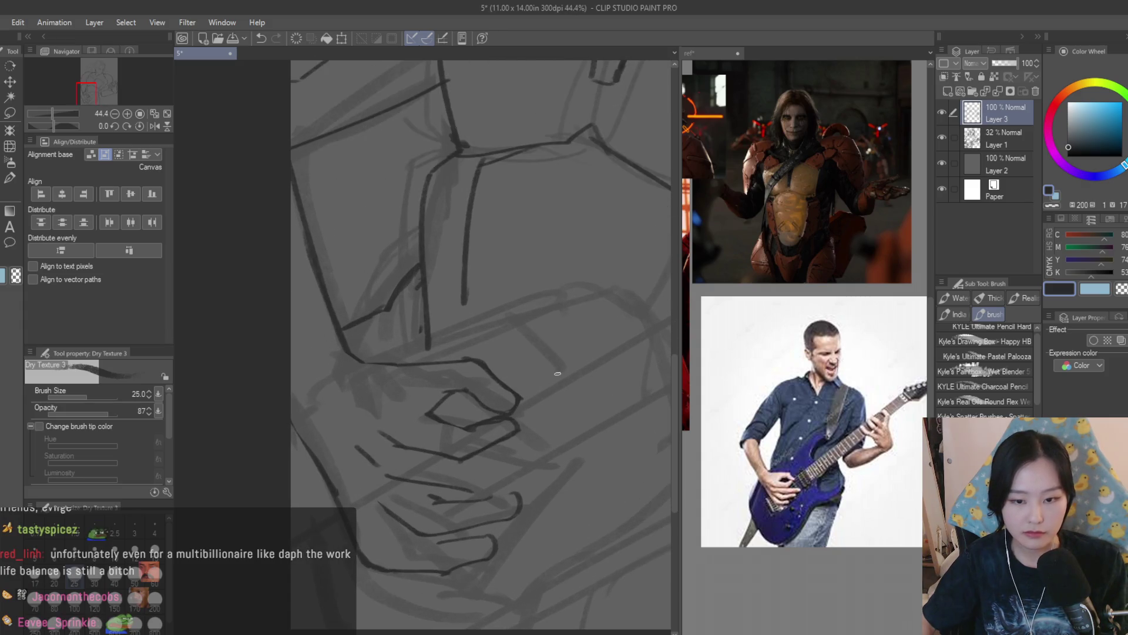
pyautogui.scroll(1, 504, 503)
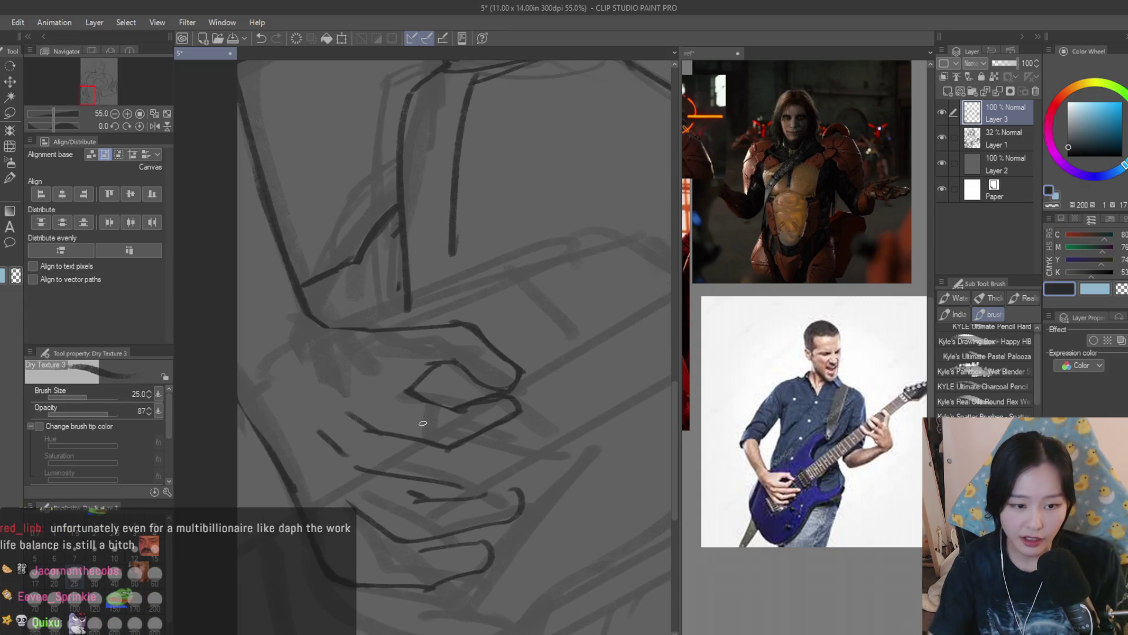
pyautogui.moveTo(452, 450); pyautogui.dragTo(529, 445)
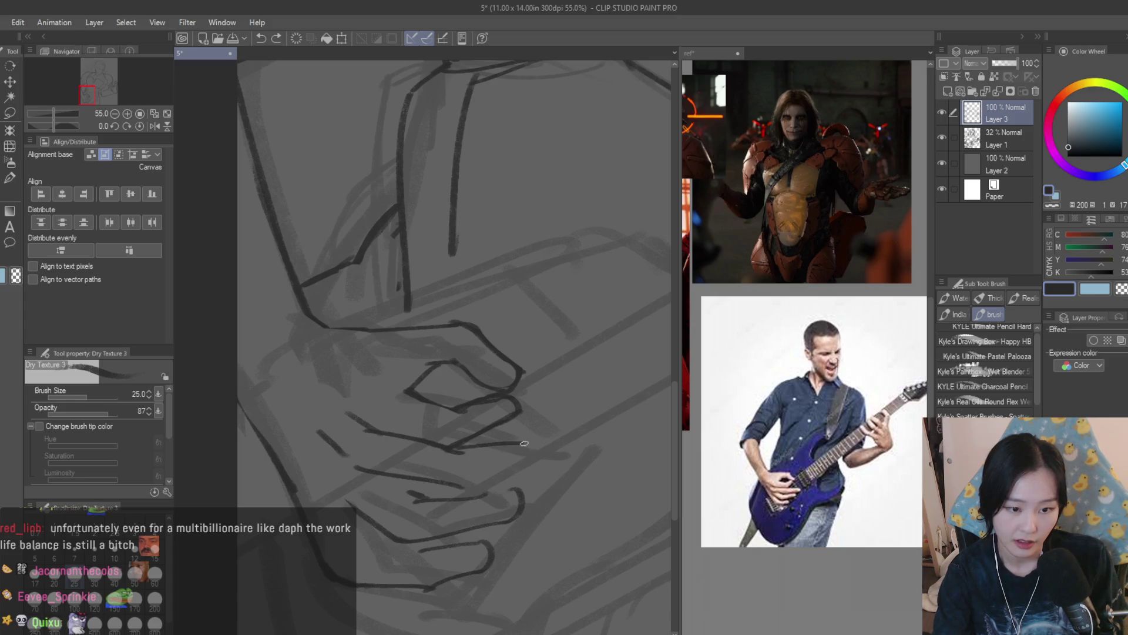
pyautogui.hotkey('ctrl', 'z')
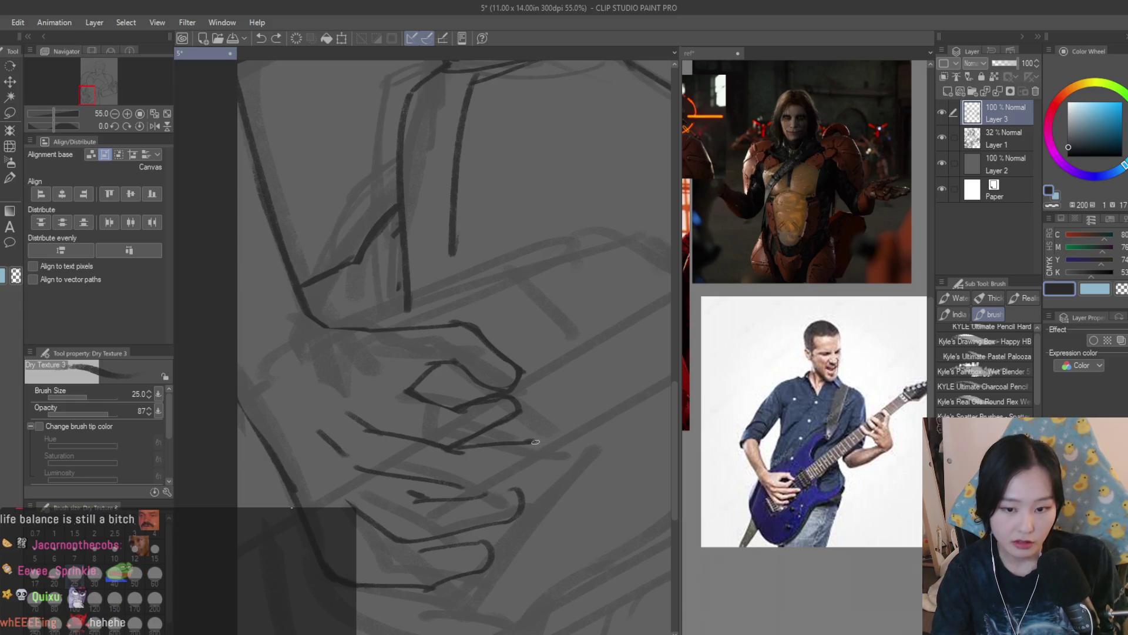
pyautogui.hotkey('ctrl', 'z')
pyautogui.moveTo(552, 468); pyautogui.dragTo(467, 483)
pyautogui.hotkey('ctrl', 'z')
pyautogui.hotkey('ctrl', 'z')
pyautogui.moveTo(550, 469)
pyautogui.mouseDown()
pyautogui.moveTo(457, 484)
pyautogui.moveTo(357, 466)
pyautogui.mouseUp()
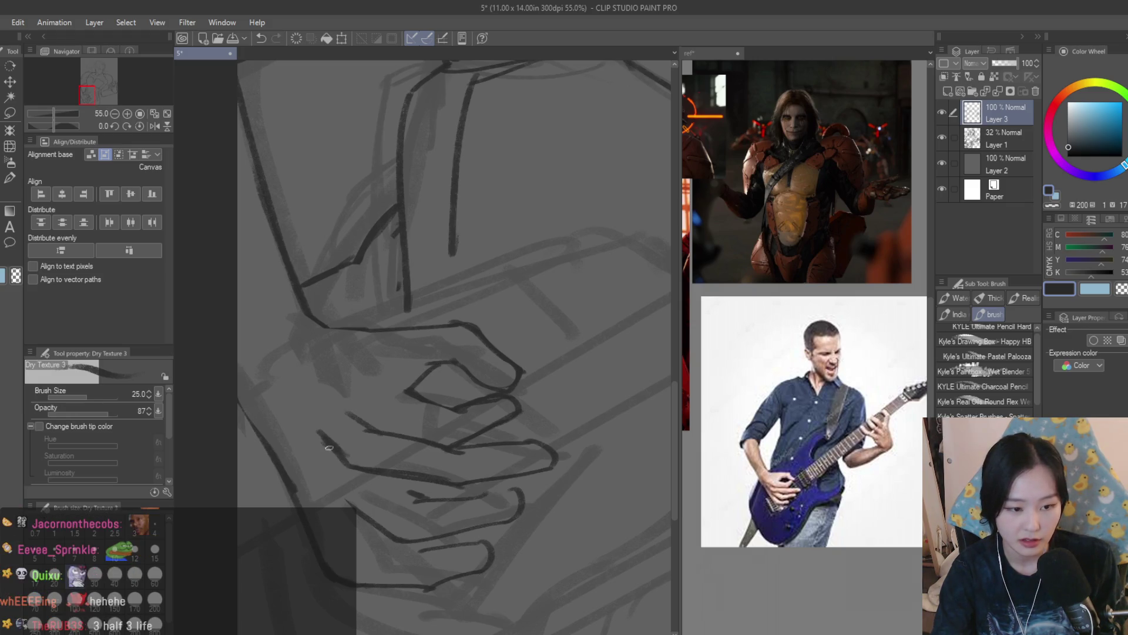
# Try erasing a small piece of the finger stroke, then restore it with undo
pyautogui.press('e')
pyautogui.moveTo(345, 440); pyautogui.dragTo(398, 443)
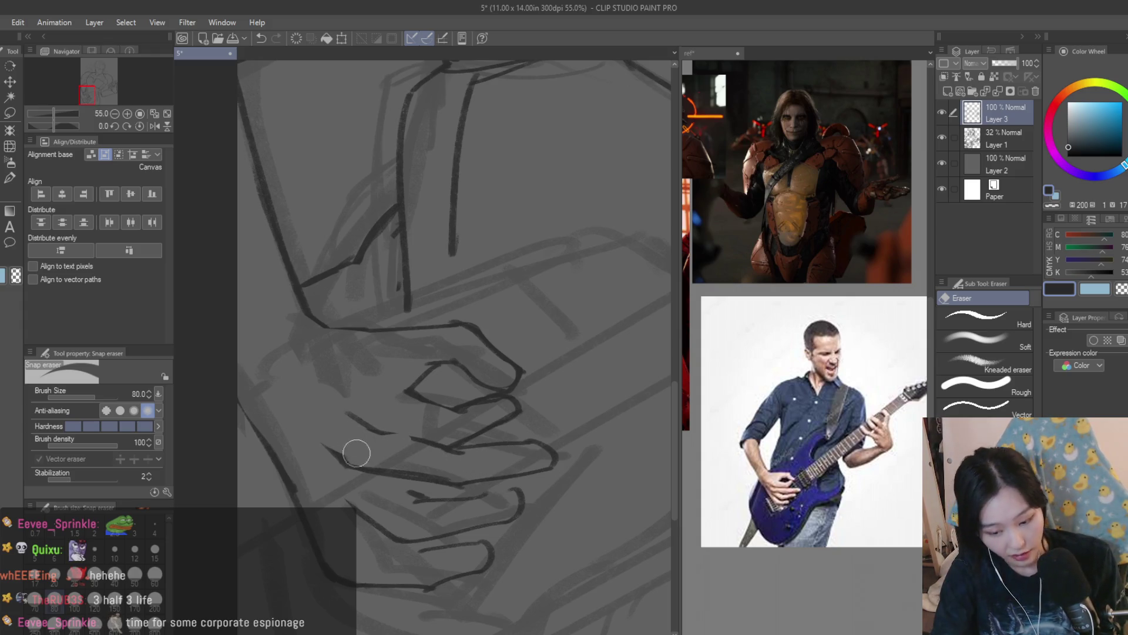
pyautogui.hotkey('ctrl', 'z')
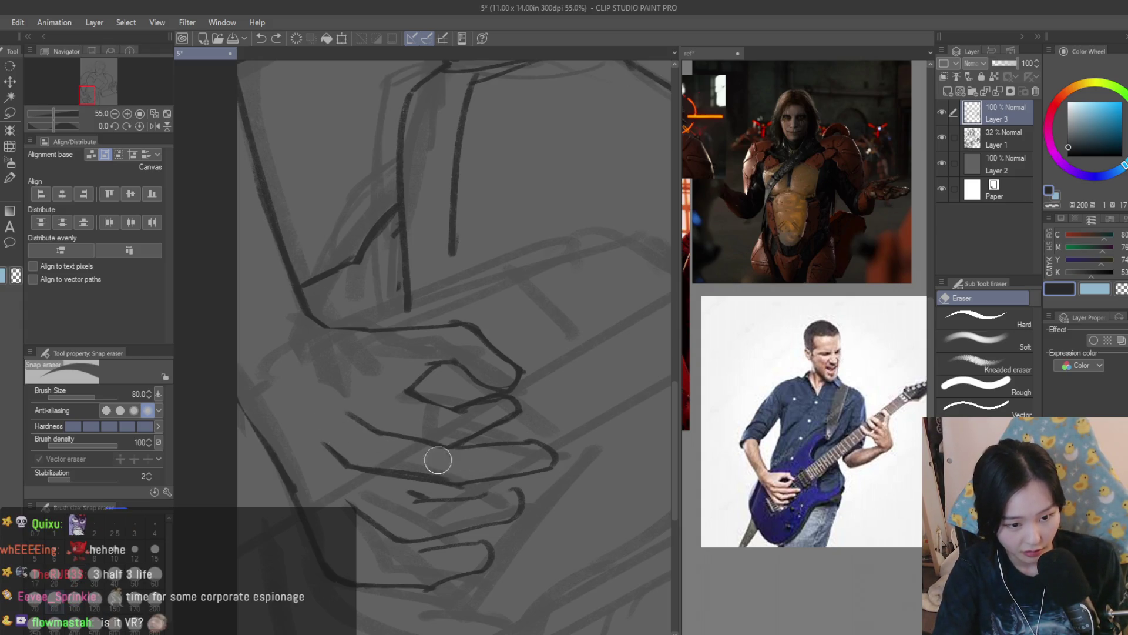
pyautogui.scroll(1, 537, 456)
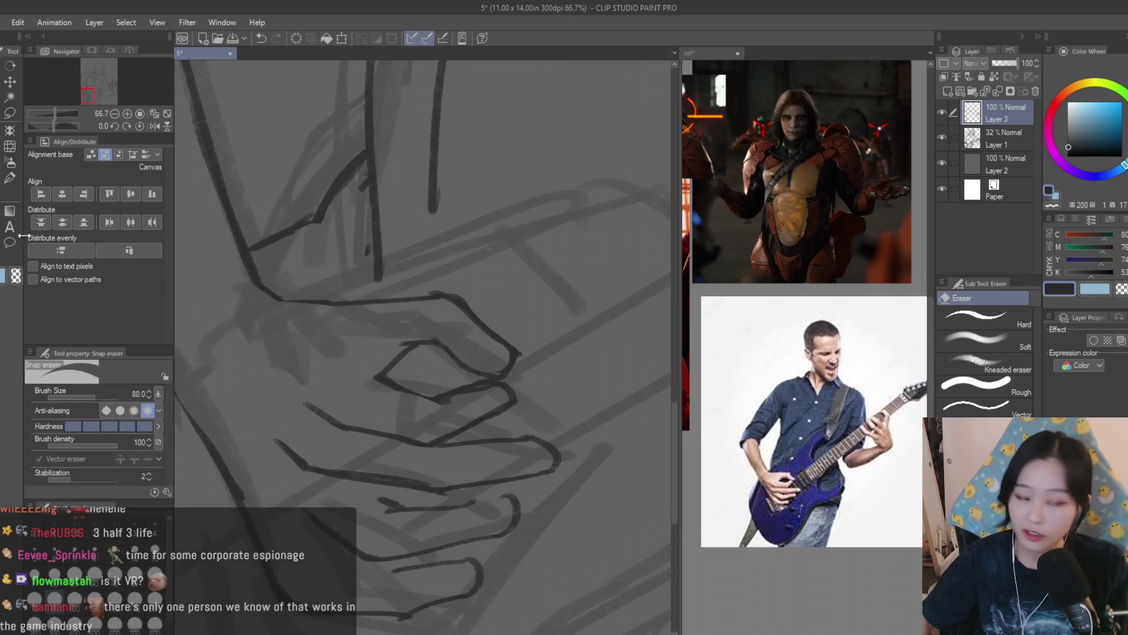
pyautogui.press('b')
pyautogui.scroll(2, 508, 431)
pyautogui.scroll(-5, 549, 440)
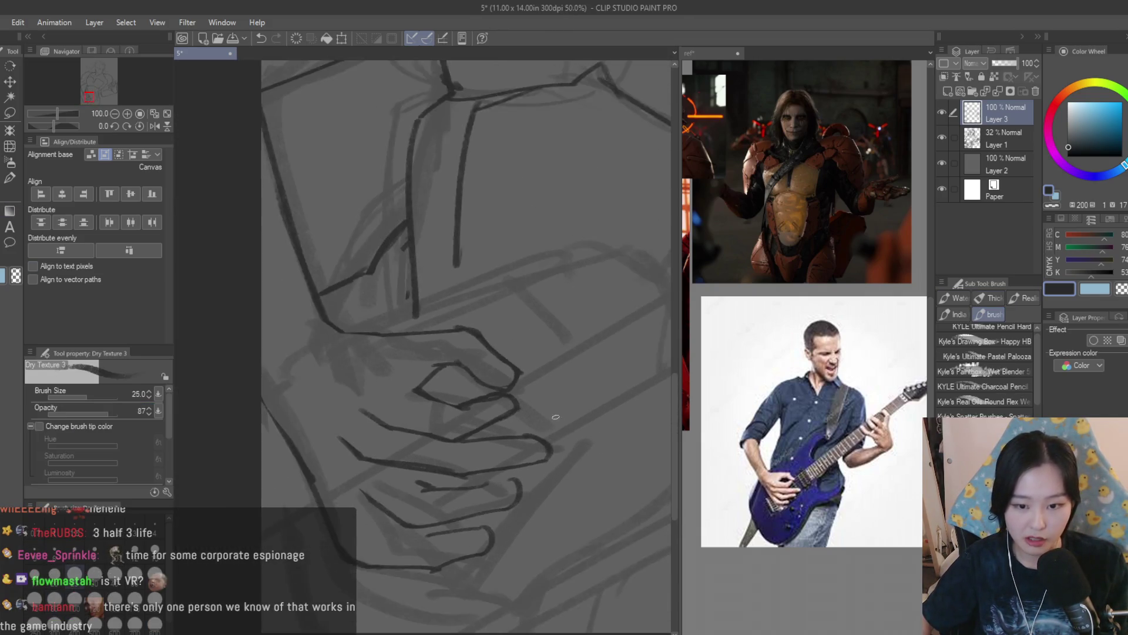
pyautogui.scroll(4, 525, 479)
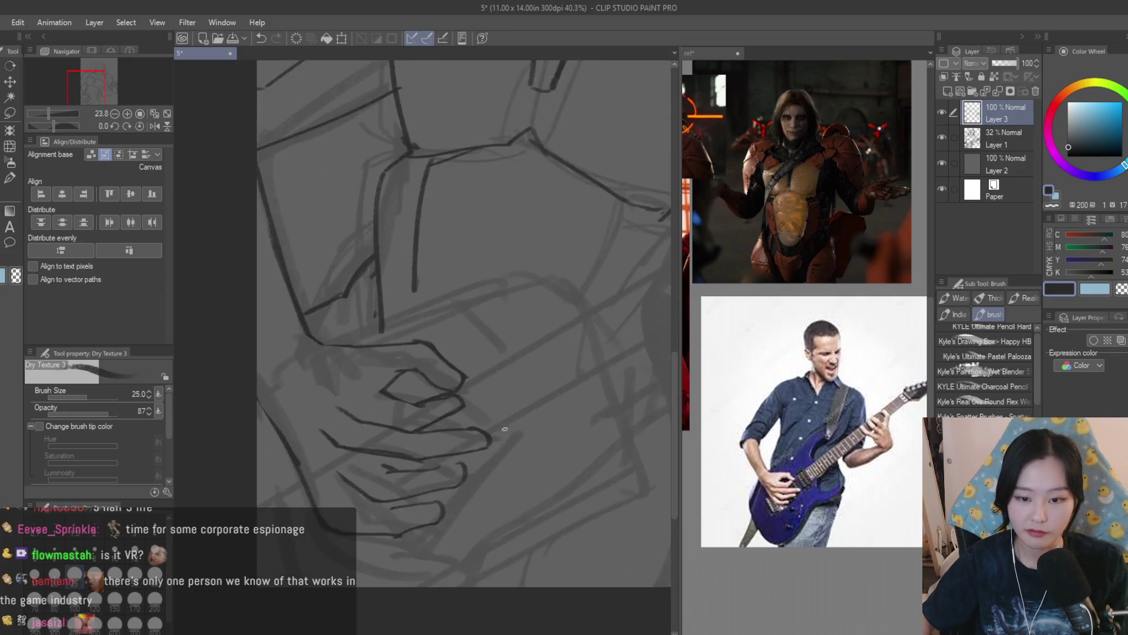
pyautogui.scroll(-2, 376, 386)
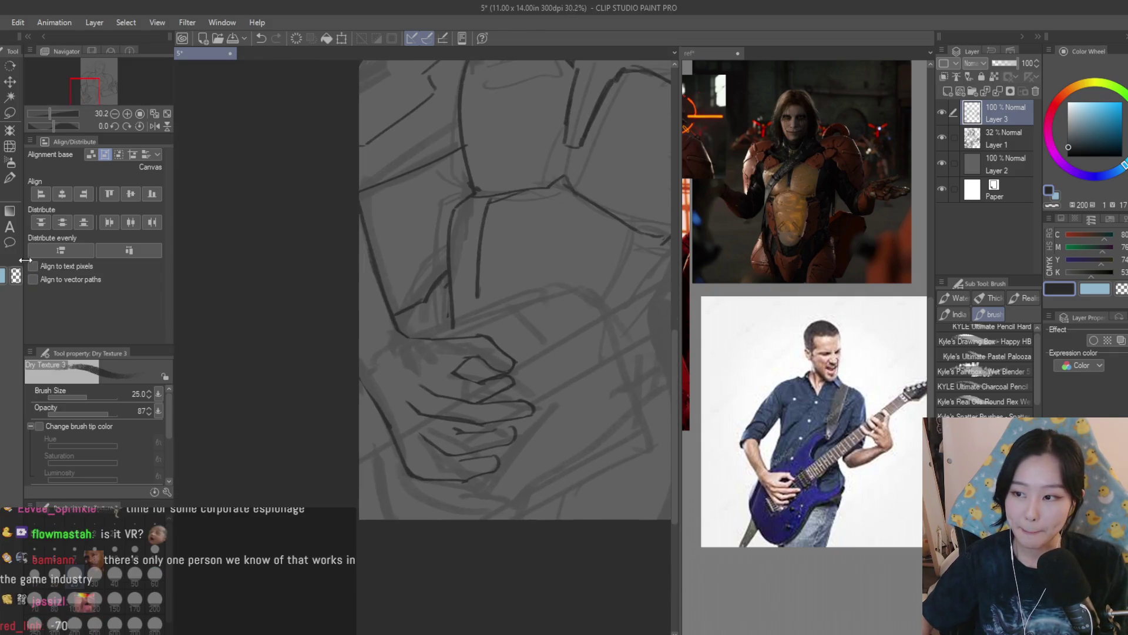
# Extend the finger line and curve its tip back
pyautogui.press('e')
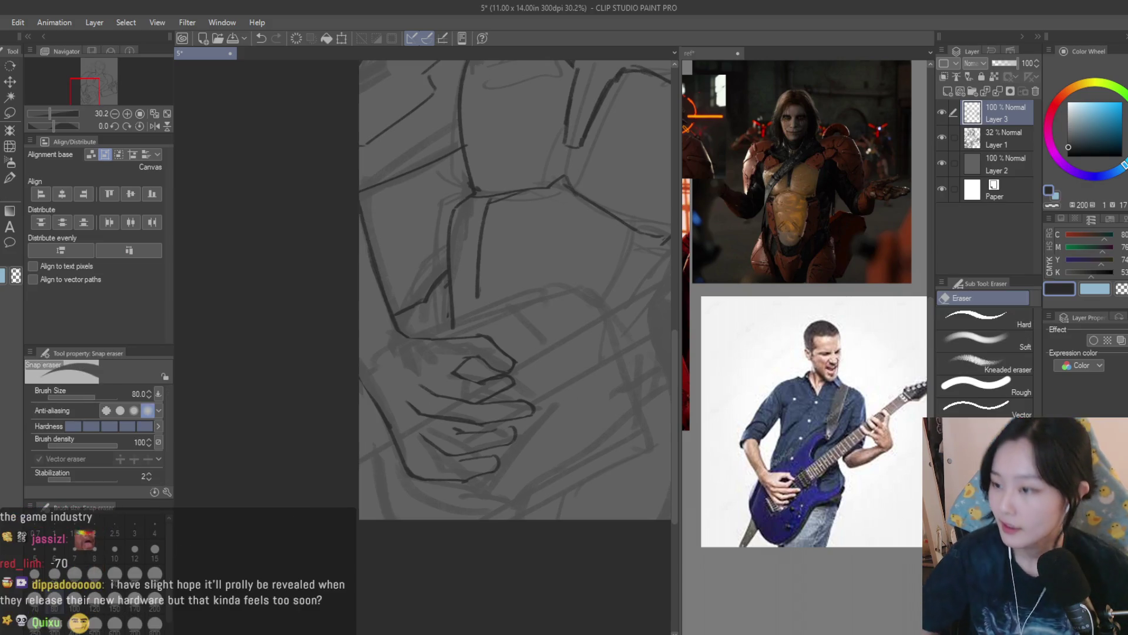
pyautogui.scroll(3, 533, 453)
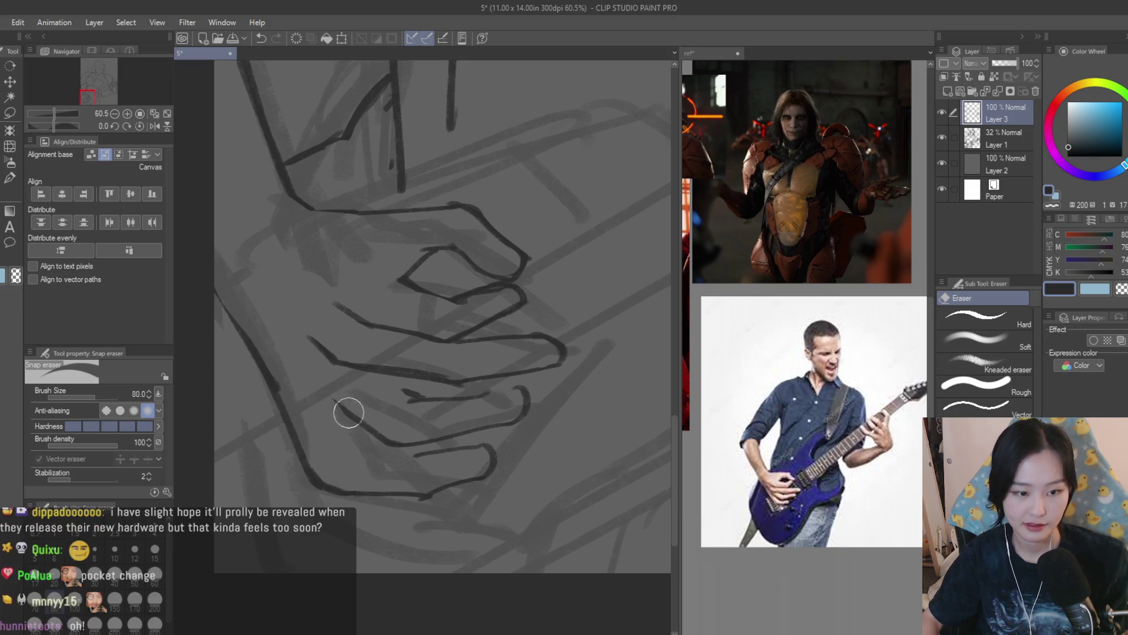
pyautogui.click(4, 200)
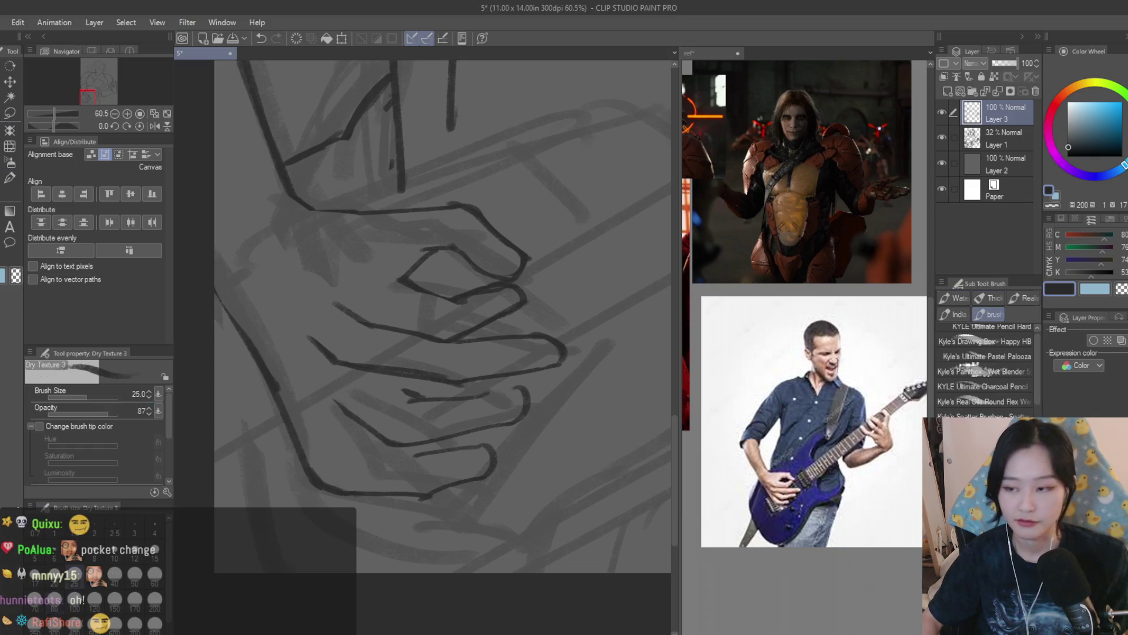
pyautogui.scroll(3, 510, 404)
pyautogui.moveTo(510, 405)
pyautogui.mouseDown()
pyautogui.moveTo(571, 414)
pyautogui.moveTo(467, 471)
pyautogui.mouseUp()
# Begin a freehand lasso selection around the lowest finger
pyautogui.press('e')
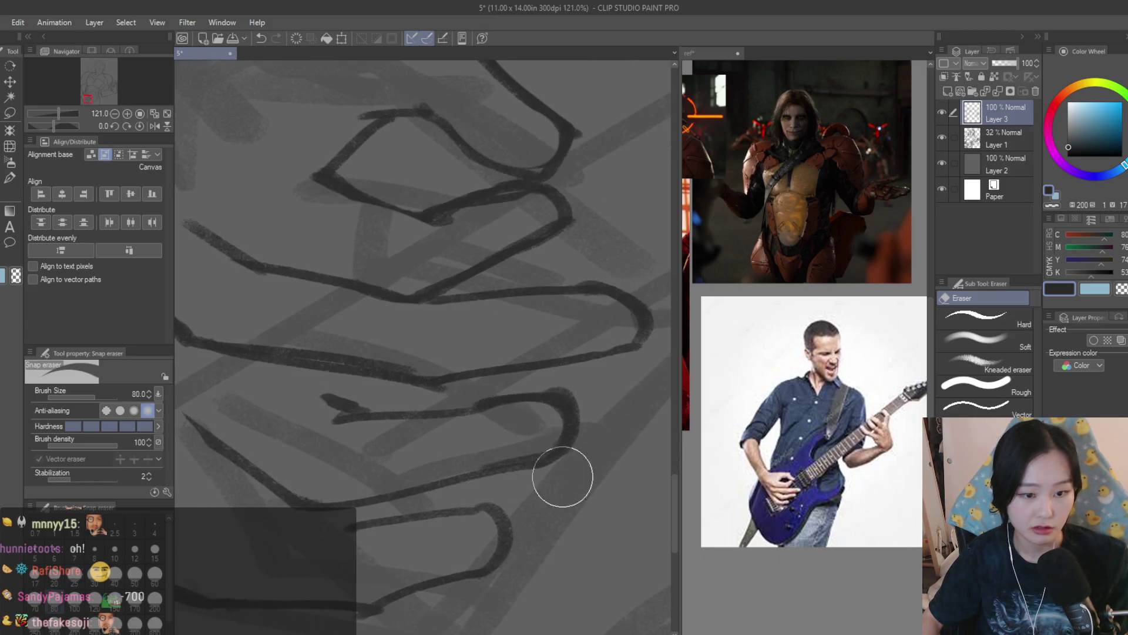
pyautogui.scroll(-5, 571, 469)
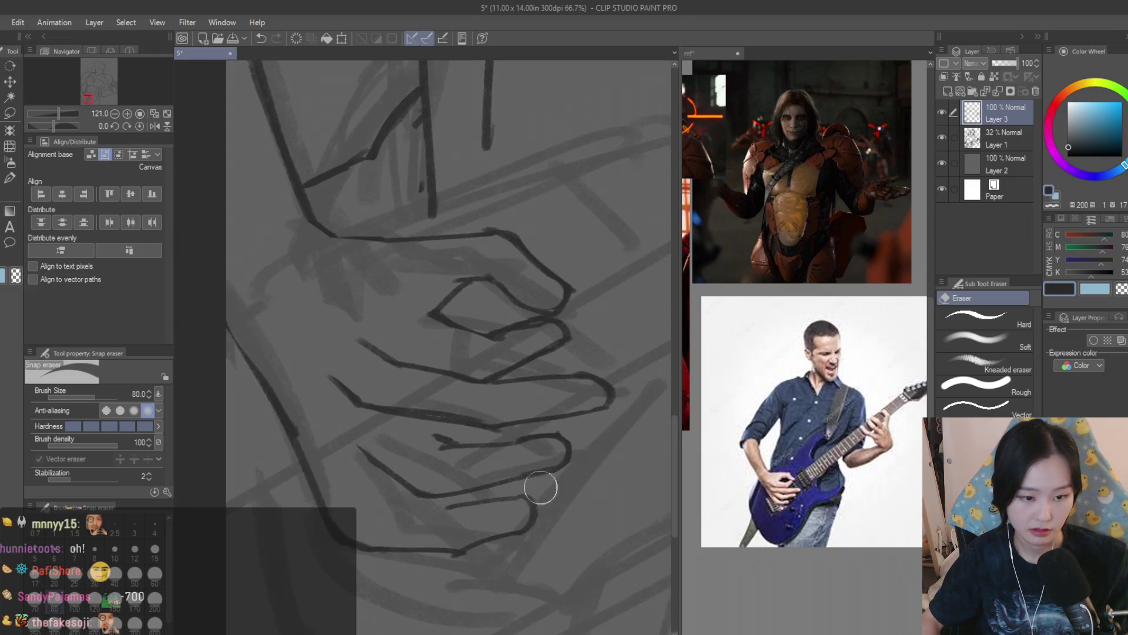
pyautogui.press('m')
pyautogui.scroll(2, 436, 388)
pyautogui.moveTo(409, 391); pyautogui.dragTo(458, 439)
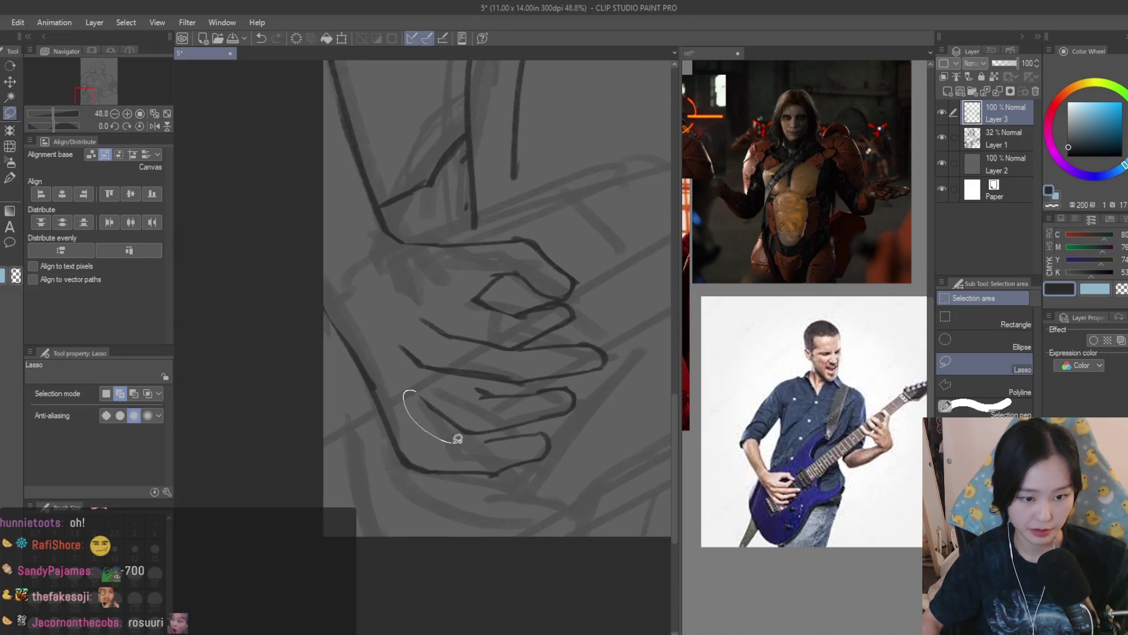
# Close the selection around the lowest finger, nudge it up slightly, and deselect
pyautogui.moveTo(495, 381); pyautogui.dragTo(491, 383)
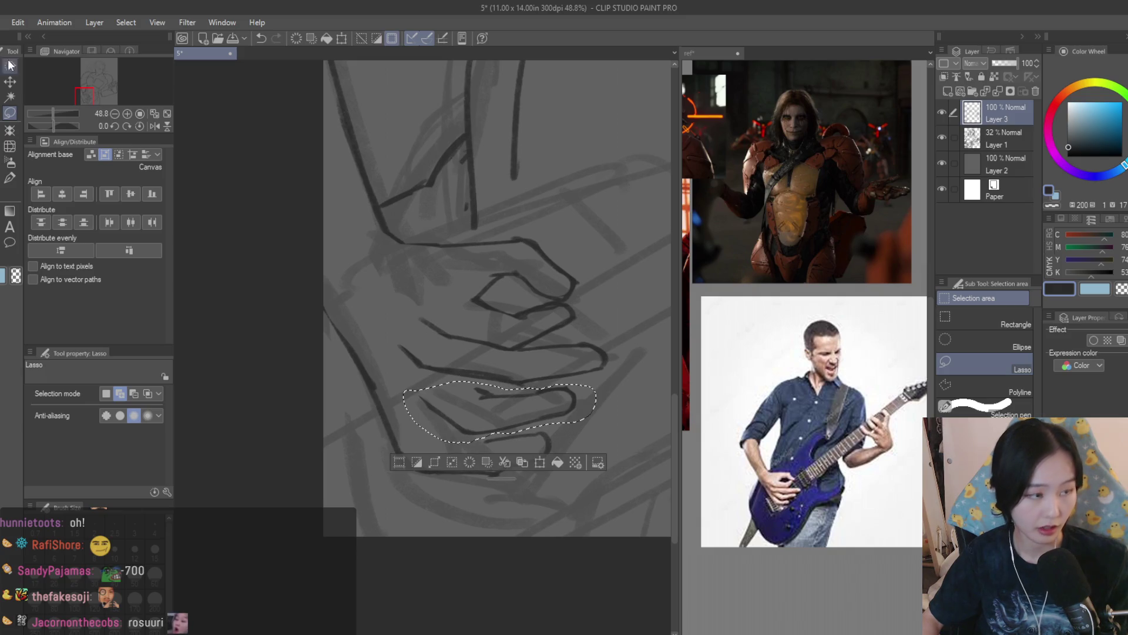
pyautogui.press('k')
pyautogui.scroll(1, 505, 406)
pyautogui.moveTo(517, 420); pyautogui.dragTo(519, 409)
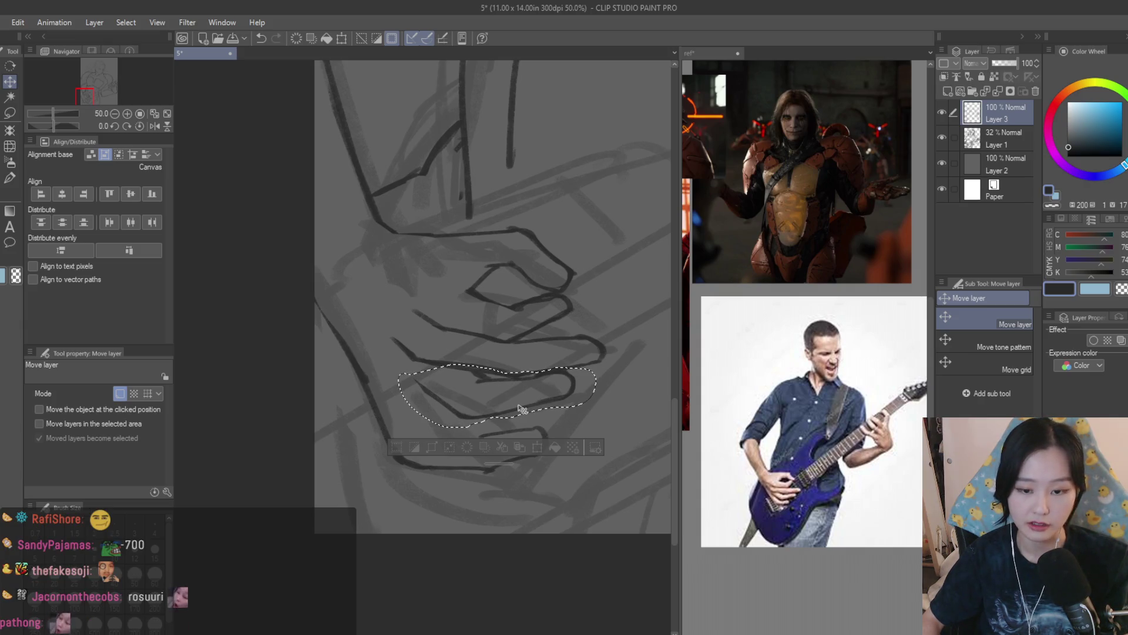
pyautogui.hotkey('ctrl', 'd')
pyautogui.scroll(-5, 517, 410)
# Flip the canvas view to check proportions, then save the sketch
pyautogui.press('h')
pyautogui.press('h')
pyautogui.scroll(4, 482, 376)
pyautogui.press('e')
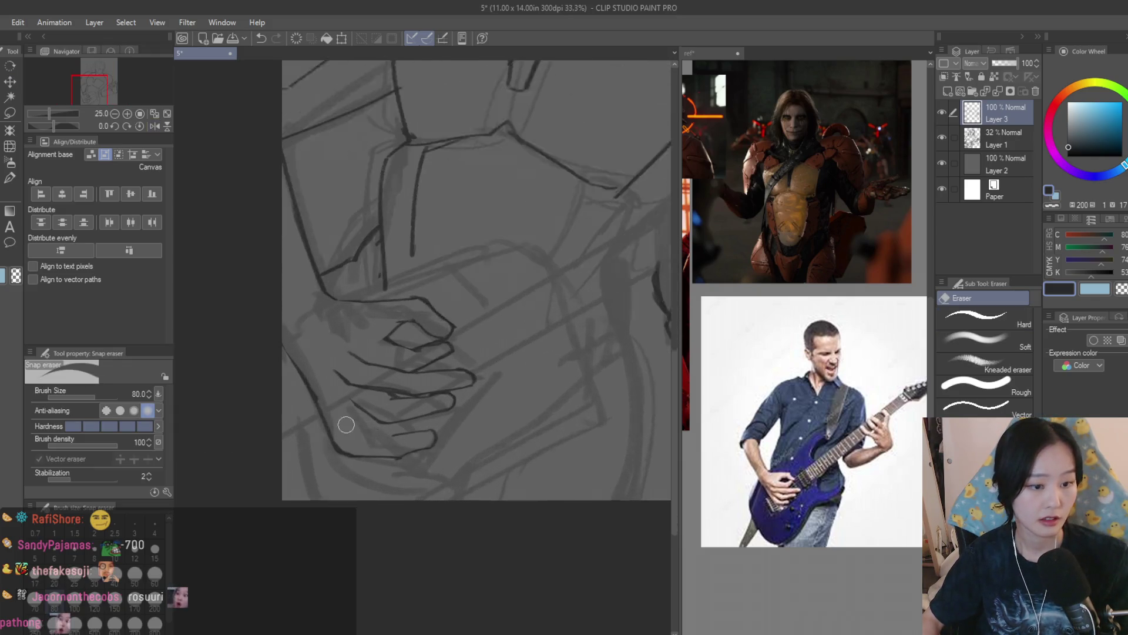
pyautogui.scroll(-3, 385, 471)
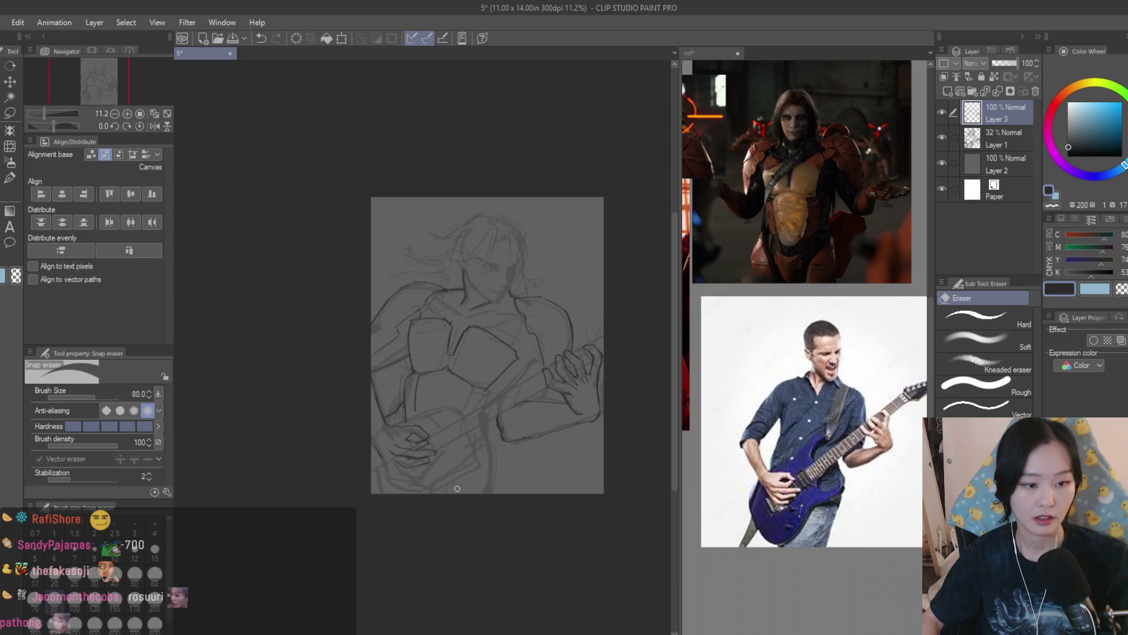
pyautogui.press('h')
pyautogui.scroll(2, 496, 467)
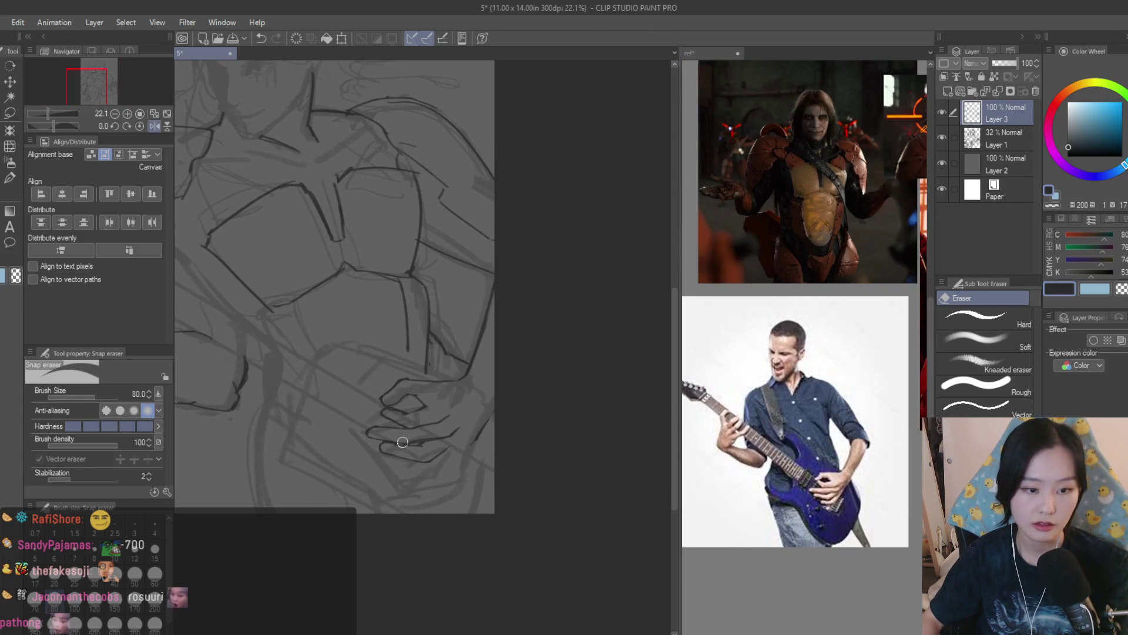
pyautogui.scroll(1, 402, 442)
pyautogui.hotkey('ctrl', 's')
# Ink a dark stroke along the hand's edge, discarding retried finger strokes
pyautogui.press('b')
pyautogui.scroll(2, 506, 405)
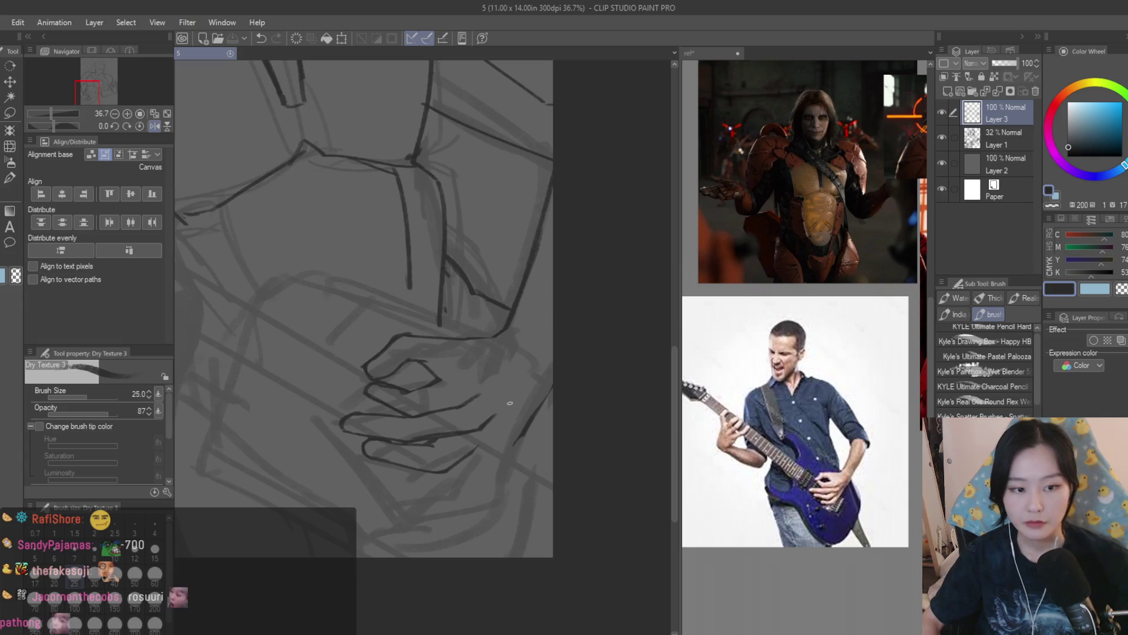
pyautogui.scroll(2, 510, 403)
pyautogui.click(455, 421)
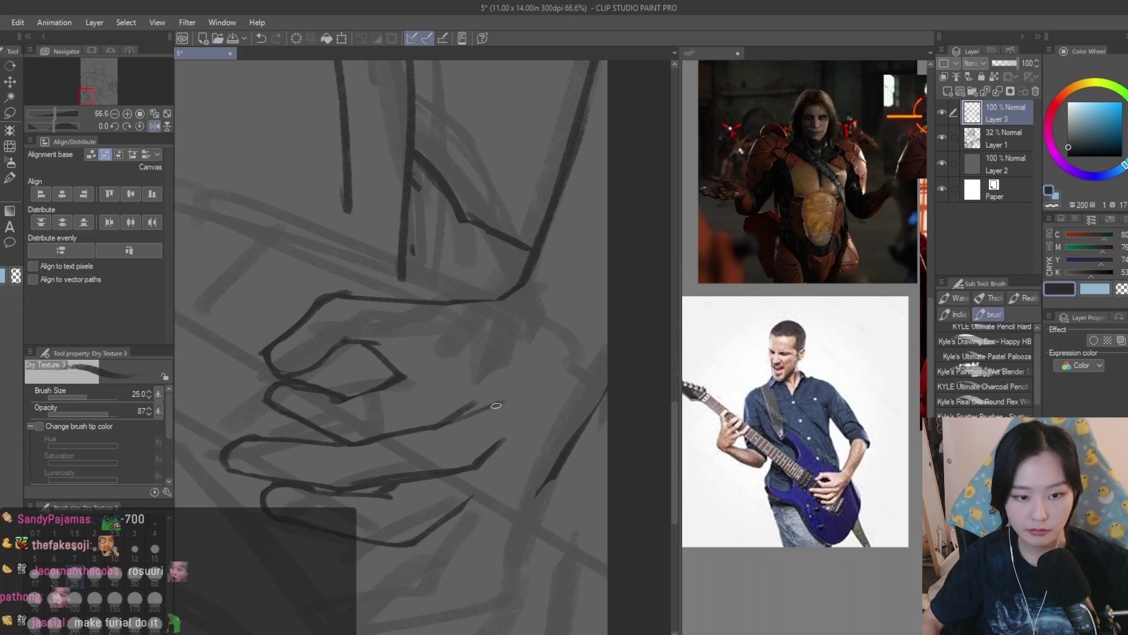
pyautogui.scroll(-1, 522, 427)
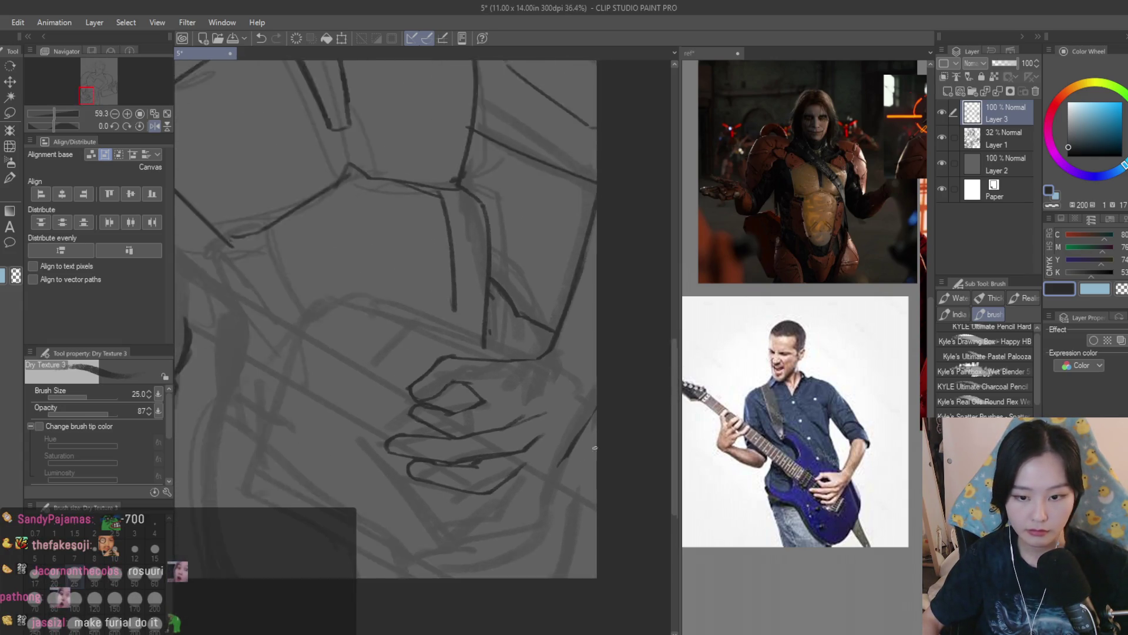
pyautogui.moveTo(570, 426); pyautogui.dragTo(519, 484)
pyautogui.moveTo(582, 422); pyautogui.dragTo(476, 520)
pyautogui.hotkey('ctrl', 'z')
pyautogui.hotkey('ctrl', 'z')
pyautogui.moveTo(536, 463)
pyautogui.mouseDown()
pyautogui.moveTo(479, 519)
pyautogui.moveTo(394, 501)
pyautogui.mouseUp()
pyautogui.hotkey('ctrl', 'z')
pyautogui.hotkey('ctrl', 'z')
pyautogui.moveTo(482, 517); pyautogui.dragTo(393, 504)
pyautogui.hotkey('ctrl', 'z')
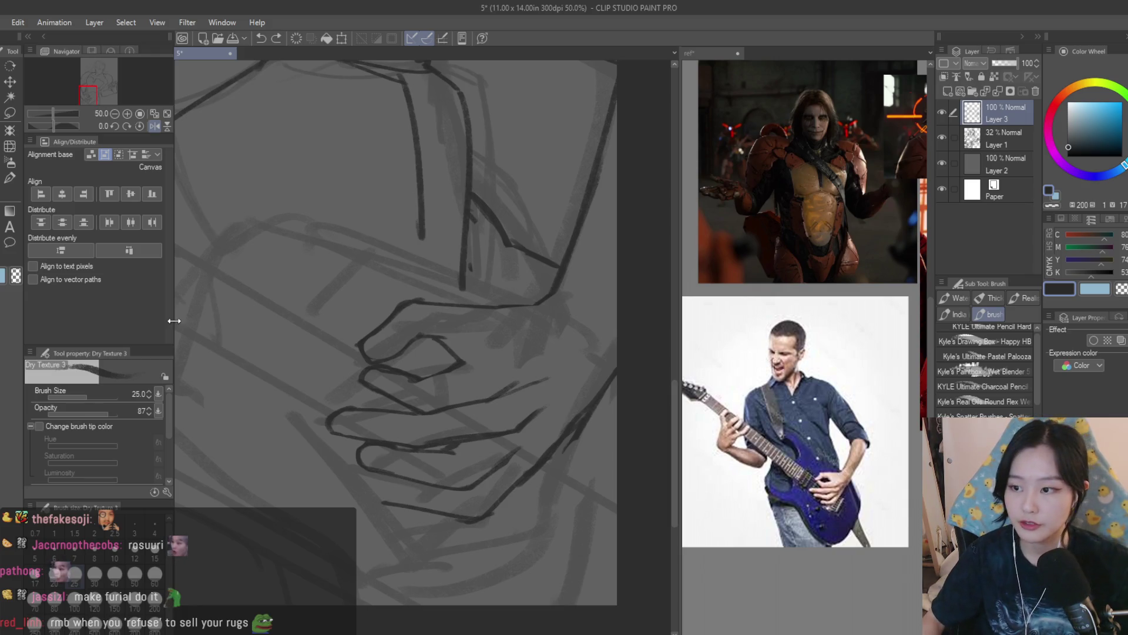
# Trim the stray line end right of the hand and redraw the hand's right edge
pyautogui.press('e')
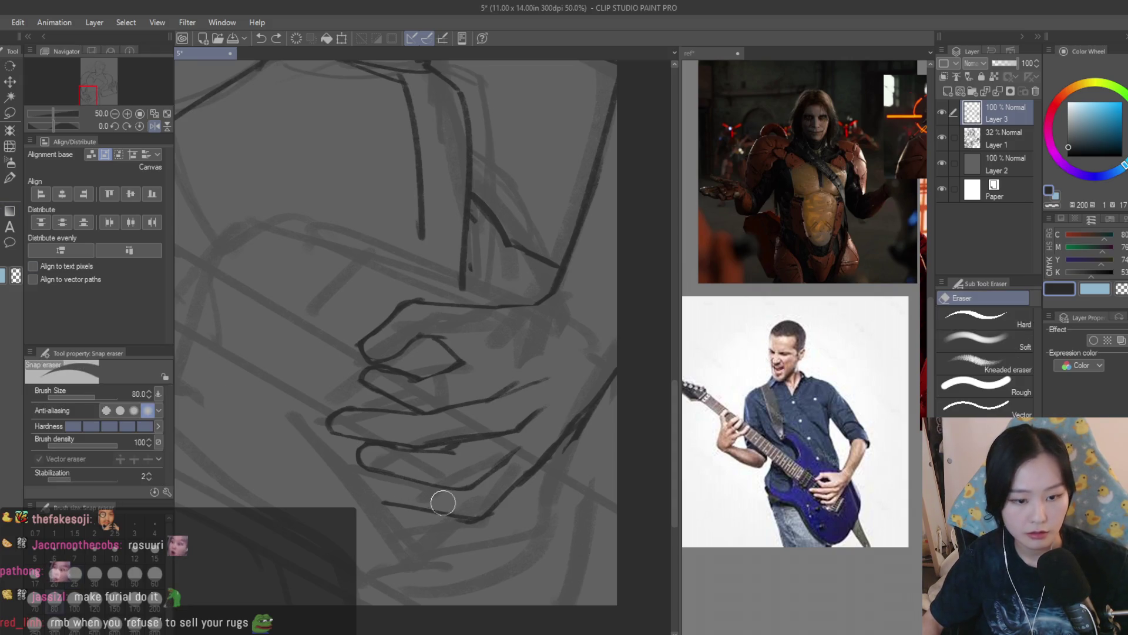
pyautogui.scroll(1, 441, 498)
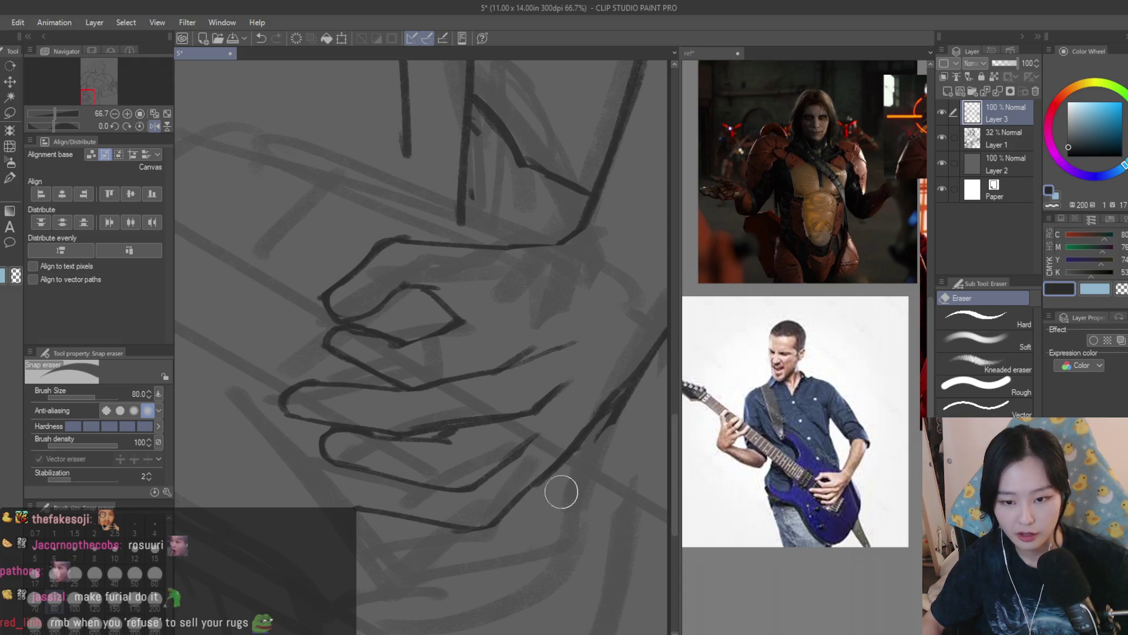
pyautogui.scroll(-1, 559, 488)
pyautogui.moveTo(551, 465); pyautogui.dragTo(612, 441)
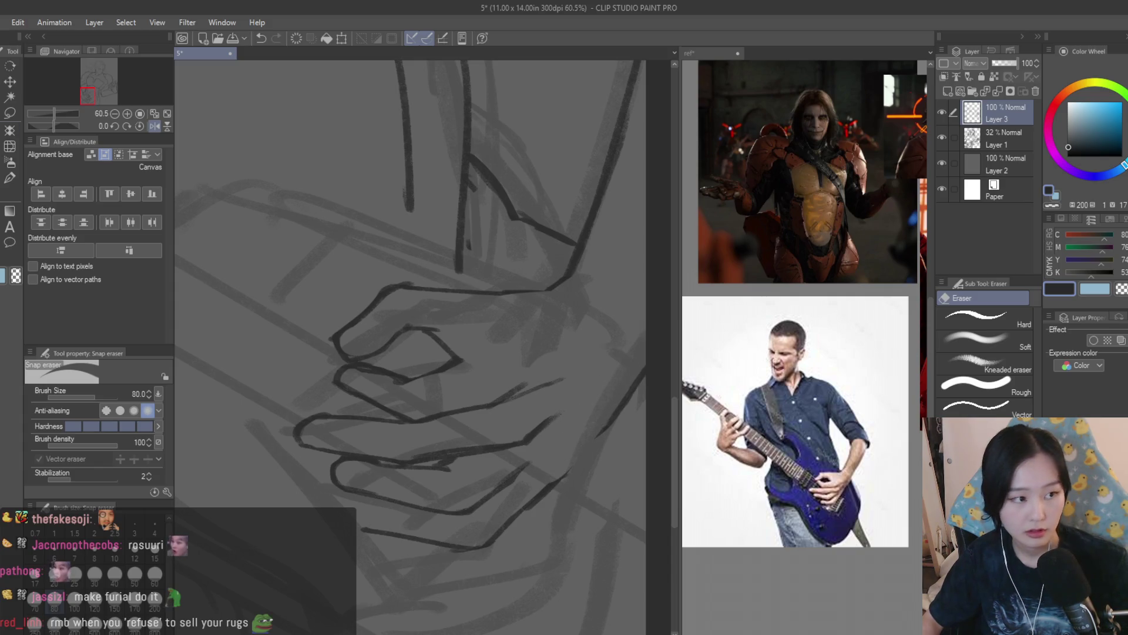
pyautogui.press('b')
pyautogui.moveTo(638, 381)
pyautogui.mouseDown()
pyautogui.moveTo(568, 468)
pyautogui.moveTo(553, 506)
pyautogui.mouseUp()
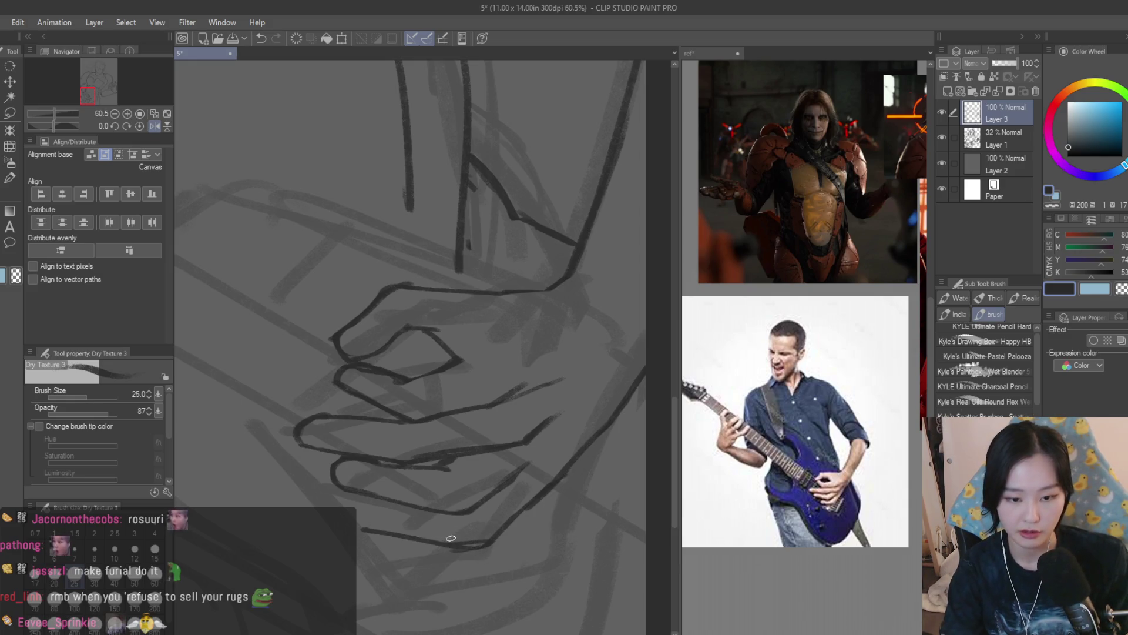
# Redraw the fingertip curve and save the sketch
pyautogui.hotkey('ctrl', 'z')
pyautogui.moveTo(391, 504); pyautogui.dragTo(369, 526)
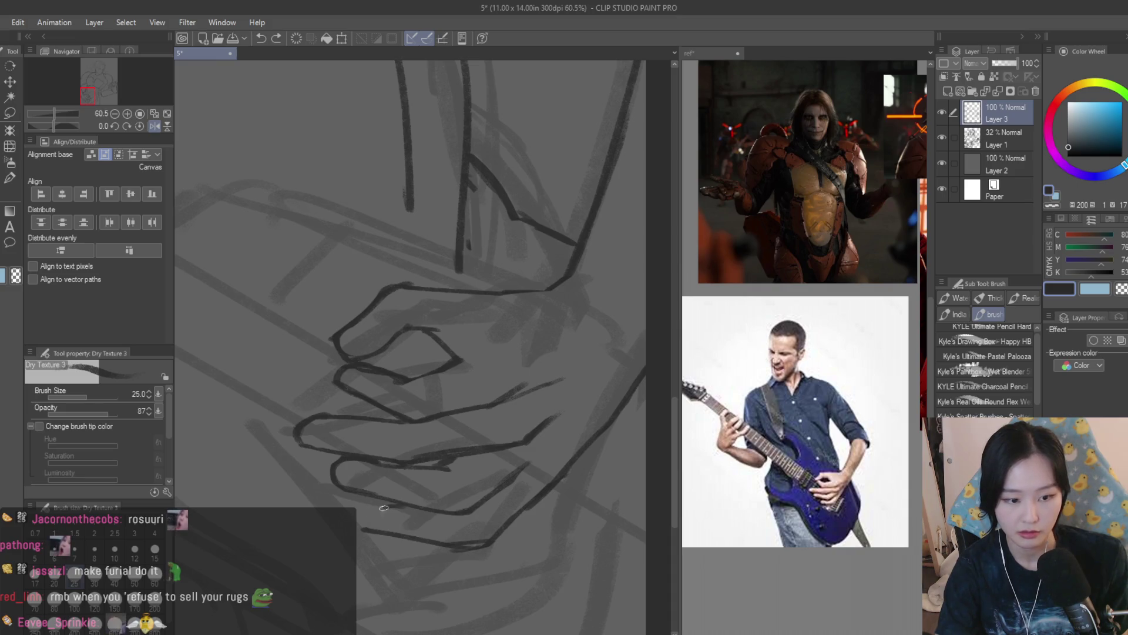
pyautogui.press('e')
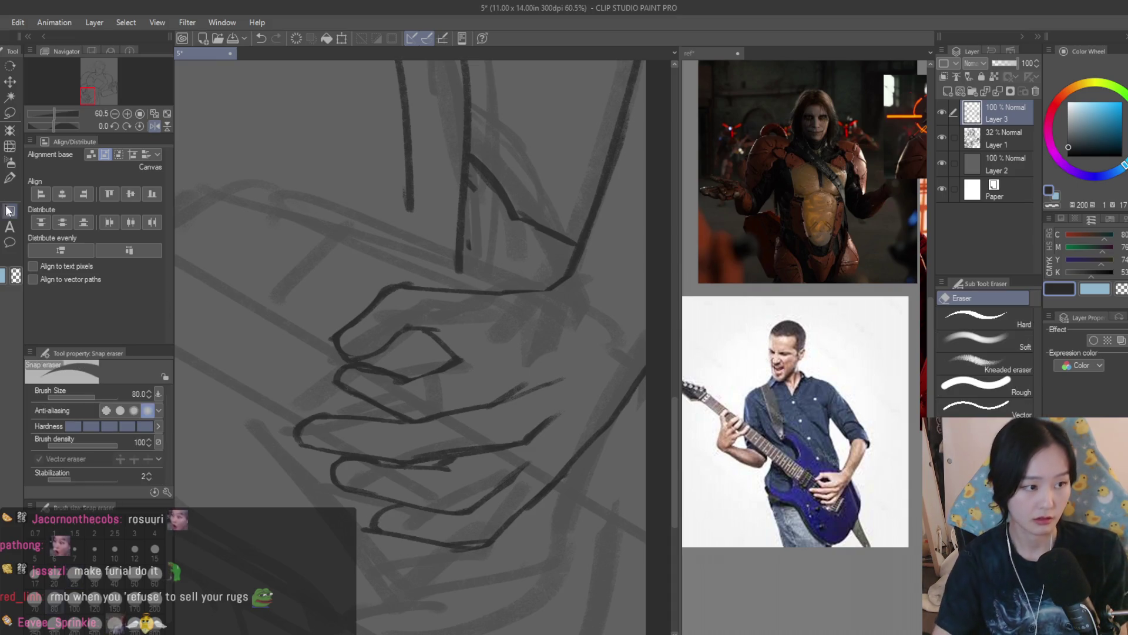
pyautogui.scroll(2, 450, 574)
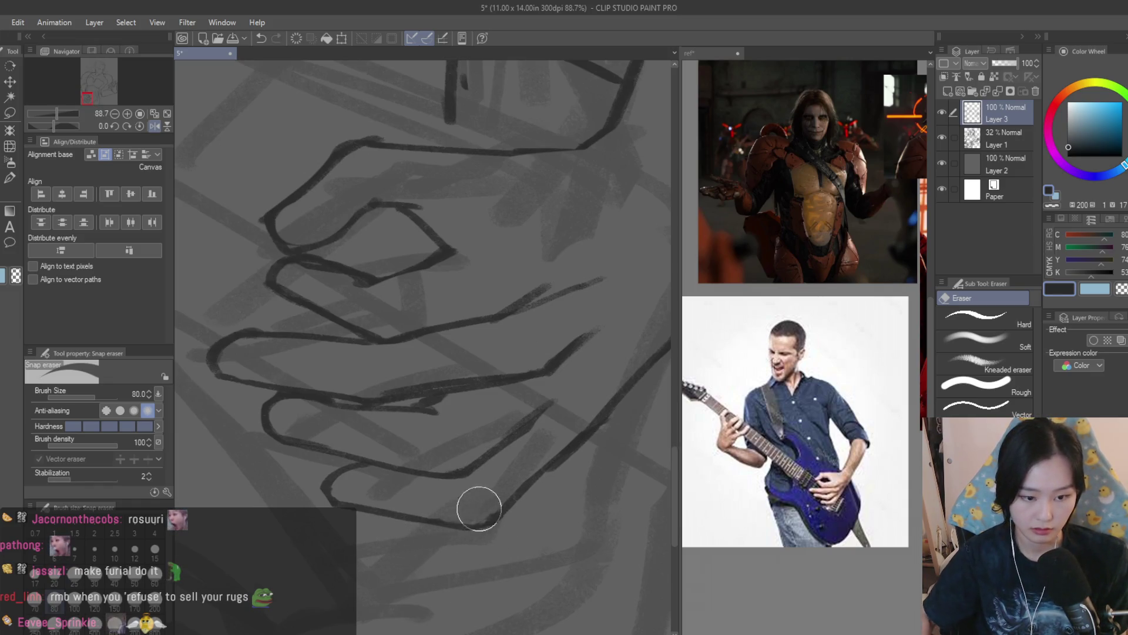
pyautogui.scroll(-5, 479, 511)
pyautogui.hotkey('ctrl', 's')
# Erase part of a line on the hand and flip the view to check it
pyautogui.scroll(3, 547, 405)
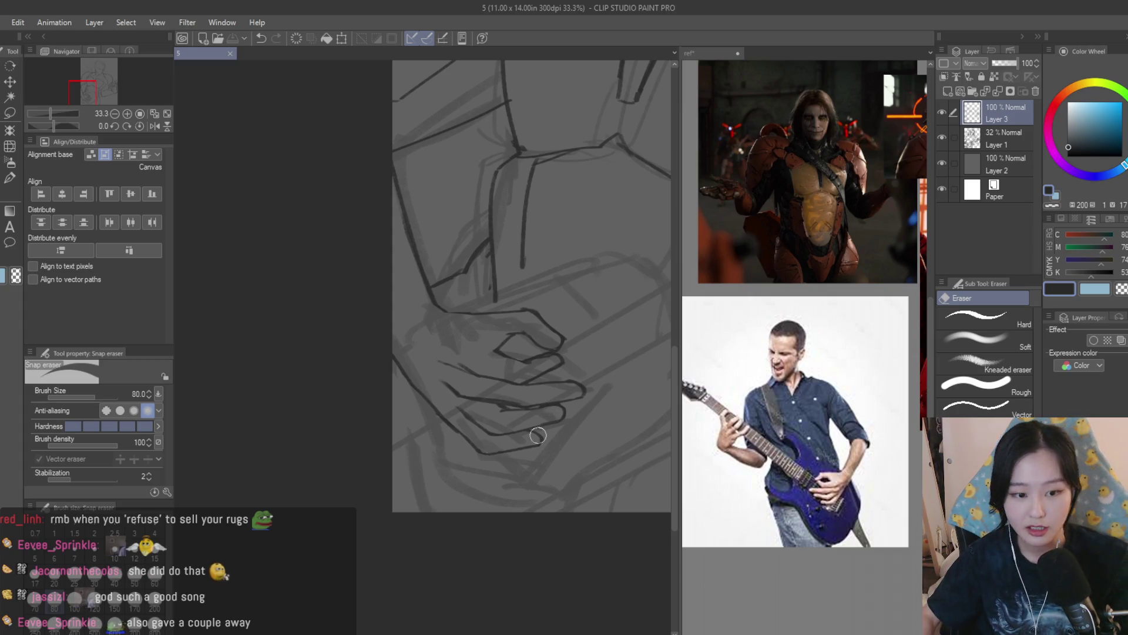
pyautogui.scroll(2, 497, 418)
pyautogui.moveTo(448, 450); pyautogui.dragTo(361, 365)
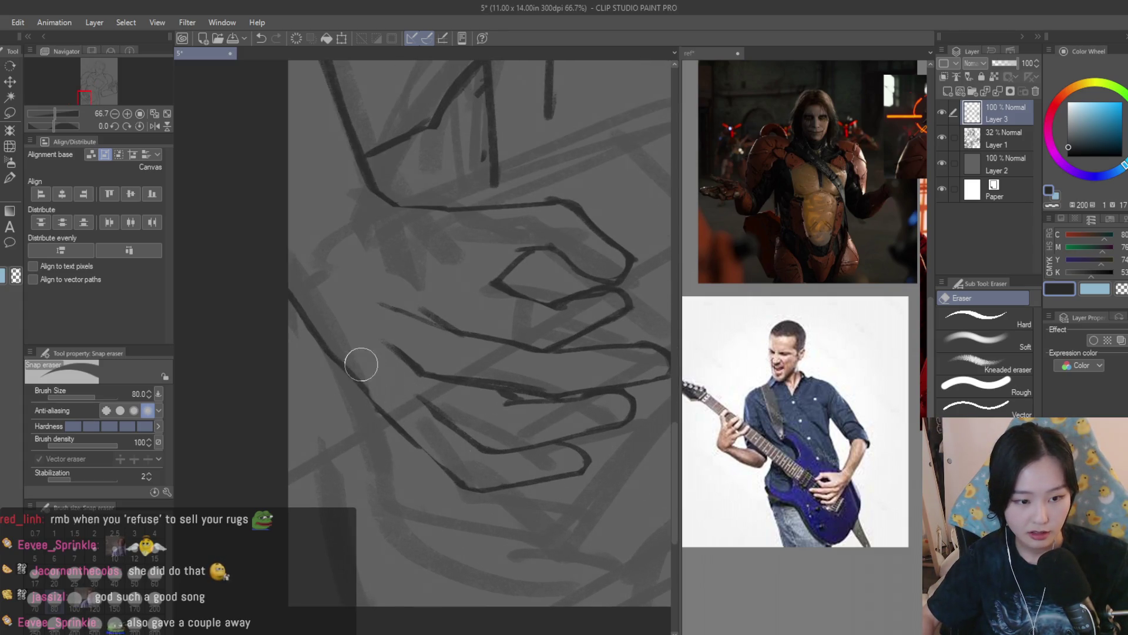
pyautogui.press('b')
pyautogui.scroll(-2, 423, 329)
pyautogui.press('h')
pyautogui.scroll(1, 455, 353)
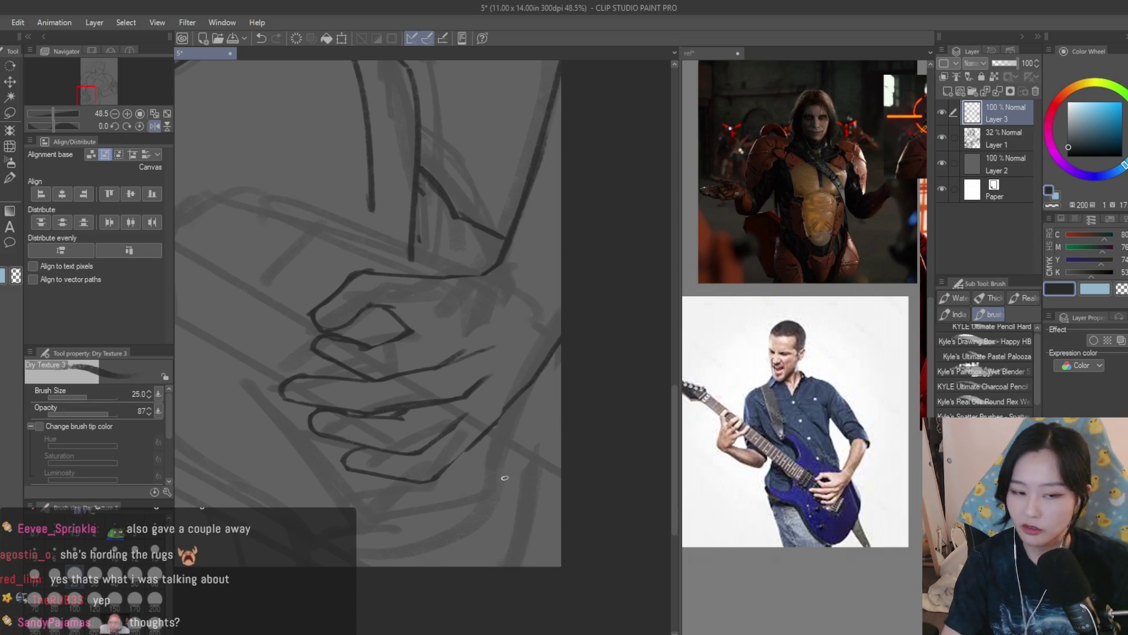
# Draw and refine a diagonal edge line across the hand
pyautogui.moveTo(531, 376); pyautogui.dragTo(491, 425)
pyautogui.hotkey('ctrl', 'z')
pyautogui.moveTo(540, 374); pyautogui.dragTo(488, 427)
pyautogui.moveTo(517, 393); pyautogui.dragTo(434, 481)
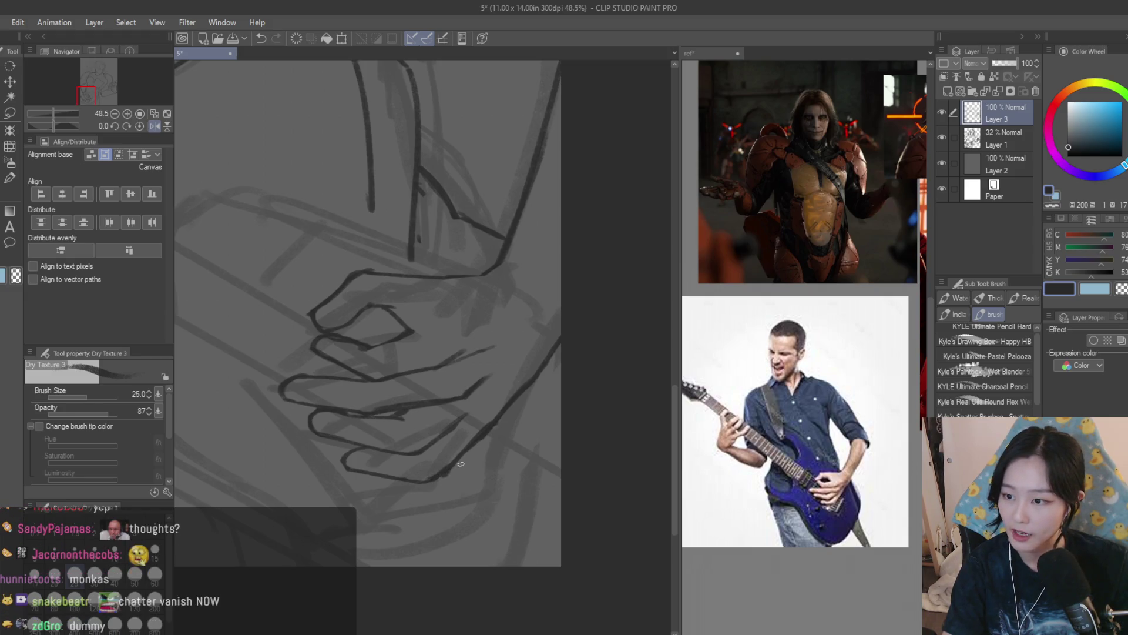
# Erase the stray line bits between the fingers
pyautogui.press('e')
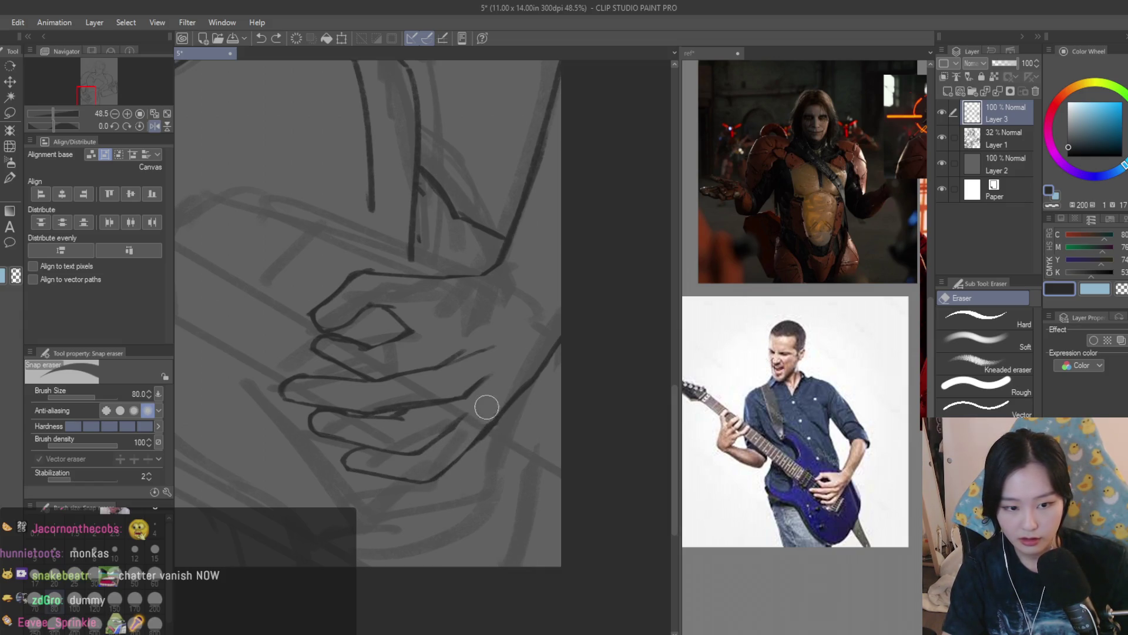
pyautogui.moveTo(467, 444); pyautogui.dragTo(451, 412)
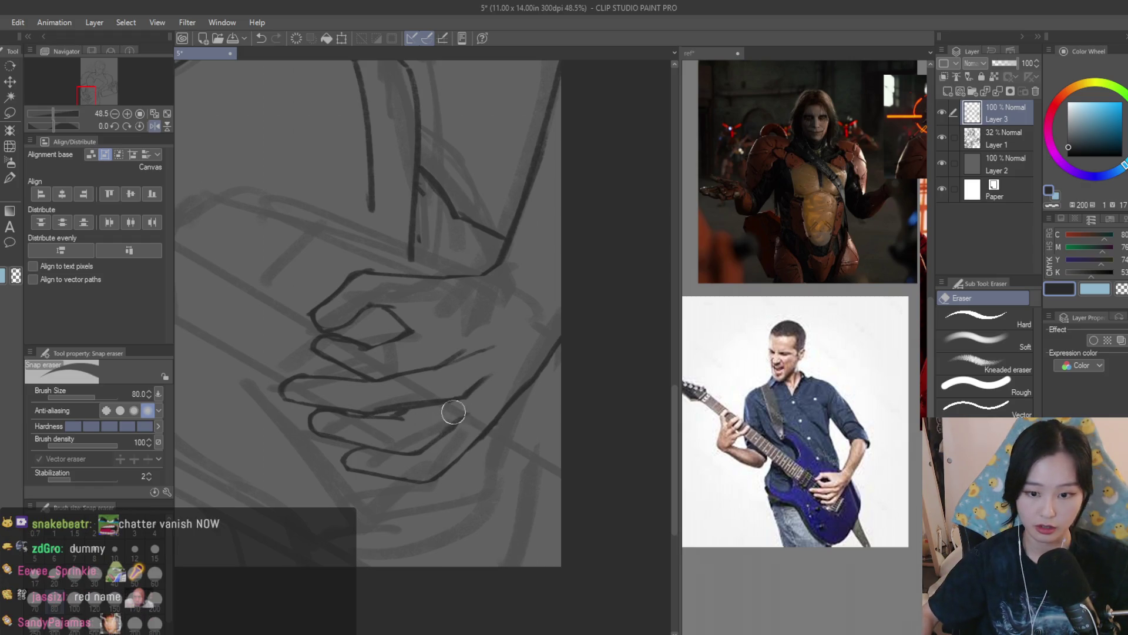
pyautogui.press('b')
pyautogui.scroll(2, 521, 396)
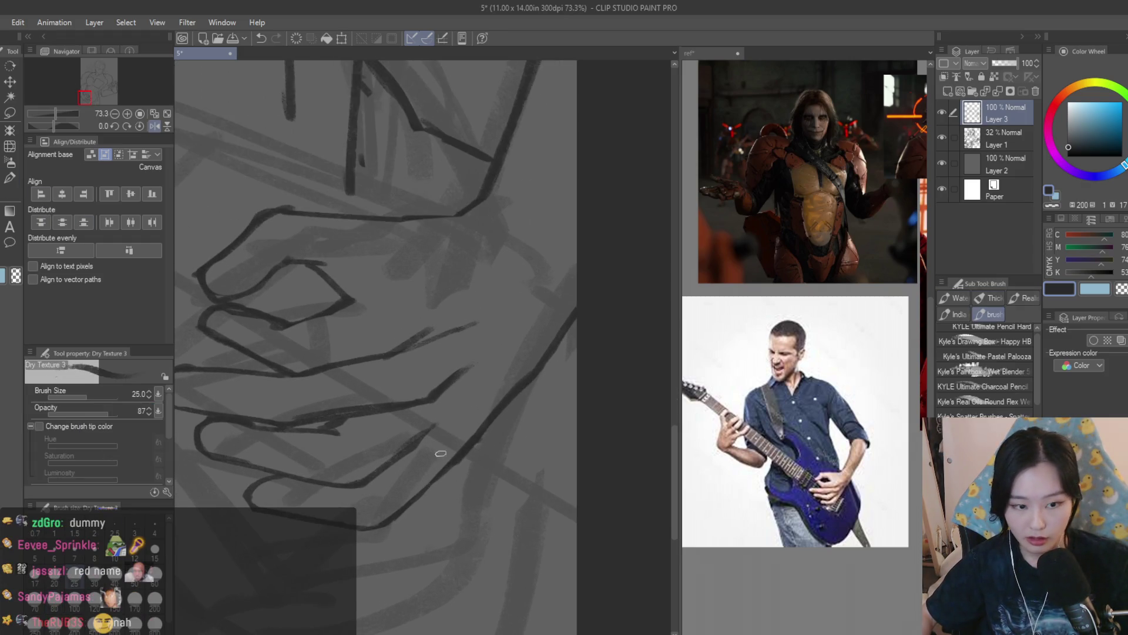
pyautogui.scroll(-2, 490, 495)
pyautogui.scroll(2, 490, 494)
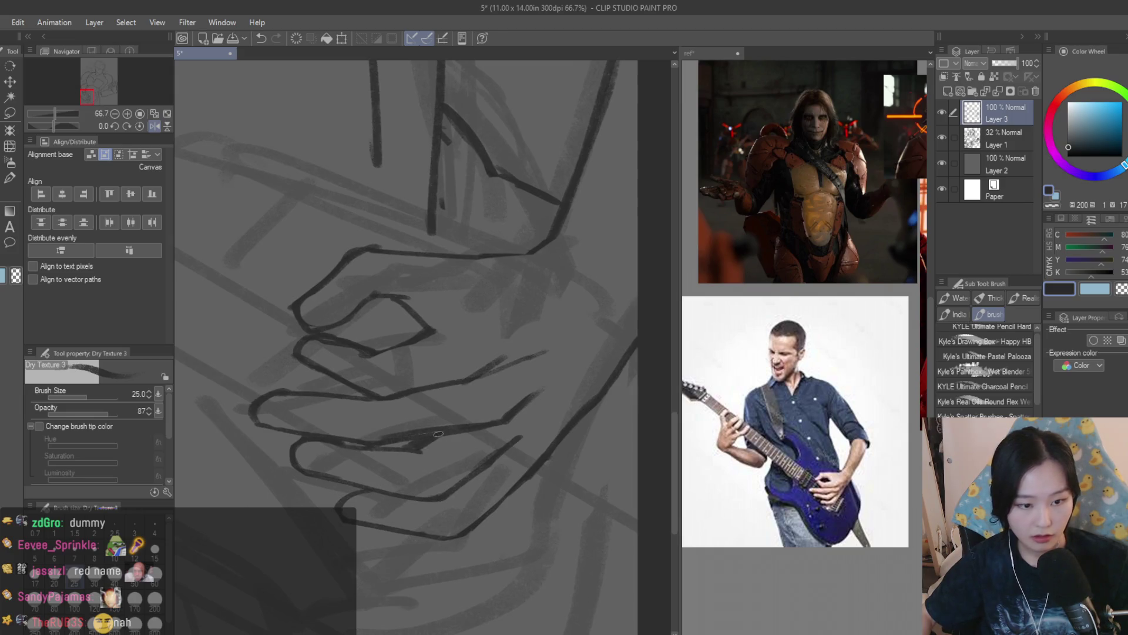
pyautogui.press('e')
pyautogui.scroll(1, 405, 448)
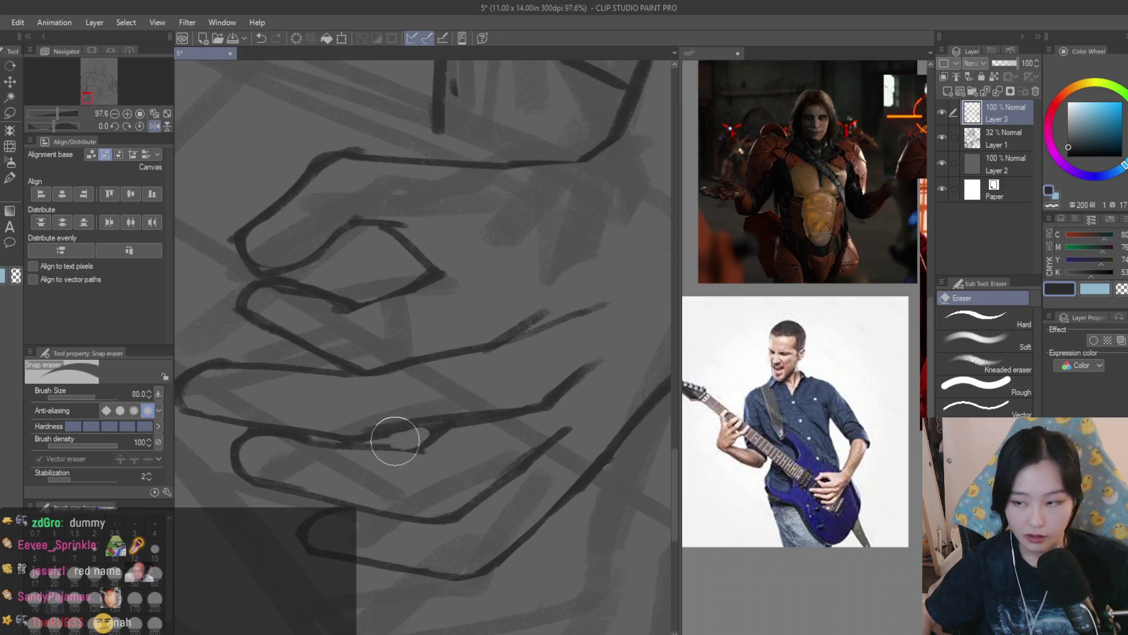
pyautogui.scroll(-3, 446, 436)
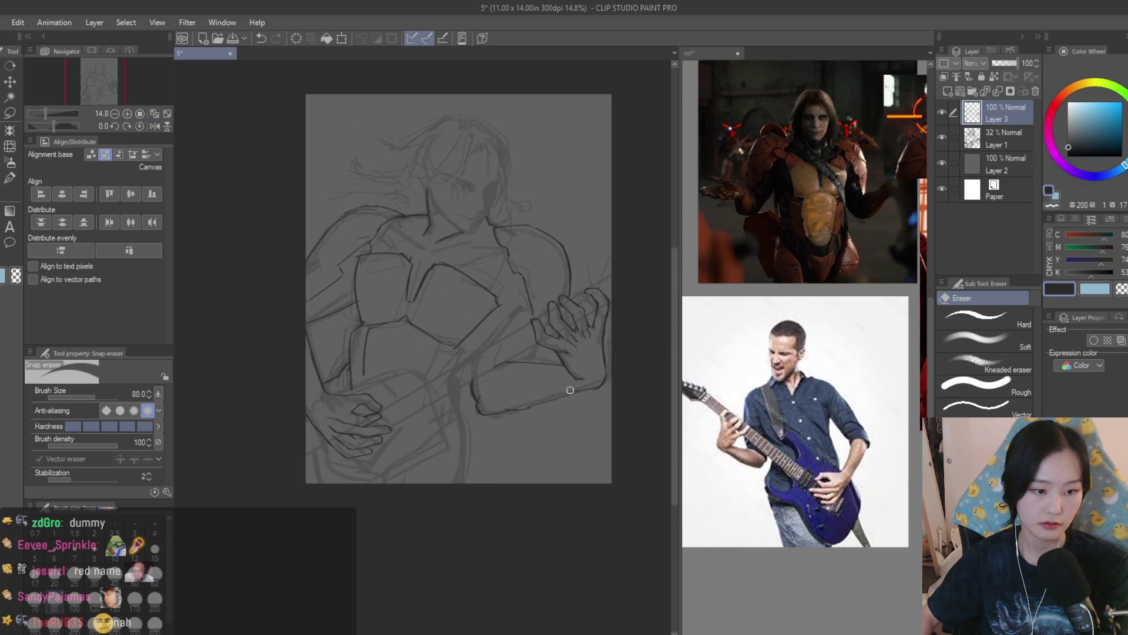
# Zoom in on the picking hand and select the textured brush
pyautogui.scroll(2, 436, 414)
pyautogui.scroll(1, 446, 506)
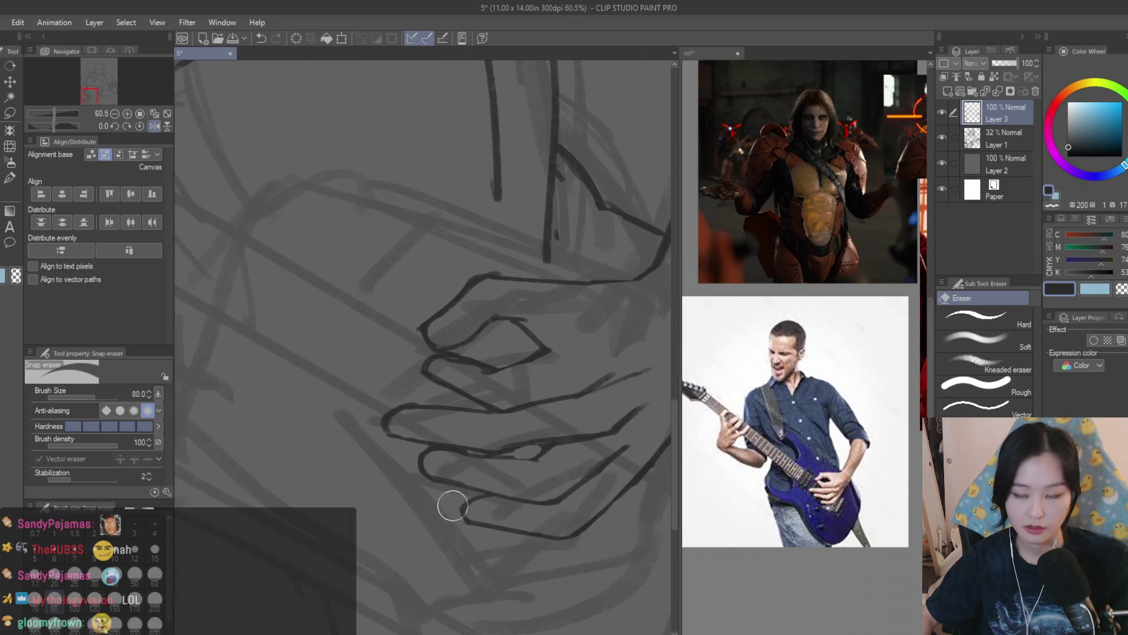
pyautogui.scroll(-1, 470, 523)
pyautogui.scroll(1, 489, 461)
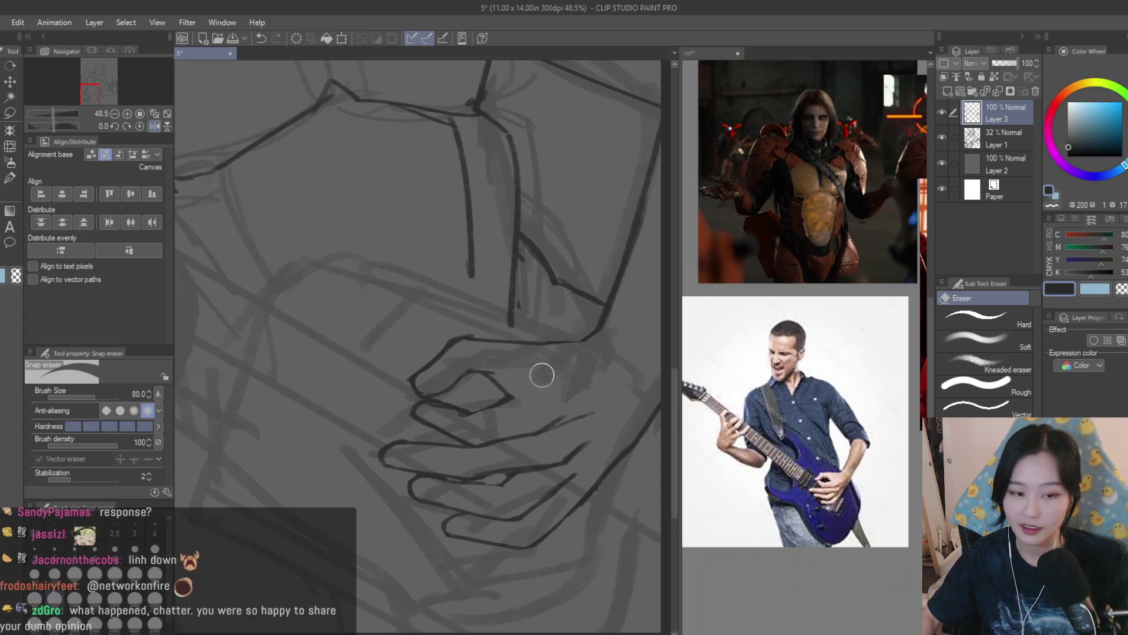
pyautogui.scroll(2, 473, 443)
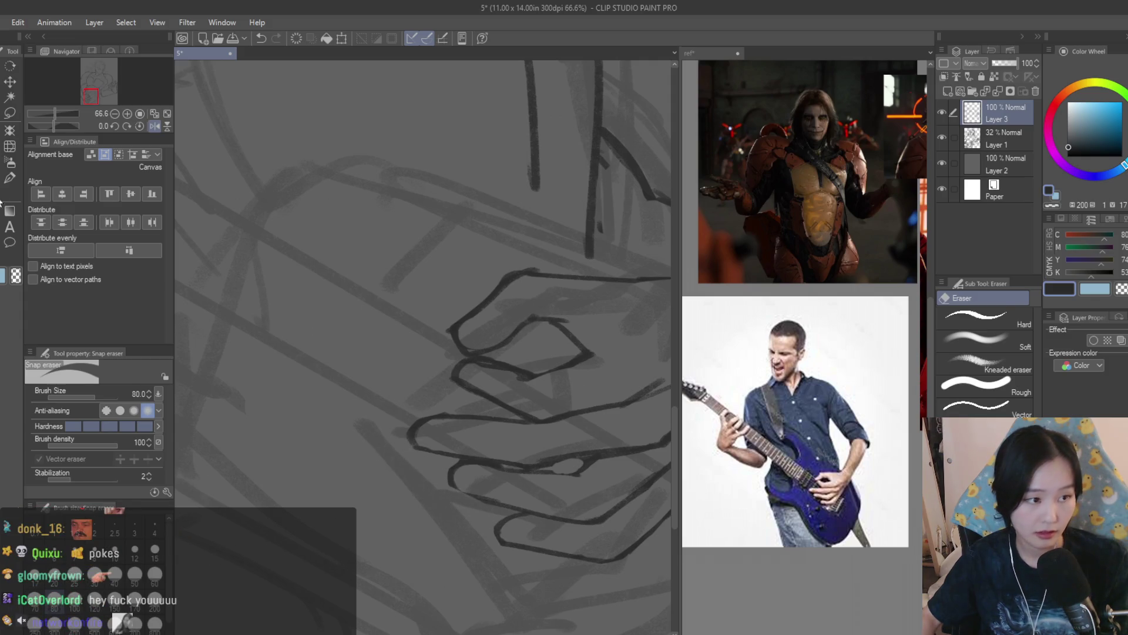
pyautogui.press('b')
# Erase the short interior strokes across the lower fingers, then return to Dry Texture 3
pyautogui.scroll(2, 515, 523)
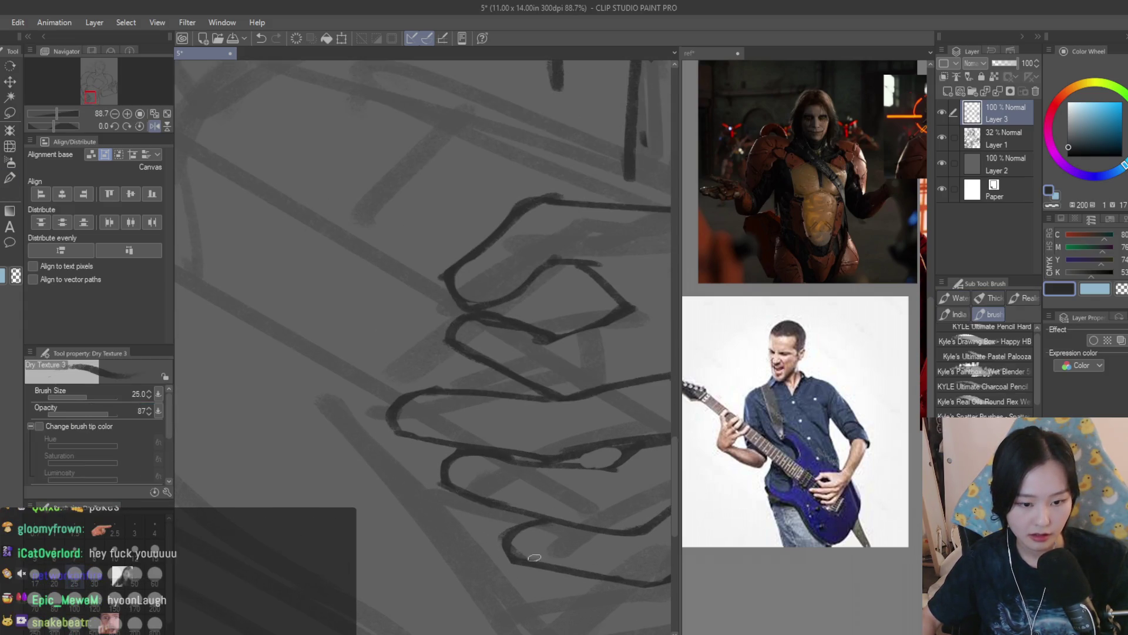
pyautogui.scroll(-5, 535, 557)
pyautogui.scroll(2, 573, 504)
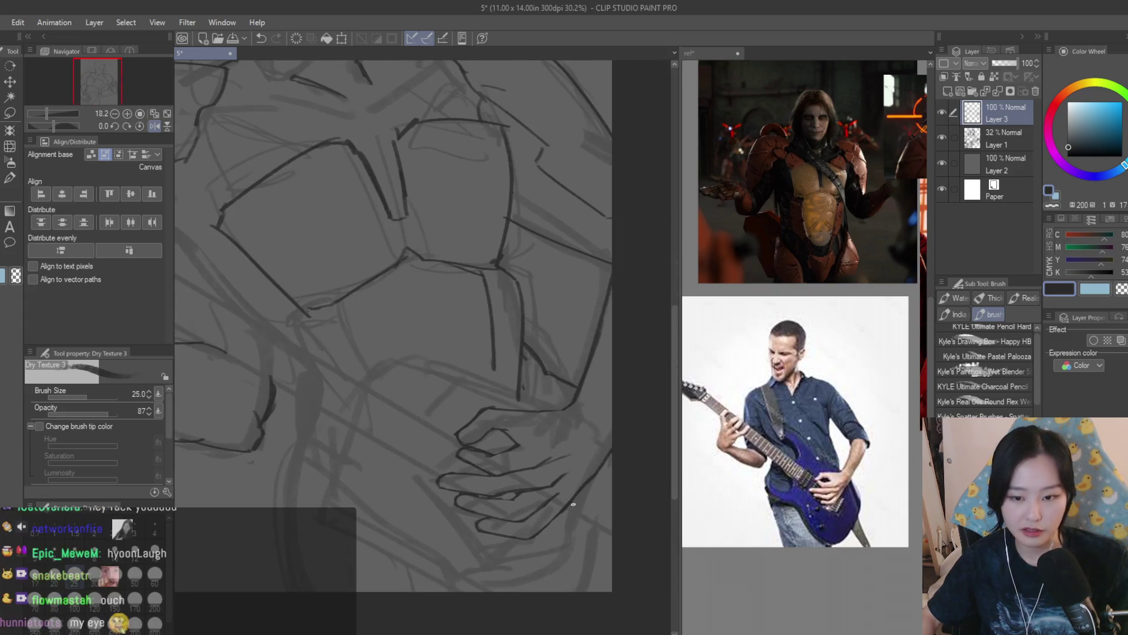
pyautogui.scroll(2, 573, 504)
pyautogui.scroll(1, 578, 491)
pyautogui.press('e')
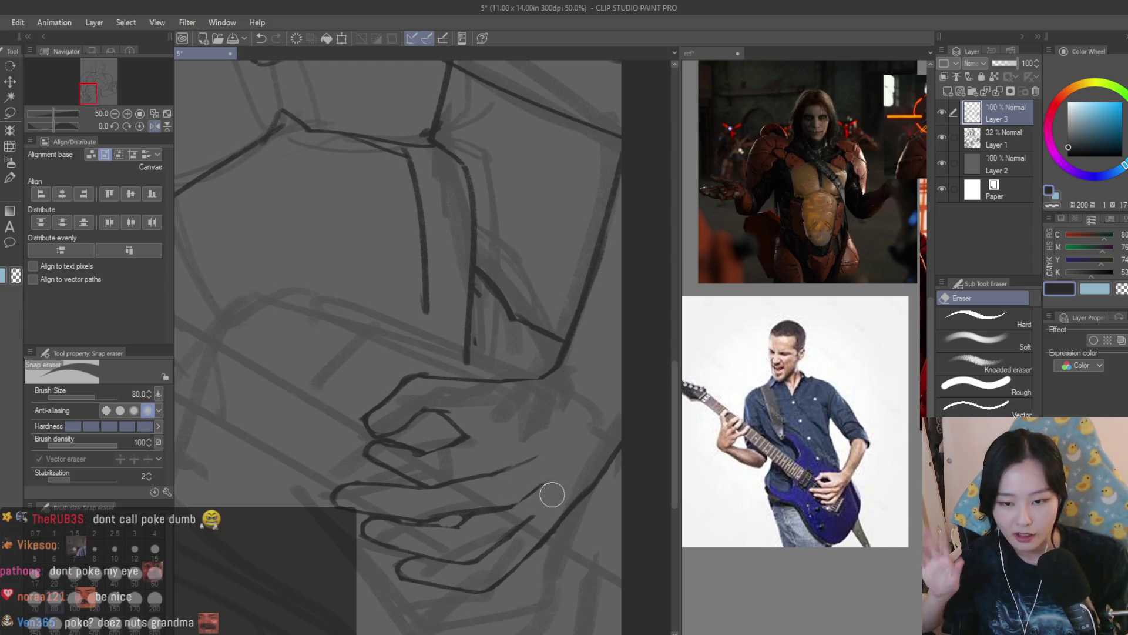
pyautogui.press('b')
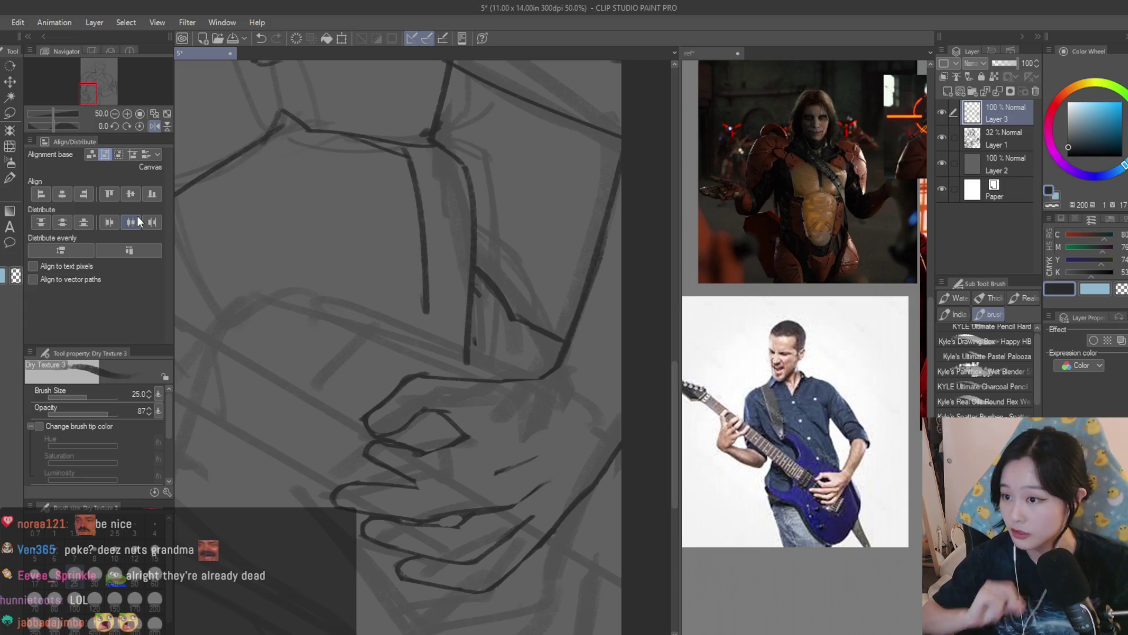
pyautogui.moveTo(257, 279); pyautogui.dragTo(287, 255)
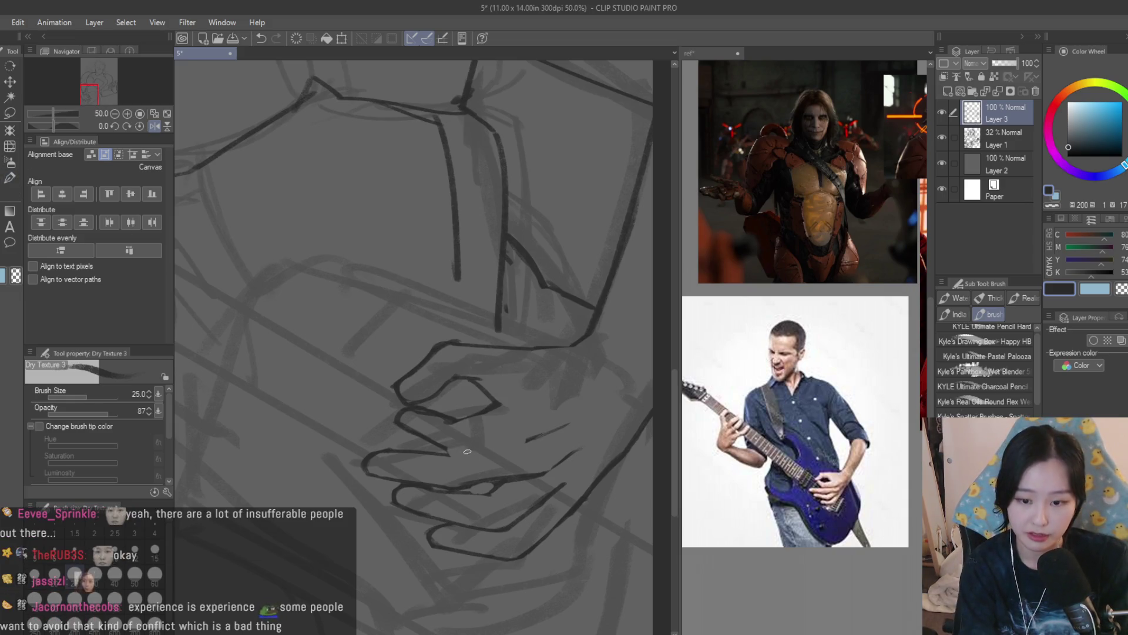
# Undo the joined finger stroke and redraw it so it stops short of the finger above
pyautogui.hotkey('ctrl', 'z')
pyautogui.moveTo(438, 452); pyautogui.dragTo(526, 440)
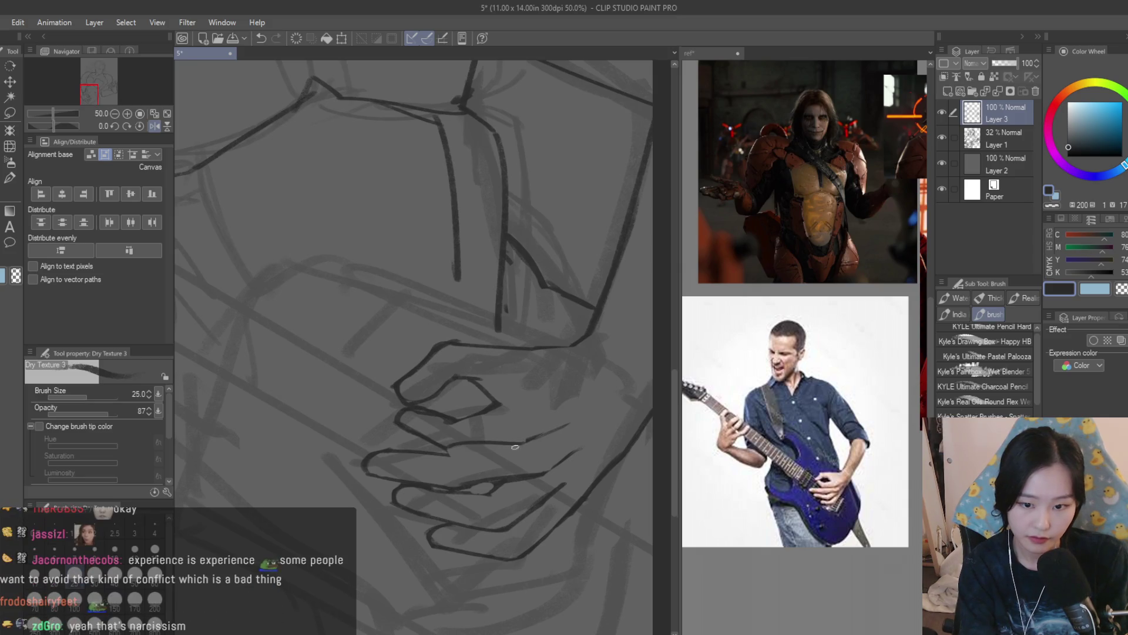
pyautogui.hotkey('ctrl', 'z')
pyautogui.hotkey('ctrl', 'z')
pyautogui.moveTo(448, 445); pyautogui.dragTo(537, 441)
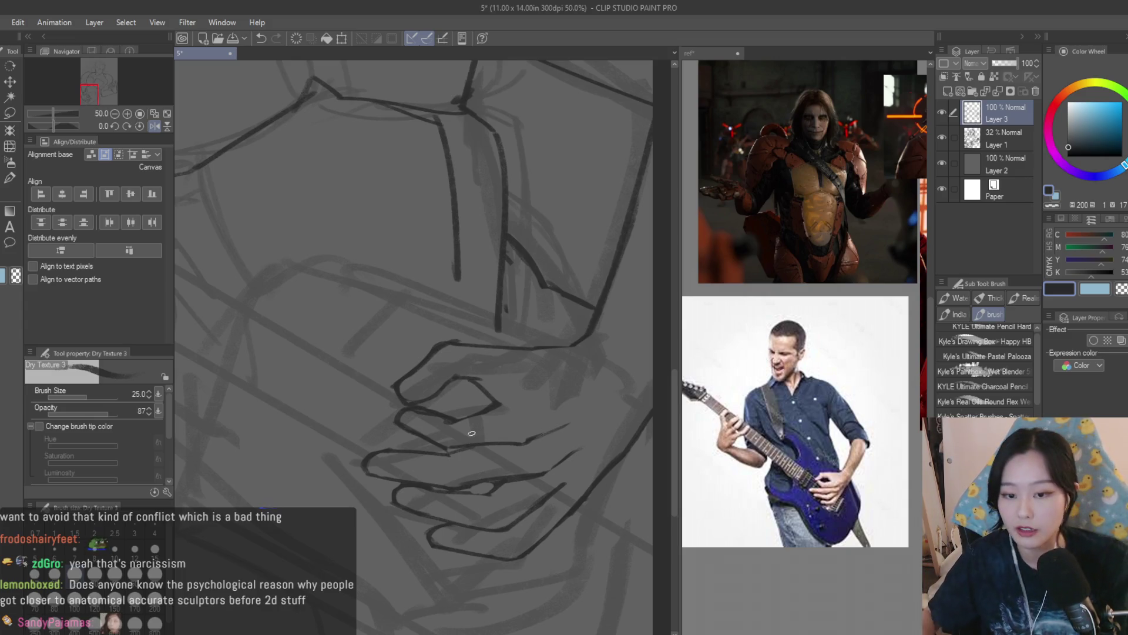
pyautogui.scroll(5, 519, 337)
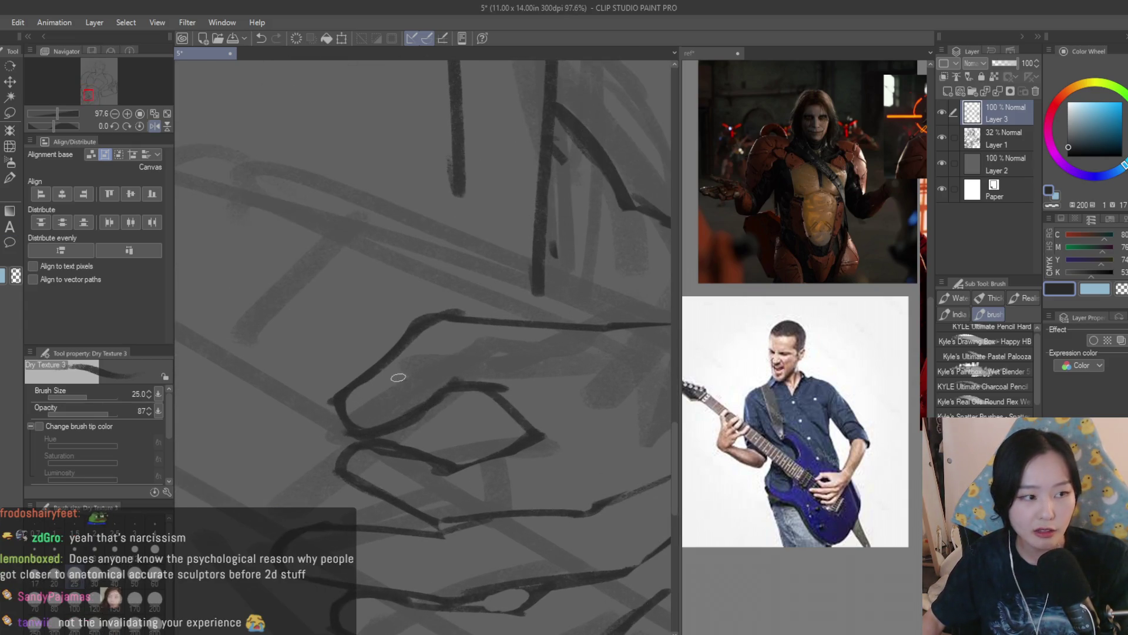
# Erase overlapping finger lines, then add dark strokes across the hand's fingers
pyautogui.press('e')
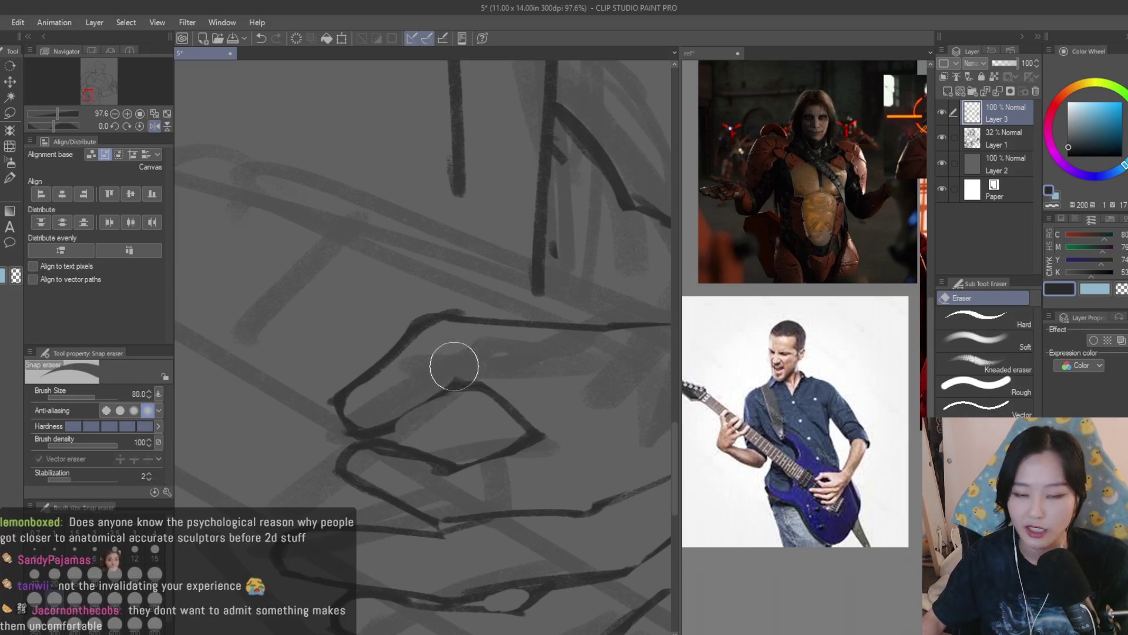
pyautogui.scroll(-3, 535, 522)
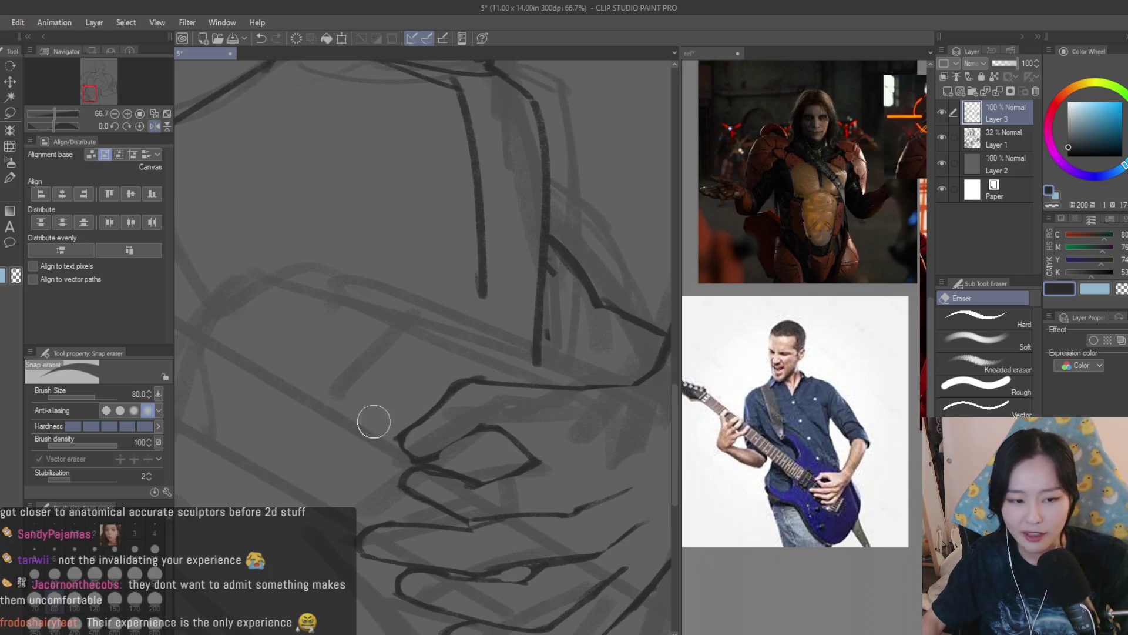
pyautogui.press('b')
pyautogui.scroll(3, 462, 429)
pyautogui.moveTo(468, 433)
pyautogui.mouseDown()
pyautogui.moveTo(382, 461)
pyautogui.moveTo(538, 429)
pyautogui.moveTo(579, 475)
pyautogui.mouseUp()
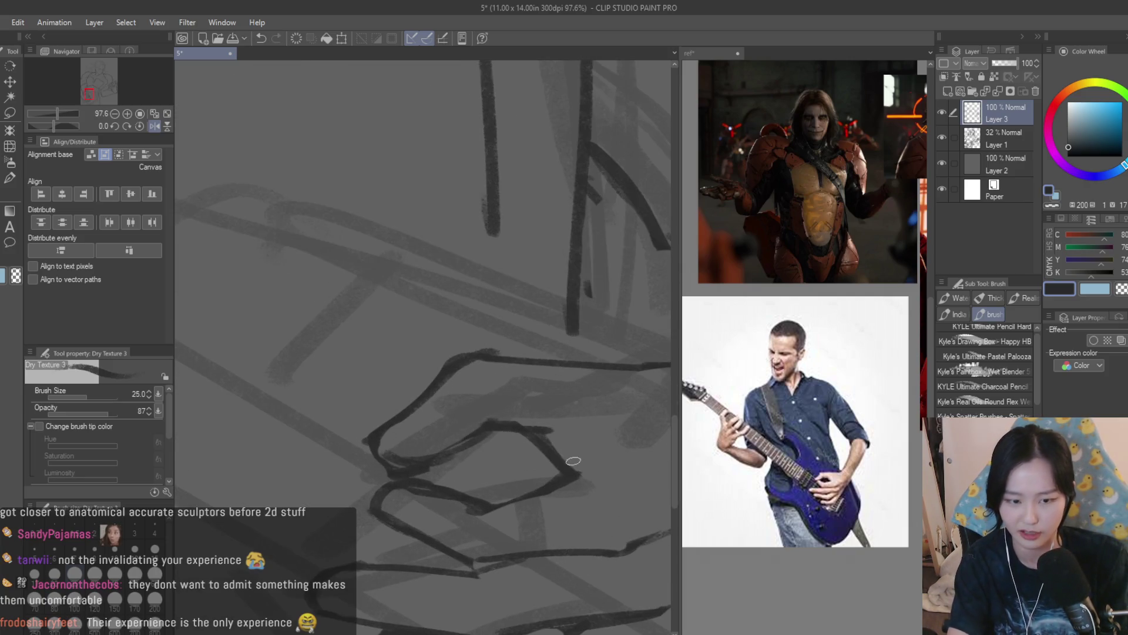
# Erase the small stray marks around the curled fingertip
pyautogui.press('e')
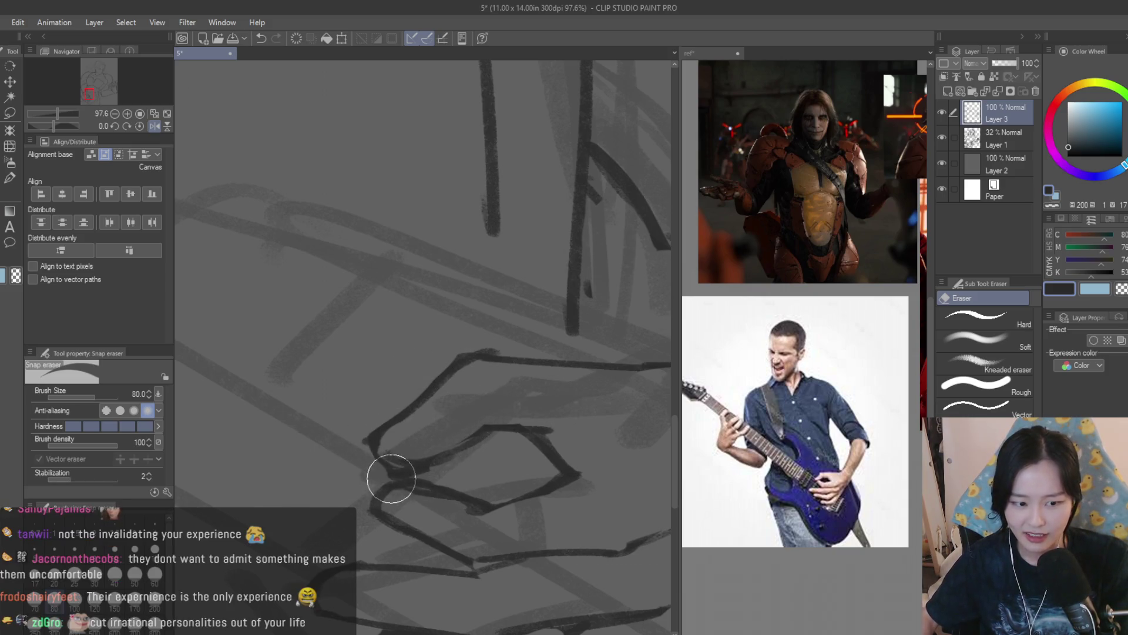
pyautogui.scroll(-2, 437, 444)
pyautogui.scroll(1, 471, 429)
pyautogui.scroll(1, 435, 479)
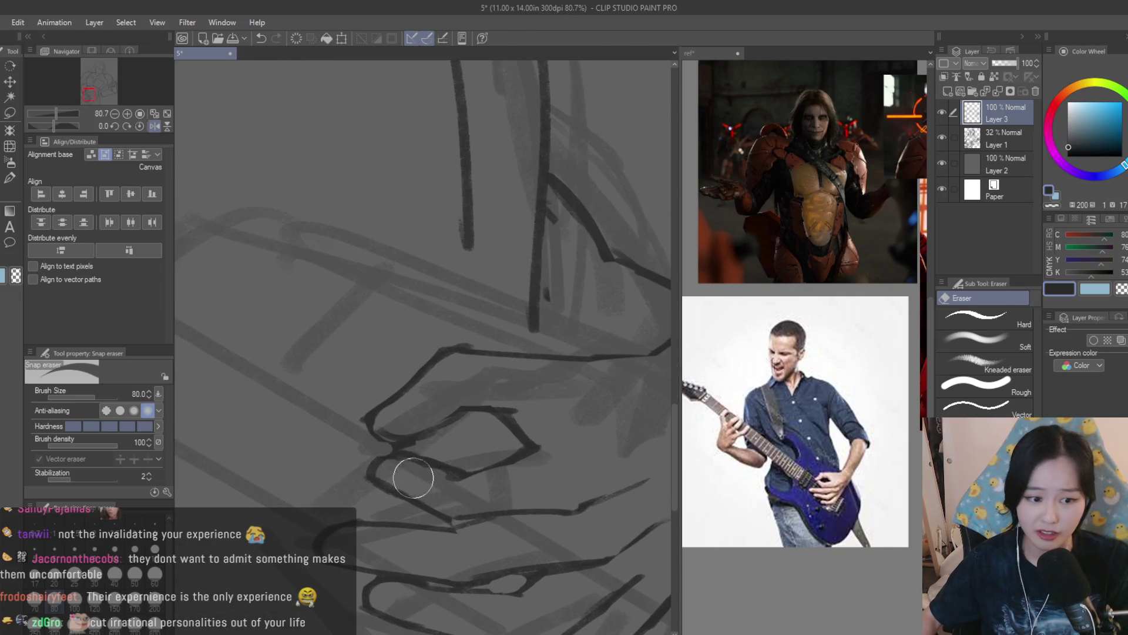
pyautogui.click(10, 199)
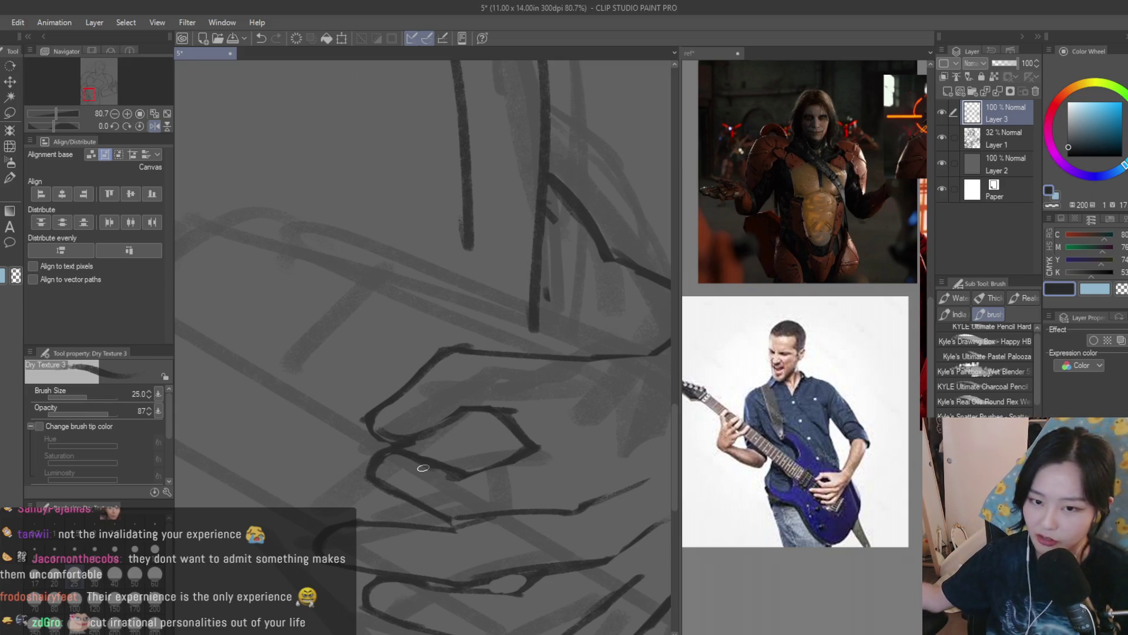
pyautogui.press('e')
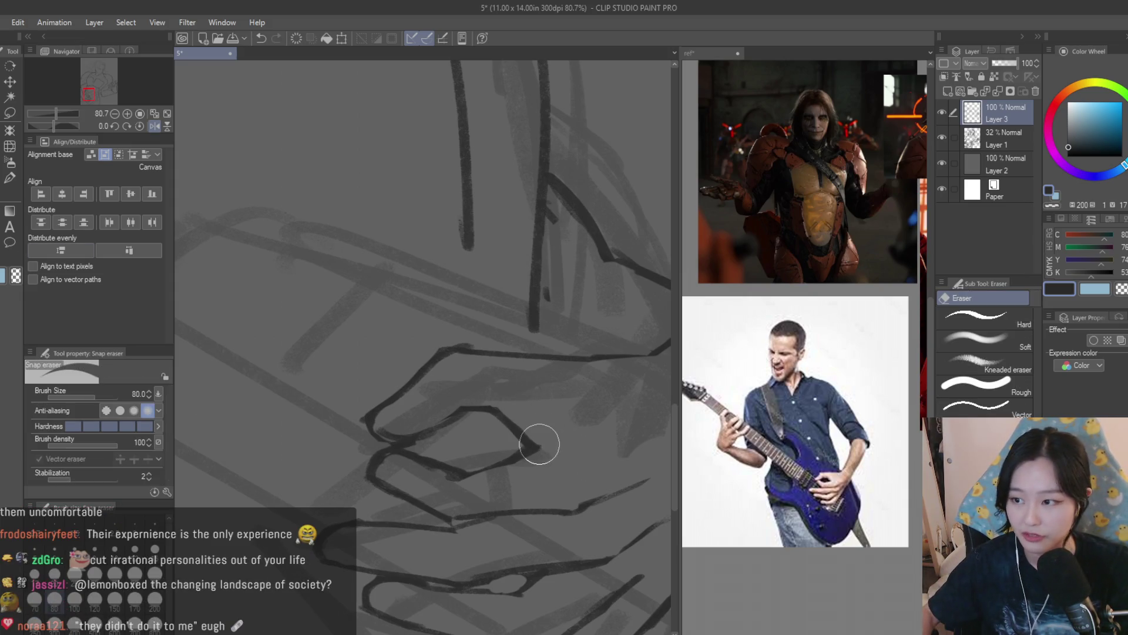
pyautogui.scroll(-5, 496, 398)
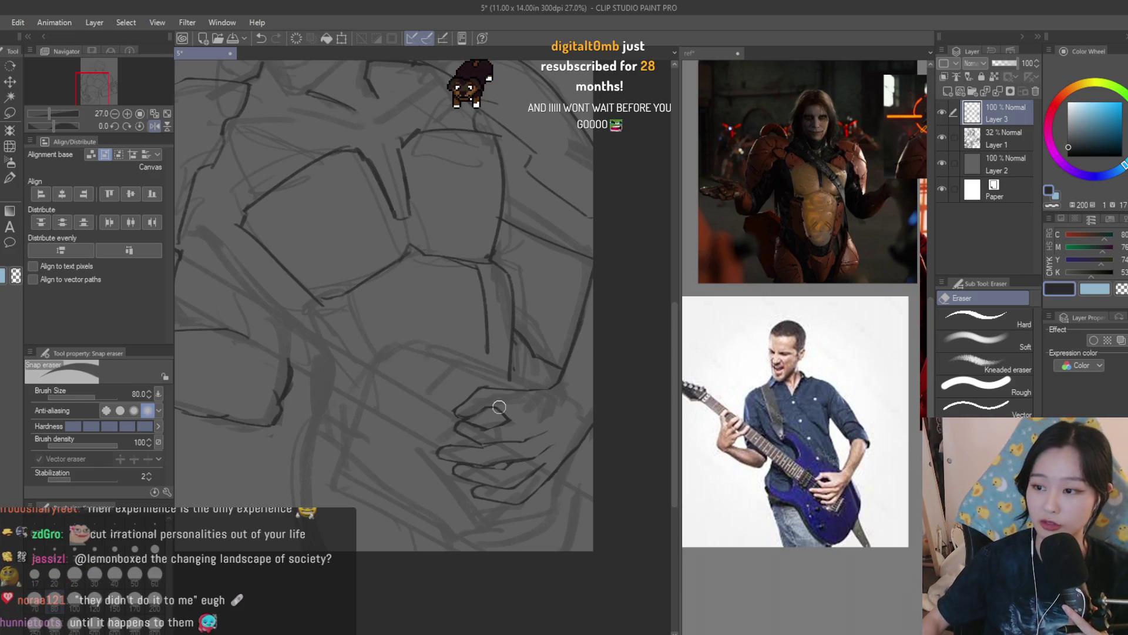
# Add two short dark strokes along the hand line and save the drawing
pyautogui.scroll(-2, 584, 396)
pyautogui.scroll(1, 598, 395)
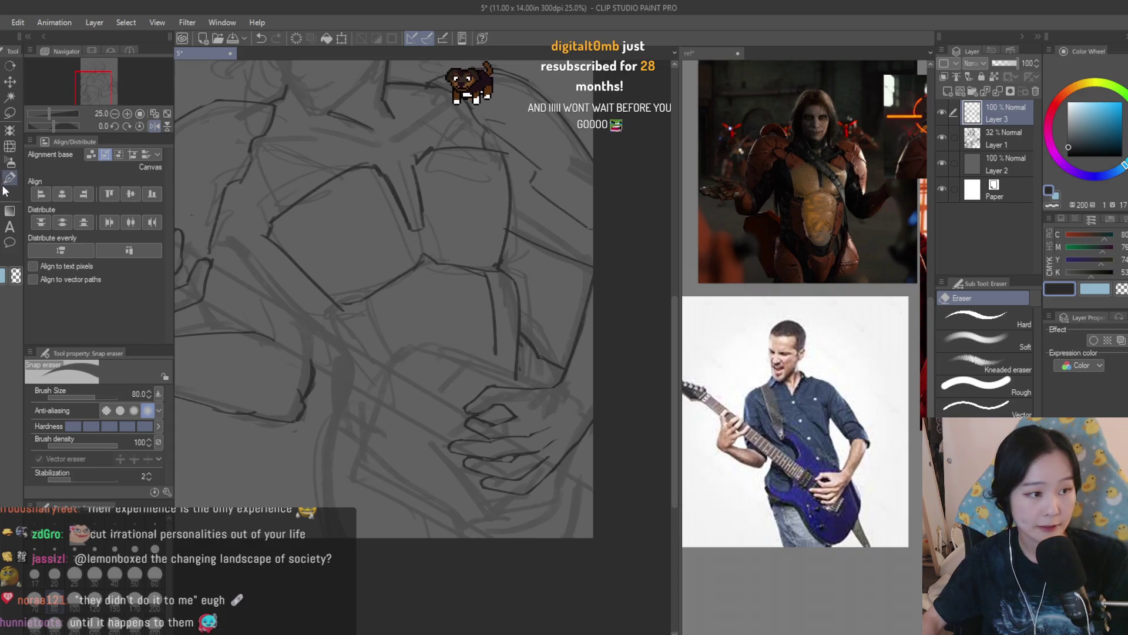
pyautogui.click(4, 191)
pyautogui.scroll(4, 515, 423)
pyautogui.moveTo(514, 422); pyautogui.dragTo(560, 408)
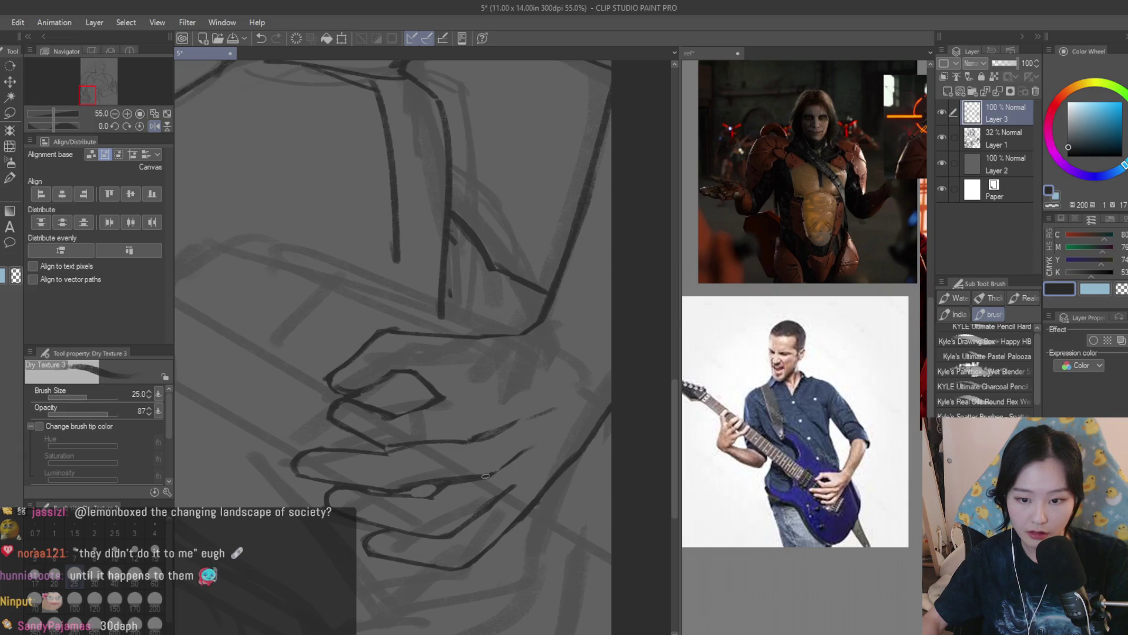
pyautogui.moveTo(488, 475); pyautogui.dragTo(516, 458)
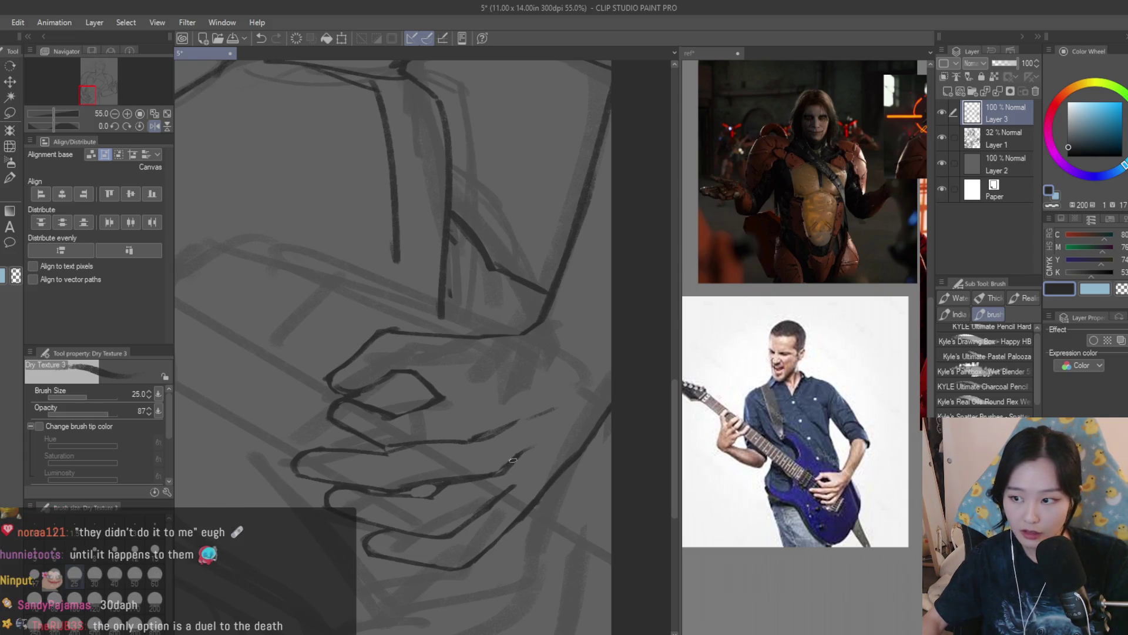
pyautogui.press('e')
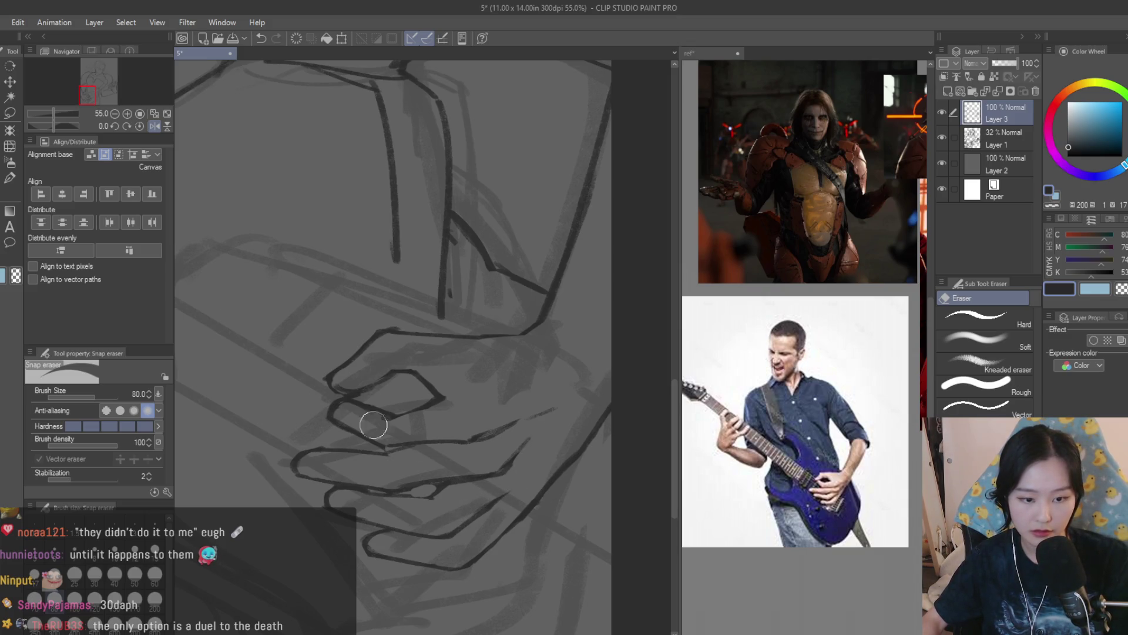
pyautogui.press('b')
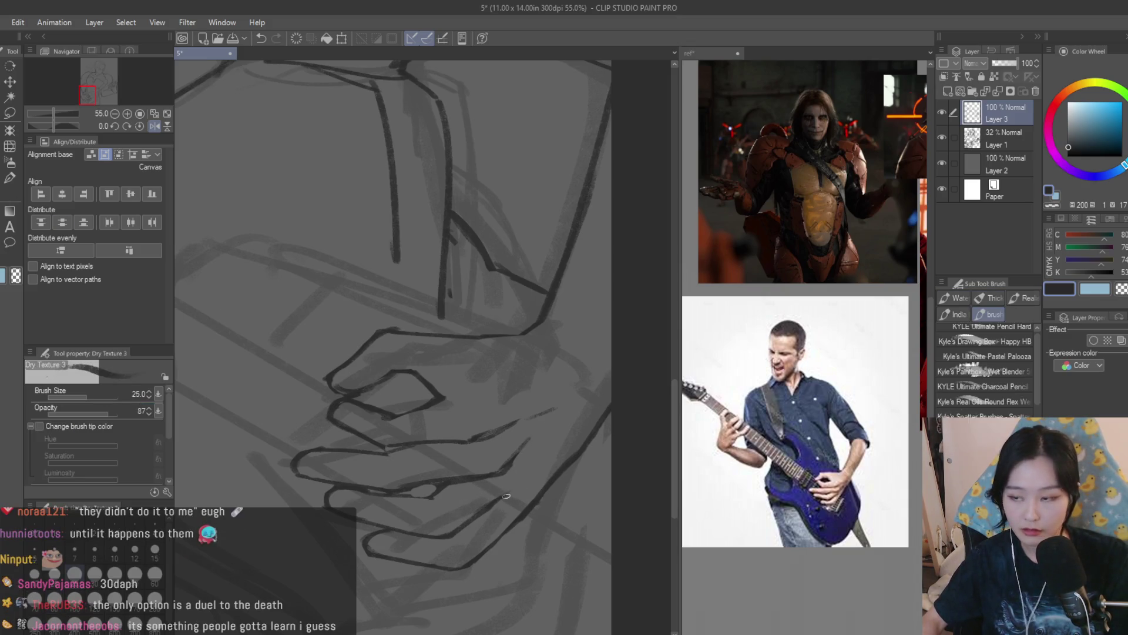
pyautogui.scroll(-4, 506, 497)
pyautogui.hotkey('ctrl', 's')
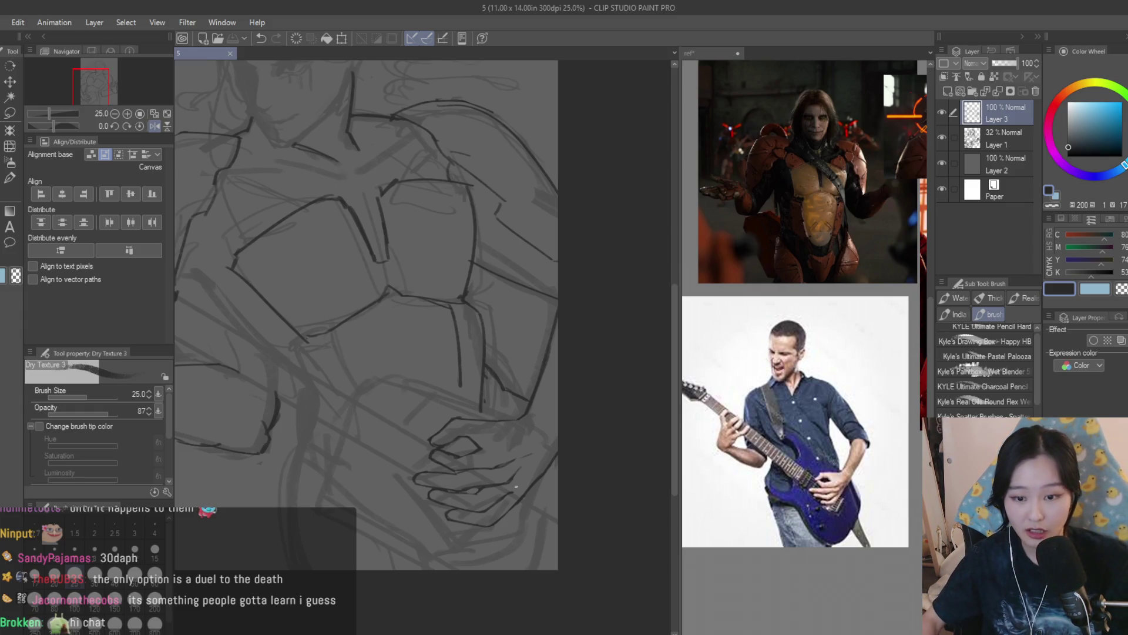
# Add a short stroke near the fingers, thin the fingertip line, save, and mirror-check the view
pyautogui.scroll(5, 452, 435)
pyautogui.moveTo(437, 510)
pyautogui.mouseDown()
pyautogui.moveTo(427, 496)
pyautogui.moveTo(371, 512)
pyautogui.mouseUp()
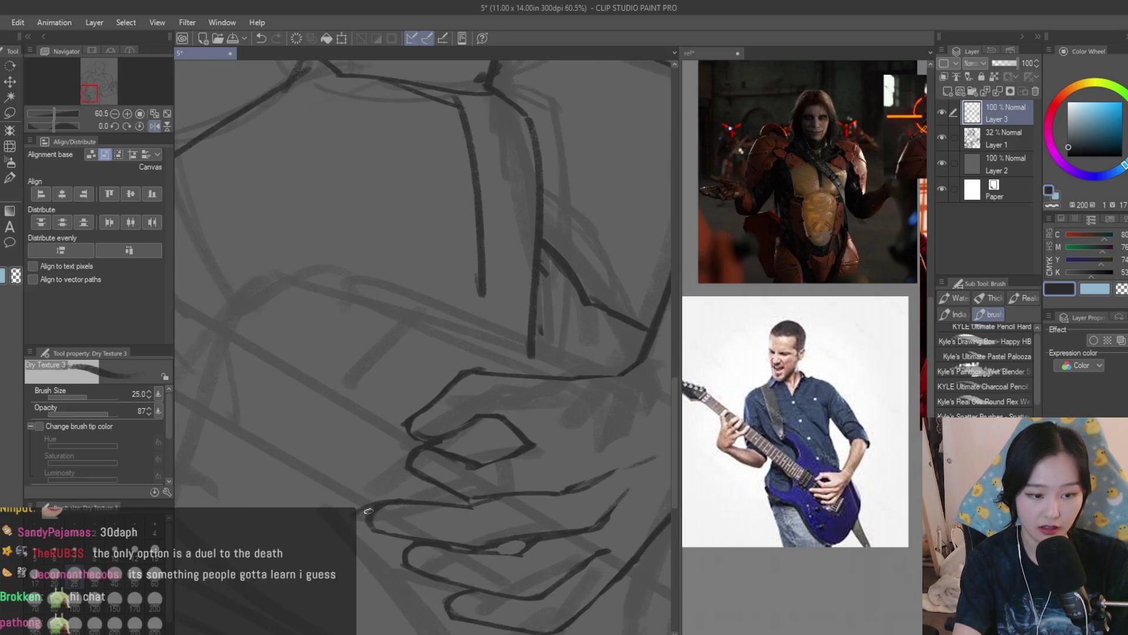
pyautogui.press('e')
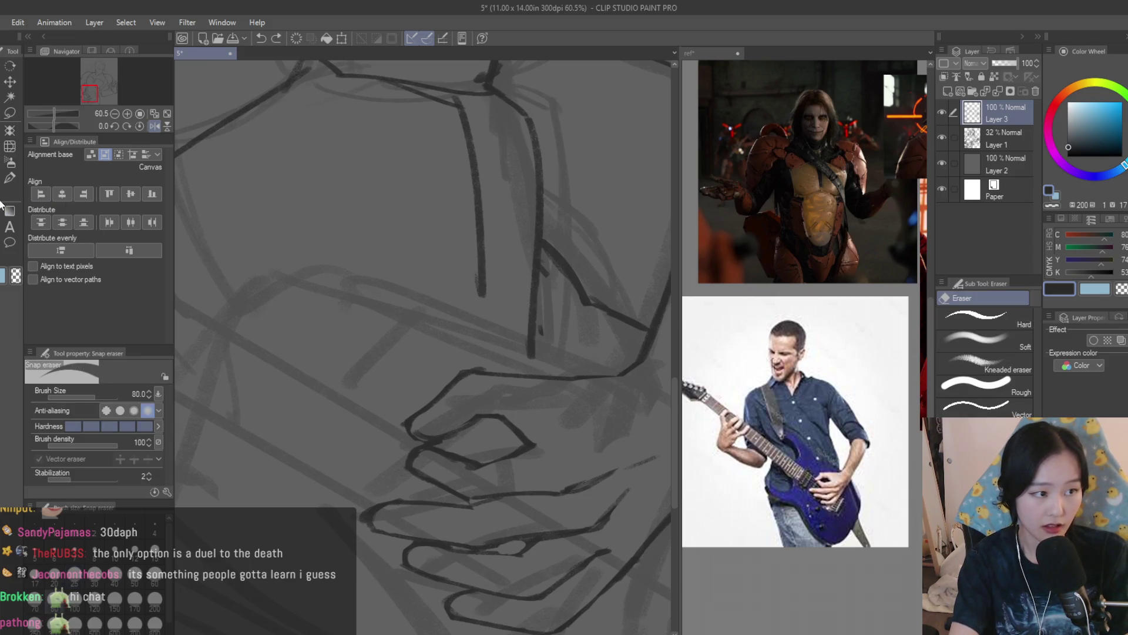
pyautogui.moveTo(396, 515); pyautogui.dragTo(350, 522)
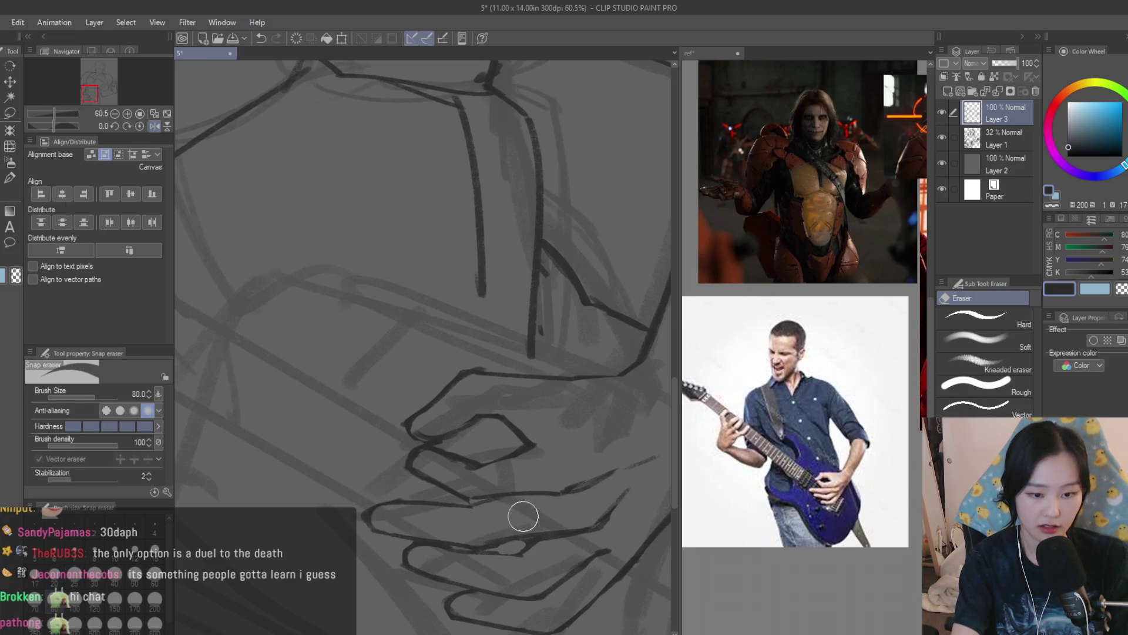
pyautogui.scroll(-6, 471, 398)
pyautogui.hotkey('ctrl', 's')
pyautogui.press('h')
pyautogui.press('h')
pyautogui.scroll(5, 509, 388)
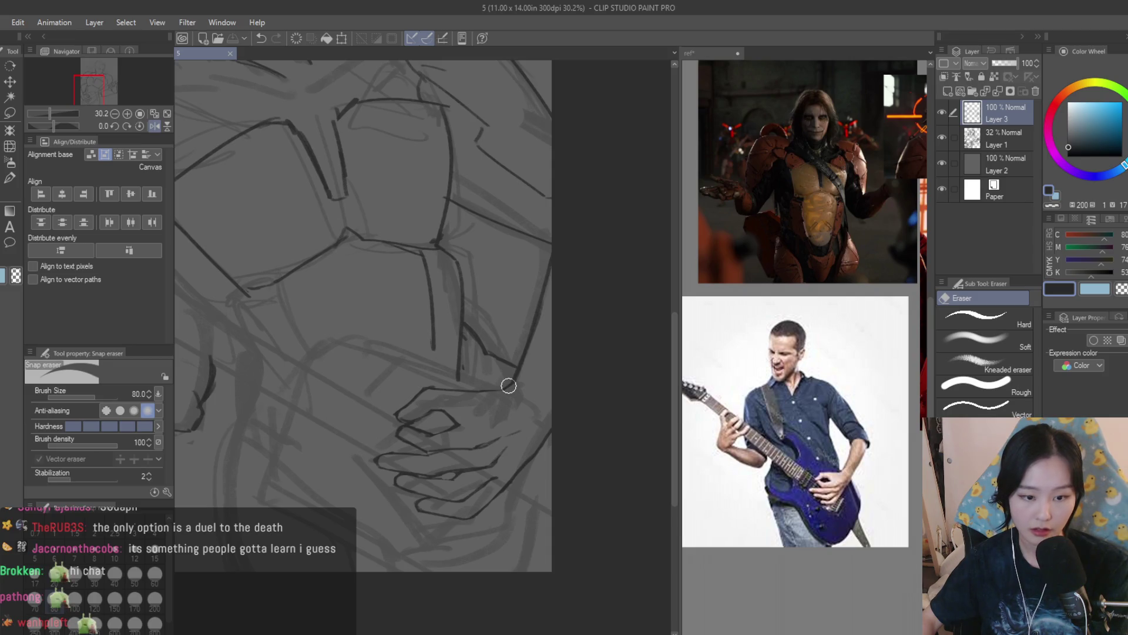
# Lasso the lowest finger, rotate it slightly counter-clockwise, deselect, and save
pyautogui.click(10, 113)
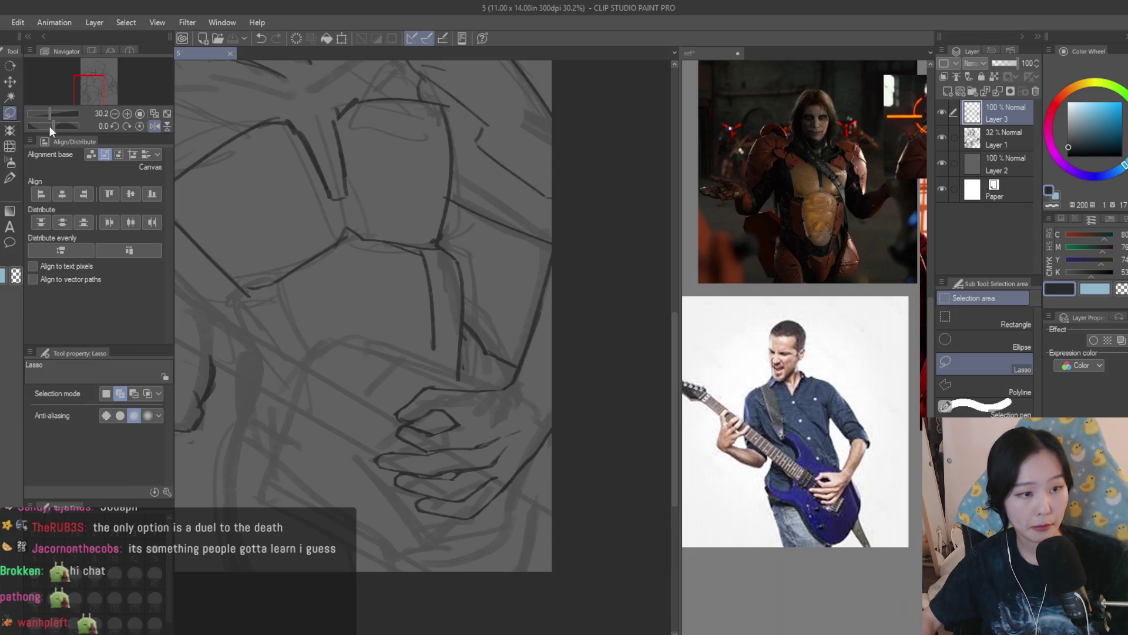
pyautogui.scroll(4, 518, 482)
pyautogui.moveTo(545, 458)
pyautogui.mouseDown()
pyautogui.moveTo(428, 505)
pyautogui.moveTo(357, 493)
pyautogui.moveTo(567, 512)
pyautogui.mouseUp()
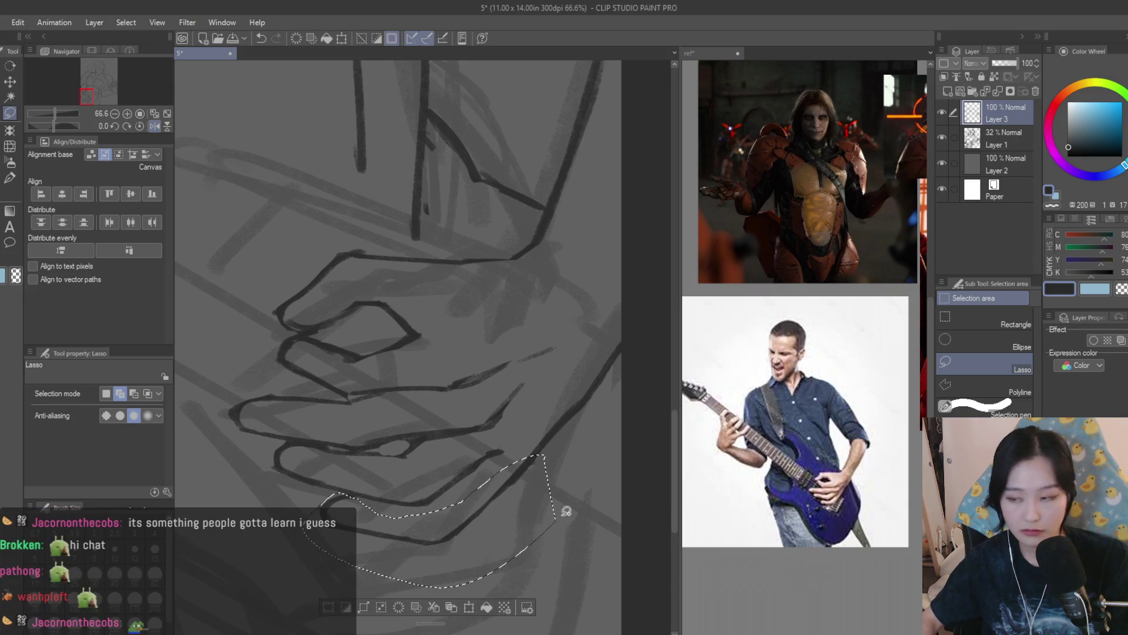
pyautogui.scroll(-1, 566, 512)
pyautogui.hotkey('ctrl', 't')
pyautogui.moveTo(529, 477); pyautogui.dragTo(522, 484)
pyautogui.hotkey('ctrl', 'z')
pyautogui.moveTo(630, 491)
pyautogui.mouseDown()
pyautogui.moveTo(588, 465)
pyautogui.moveTo(557, 471)
pyautogui.mouseUp()
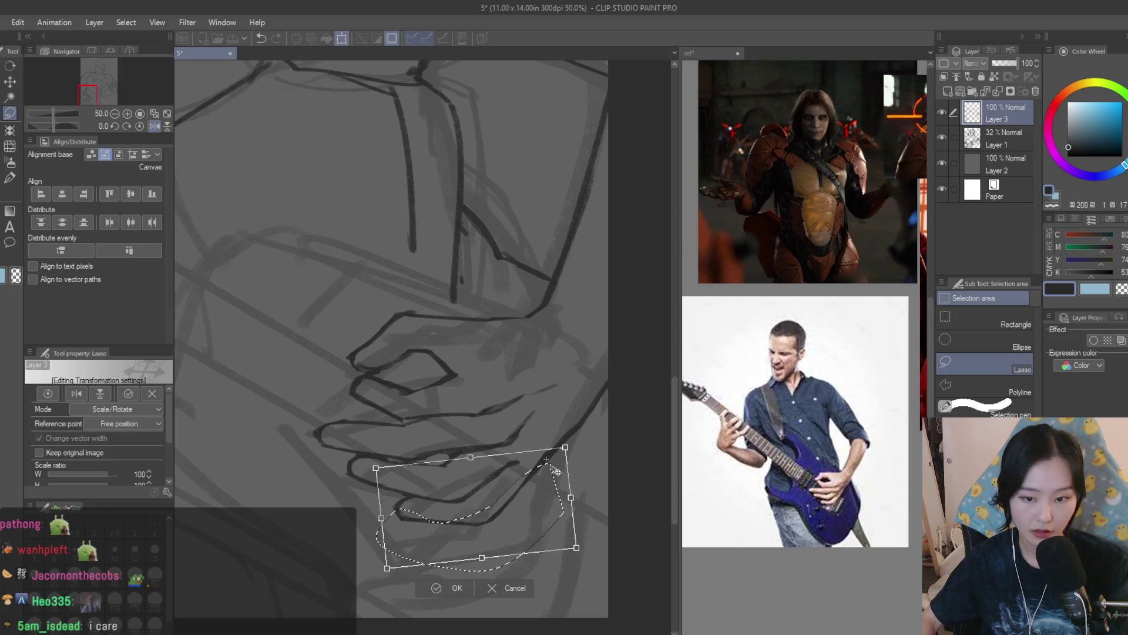
pyautogui.press('Return')
pyautogui.hotkey('ctrl', 'd')
pyautogui.hotkey('ctrl', 's')
# Erase the leftover strokes beside the rotated finger and return to the pencil
pyautogui.press('e')
pyautogui.scroll(2, 557, 445)
pyautogui.moveTo(556, 445)
pyautogui.mouseDown()
pyautogui.moveTo(516, 478)
pyautogui.moveTo(570, 474)
pyautogui.mouseUp()
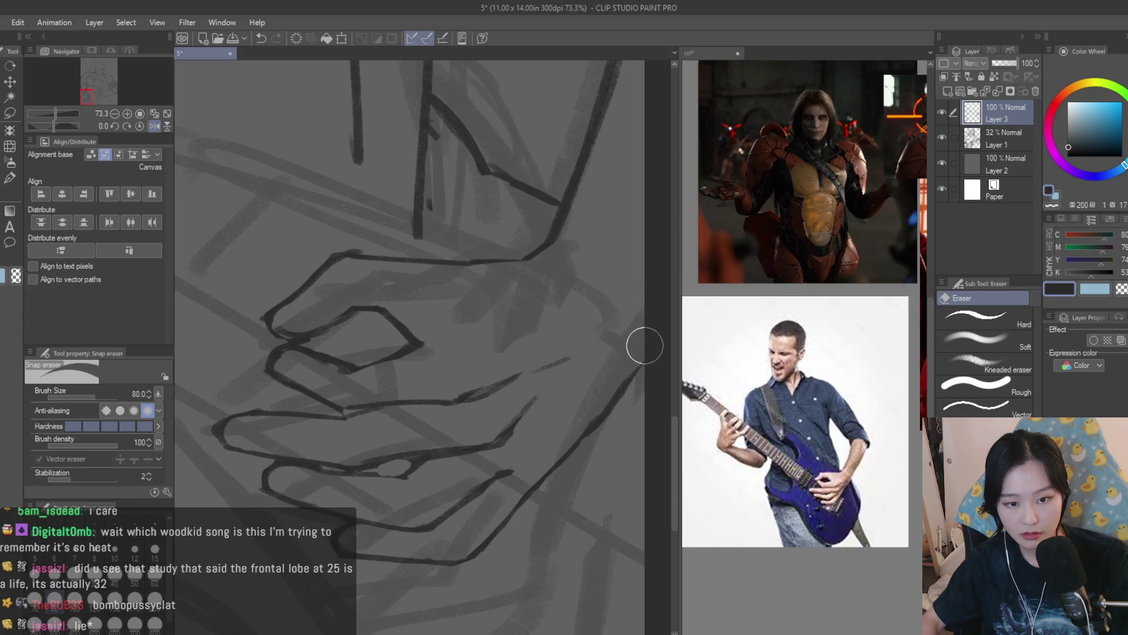
pyautogui.press('b')
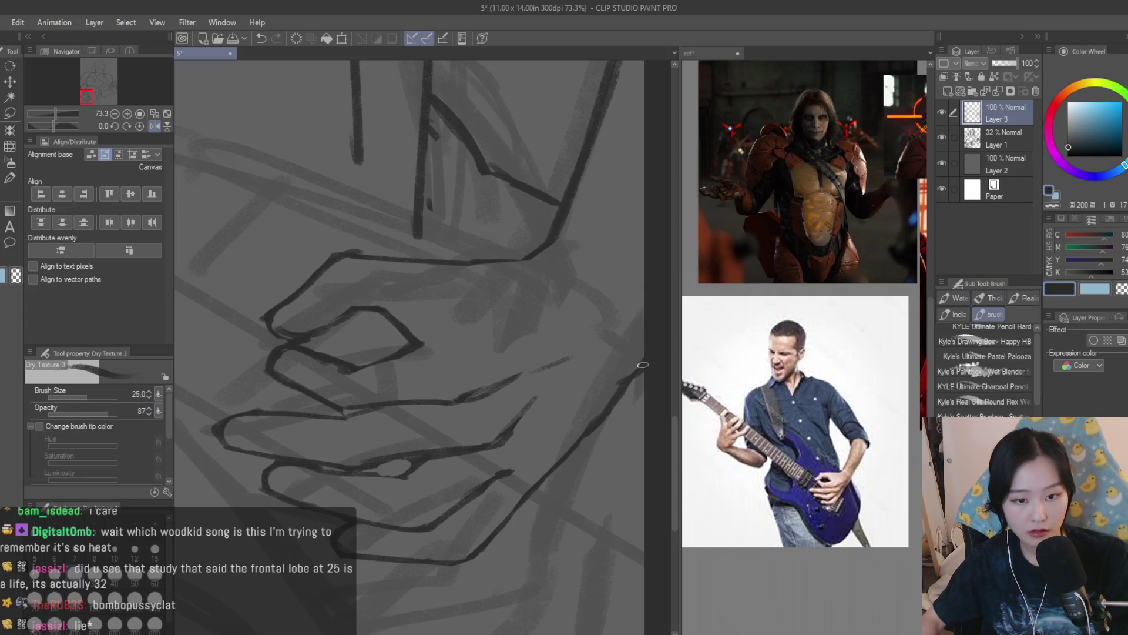
pyautogui.scroll(-4, 565, 447)
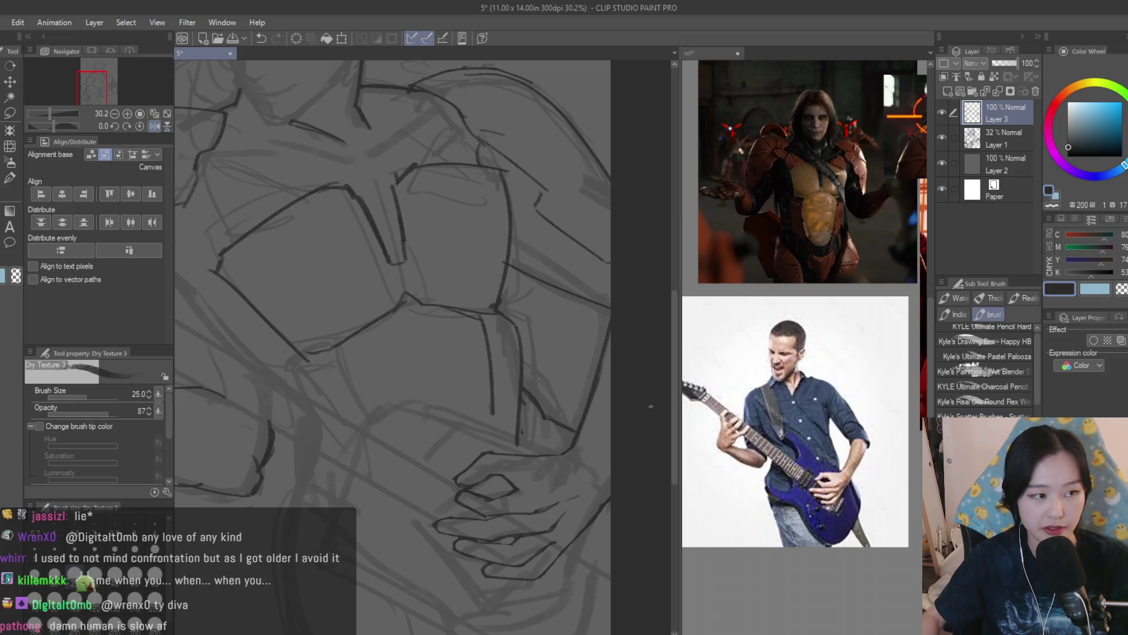
# Erase stray dark armor lines across the chest and shoulders with the Snap eraser
pyautogui.press('e')
pyautogui.scroll(5, 441, 295)
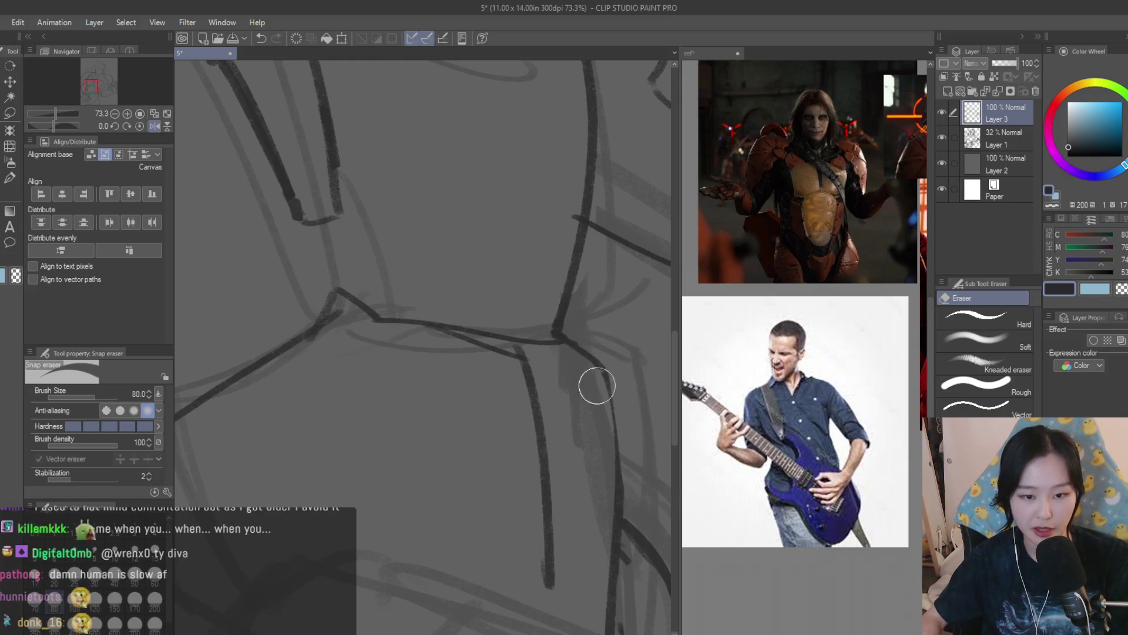
pyautogui.scroll(-5, 594, 382)
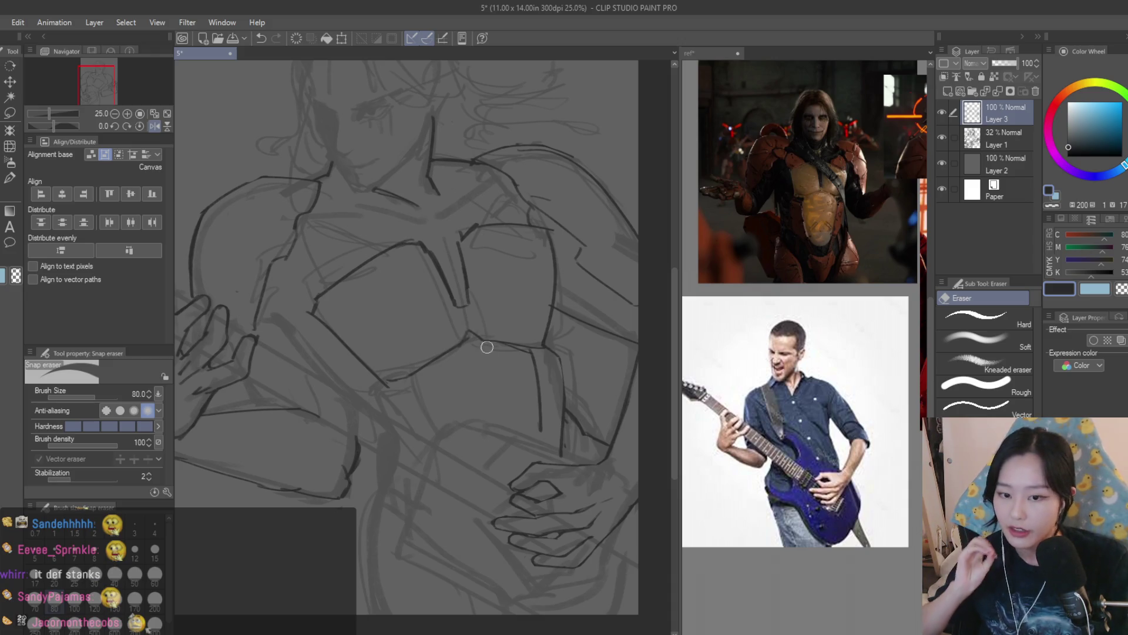
pyautogui.scroll(1, 511, 350)
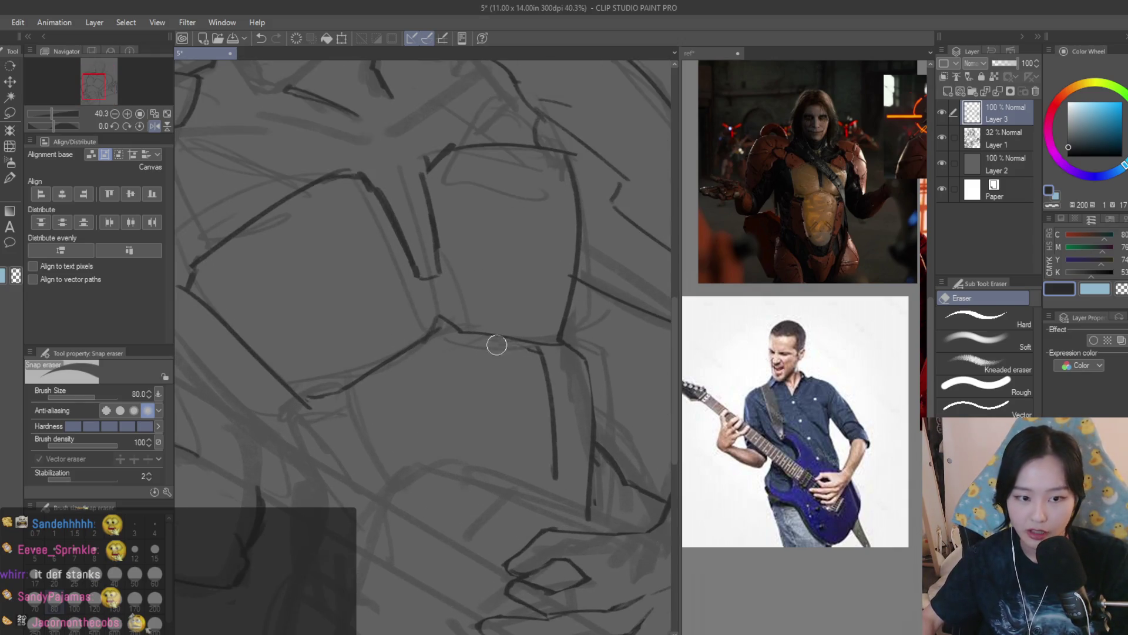
pyautogui.scroll(1, 529, 376)
pyautogui.scroll(-2, 505, 388)
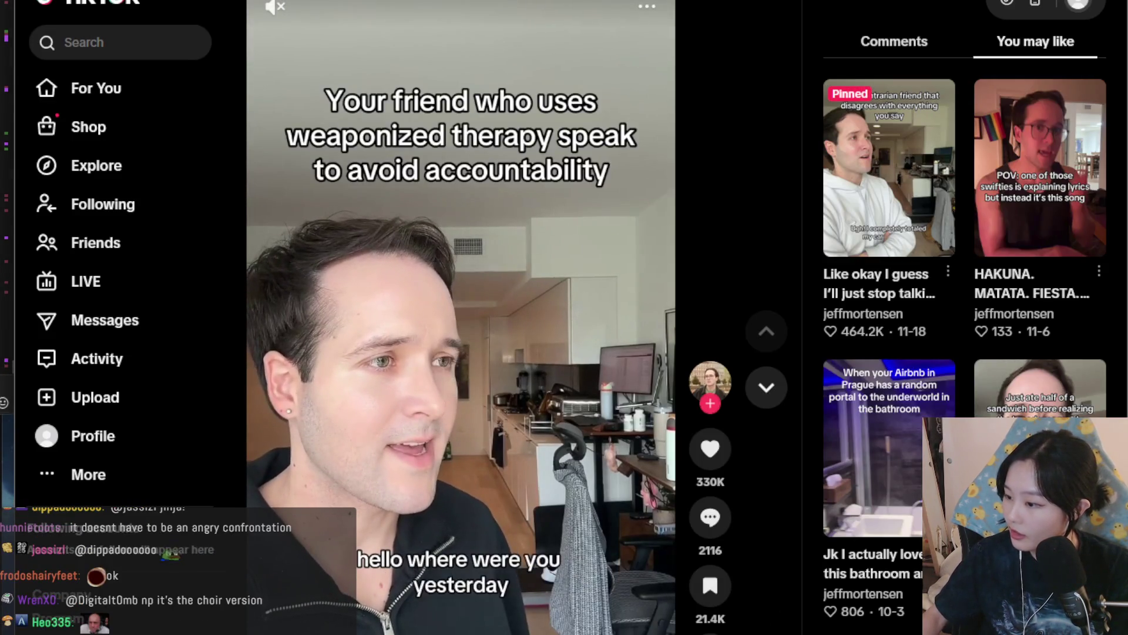
# Restart the 'weaponized therapy speak' video, unmute it, and toggle its playback
pyautogui.click(469, 551)
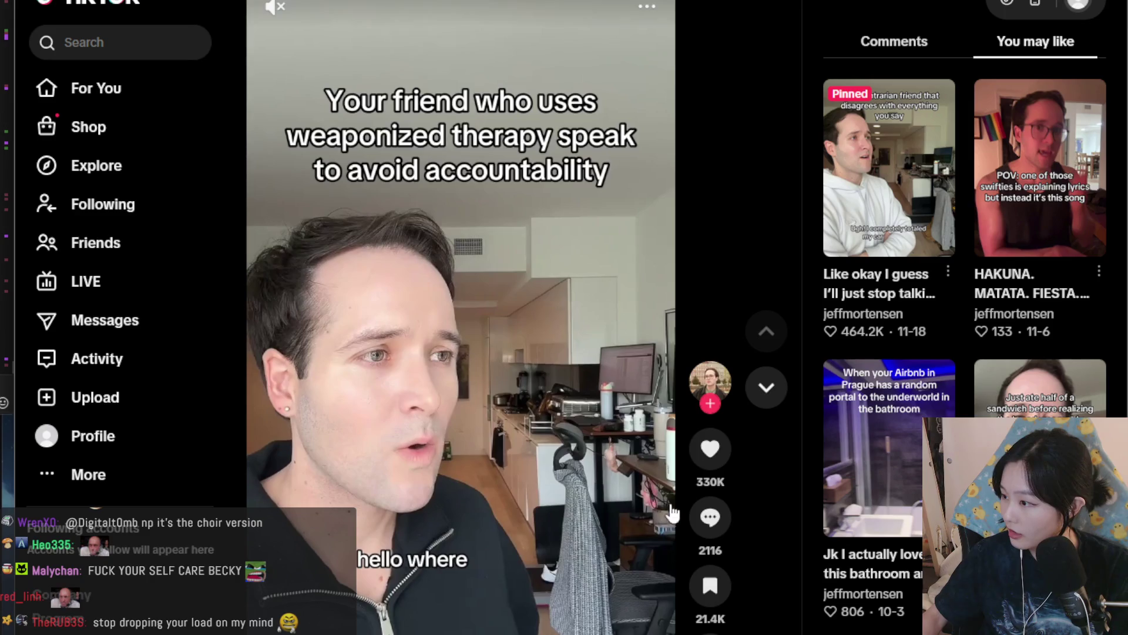
pyautogui.click(274, 6)
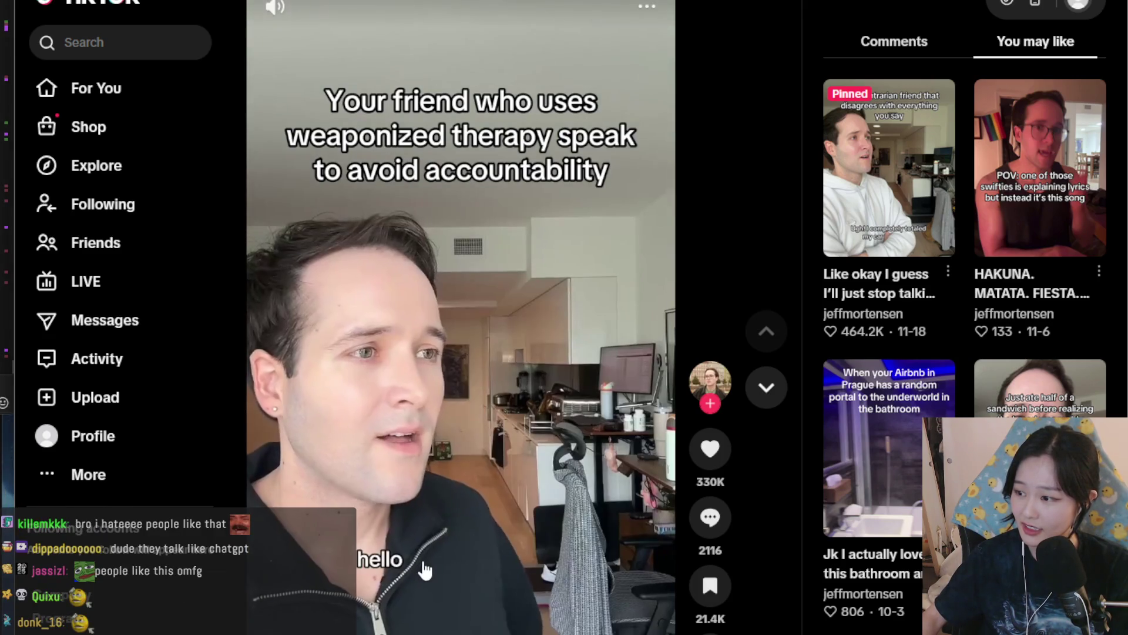
pyautogui.click(424, 569)
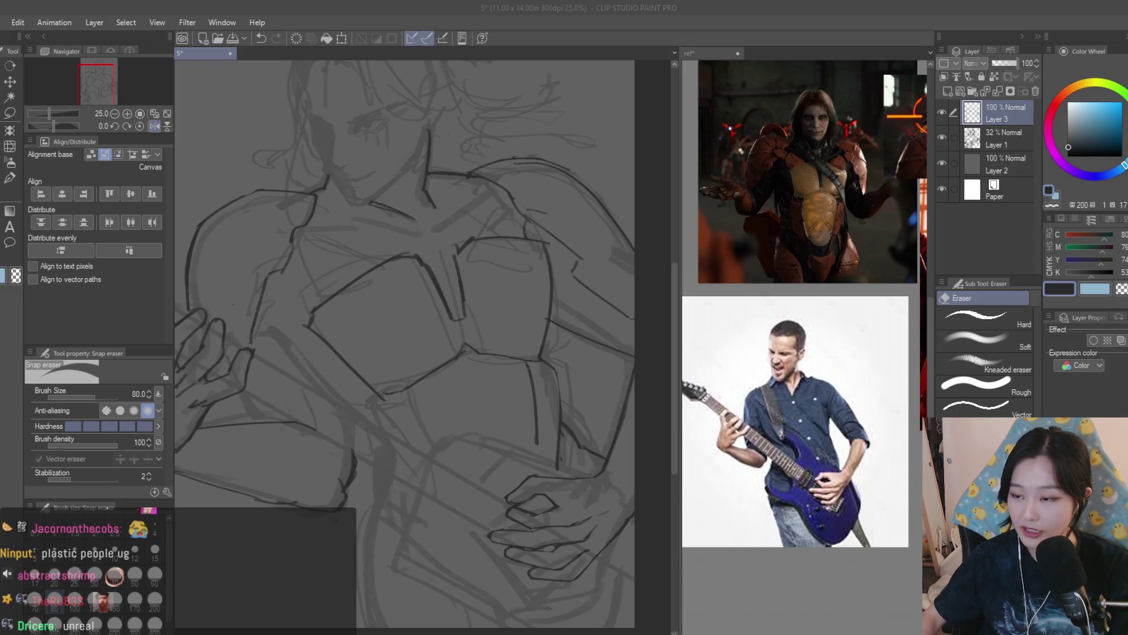
# Back in Clip Studio, draw a dark contour along the lower hand's upper edge with Dry Texture 3
pyautogui.click(703, 5)
pyautogui.scroll(-3, 518, 339)
pyautogui.scroll(3, 606, 370)
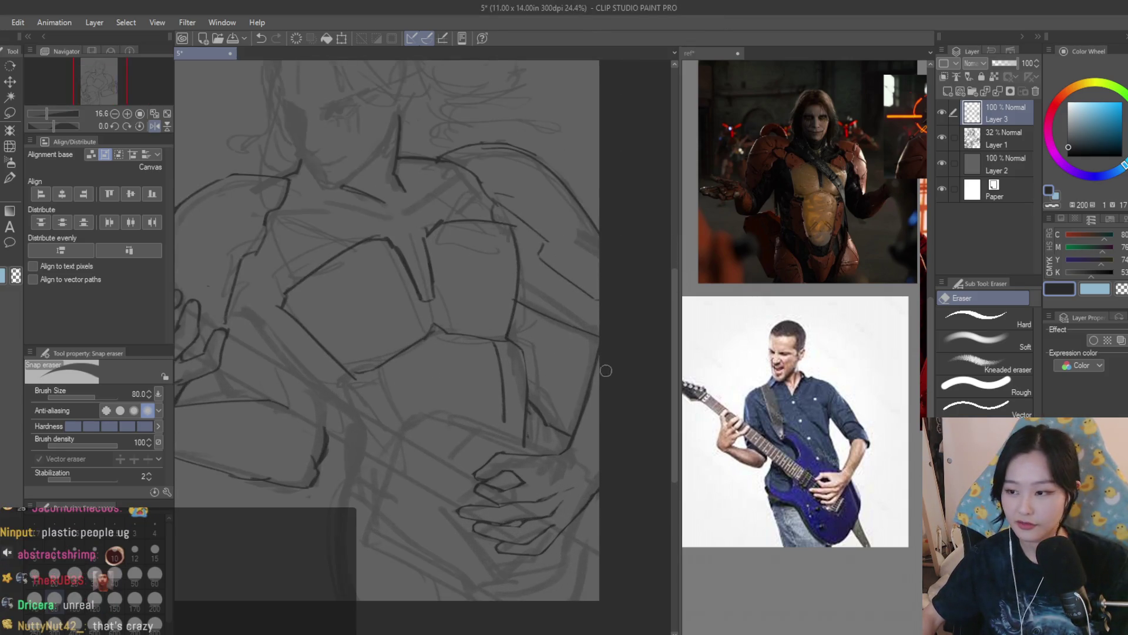
pyautogui.press('b')
pyautogui.scroll(-3, 579, 433)
pyautogui.scroll(3, 579, 434)
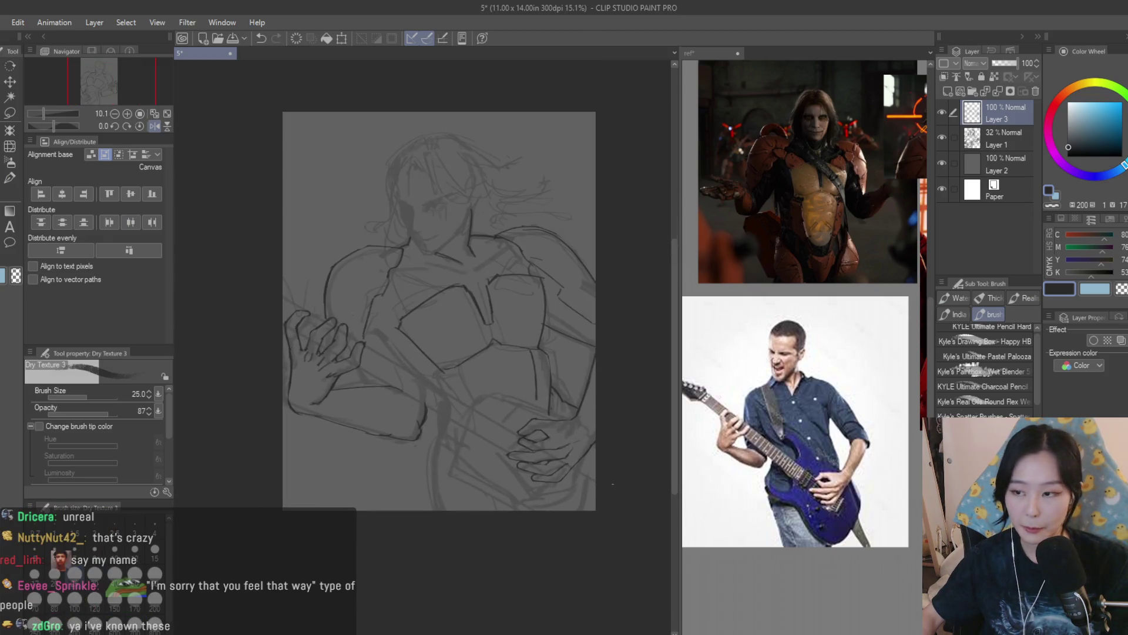
pyautogui.scroll(1, 577, 430)
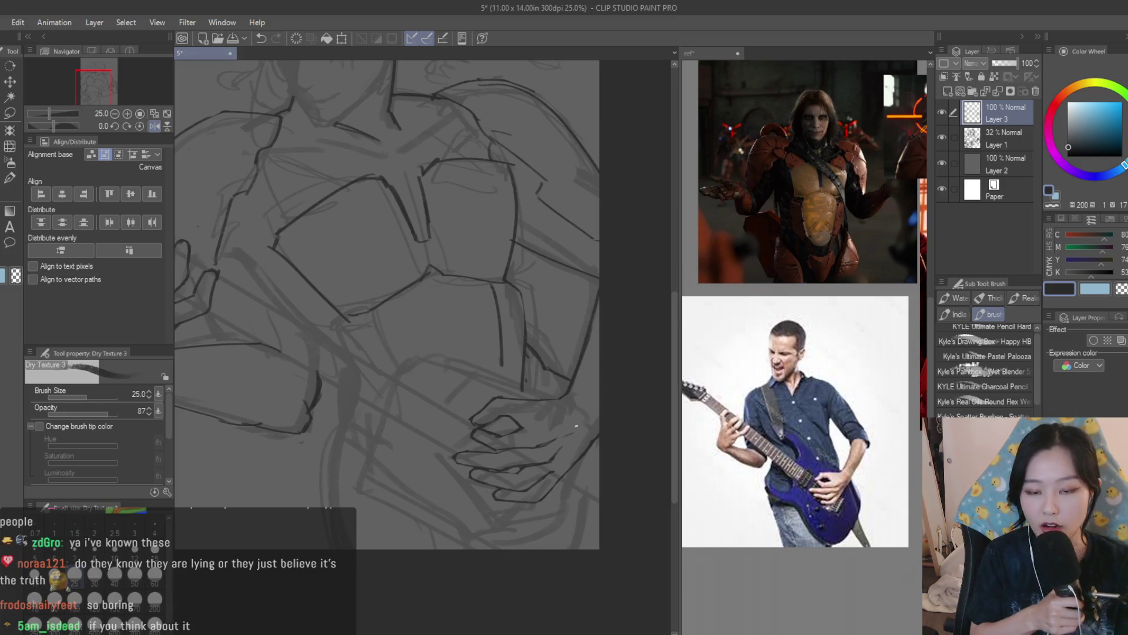
pyautogui.scroll(4, 576, 425)
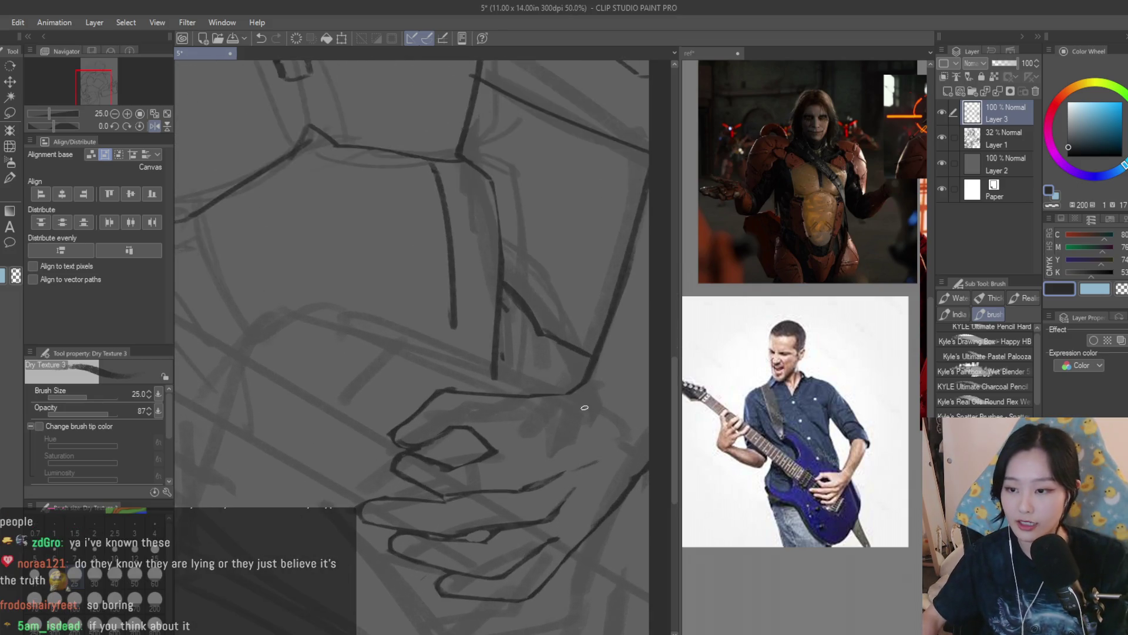
pyautogui.moveTo(442, 389); pyautogui.dragTo(582, 394)
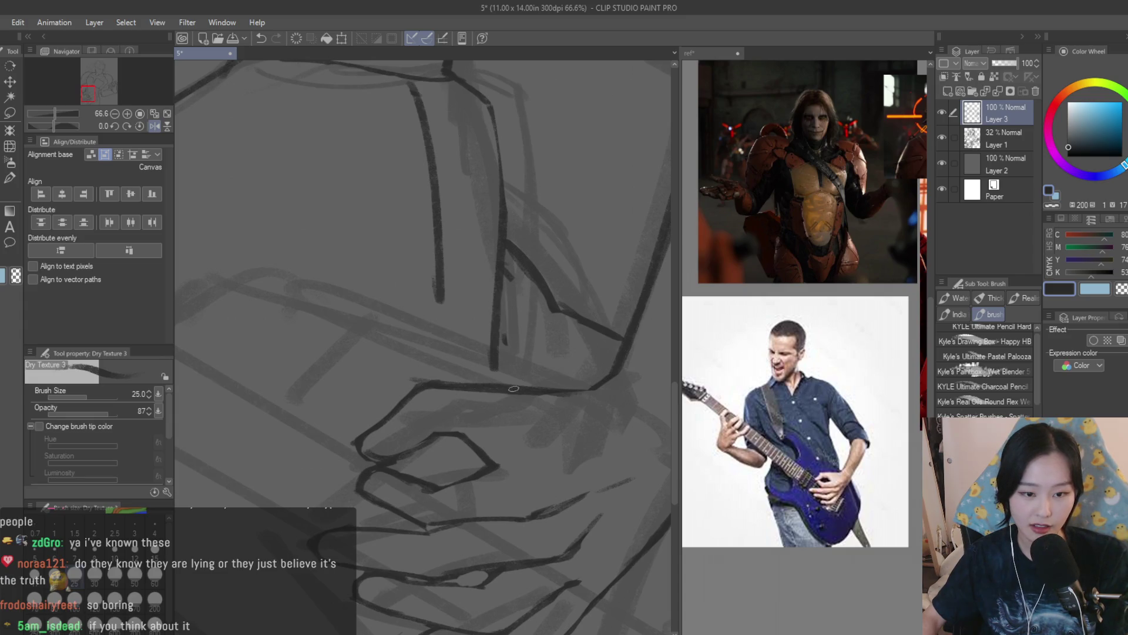
pyautogui.moveTo(514, 388); pyautogui.dragTo(593, 389)
# Erase the excess around the new hand contour and switch back to the brush
pyautogui.press('e')
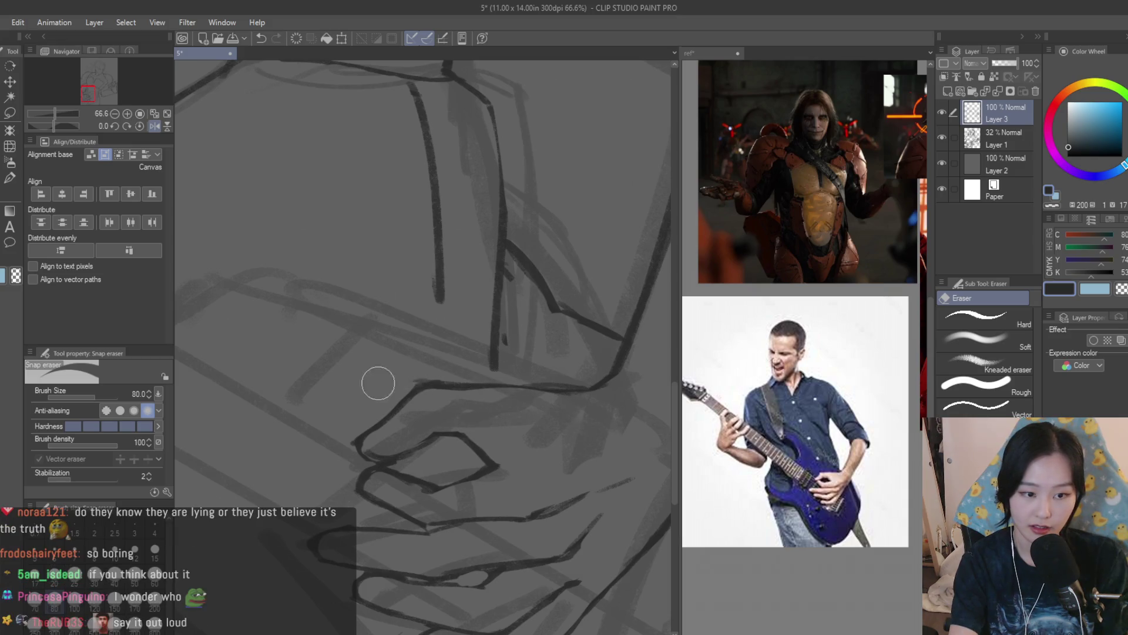
pyautogui.scroll(-2, 510, 405)
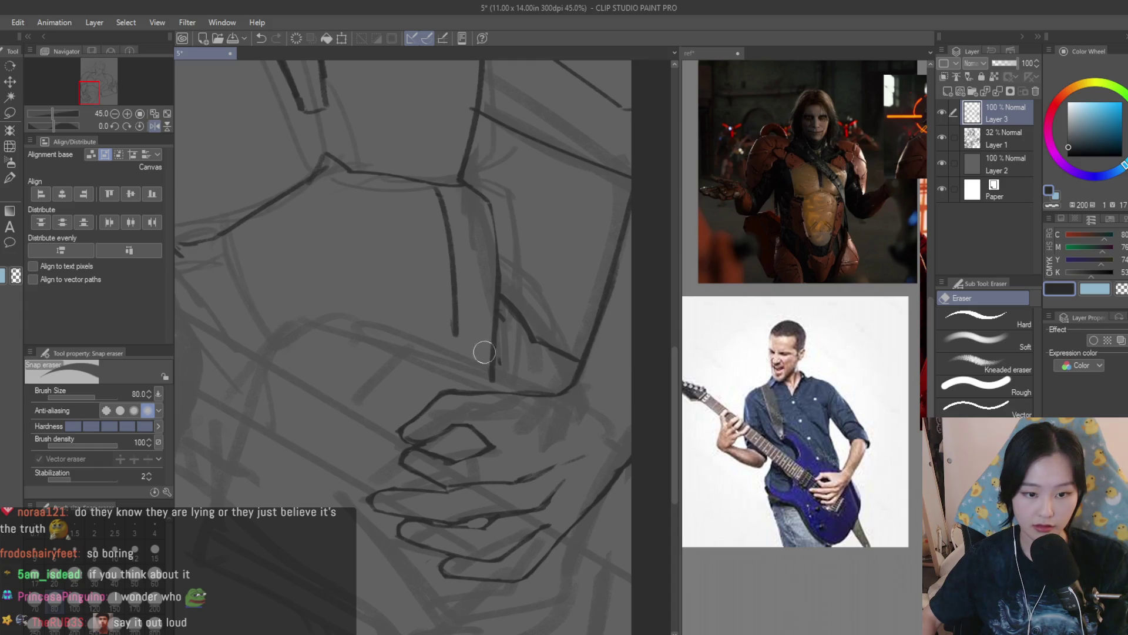
pyautogui.press('b')
pyautogui.scroll(2, 601, 346)
pyautogui.scroll(-2, 552, 415)
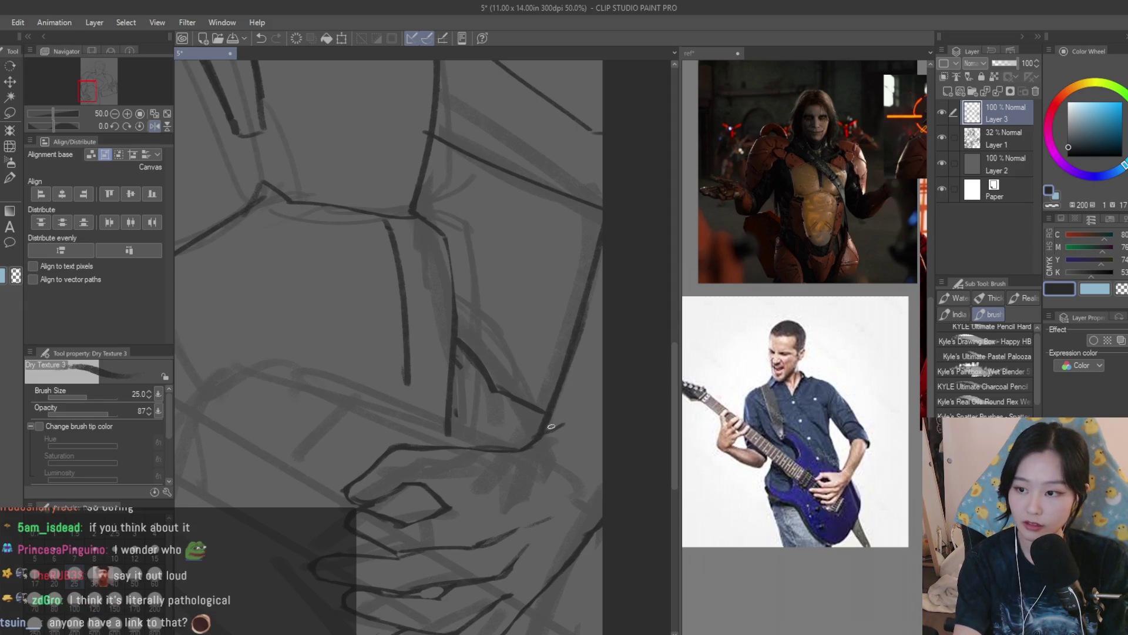
pyautogui.scroll(-3, 560, 389)
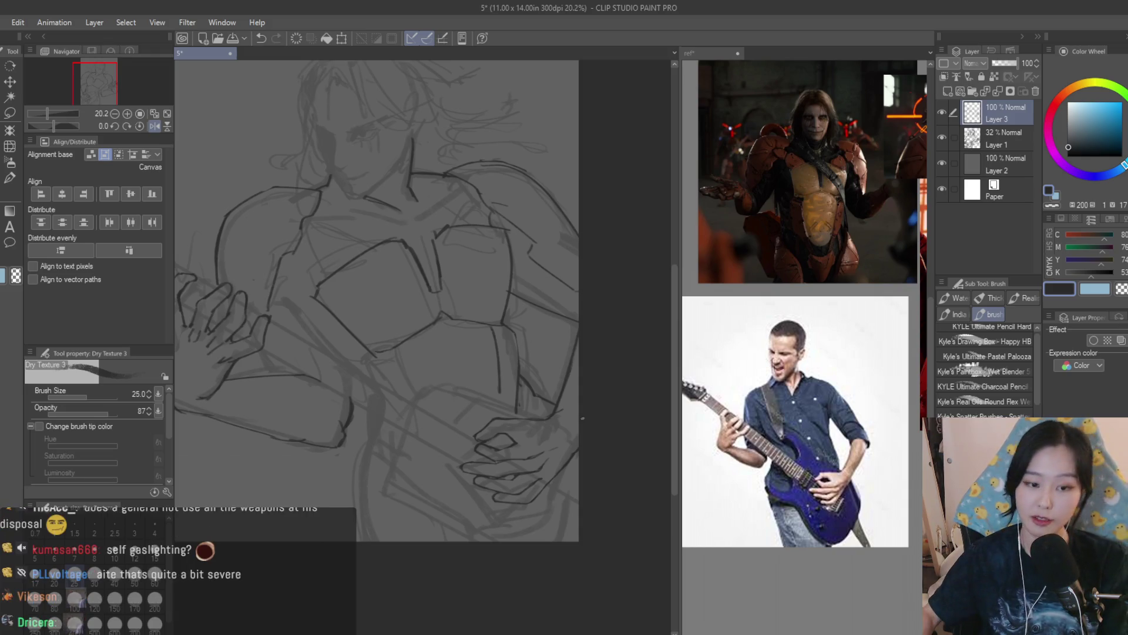
# Erase stray lines on the forearm armor above the picking hand, then return to the brush
pyautogui.scroll(1, 582, 406)
pyautogui.scroll(4, 580, 413)
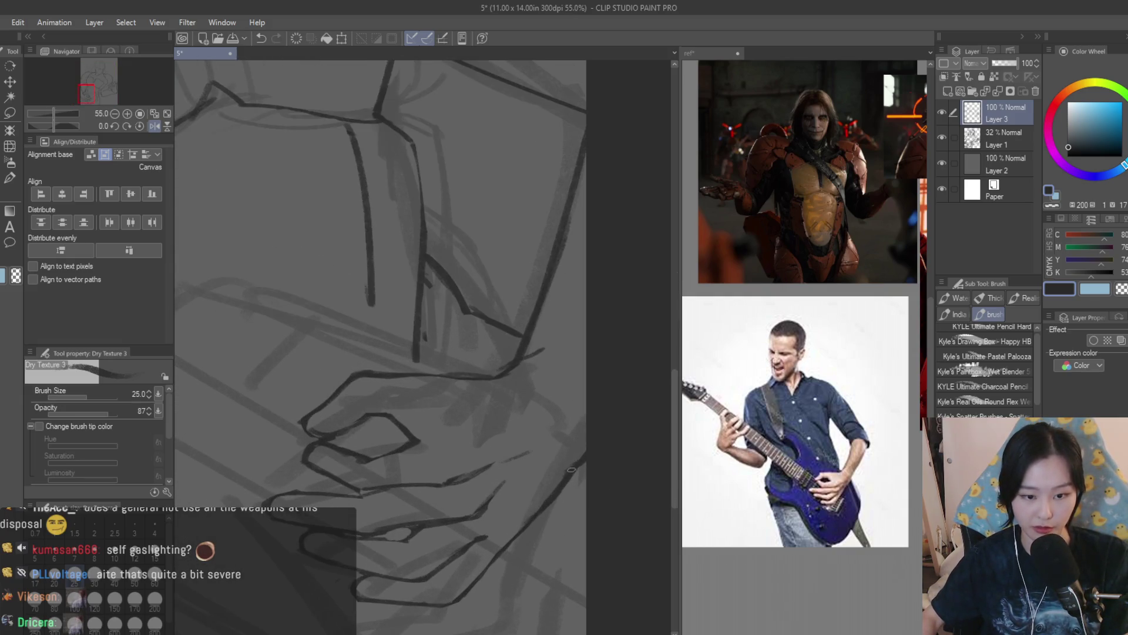
pyautogui.press('e')
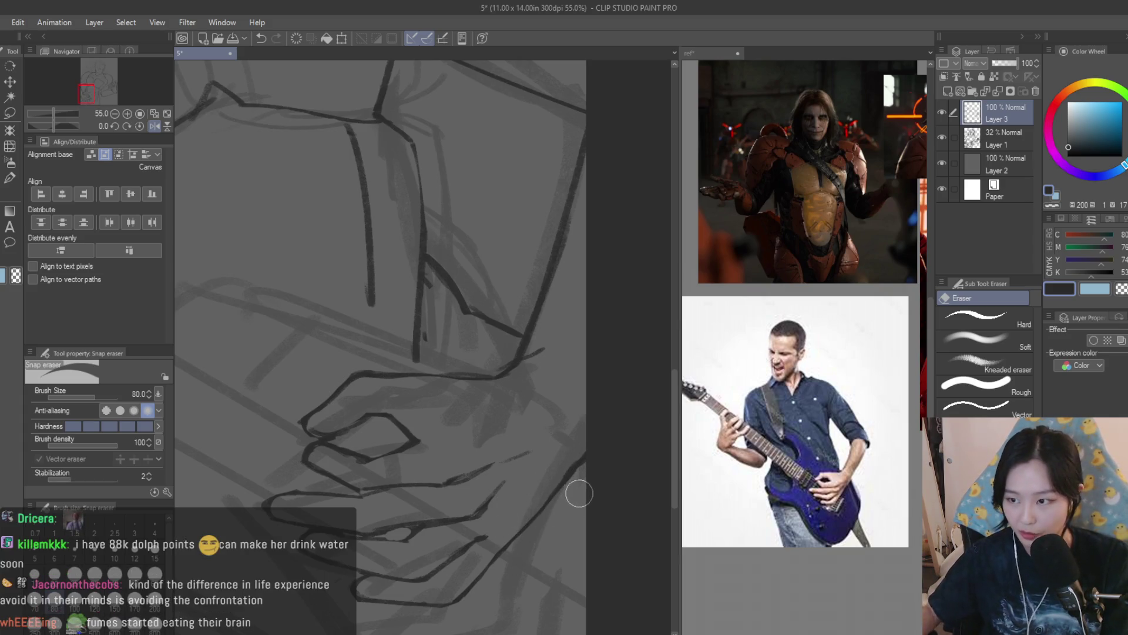
pyautogui.scroll(-2, 574, 479)
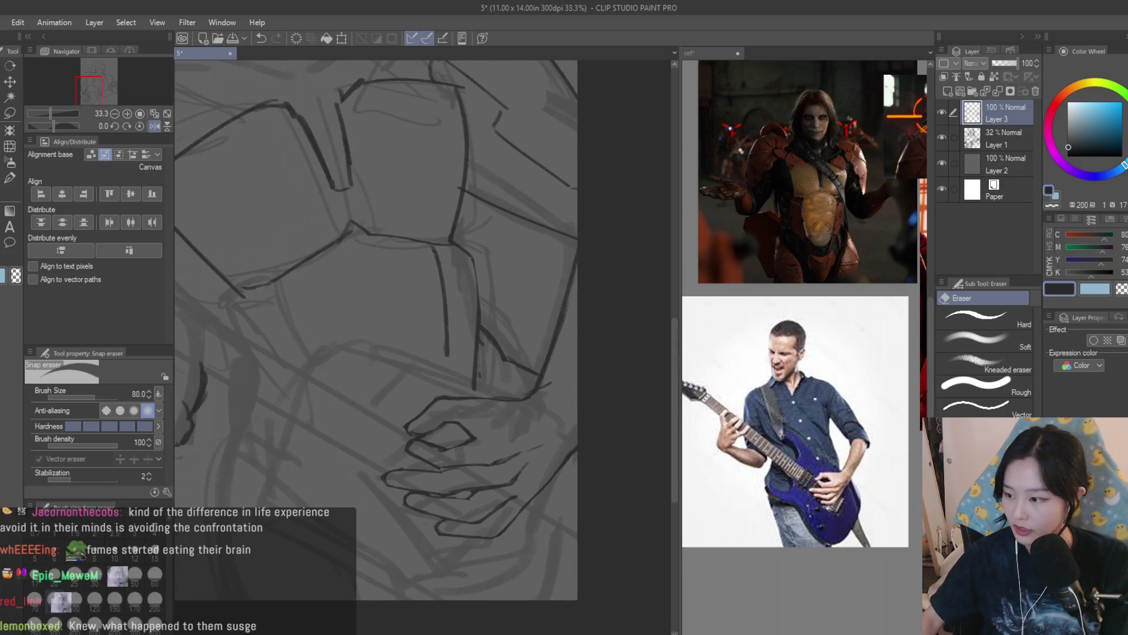
pyautogui.scroll(-2, 624, 470)
pyautogui.scroll(3, 537, 378)
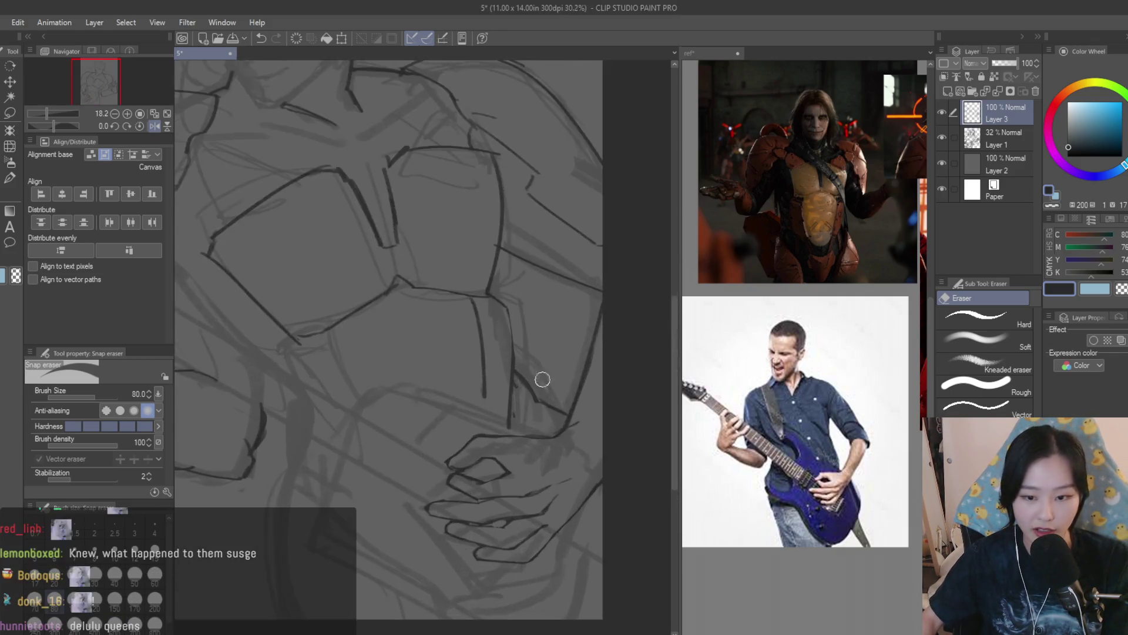
pyautogui.press('b')
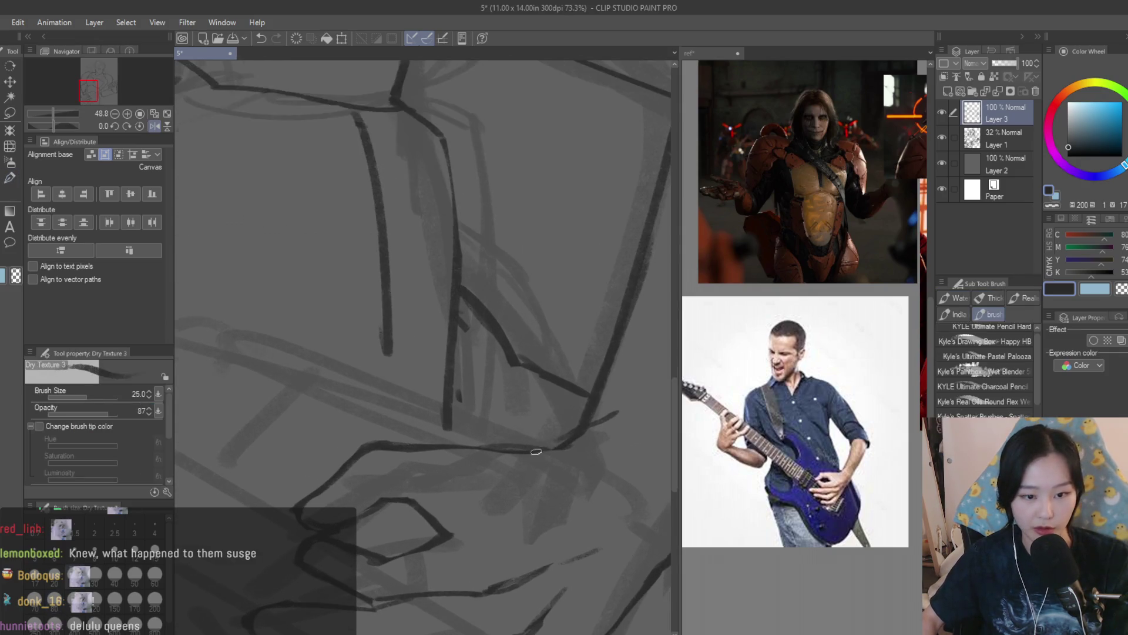
pyautogui.scroll(-2, 534, 454)
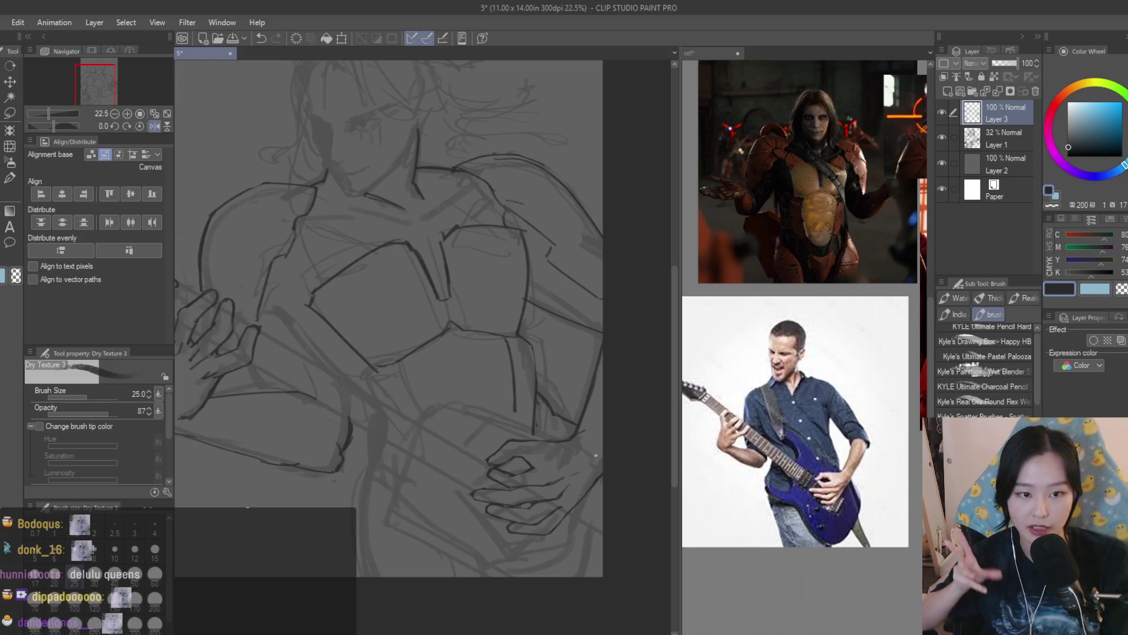
# Erase the stray corner of the chest plate line with the Snap eraser
pyautogui.press('e')
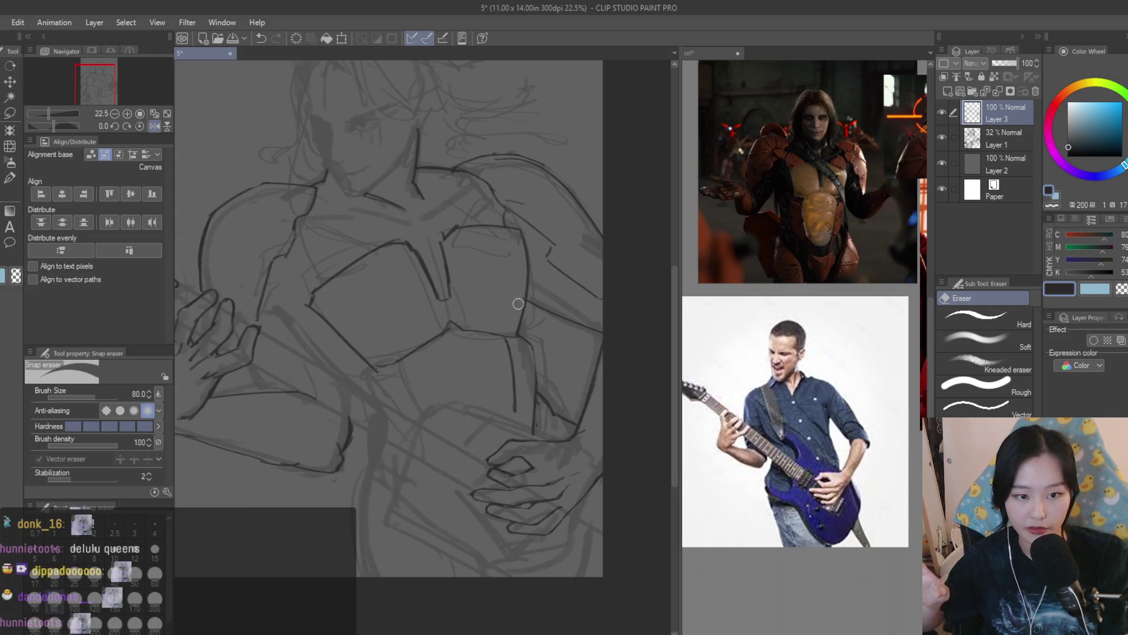
pyautogui.scroll(2, 311, 303)
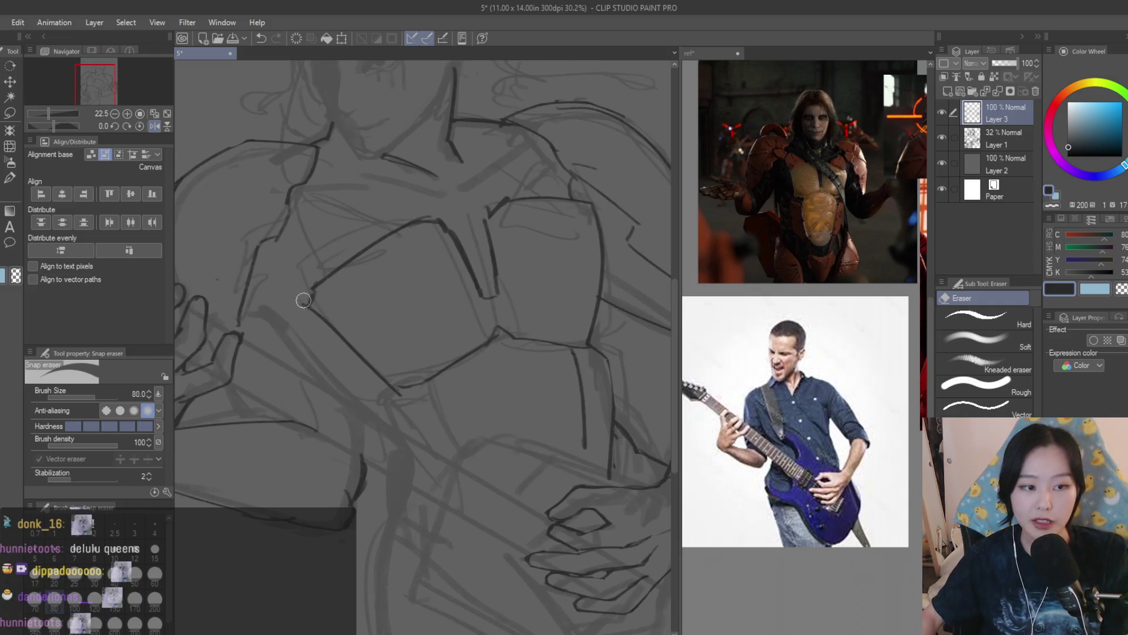
pyautogui.press('b')
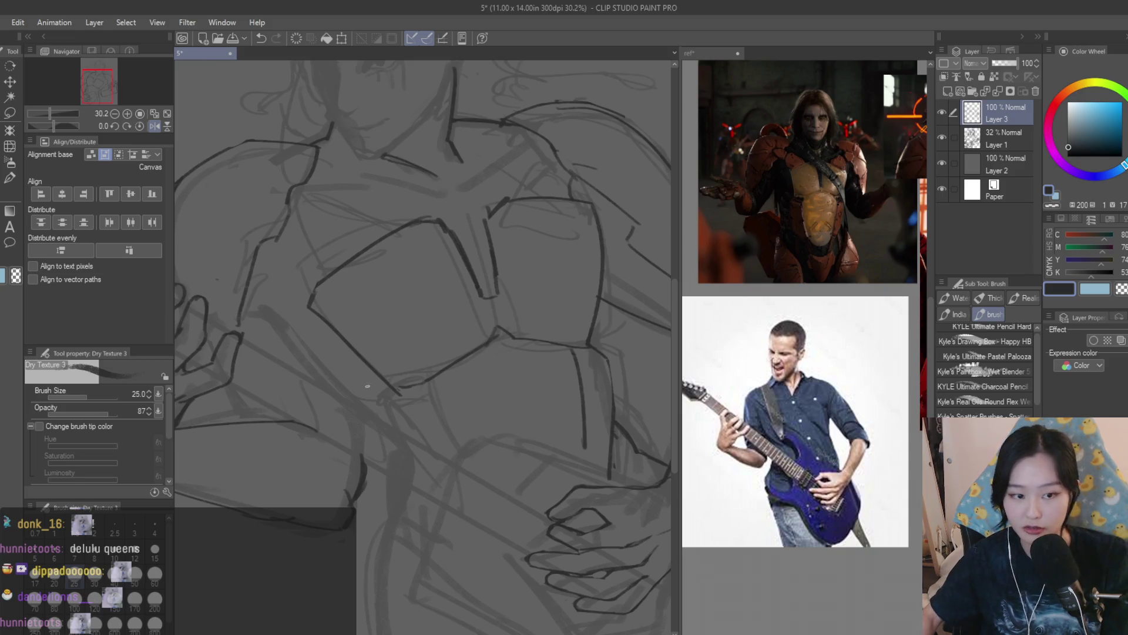
pyautogui.scroll(4, 367, 386)
pyautogui.press('e')
pyautogui.moveTo(383, 391); pyautogui.dragTo(447, 374)
pyautogui.press('b')
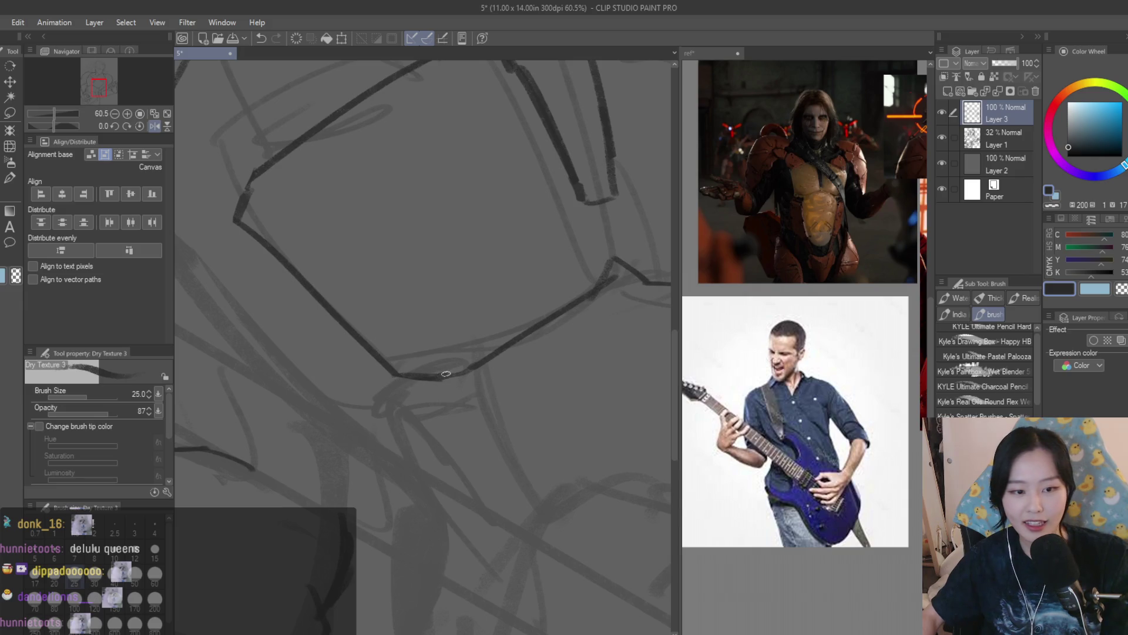
# Draw a darker Dry Texture 3 line along the armor plate edge
pyautogui.scroll(-5, 462, 374)
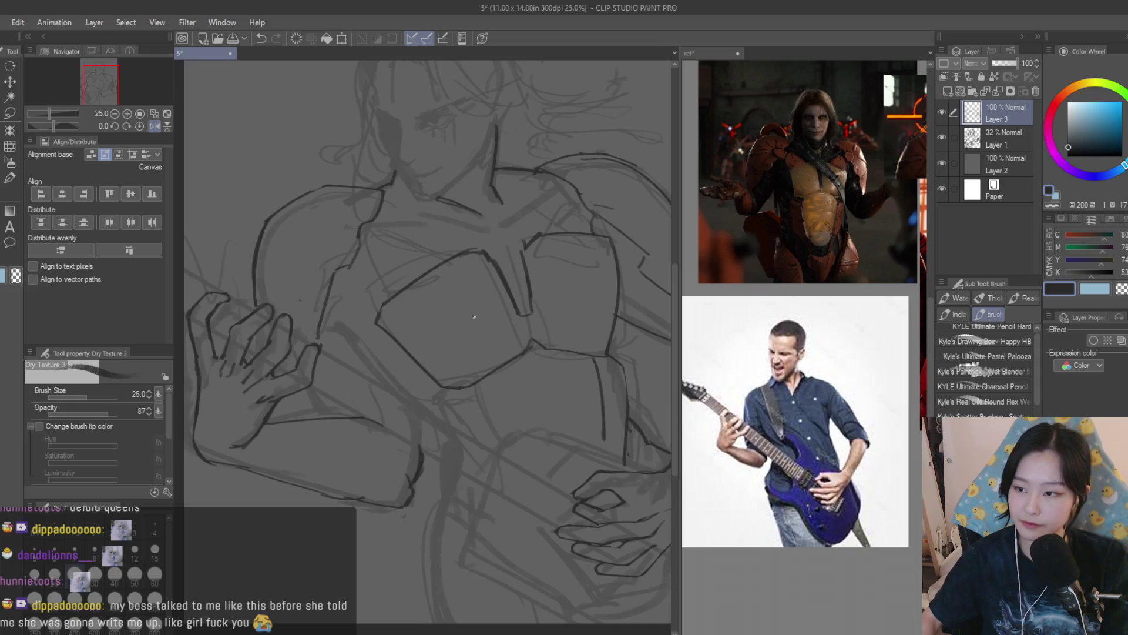
pyautogui.scroll(-1, 474, 317)
pyautogui.scroll(-1, 349, 246)
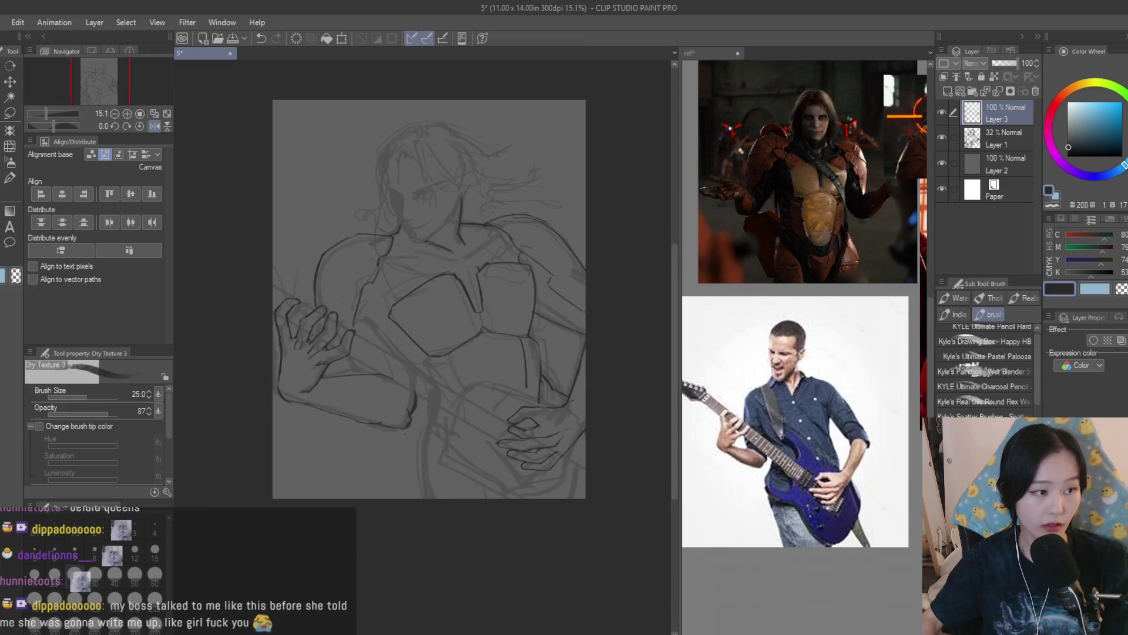
pyautogui.scroll(2, 521, 279)
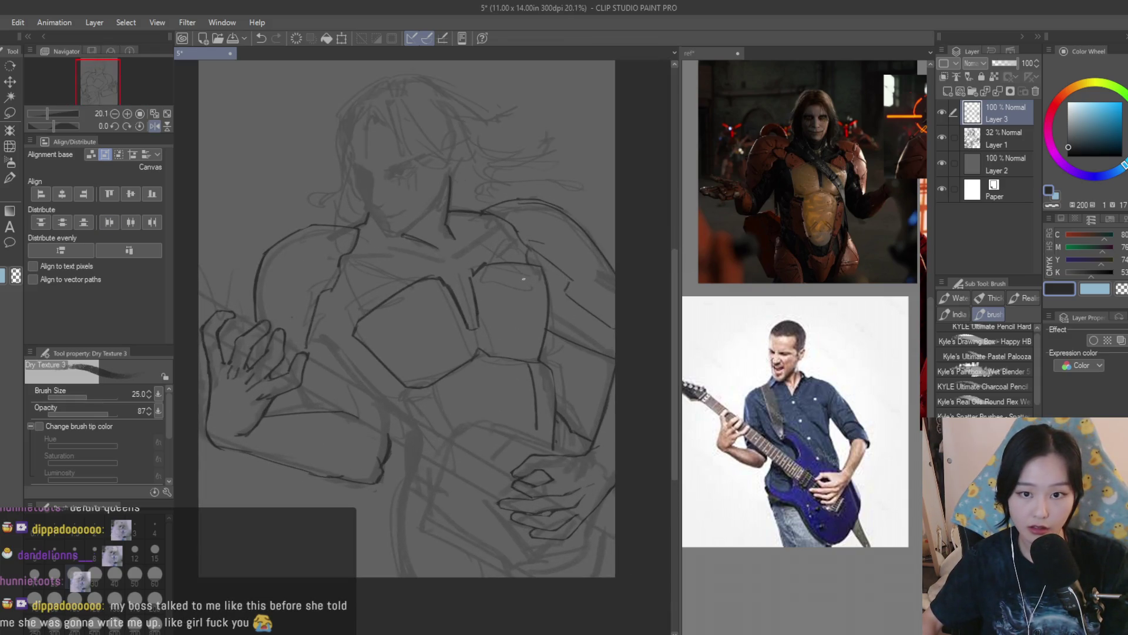
pyautogui.scroll(2, 416, 404)
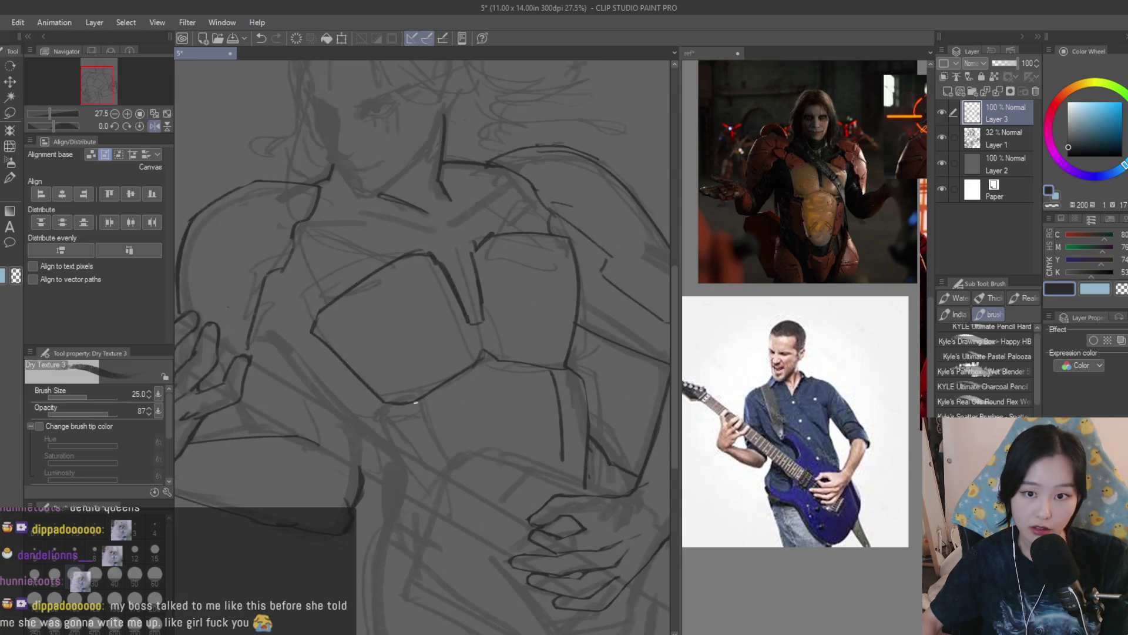
pyautogui.scroll(1, 563, 392)
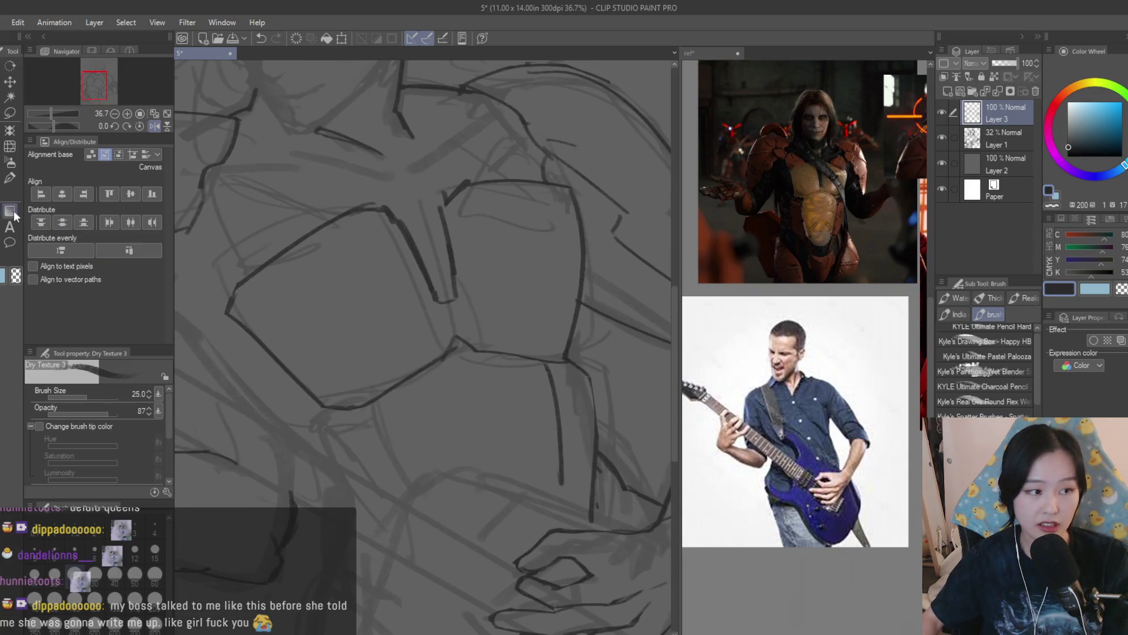
pyautogui.press('e')
pyautogui.scroll(2, 574, 382)
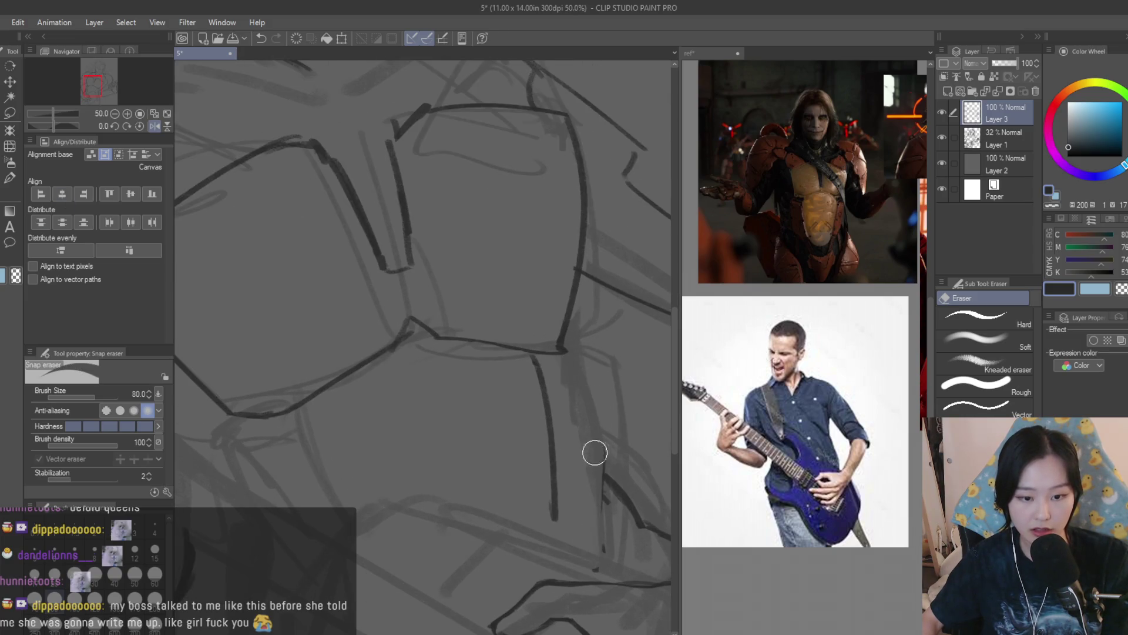
pyautogui.scroll(-1, 520, 411)
pyautogui.scroll(-1, 520, 410)
pyautogui.press('b')
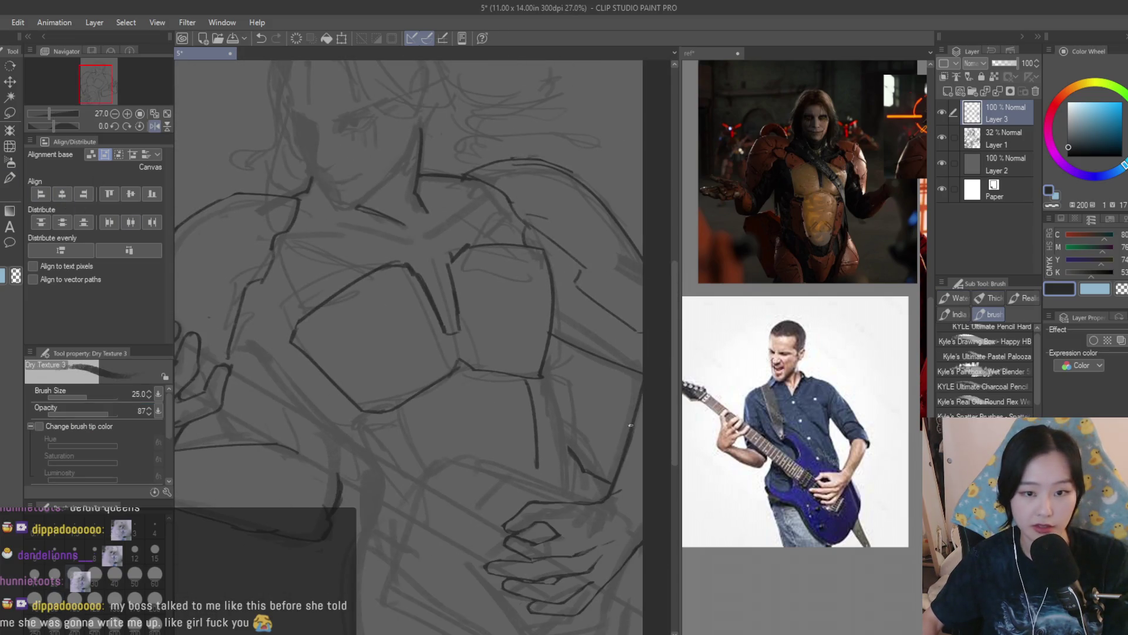
pyautogui.scroll(3, 529, 382)
pyautogui.moveTo(481, 357)
pyautogui.mouseDown()
pyautogui.moveTo(532, 413)
pyautogui.moveTo(538, 587)
pyautogui.mouseUp()
pyautogui.scroll(-1, 532, 413)
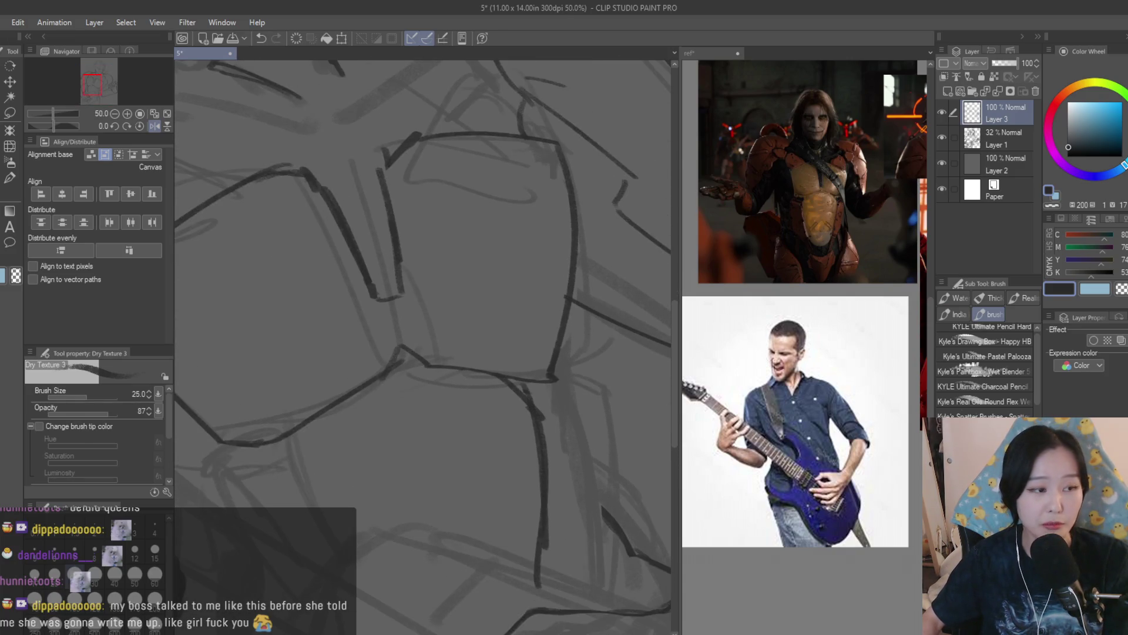
# Erase the lower end of the new stroke and extend the armor line down the torso
pyautogui.press('e')
pyautogui.moveTo(513, 433)
pyautogui.mouseDown()
pyautogui.moveTo(531, 502)
pyautogui.moveTo(553, 484)
pyautogui.mouseUp()
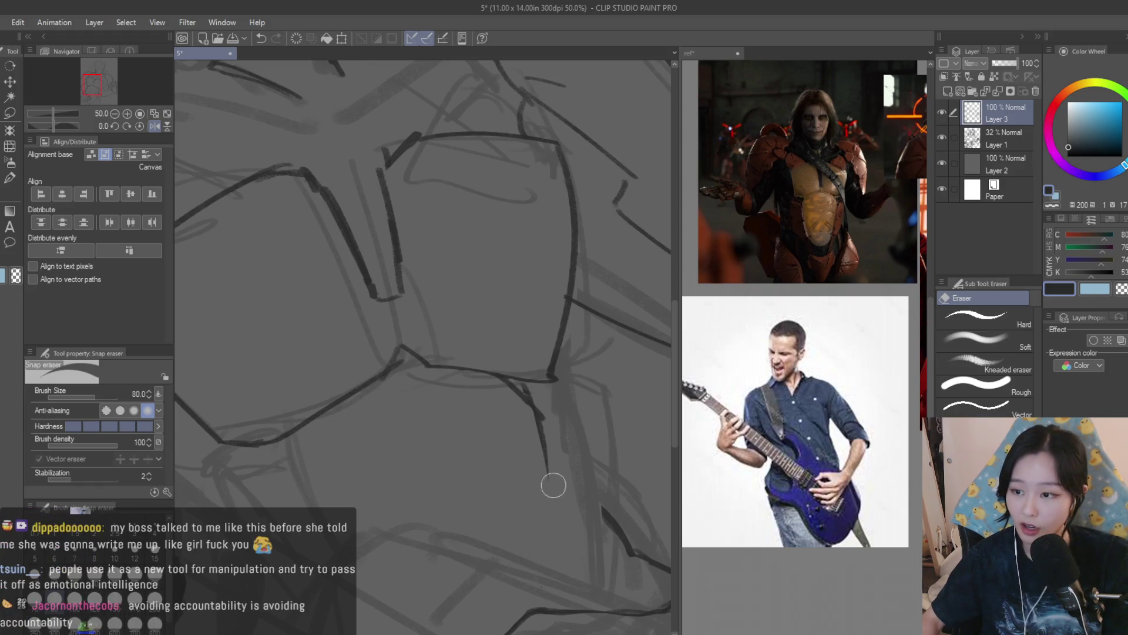
pyautogui.scroll(1, 567, 397)
pyautogui.scroll(2, 529, 371)
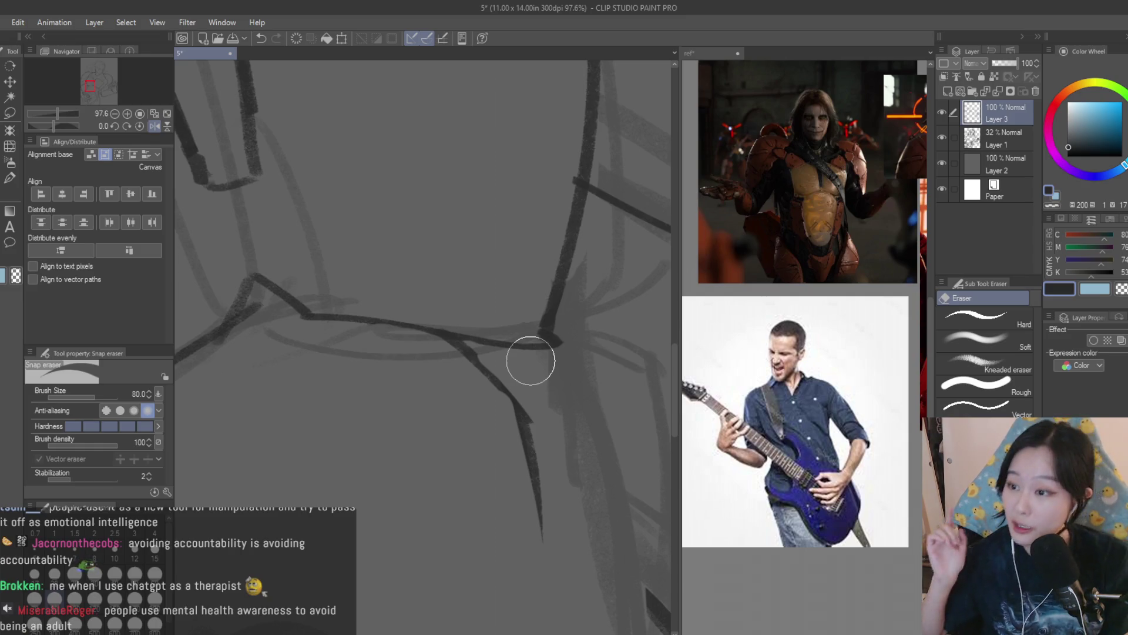
pyautogui.press('b')
pyautogui.scroll(-2, 505, 400)
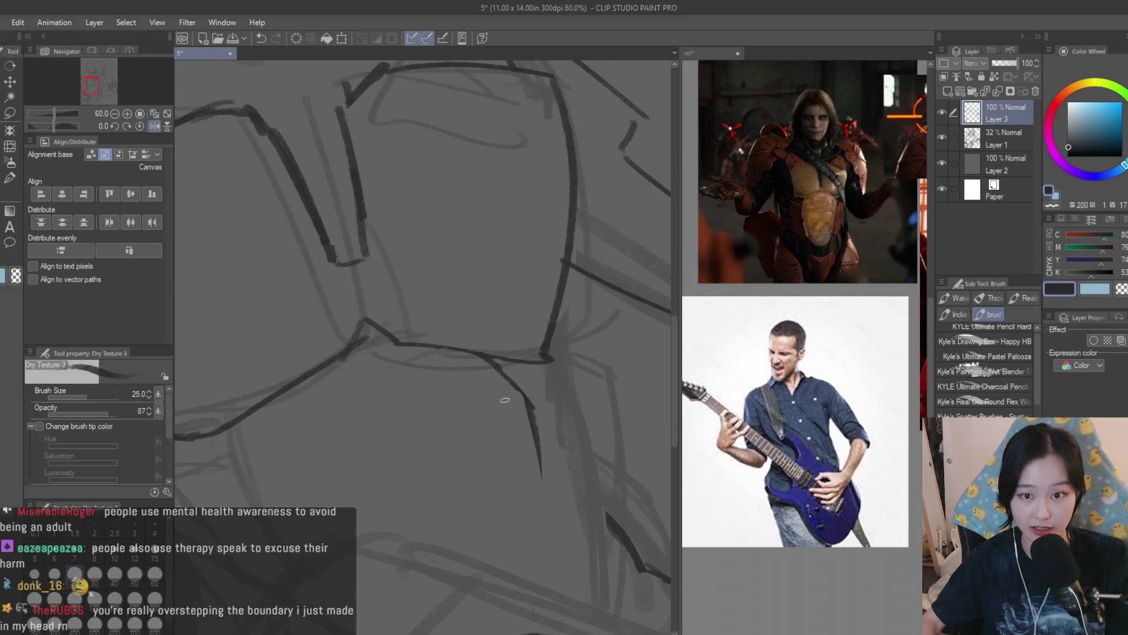
pyautogui.moveTo(473, 355)
pyautogui.mouseDown()
pyautogui.moveTo(529, 412)
pyautogui.moveTo(541, 594)
pyautogui.mouseUp()
pyautogui.scroll(-1, 532, 414)
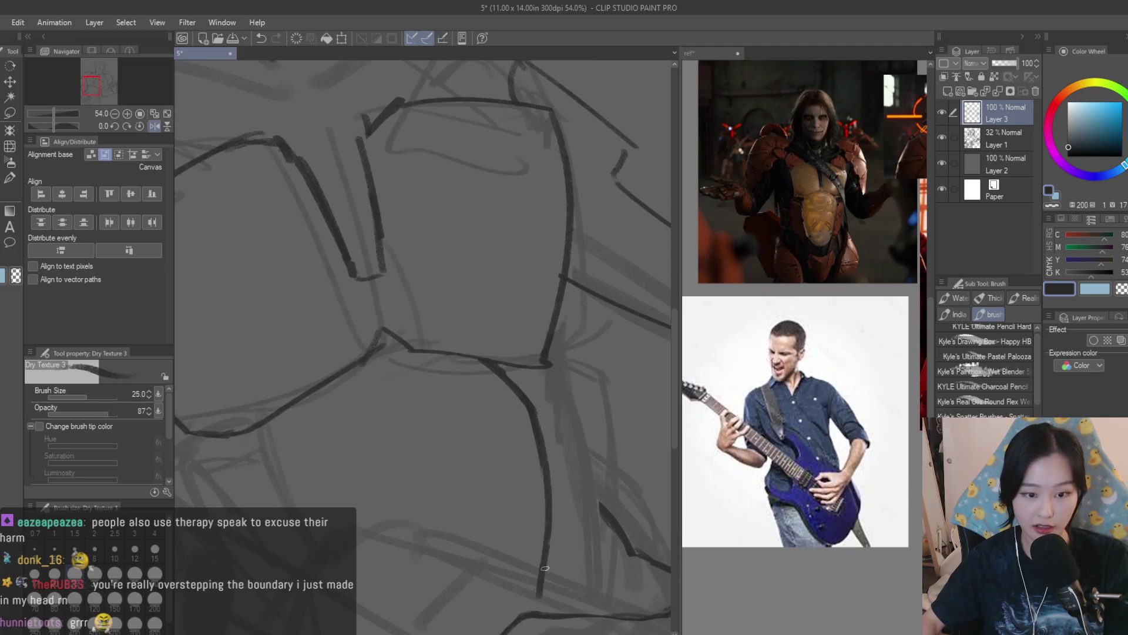
pyautogui.scroll(-2, 515, 402)
# Try the long vertical line on the torso side several times, undoing each attempt
pyautogui.hotkey('ctrl', 'z')
pyautogui.moveTo(545, 405); pyautogui.dragTo(553, 532)
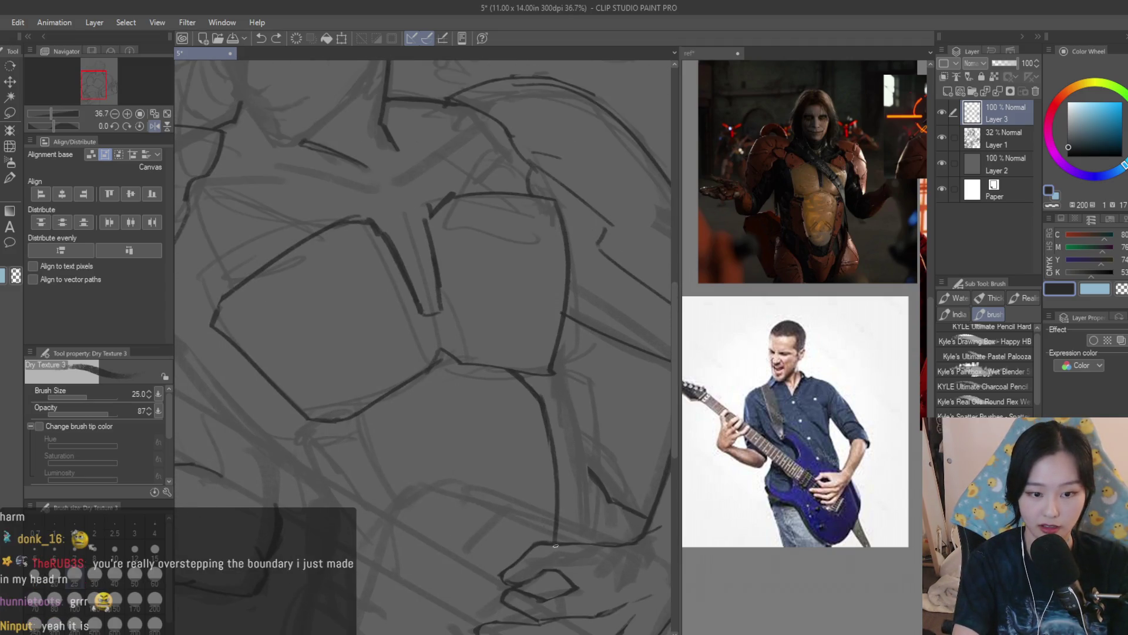
pyautogui.hotkey('ctrl', 'z')
pyautogui.moveTo(546, 411); pyautogui.dragTo(561, 503)
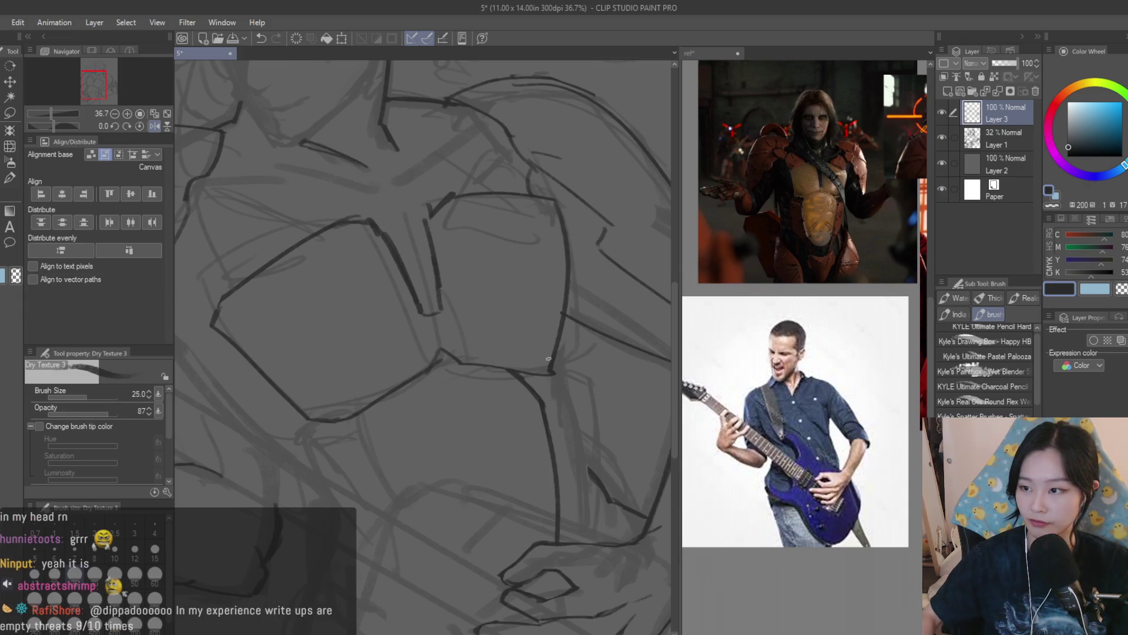
pyautogui.hotkey('ctrl', 'z')
pyautogui.hotkey('ctrl', 'z')
pyautogui.moveTo(542, 411); pyautogui.dragTo(556, 540)
pyautogui.hotkey('ctrl', 'z')
# Trace a darker line along the chest curve and erase its overshoots
pyautogui.scroll(5, 549, 388)
pyautogui.moveTo(502, 354)
pyautogui.mouseDown()
pyautogui.moveTo(567, 411)
pyautogui.moveTo(579, 453)
pyautogui.mouseUp()
pyautogui.press('e')
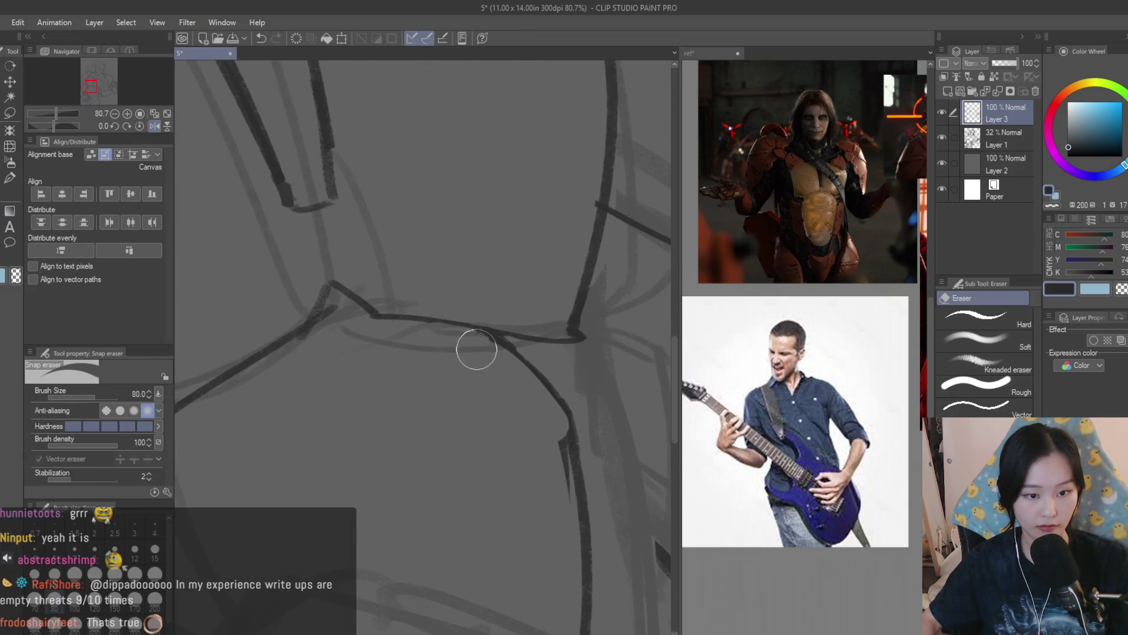
pyautogui.scroll(-8, 564, 509)
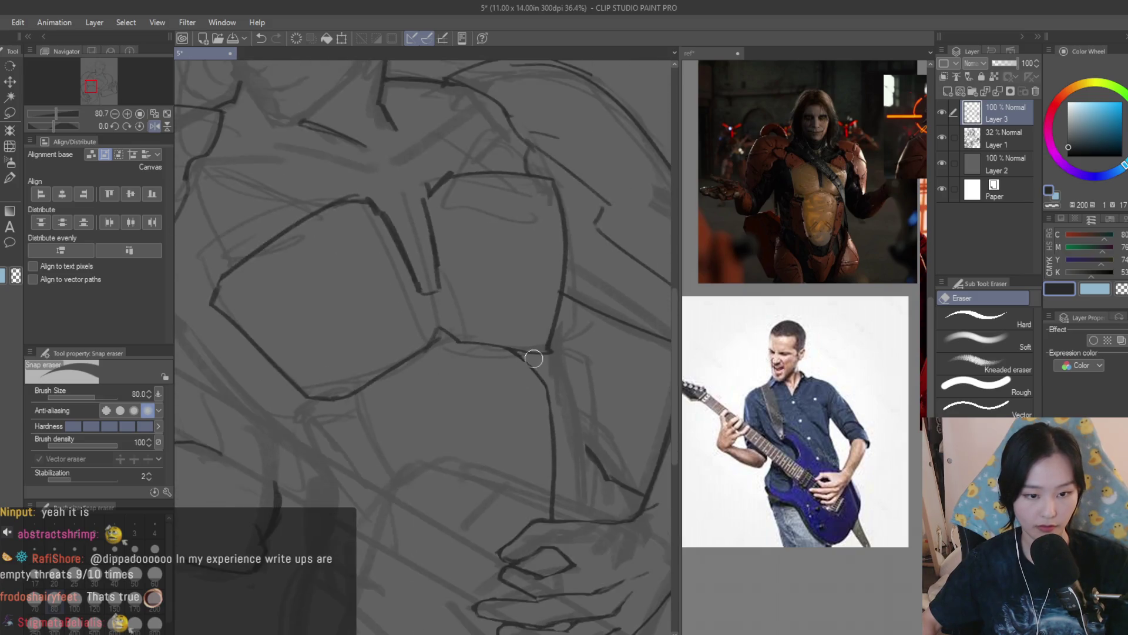
pyautogui.scroll(2, 599, 373)
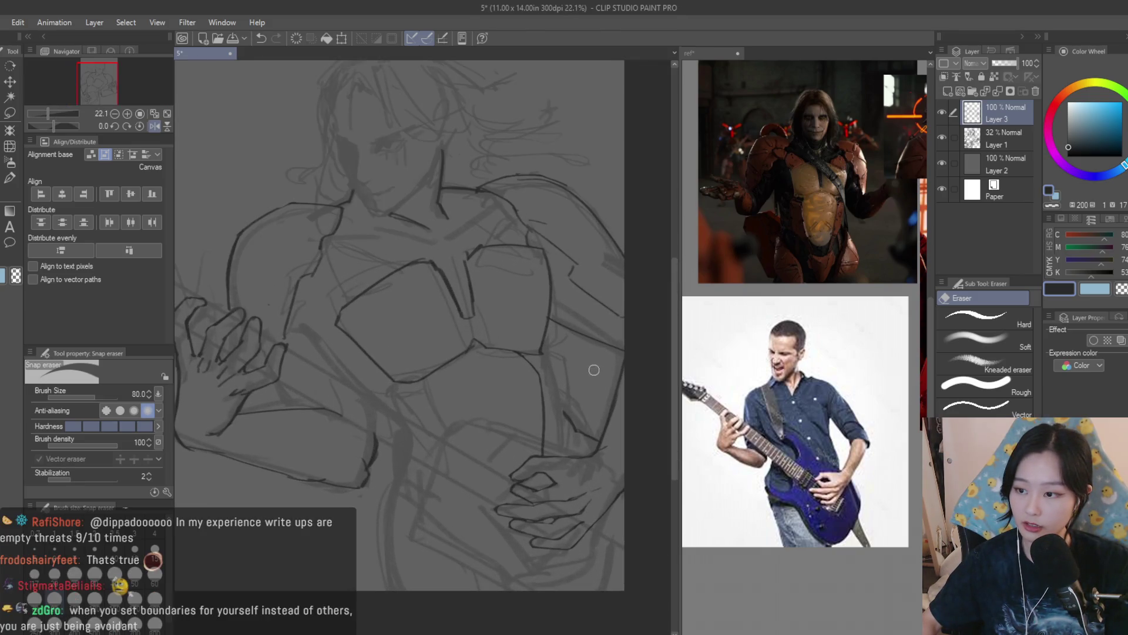
pyautogui.scroll(4, 588, 364)
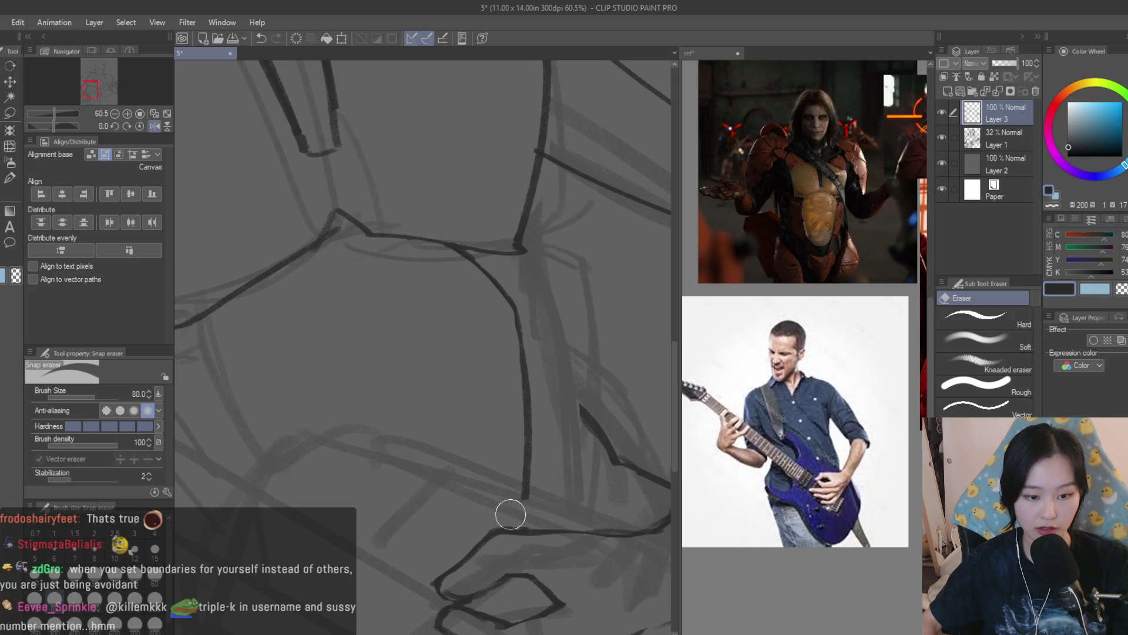
pyautogui.scroll(-4, 546, 492)
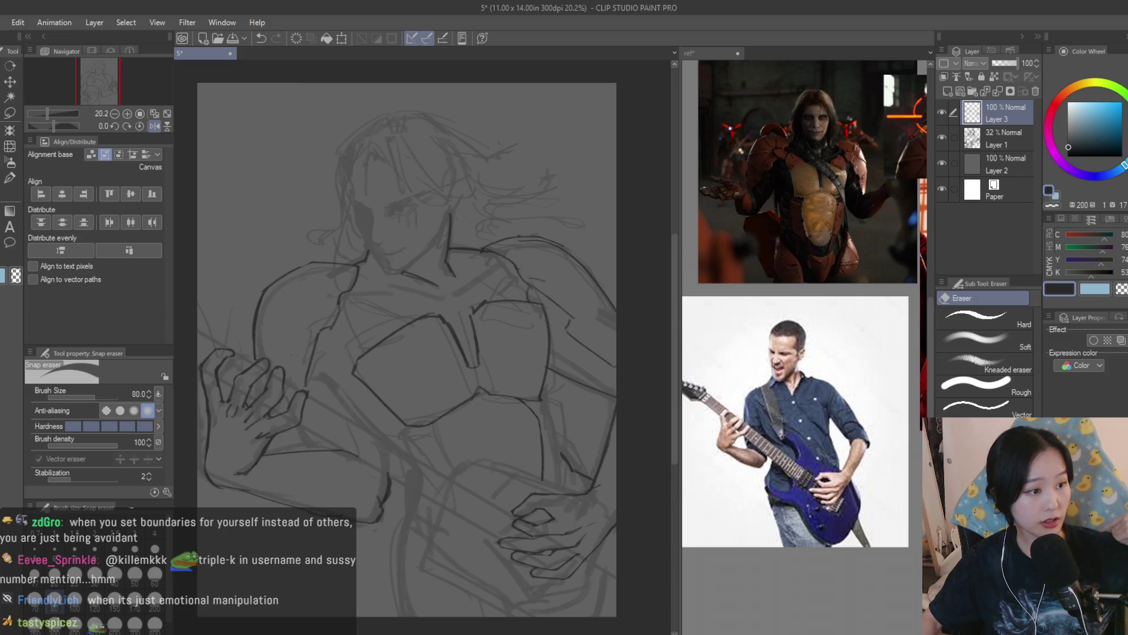
pyautogui.press('b')
pyautogui.scroll(2, 517, 449)
pyautogui.scroll(4, 533, 374)
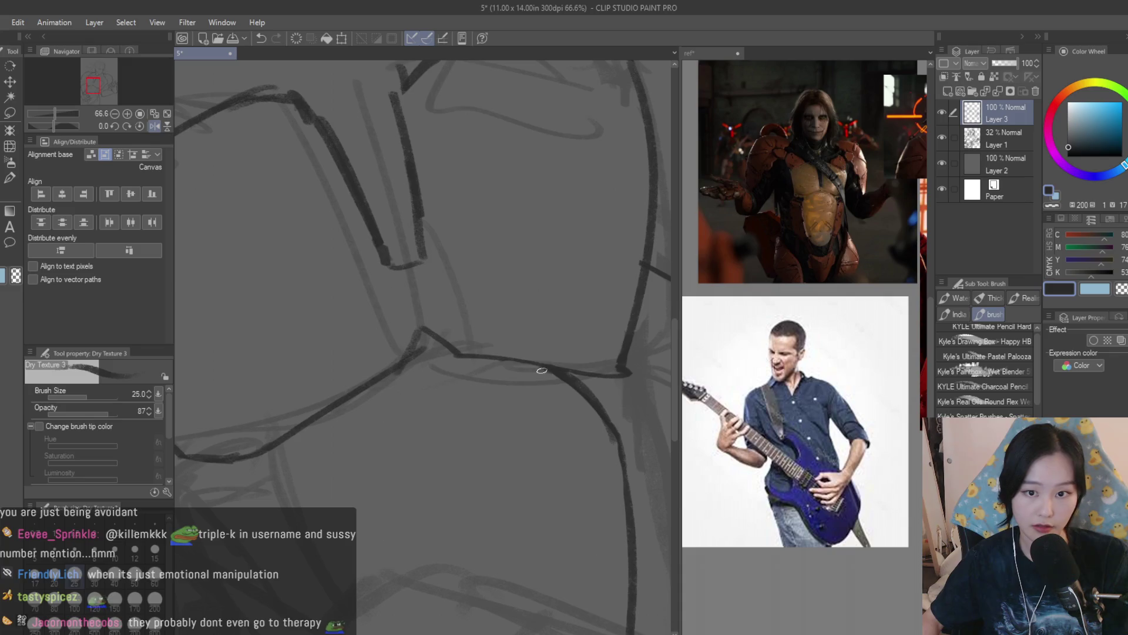
# Darken the lower chest plate line, retrying and undoing longer curves down the torso
pyautogui.moveTo(558, 374)
pyautogui.mouseDown()
pyautogui.moveTo(361, 382)
pyautogui.moveTo(400, 433)
pyautogui.mouseUp()
pyautogui.scroll(-3, 361, 383)
pyautogui.hotkey('ctrl', 'z')
pyautogui.moveTo(413, 380)
pyautogui.mouseDown()
pyautogui.moveTo(418, 468)
pyautogui.moveTo(479, 532)
pyautogui.mouseUp()
pyautogui.hotkey('ctrl', 'z')
pyautogui.hotkey('ctrl', 'z')
pyautogui.moveTo(406, 440)
pyautogui.mouseDown()
pyautogui.moveTo(485, 556)
pyautogui.moveTo(476, 532)
pyautogui.mouseUp()
pyautogui.hotkey('ctrl', 'z')
pyautogui.scroll(-3, 451, 461)
pyautogui.scroll(2, 539, 340)
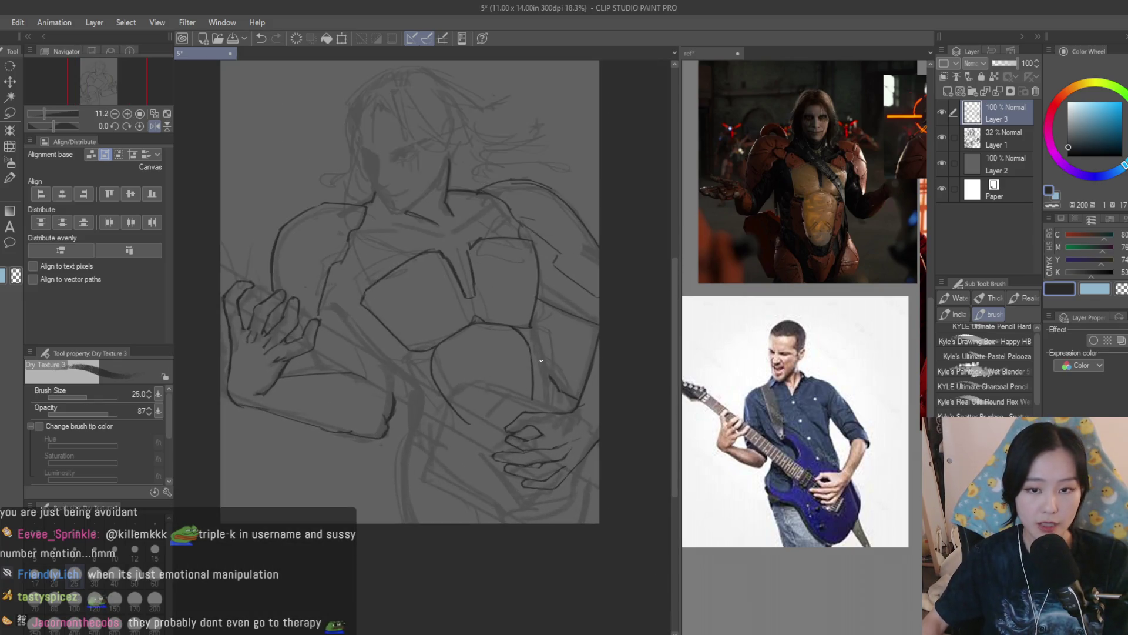
pyautogui.scroll(3, 539, 339)
# Lasso-select the lower curved armor line and nudge it into place with the Move layer tool
pyautogui.press('m')
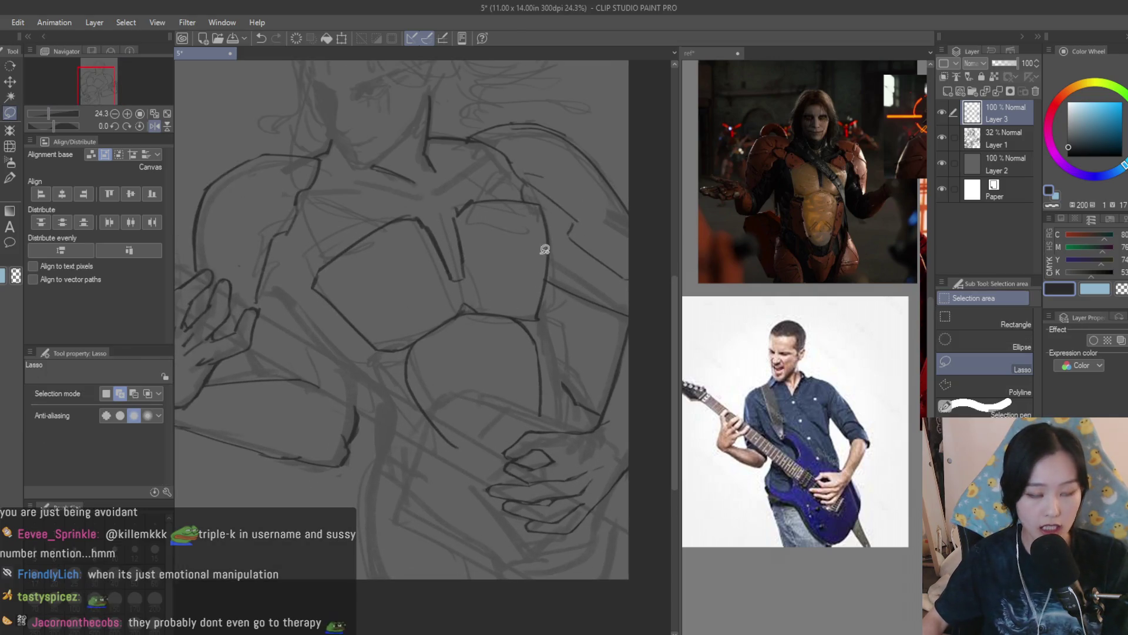
pyautogui.scroll(2, 544, 246)
pyautogui.moveTo(504, 310)
pyautogui.mouseDown()
pyautogui.moveTo(468, 382)
pyautogui.moveTo(518, 310)
pyautogui.moveTo(501, 330)
pyautogui.moveTo(522, 335)
pyautogui.mouseUp()
pyautogui.press('k')
pyautogui.scroll(-4, 607, 396)
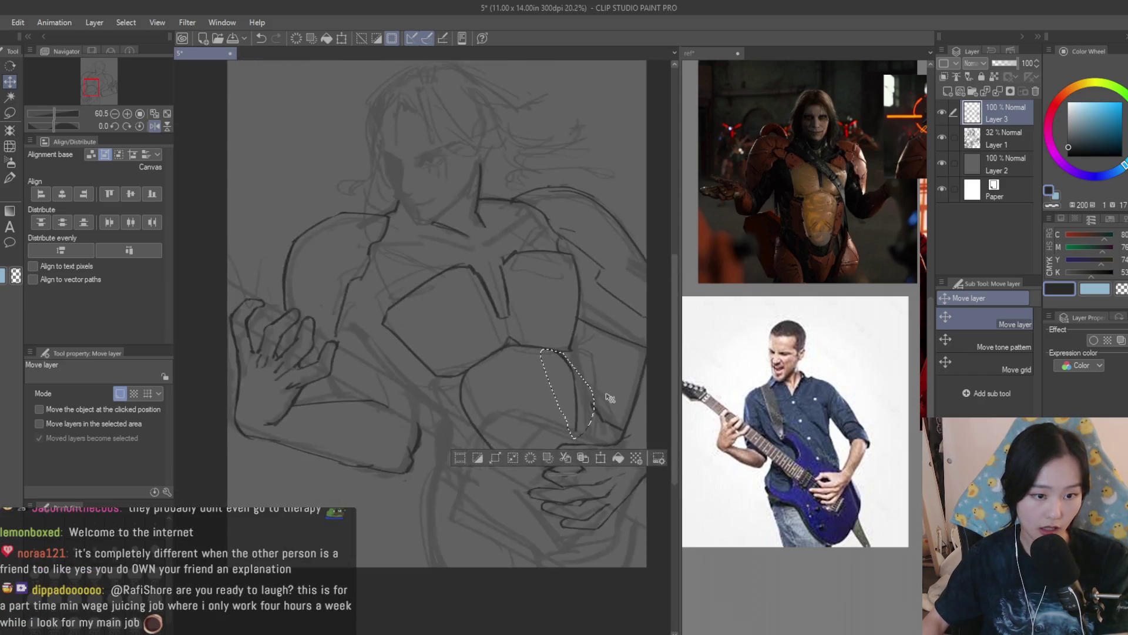
pyautogui.scroll(2, 608, 397)
# Save the file and return to the Dry Texture 3 brush
pyautogui.hotkey('ctrl', 's')
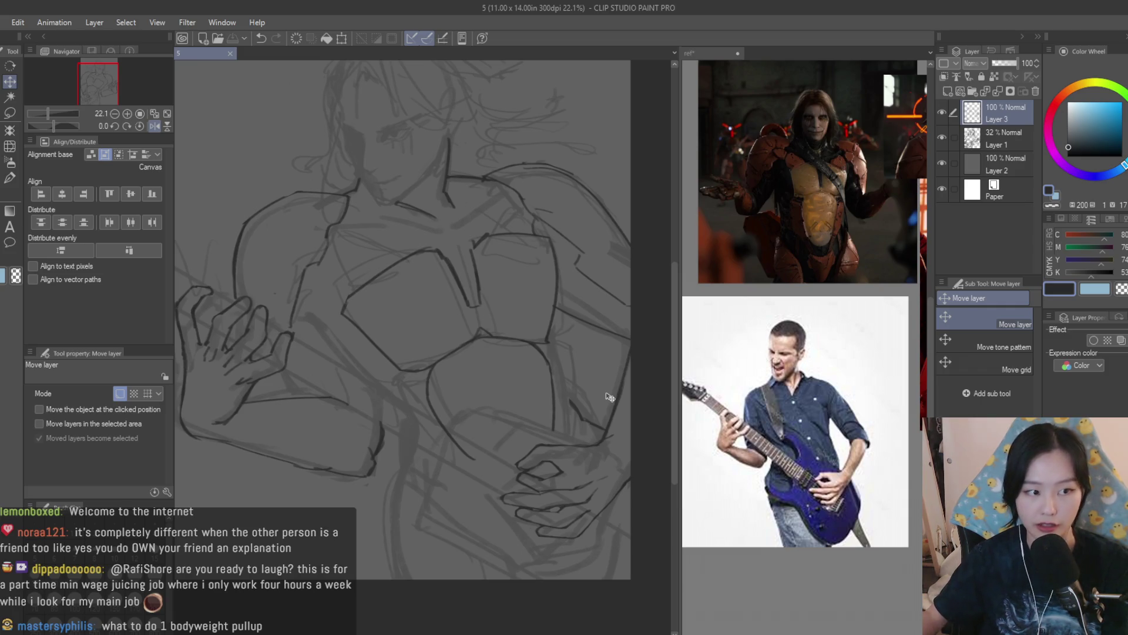
pyautogui.press('e')
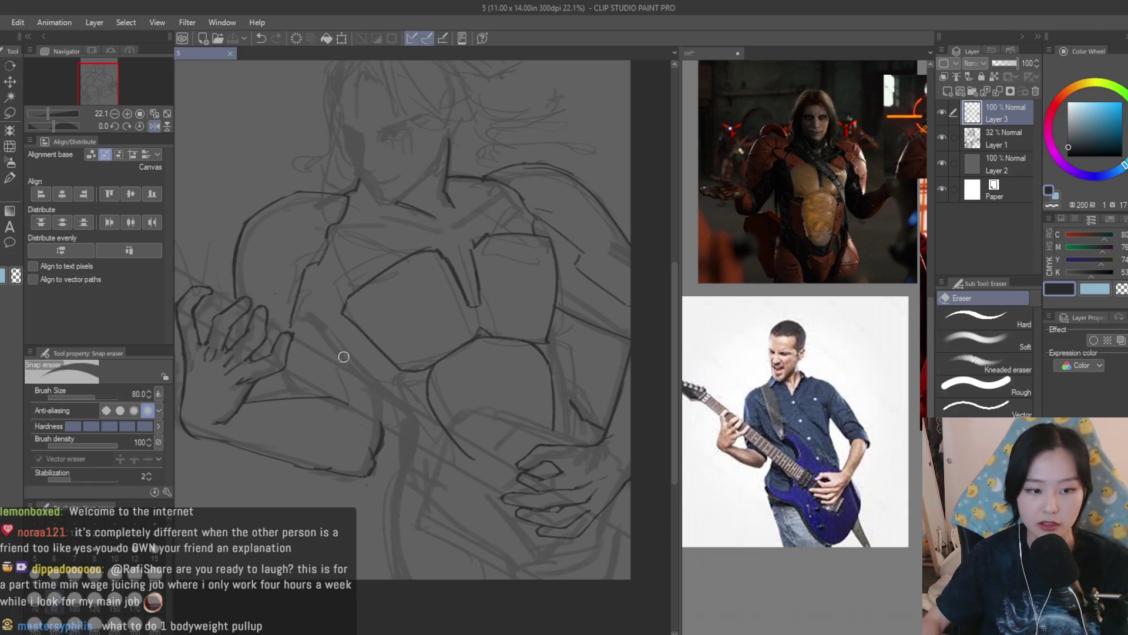
pyautogui.scroll(2, 471, 464)
pyautogui.click(5, 196)
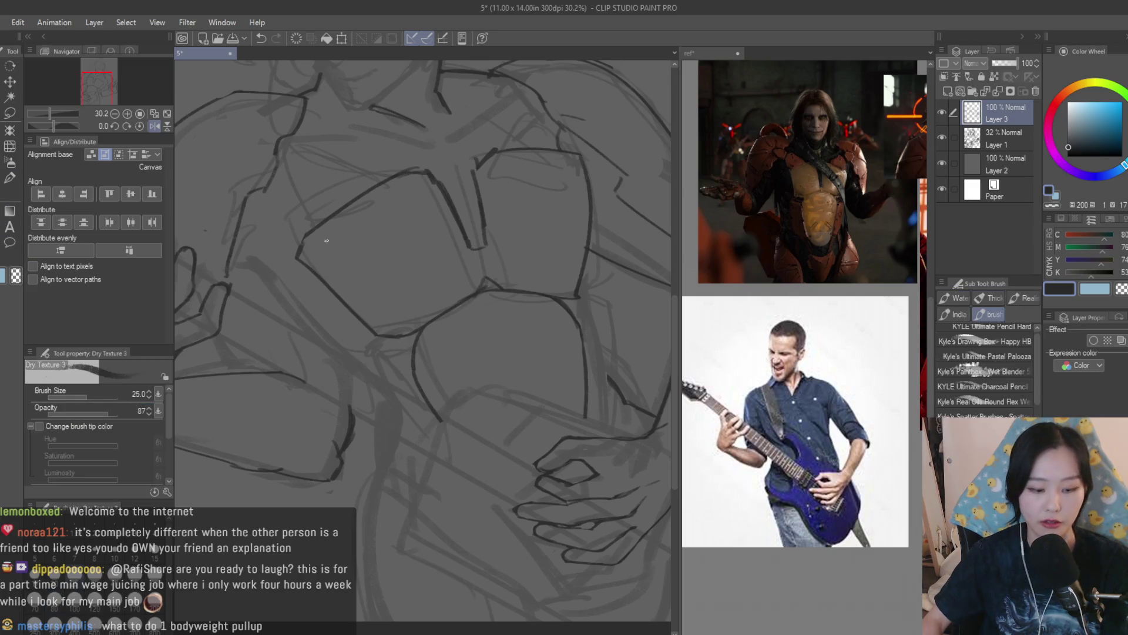
# Save the guitarist sketch again
pyautogui.scroll(-4, 330, 240)
pyautogui.hotkey('ctrl', 's')
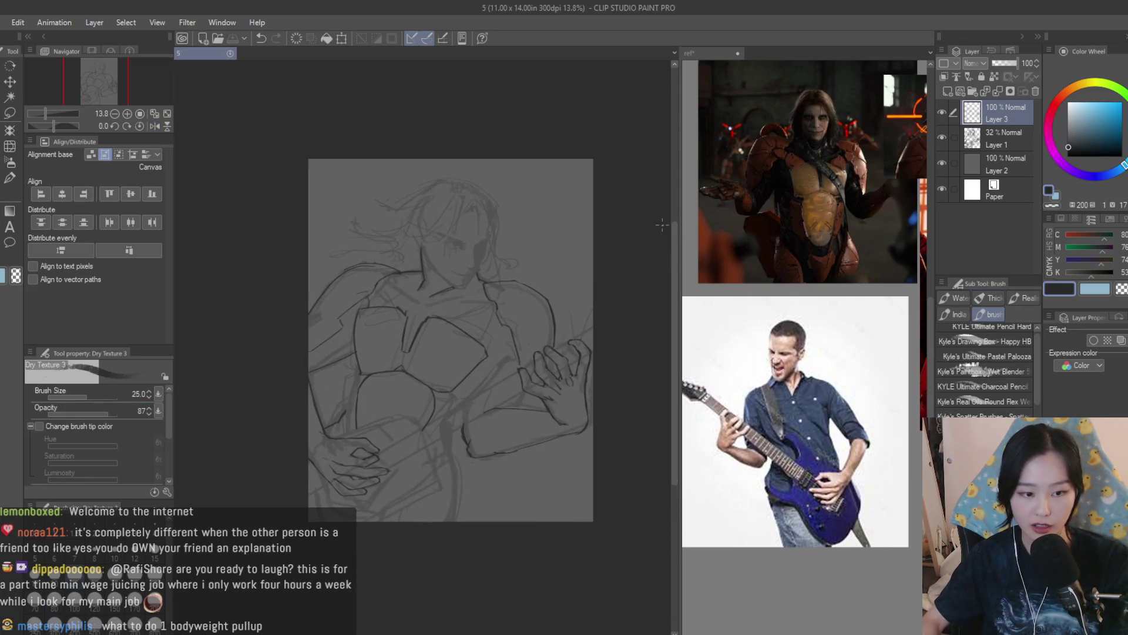
pyautogui.scroll(6, 411, 296)
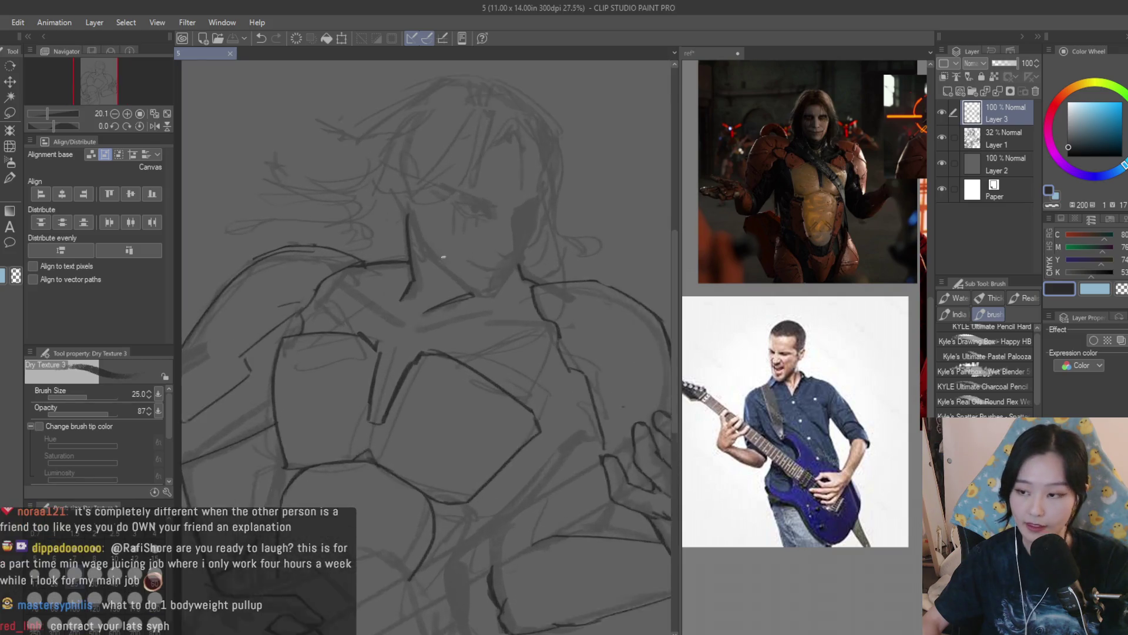
pyautogui.scroll(1, 429, 309)
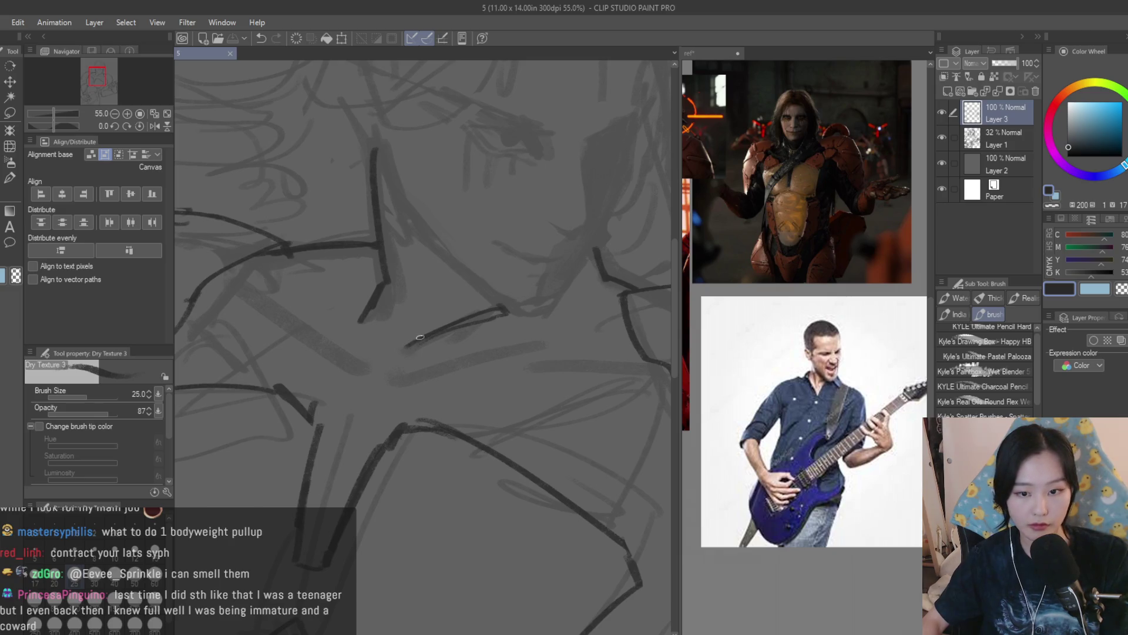
# Extend the collar line down-left across the chest and clean up with the eraser
pyautogui.moveTo(420, 337); pyautogui.dragTo(385, 358)
pyautogui.scroll(1, 468, 471)
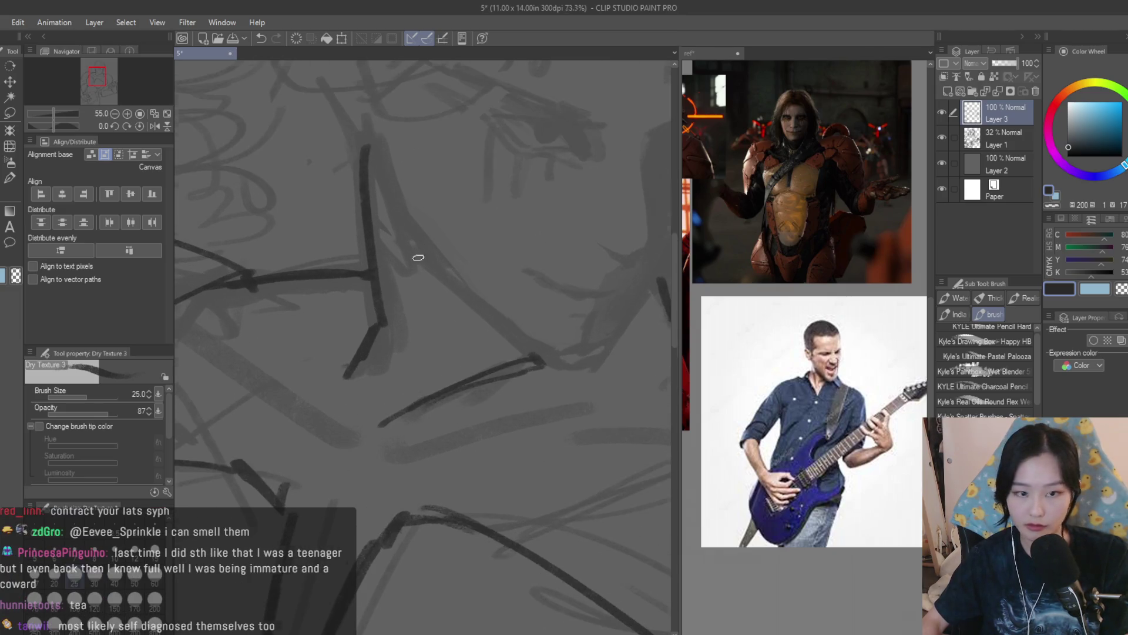
pyautogui.press('e')
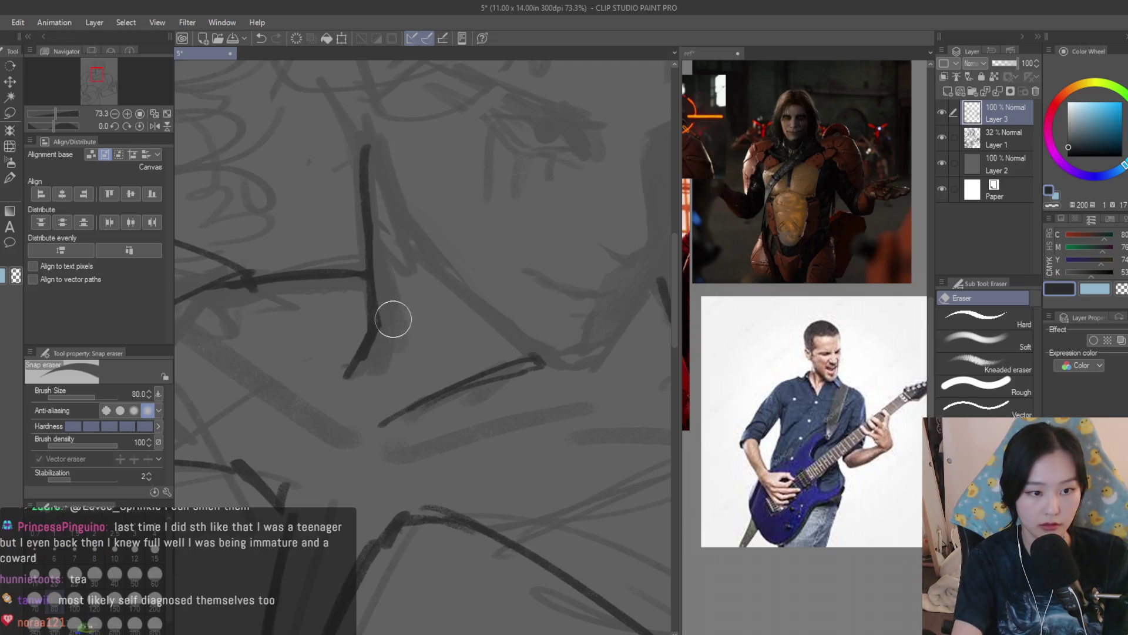
pyautogui.press('b')
pyautogui.scroll(-5, 482, 287)
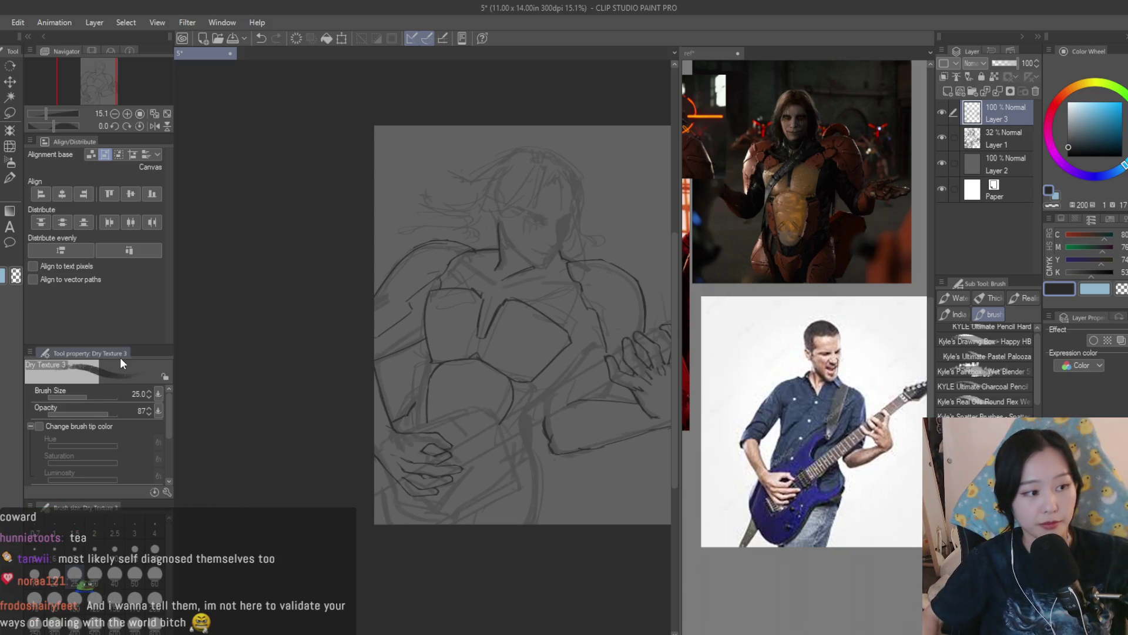
pyautogui.press('e')
pyautogui.scroll(5, 385, 285)
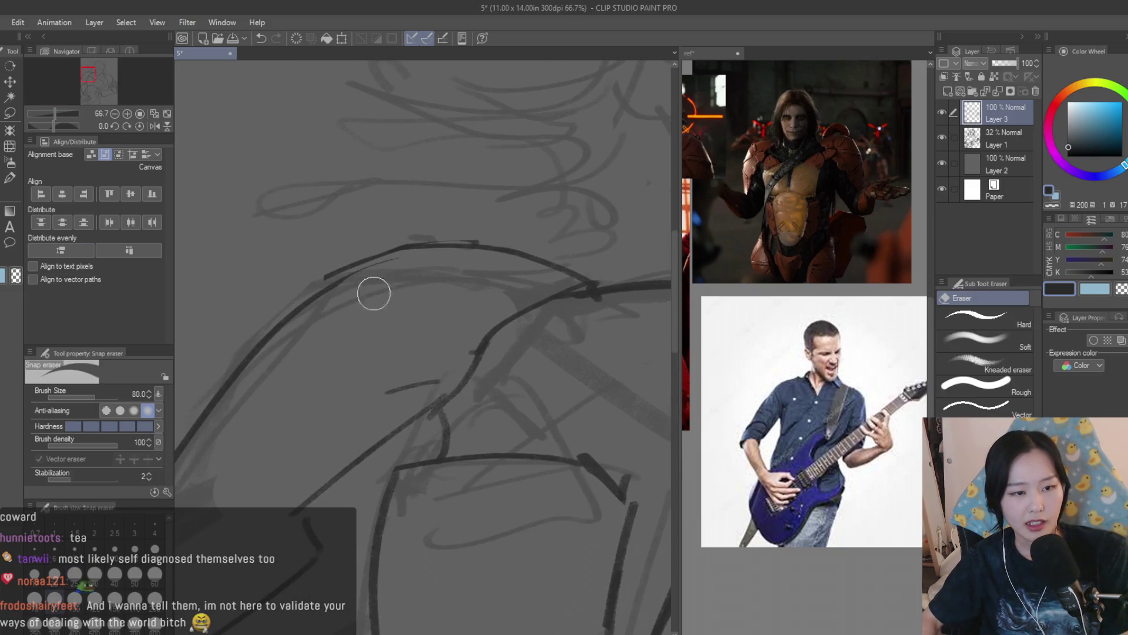
# Draw a darker line along the shoulder armour arc and erase nearby stray strokes
pyautogui.press('b')
pyautogui.moveTo(315, 301)
pyautogui.mouseDown()
pyautogui.moveTo(351, 271)
pyautogui.moveTo(452, 239)
pyautogui.moveTo(593, 289)
pyautogui.mouseUp()
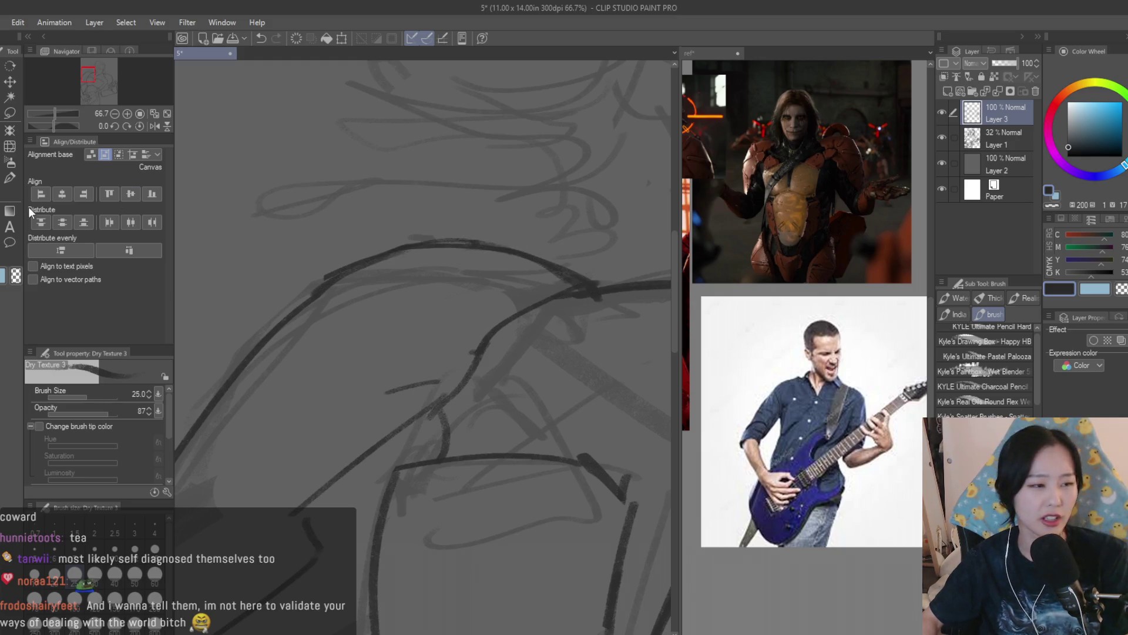
pyautogui.press('e')
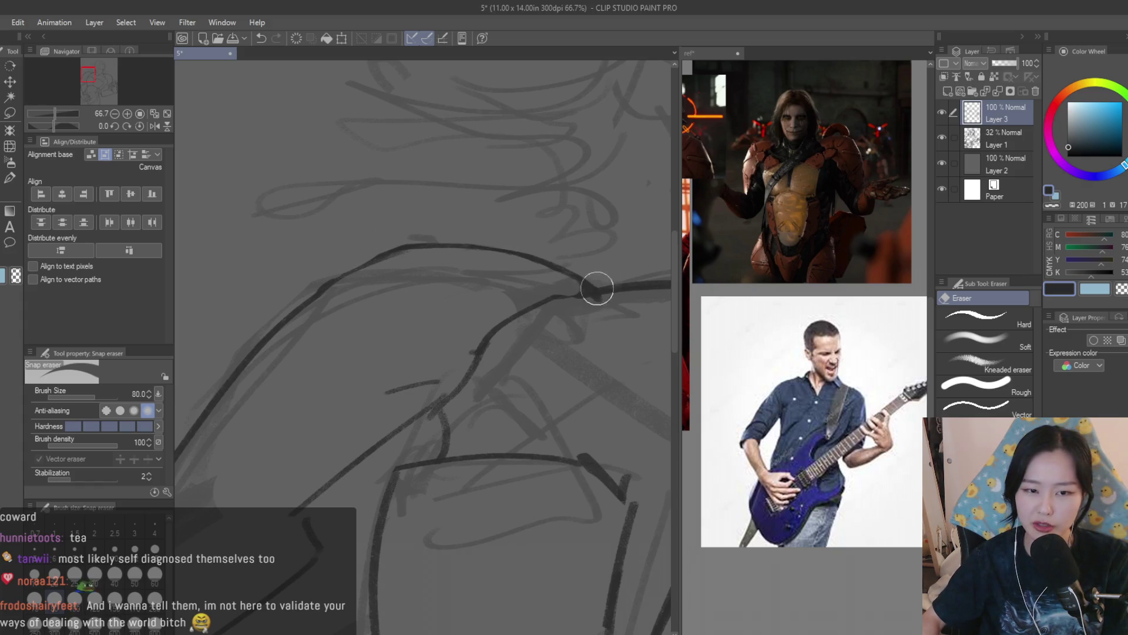
pyautogui.press('b')
pyautogui.scroll(2, 590, 286)
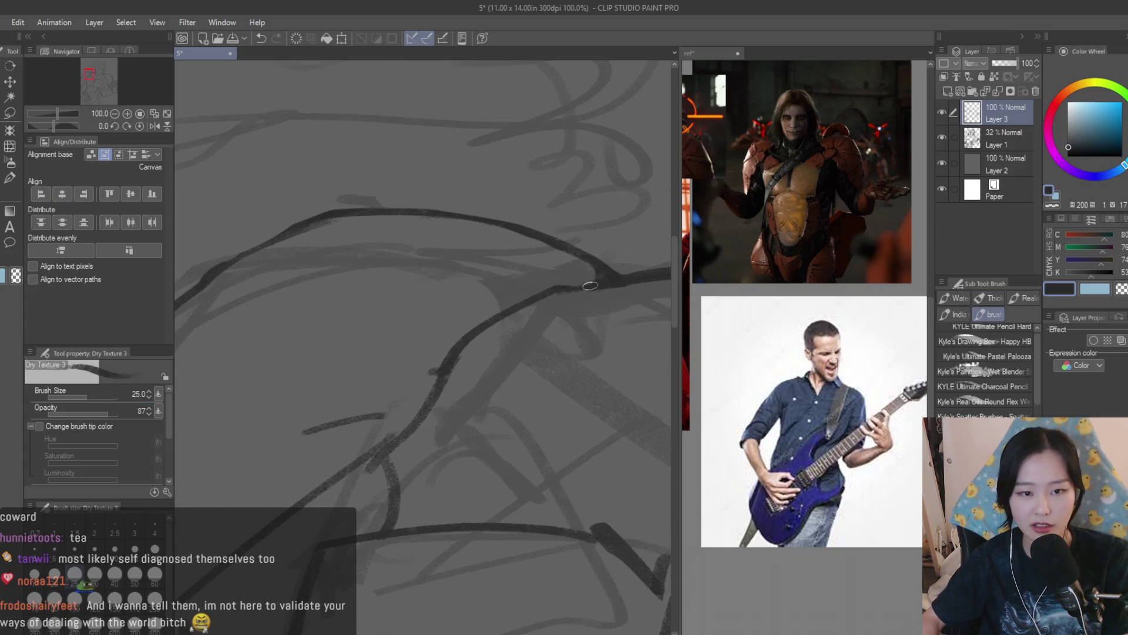
pyautogui.scroll(-4, 441, 291)
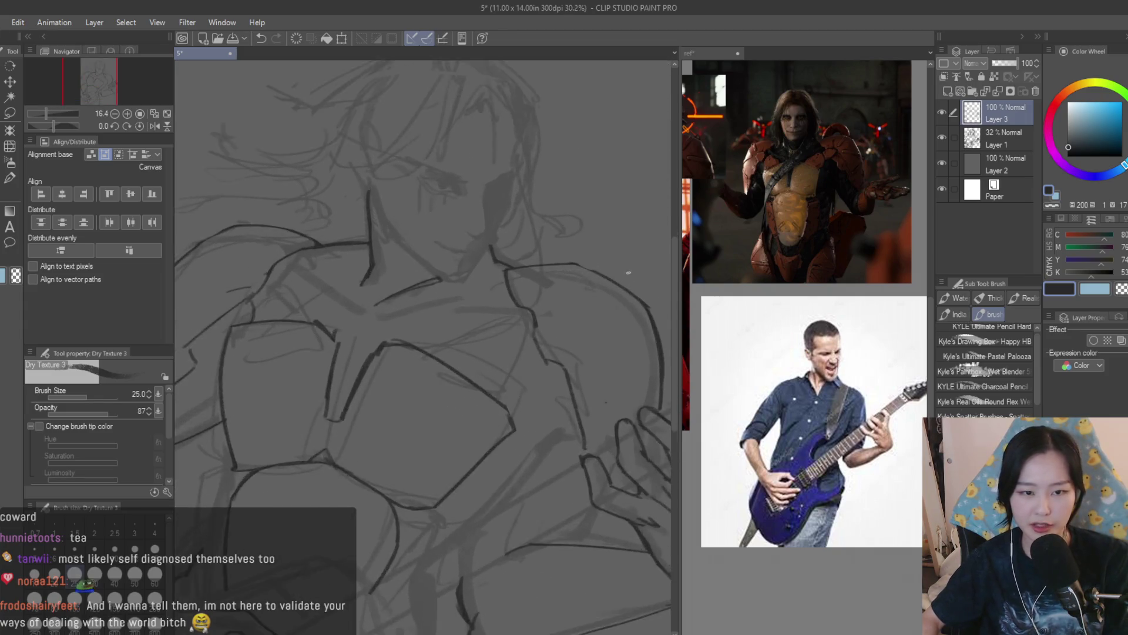
pyautogui.scroll(3, 629, 273)
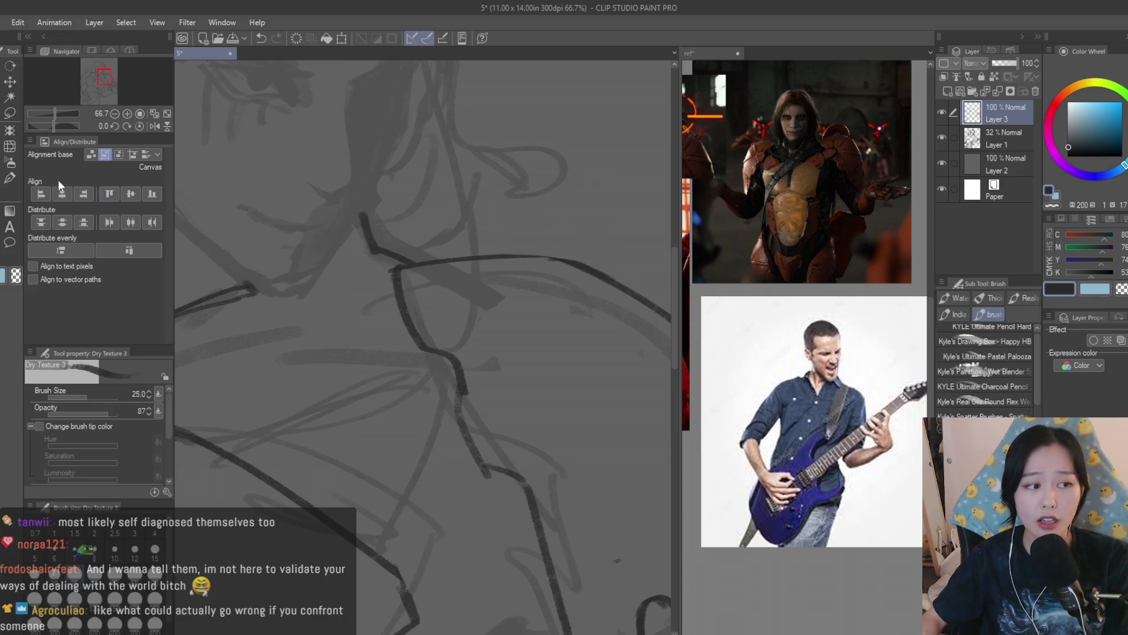
pyautogui.scroll(2, 517, 253)
# Erase more rough strokes, then redraw a clean dark line along the armour arc
pyautogui.press('e')
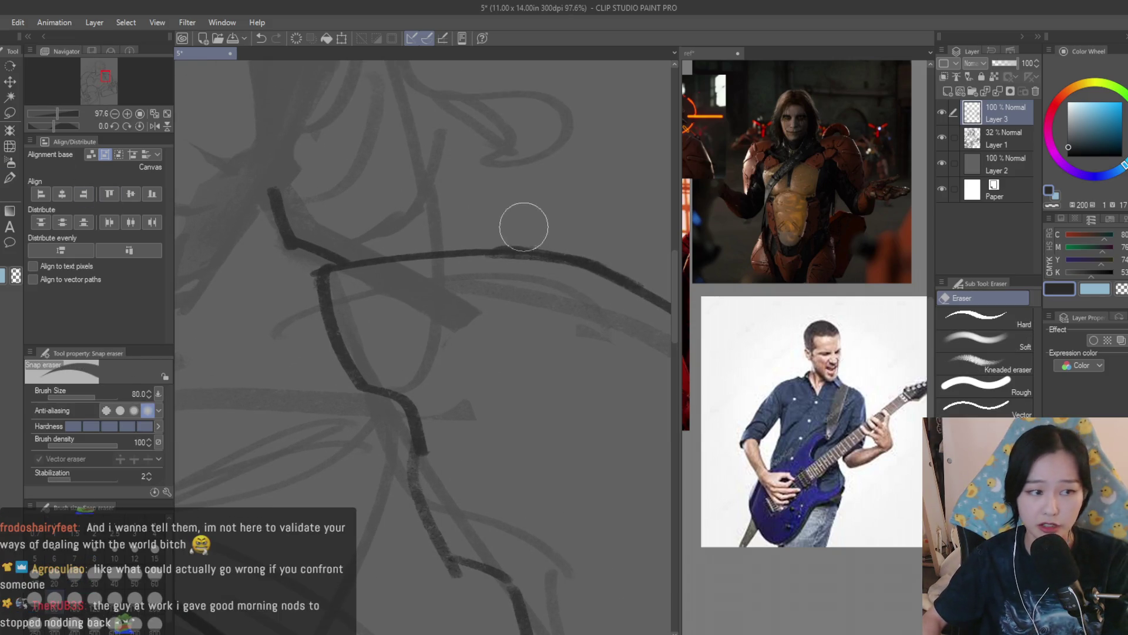
pyautogui.scroll(-2, 645, 274)
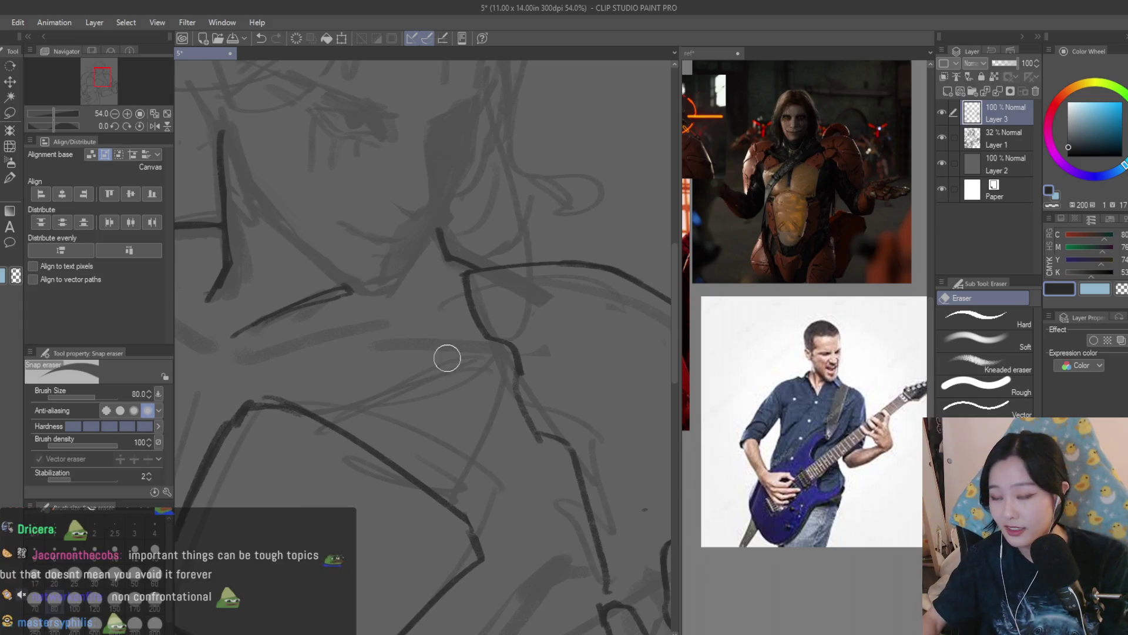
pyautogui.scroll(1, 446, 358)
pyautogui.press('b')
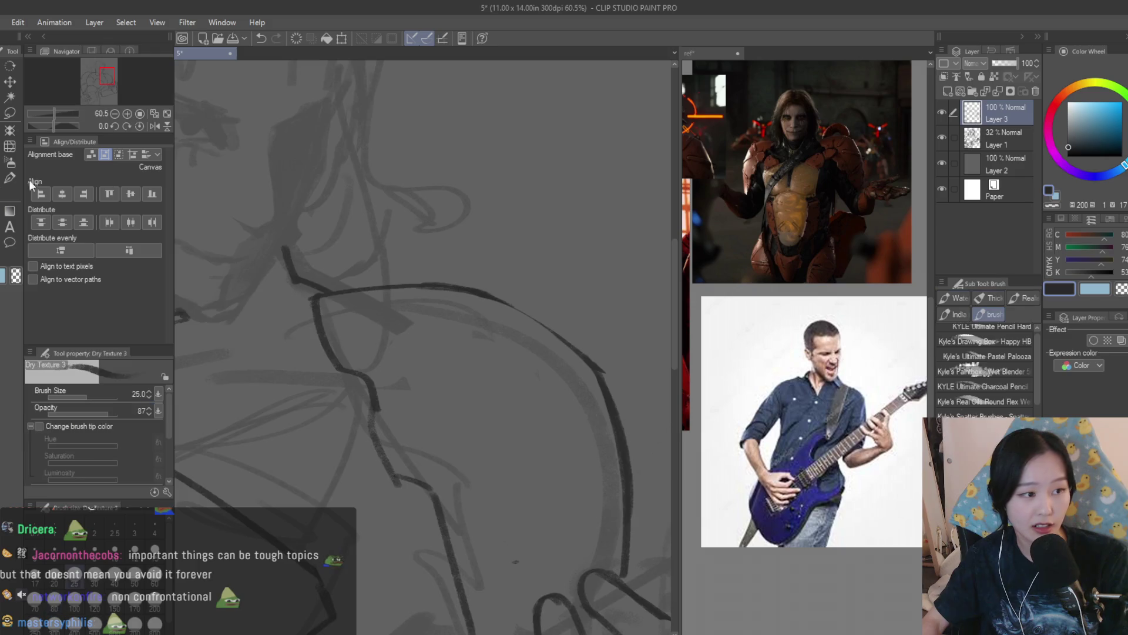
pyautogui.scroll(4, 497, 309)
pyautogui.moveTo(482, 286); pyautogui.dragTo(647, 403)
pyautogui.scroll(-5, 549, 270)
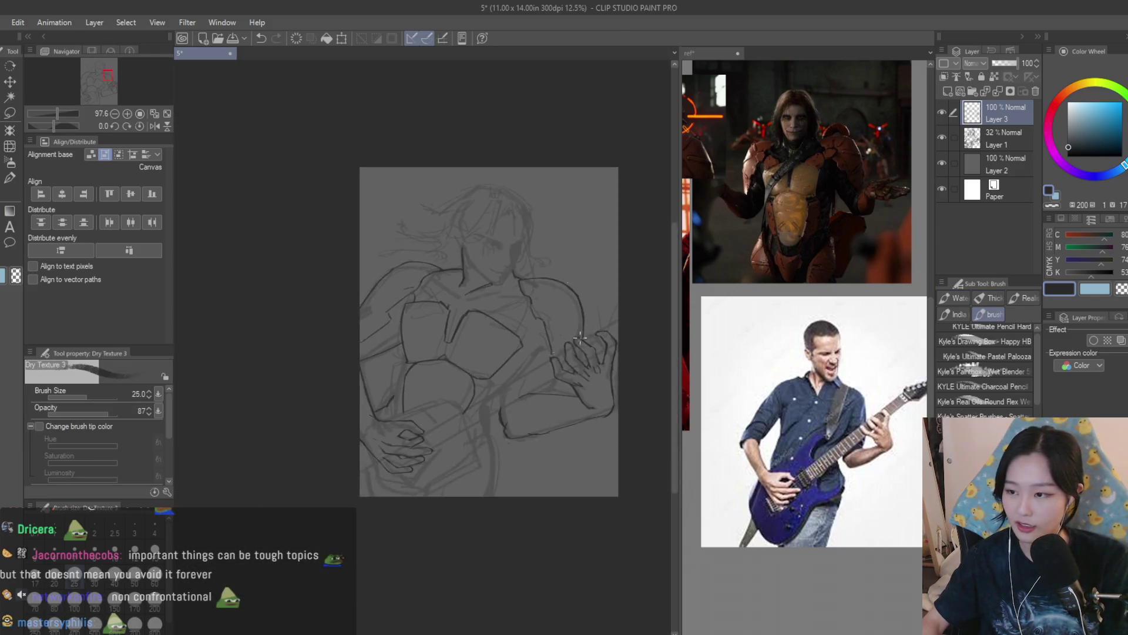
# Undo the last stroke and draw a vertical line on the lower torso armour plate, retrying it
pyautogui.scroll(2, 431, 358)
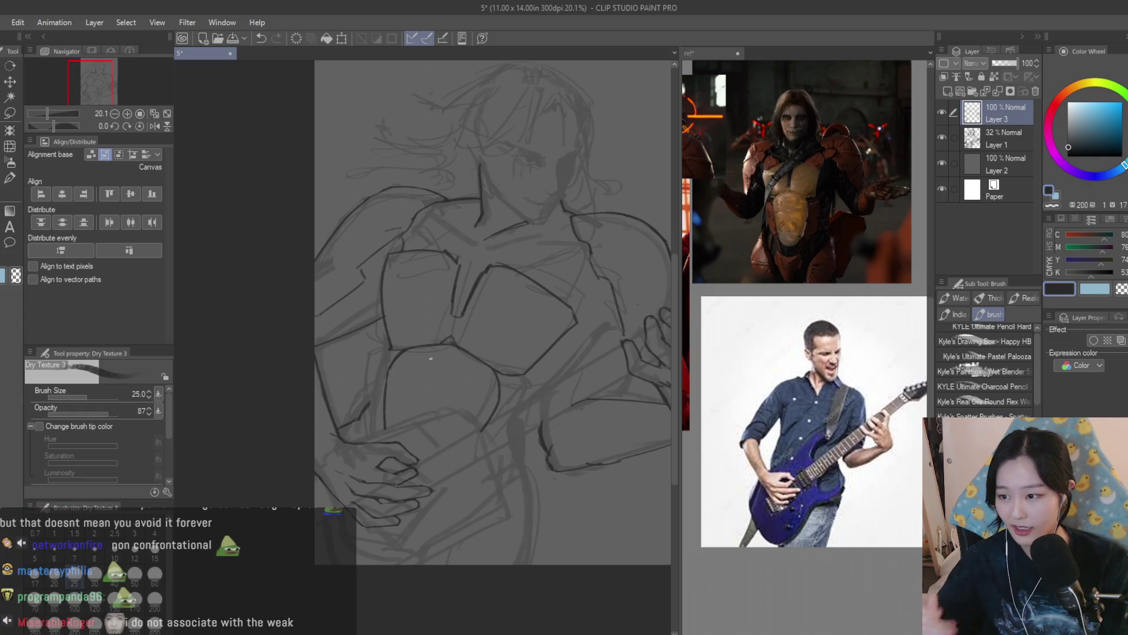
pyautogui.scroll(2, 358, 357)
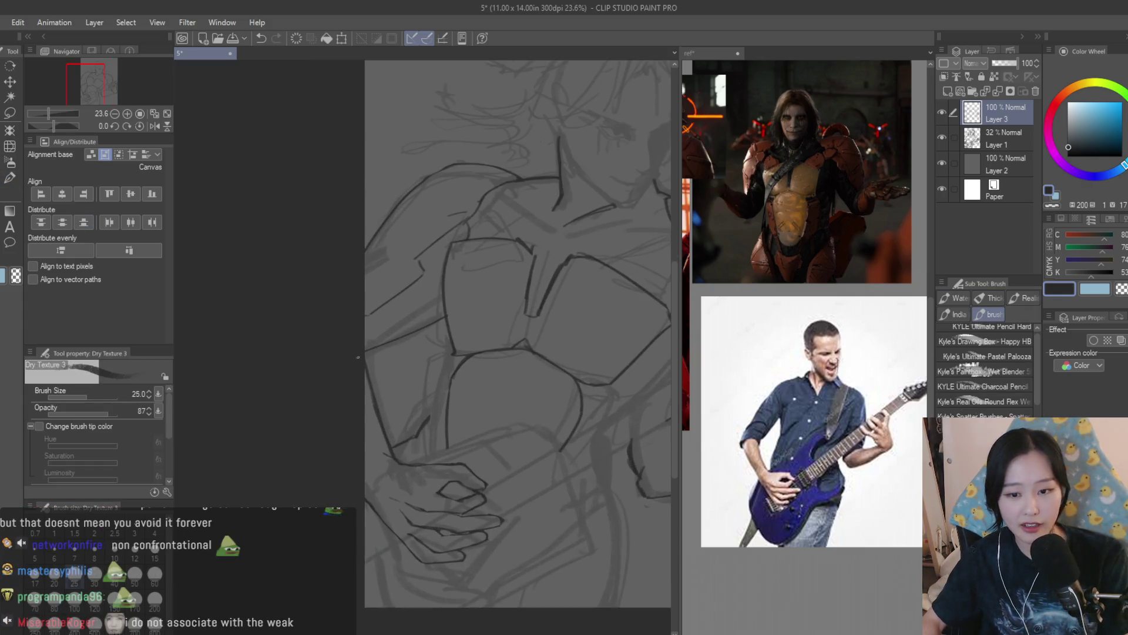
pyautogui.scroll(3, 395, 364)
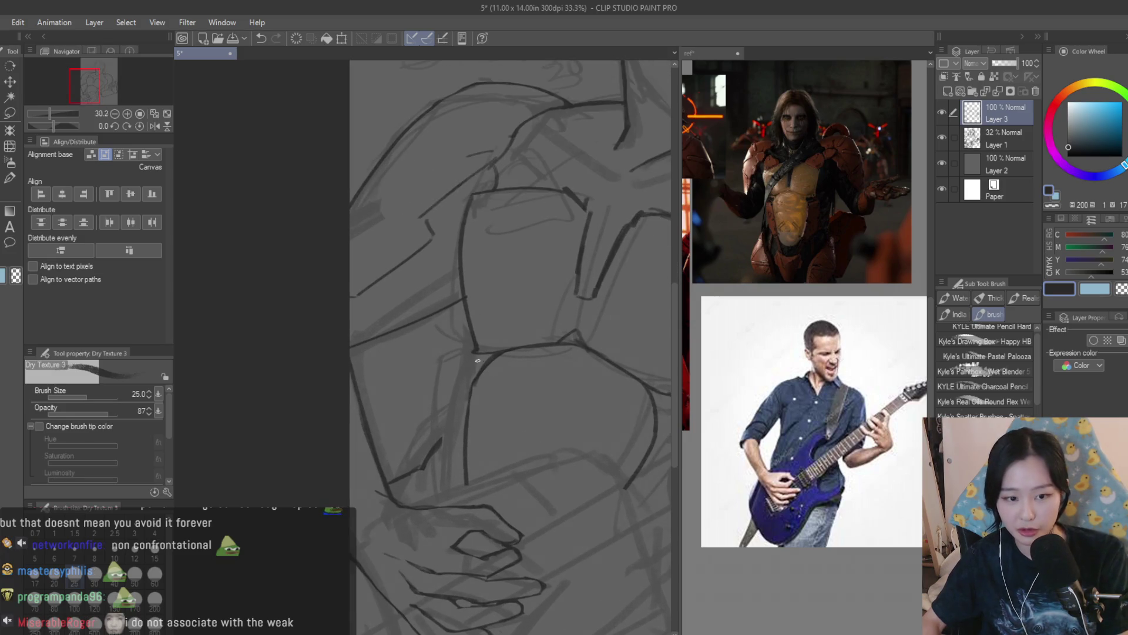
pyautogui.hotkey('ctrl', 'z')
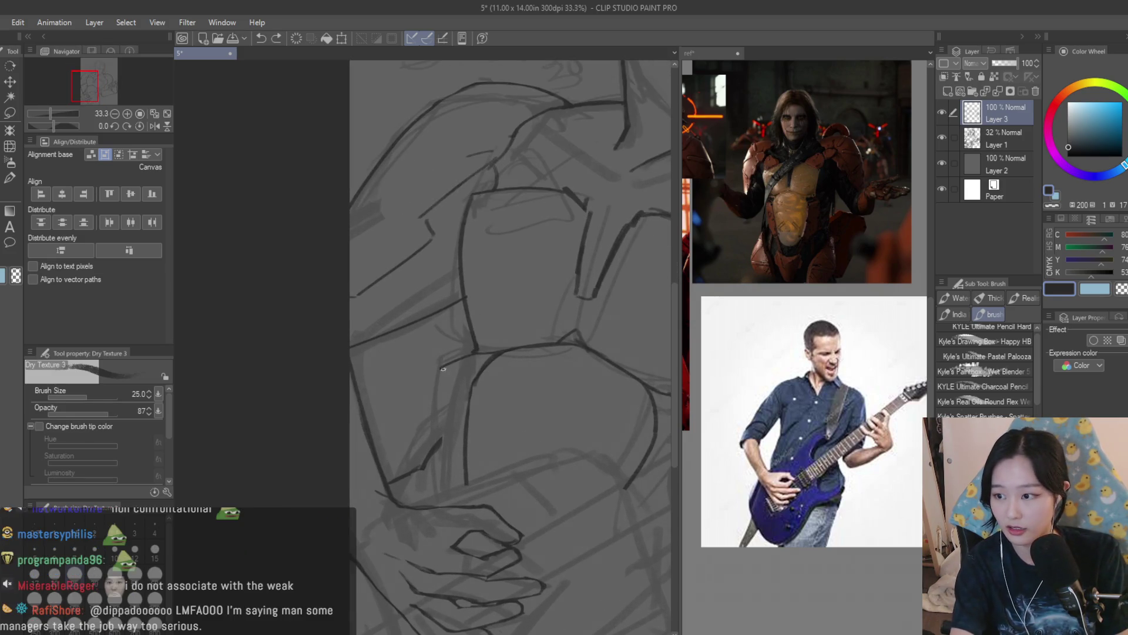
pyautogui.moveTo(444, 360); pyautogui.dragTo(440, 500)
pyautogui.hotkey('ctrl', 'z')
pyautogui.hotkey('ctrl', 'z')
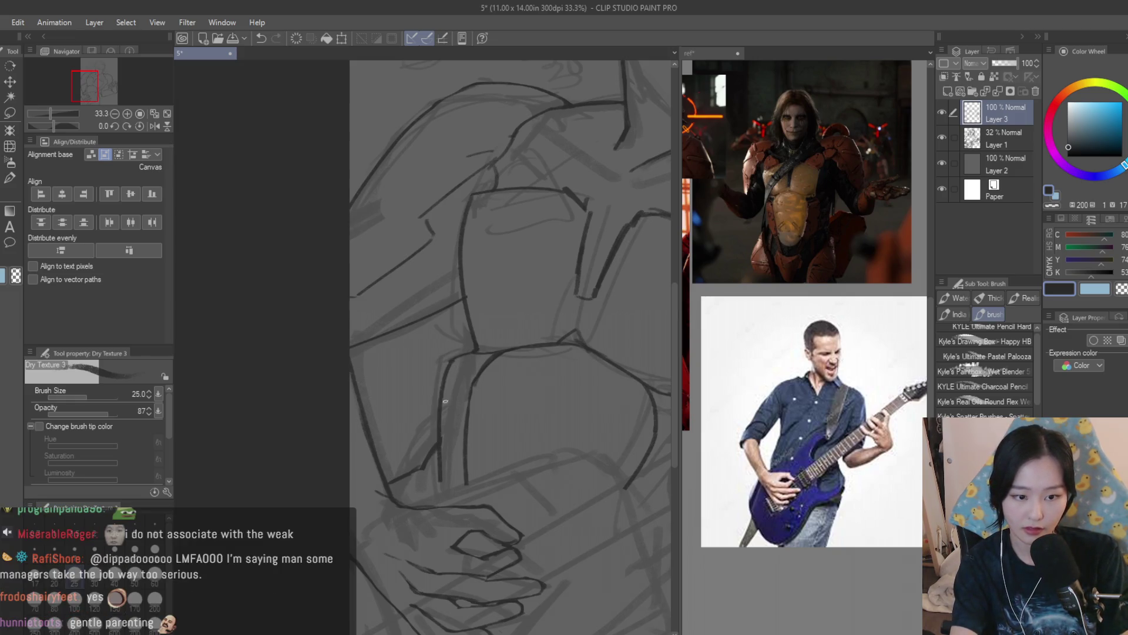
# Undo the recent vertical strokes and draw a new vertical line further left down the plate
pyautogui.hotkey('ctrl', 'z')
pyautogui.hotkey('ctrl', 'z')
pyautogui.moveTo(446, 376); pyautogui.dragTo(437, 492)
pyautogui.hotkey('ctrl', 'z')
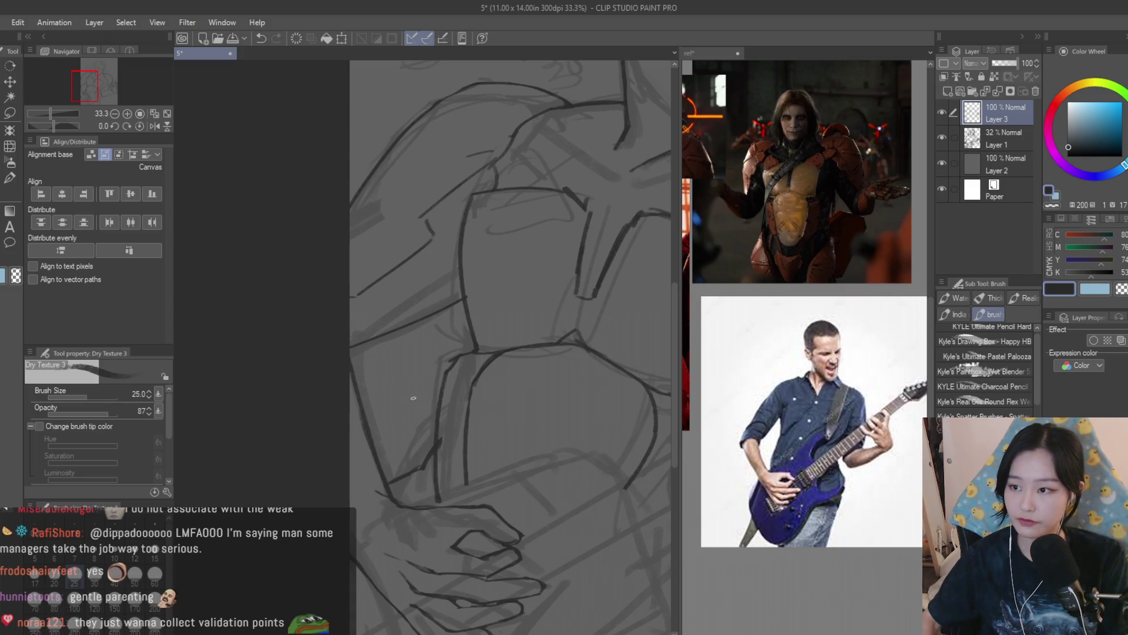
pyautogui.scroll(2, 414, 398)
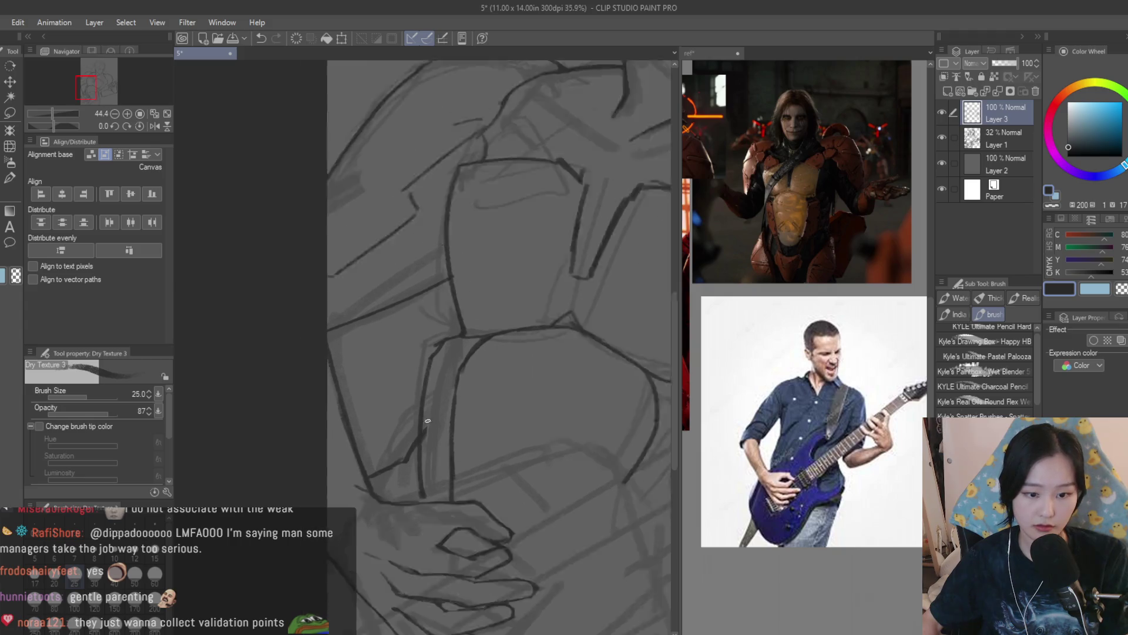
pyautogui.scroll(-4, 428, 421)
pyautogui.scroll(3, 406, 357)
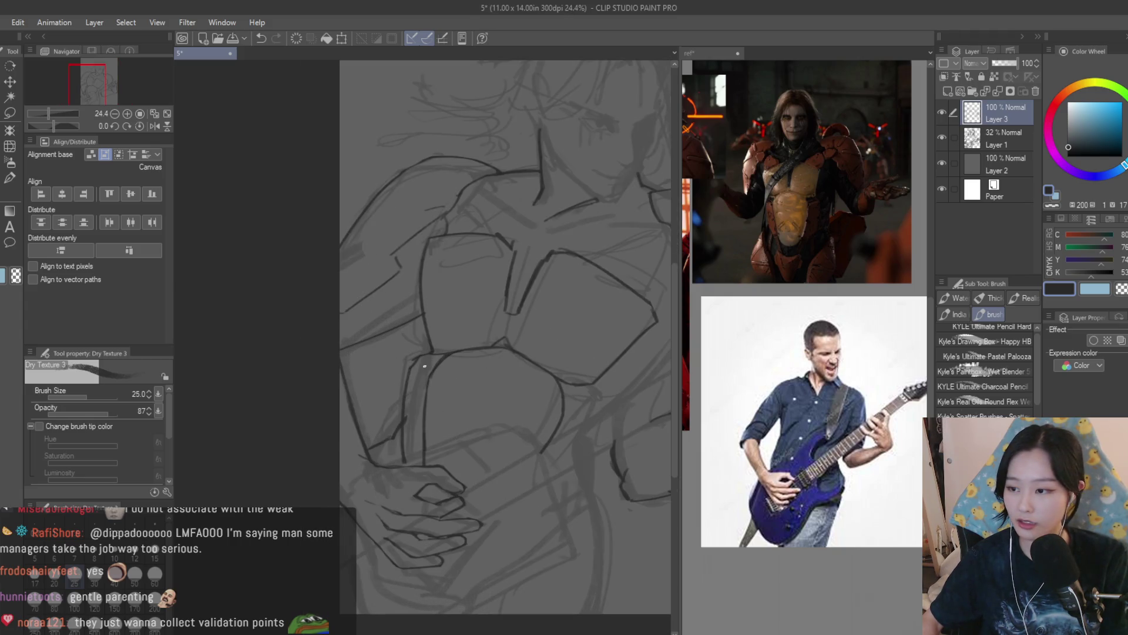
pyautogui.hotkey('ctrl', 'z')
pyautogui.hotkey('ctrl', 'z')
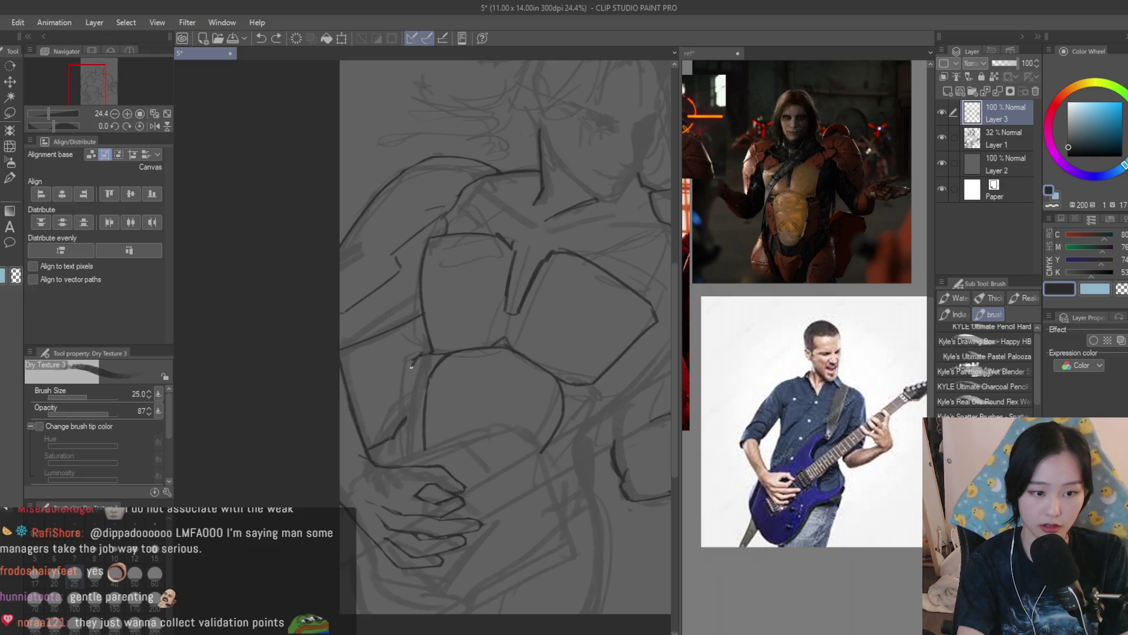
pyautogui.moveTo(412, 357); pyautogui.dragTo(406, 465)
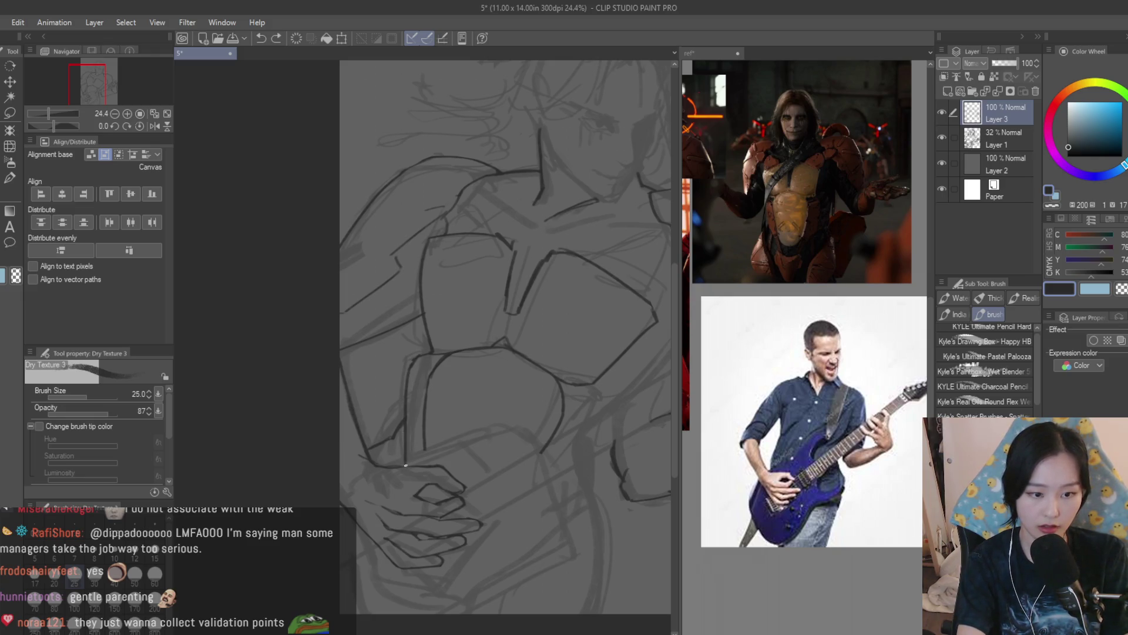
# Redraw the vertical plate line several times, undoing each attempt
pyautogui.hotkey('ctrl', 'z')
pyautogui.moveTo(413, 362); pyautogui.dragTo(404, 464)
pyautogui.hotkey('ctrl', 'z')
pyautogui.moveTo(409, 413); pyautogui.dragTo(405, 464)
pyautogui.hotkey('ctrl', 'z')
pyautogui.moveTo(414, 362); pyautogui.dragTo(406, 465)
pyautogui.hotkey('ctrl', 'z')
pyautogui.scroll(-3, 499, 460)
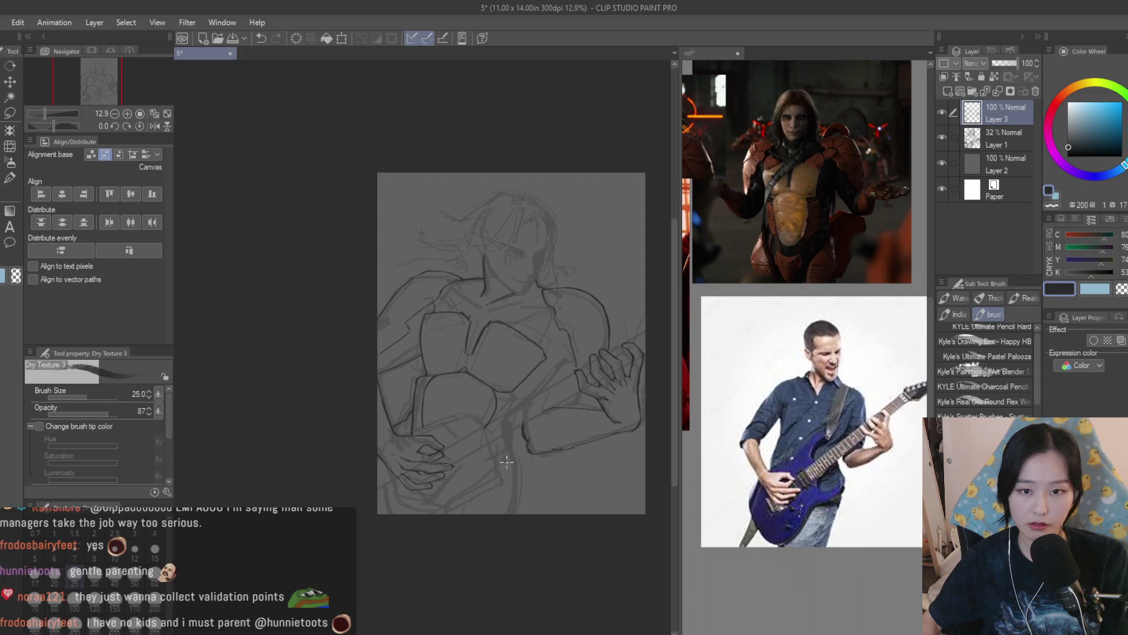
pyautogui.scroll(-1, 441, 395)
pyautogui.scroll(3, 556, 293)
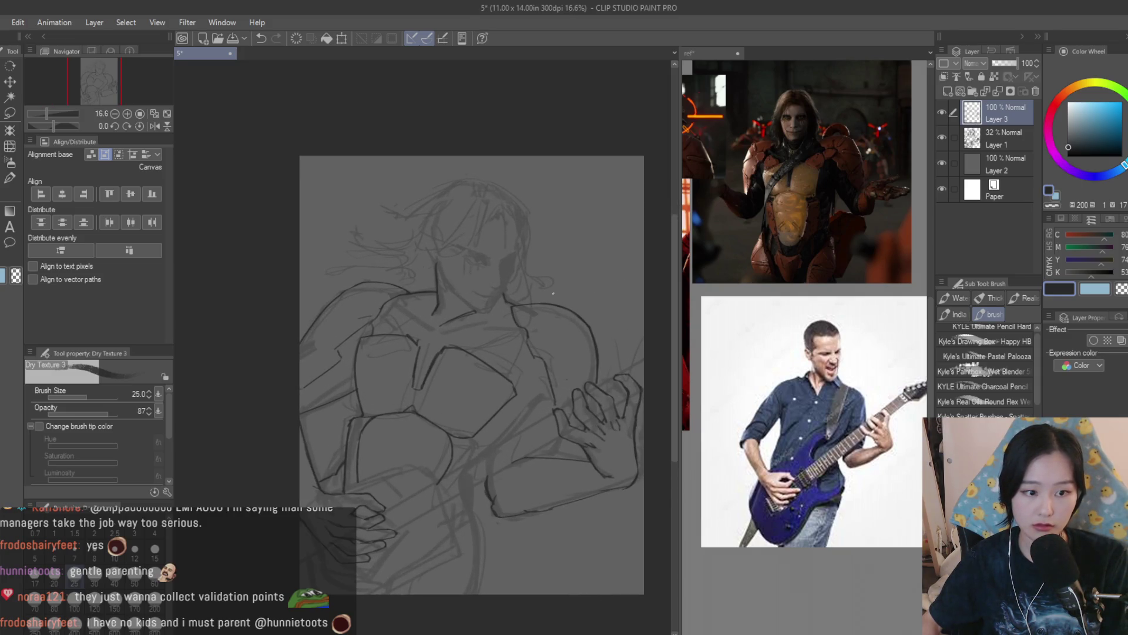
pyautogui.scroll(-2, 583, 236)
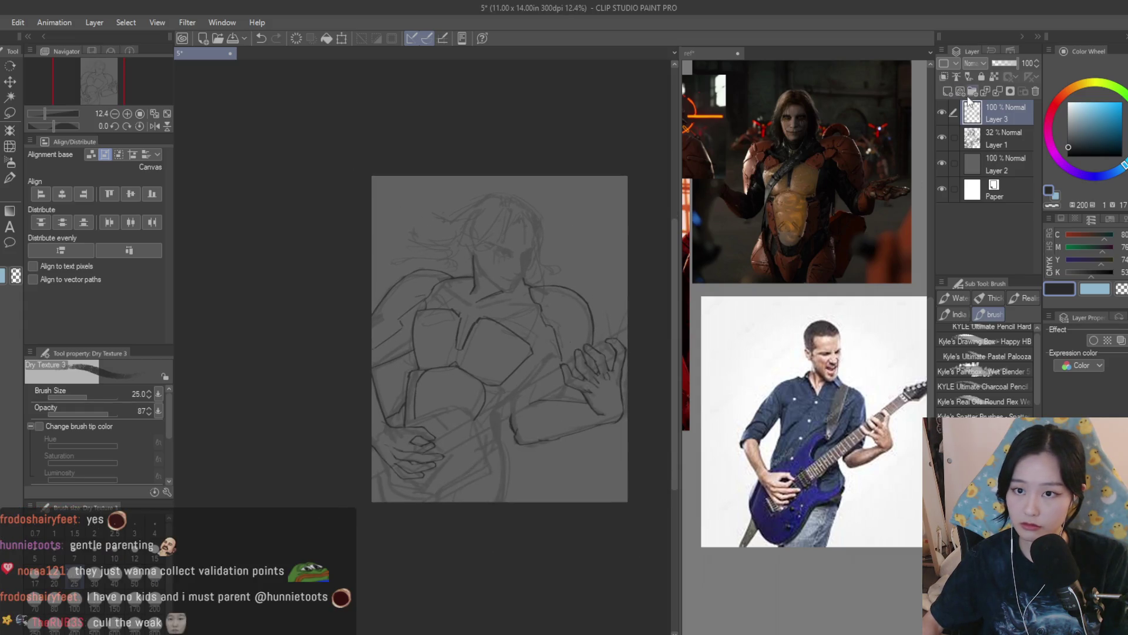
# Add a new empty Layer 4 above the sketch and flip the canvas horizontally
pyautogui.click(947, 91)
pyautogui.press('h')
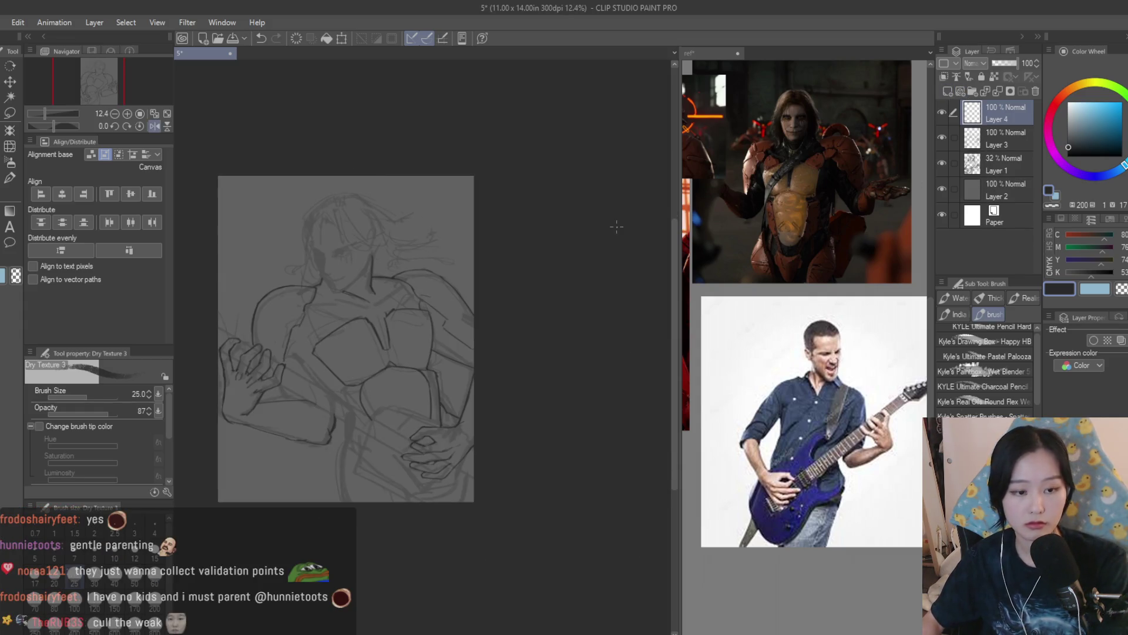
pyautogui.scroll(-2, 587, 352)
# Bring the reference collage window into focus and look over it
pyautogui.click(885, 401)
pyautogui.scroll(-3, 899, 404)
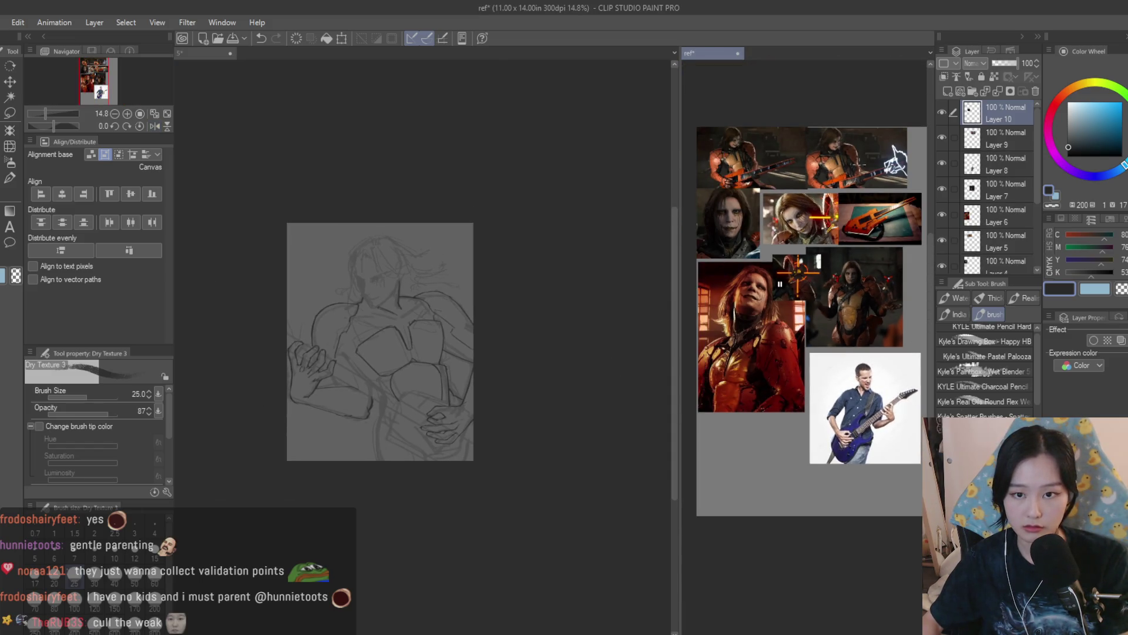
pyautogui.scroll(3, 896, 158)
pyautogui.scroll(2, 562, 352)
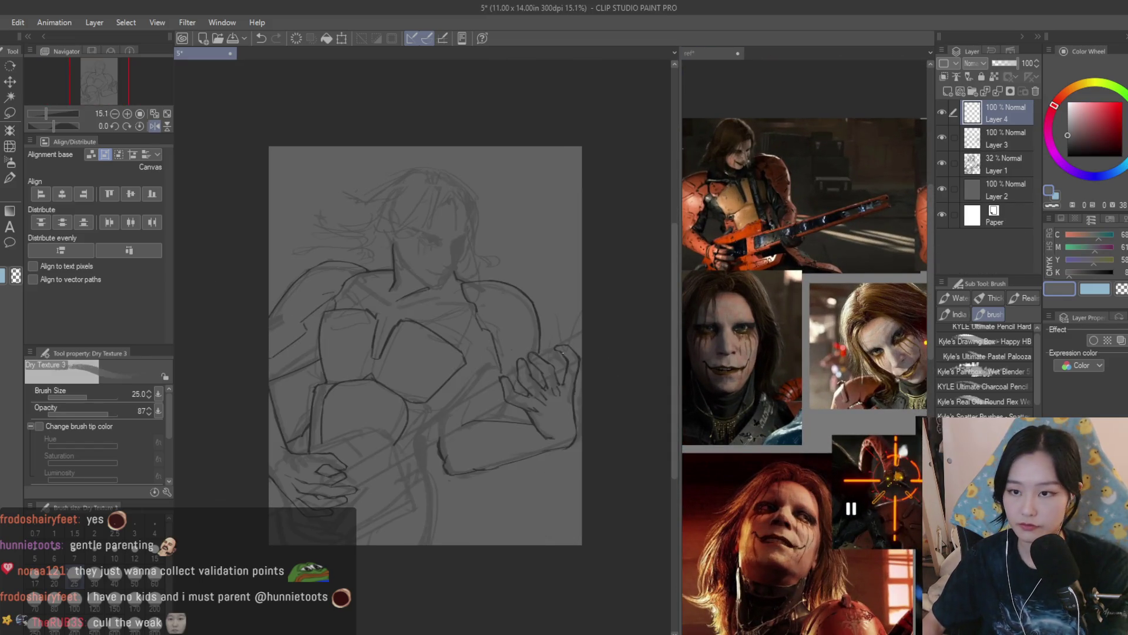
pyautogui.scroll(2, 440, 353)
pyautogui.scroll(-2, 441, 353)
pyautogui.scroll(1, 711, 397)
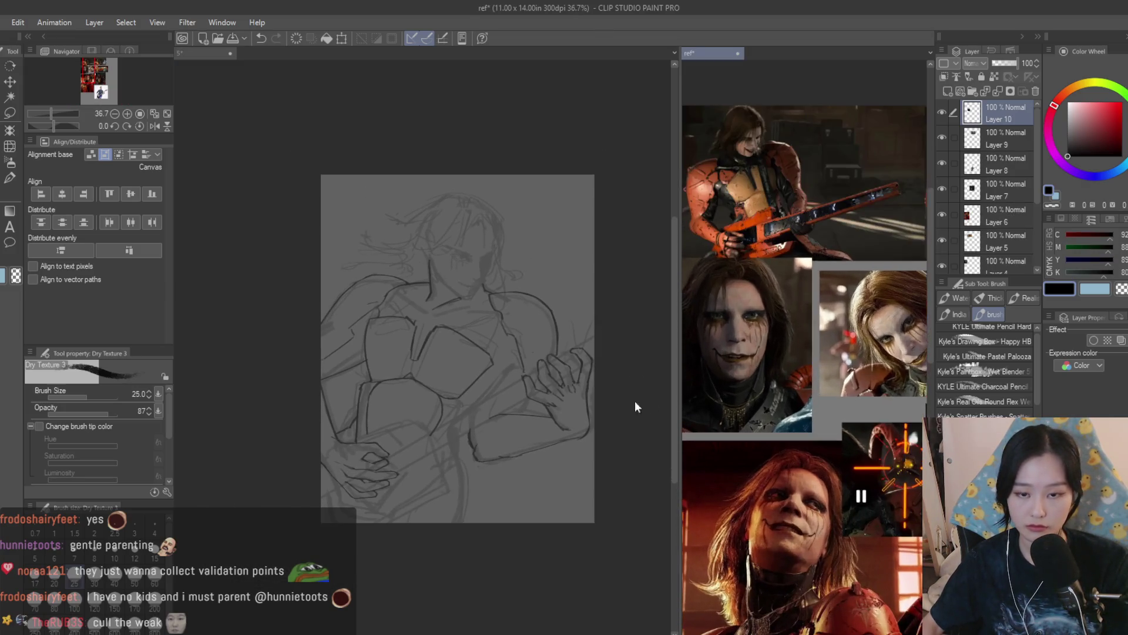
pyautogui.scroll(2, 634, 353)
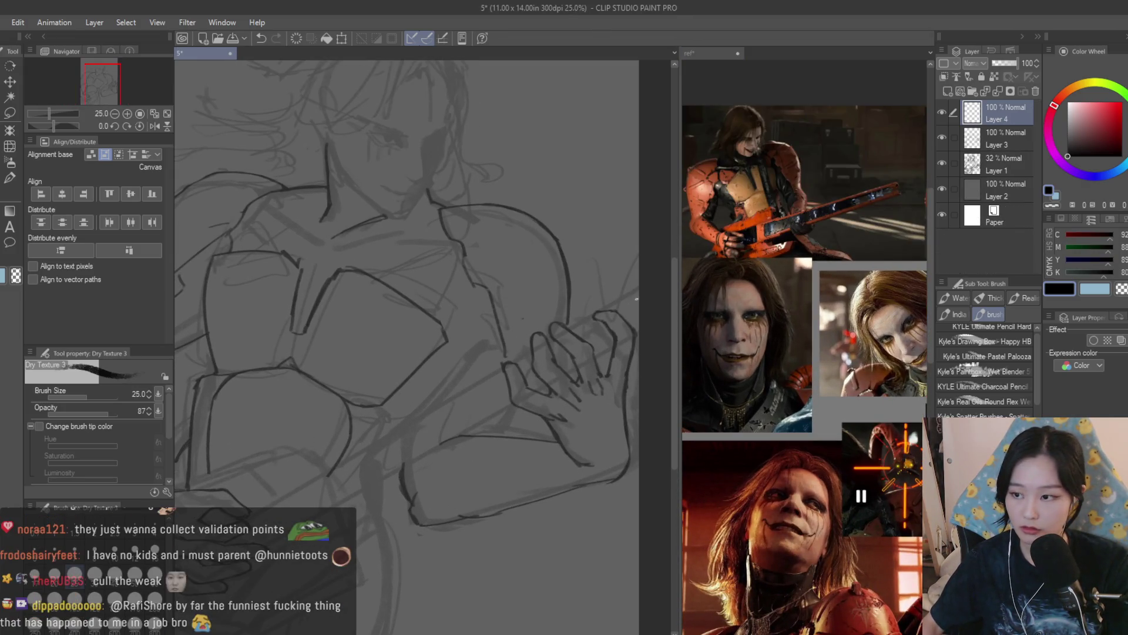
pyautogui.scroll(-1, 635, 299)
pyautogui.moveTo(624, 298)
pyautogui.mouseDown()
pyautogui.moveTo(438, 365)
pyautogui.moveTo(325, 477)
pyautogui.moveTo(285, 498)
pyautogui.moveTo(630, 335)
pyautogui.mouseUp()
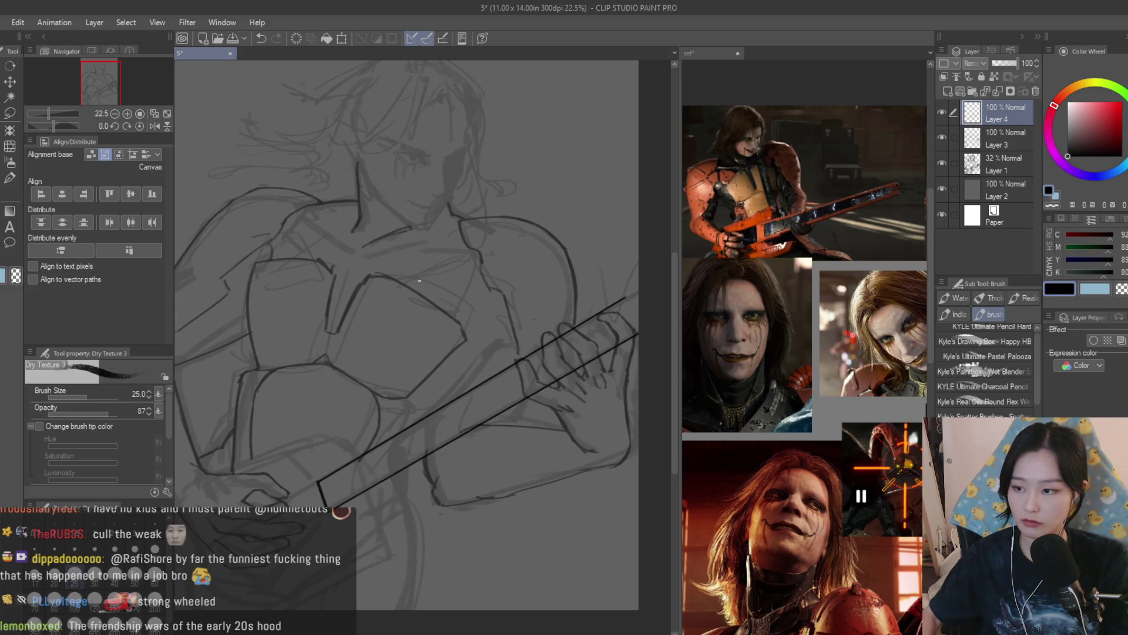
pyautogui.scroll(3, 609, 290)
pyautogui.scroll(2, 609, 290)
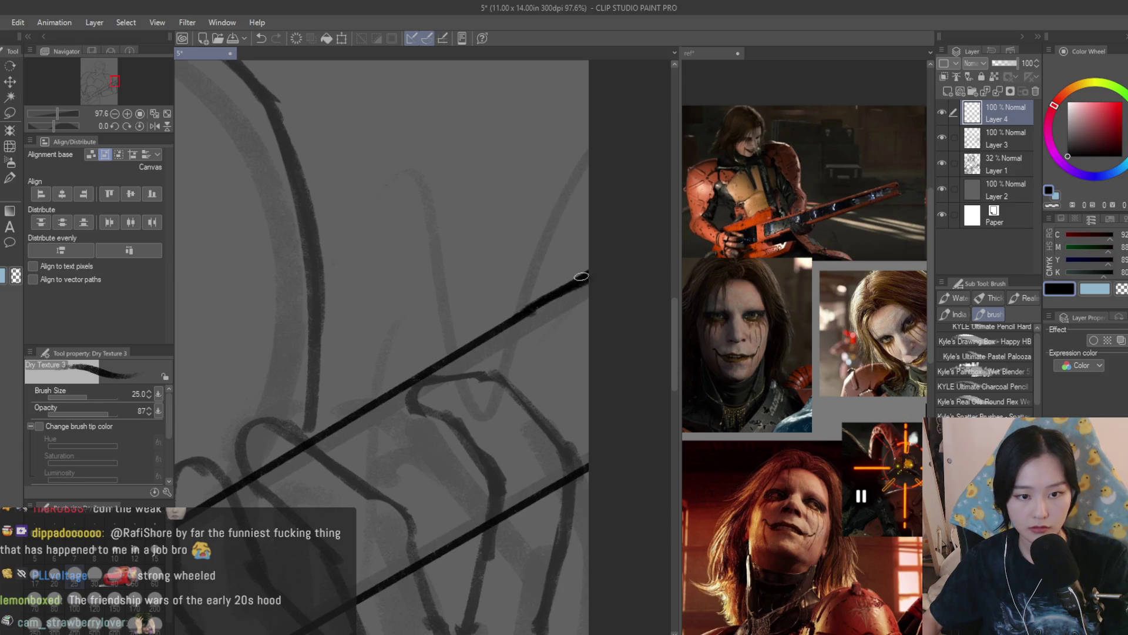
pyautogui.scroll(-5, 612, 365)
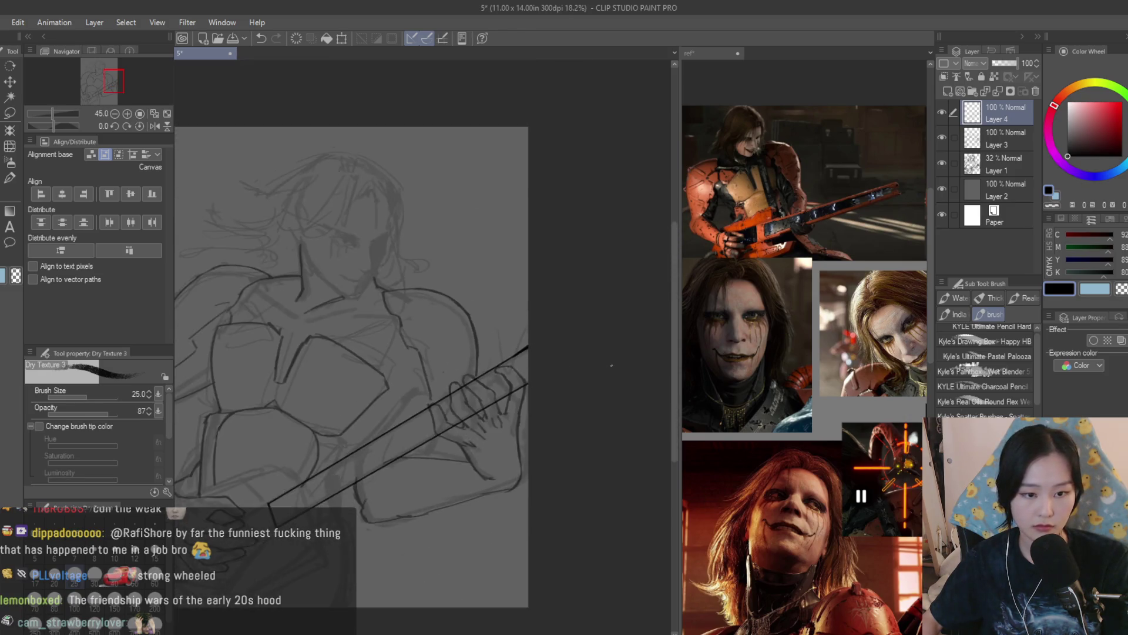
pyautogui.scroll(-2, 611, 365)
pyautogui.scroll(1, 608, 365)
pyautogui.press('e')
pyautogui.scroll(4, 559, 349)
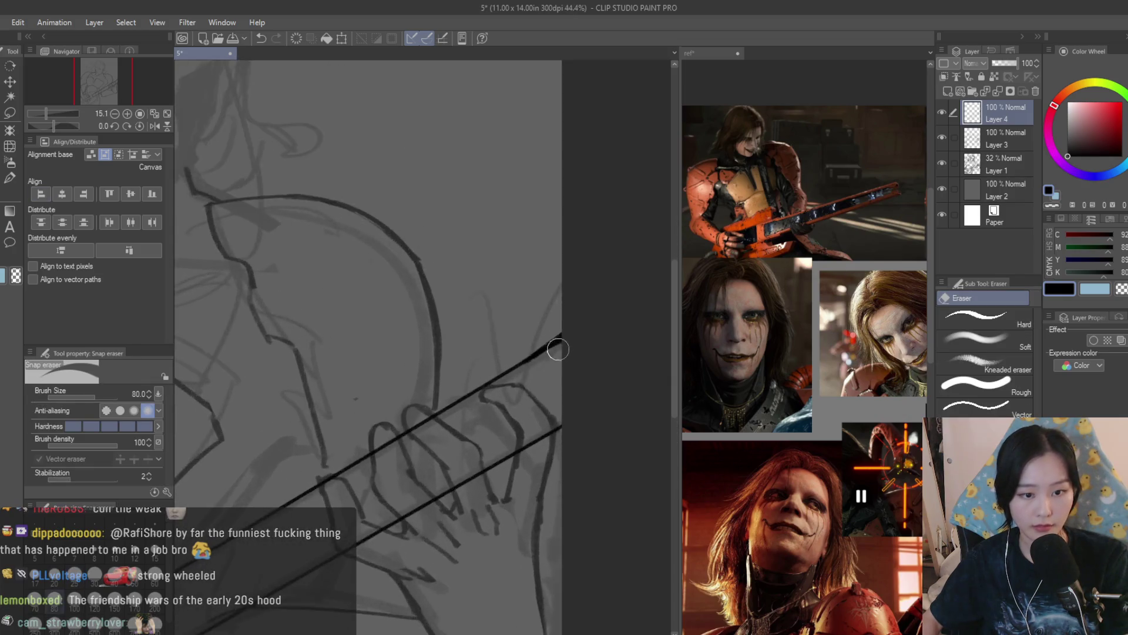
pyautogui.scroll(-4, 630, 328)
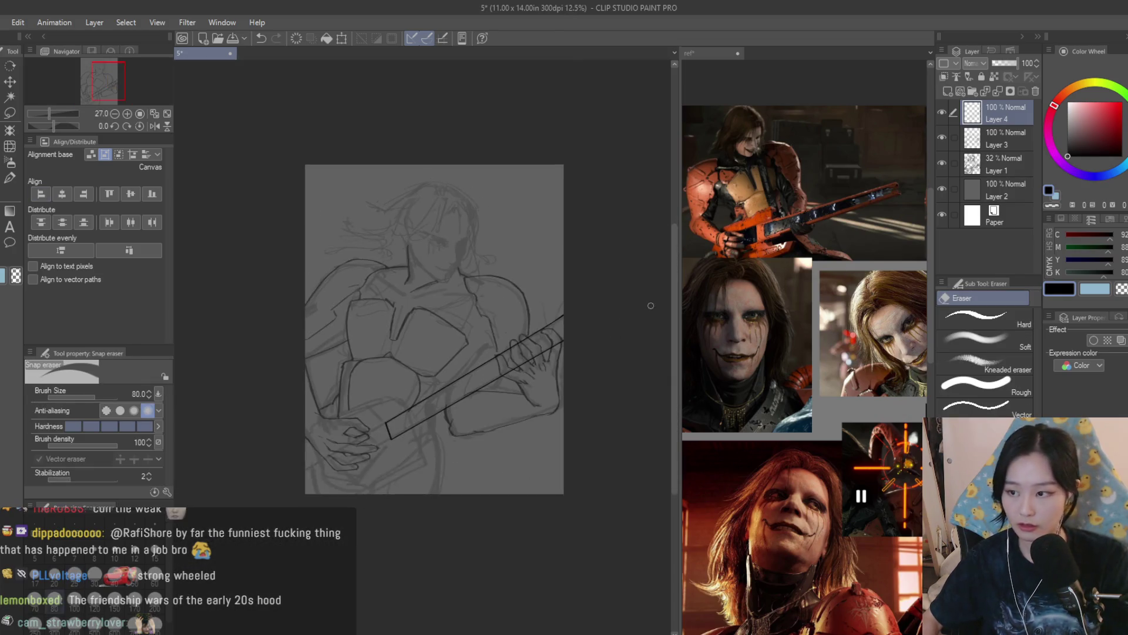
pyautogui.scroll(2, 646, 303)
pyautogui.scroll(1, 617, 282)
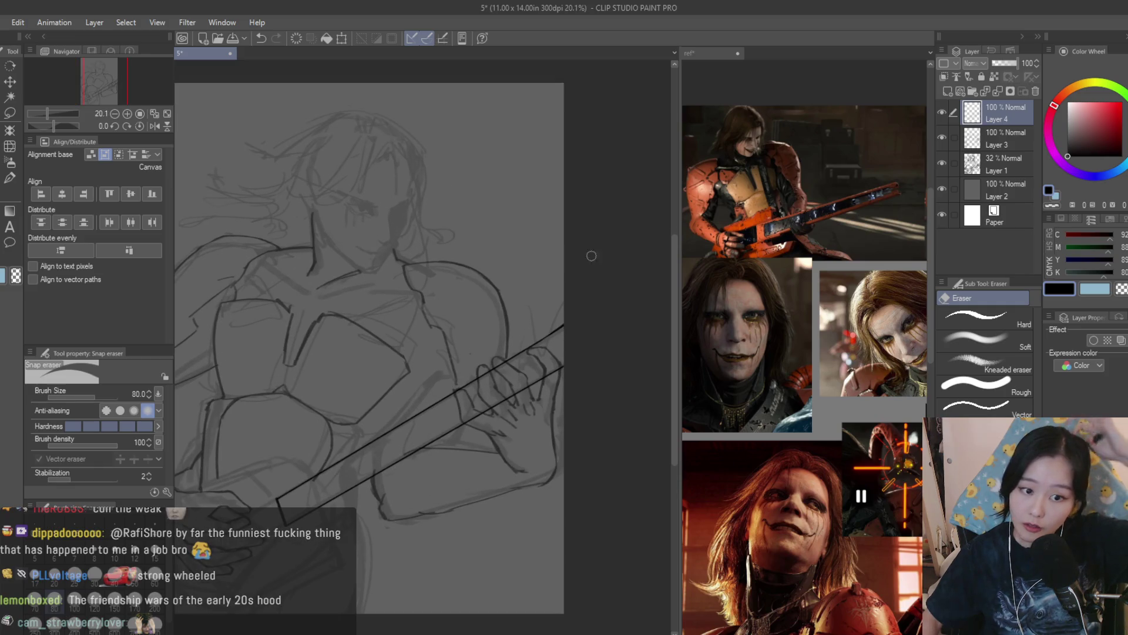
pyautogui.press('b')
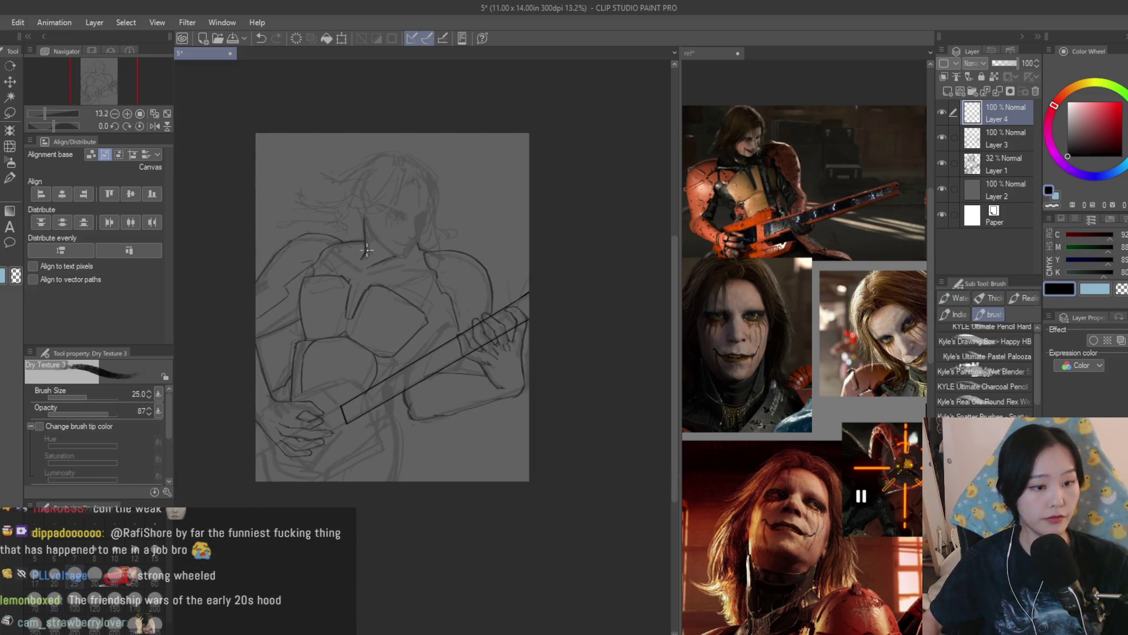
pyautogui.scroll(1, 453, 288)
pyautogui.scroll(1, 374, 454)
pyautogui.scroll(-3, 749, 384)
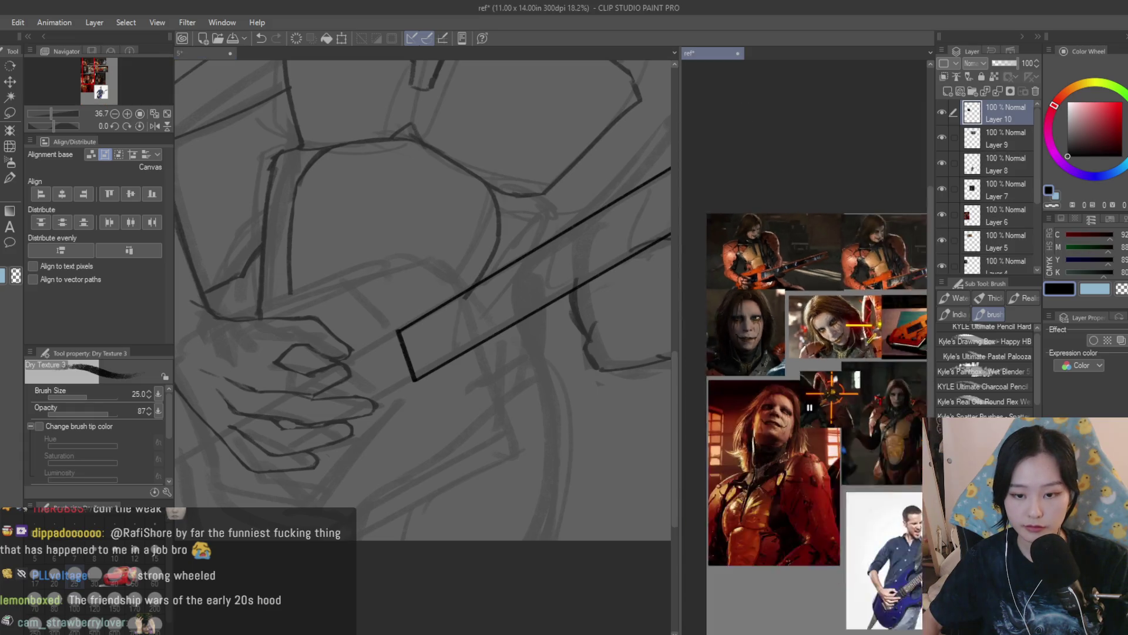
pyautogui.scroll(2, 749, 384)
pyautogui.scroll(1, 802, 272)
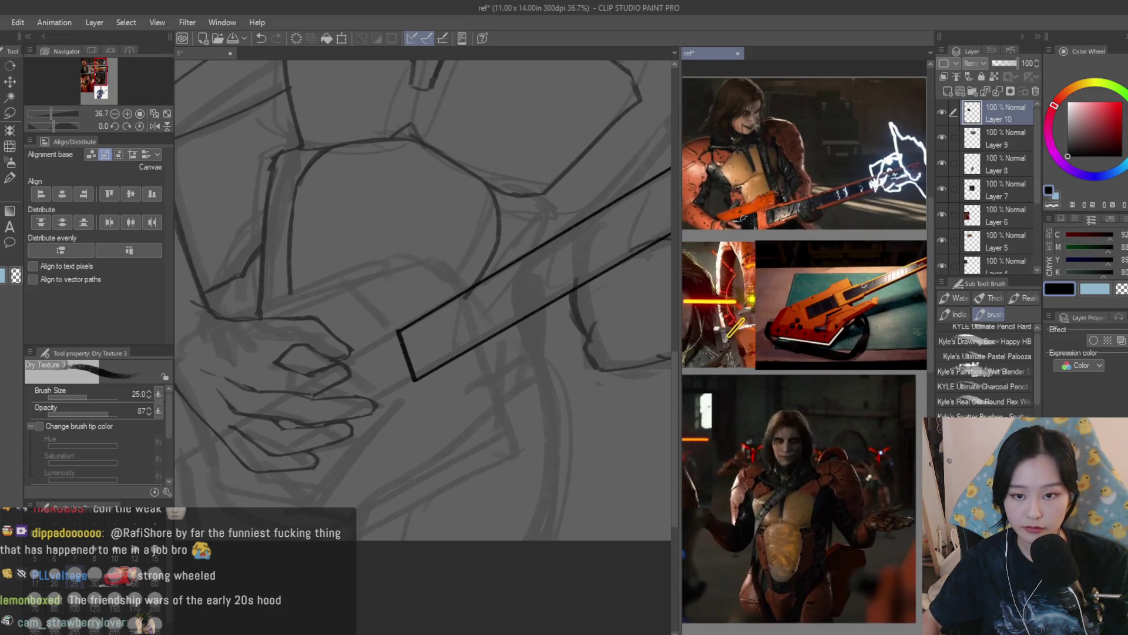
pyautogui.scroll(2, 559, 269)
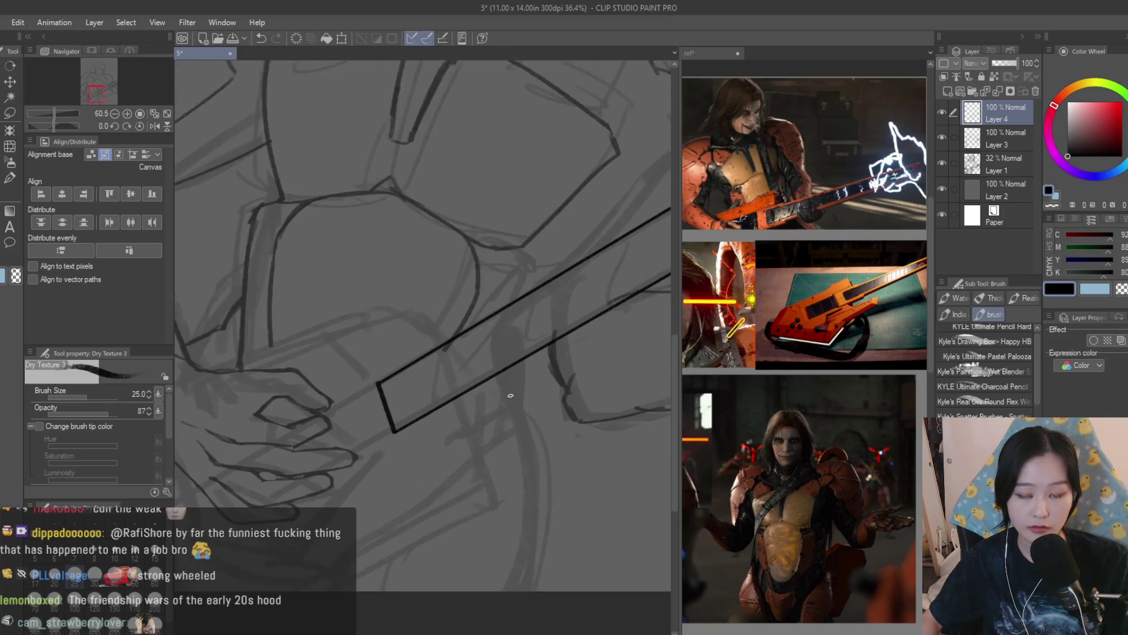
pyautogui.scroll(-3, 401, 440)
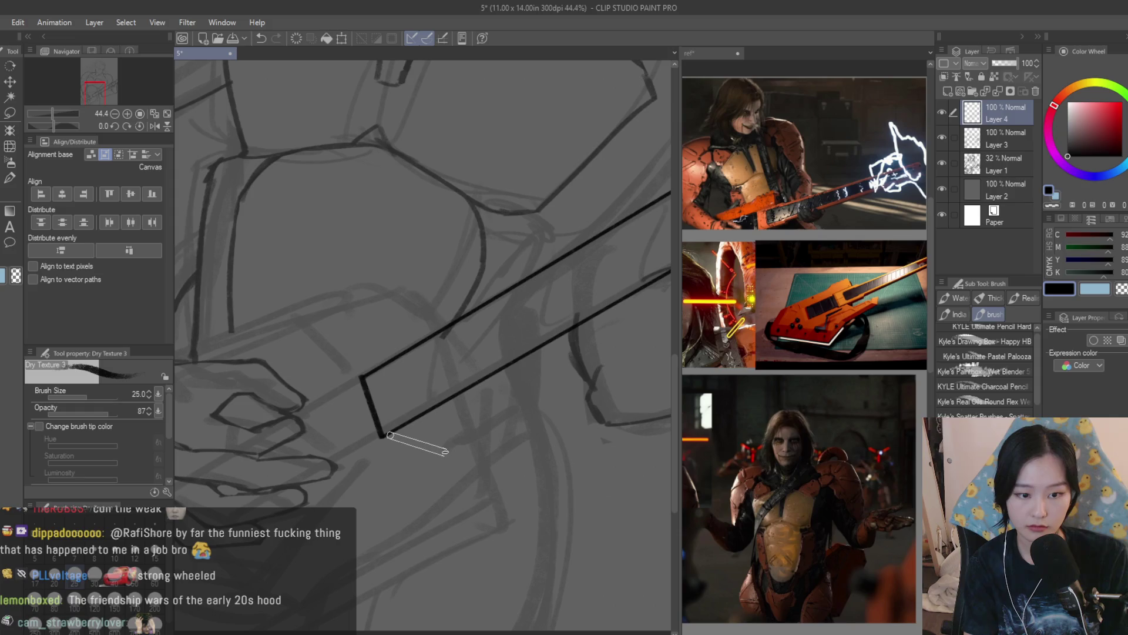
pyautogui.moveTo(385, 436); pyautogui.dragTo(431, 447)
# Draw straight dark segments from the neck's lower corner to outline the angular guitar body
pyautogui.keyDown('shift'); pyautogui.click(527, 388); pyautogui.keyUp('shift')
pyautogui.keyDown('shift'); pyautogui.click(554, 388); pyautogui.keyUp('shift')
pyautogui.keyDown('shift'); pyautogui.click(541, 448); pyautogui.keyUp('shift')
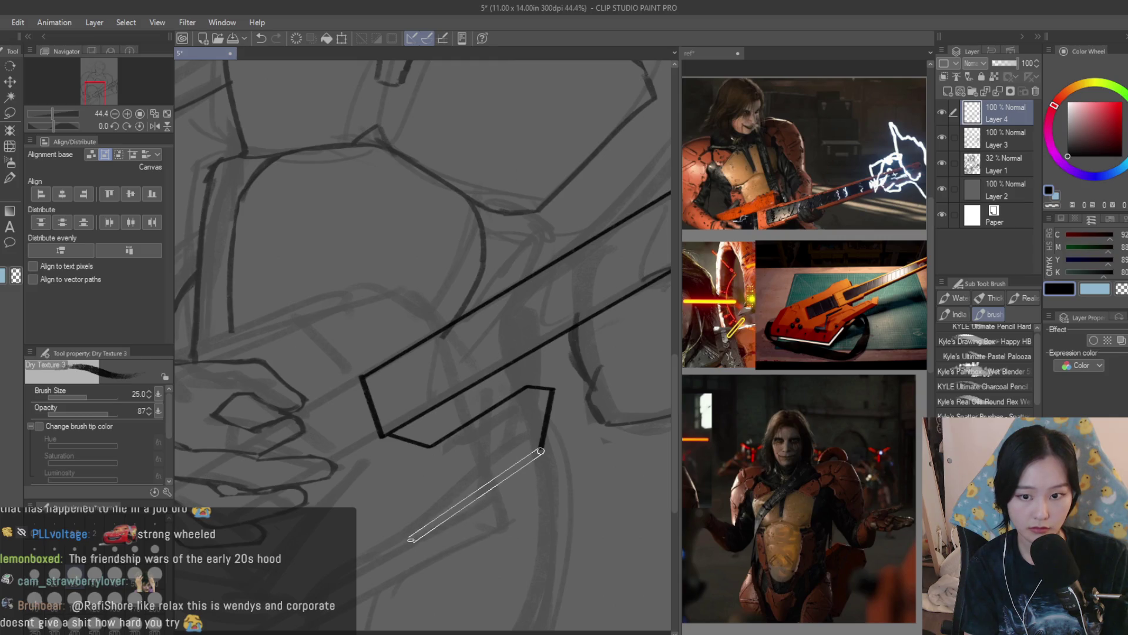
pyautogui.keyDown('shift'); pyautogui.click(405, 541); pyautogui.keyUp('shift')
pyautogui.keyDown('shift'); pyautogui.click(365, 625); pyautogui.keyUp('shift')
pyautogui.scroll(-5, 442, 454)
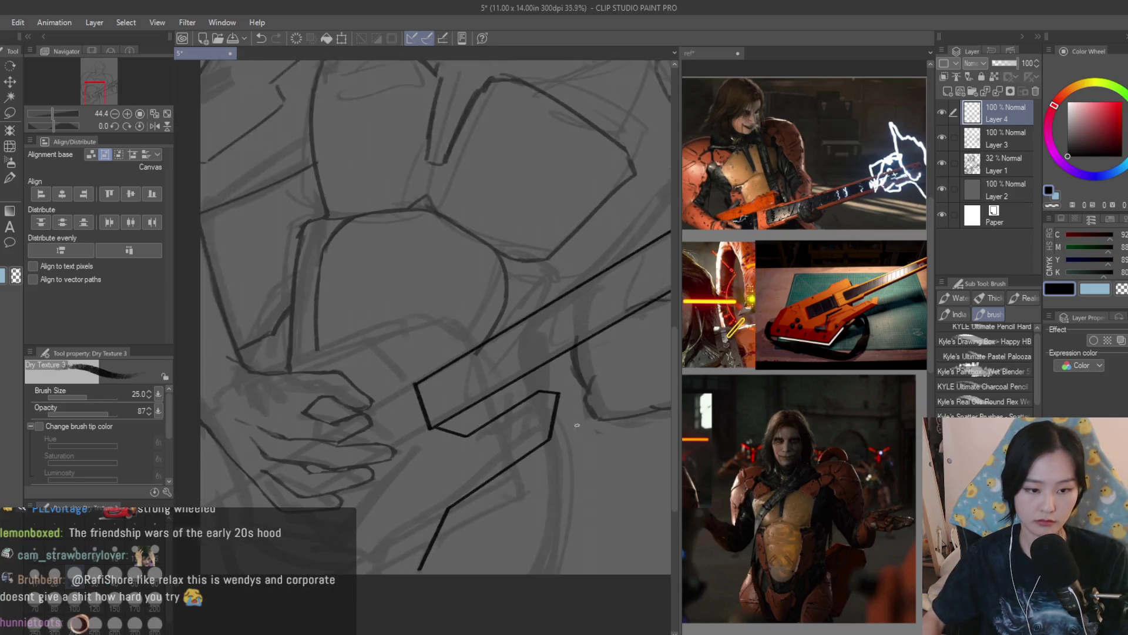
# Loop a freehand lasso selection around the new guitar body
pyautogui.click(879, 428)
pyautogui.scroll(-10, 852, 489)
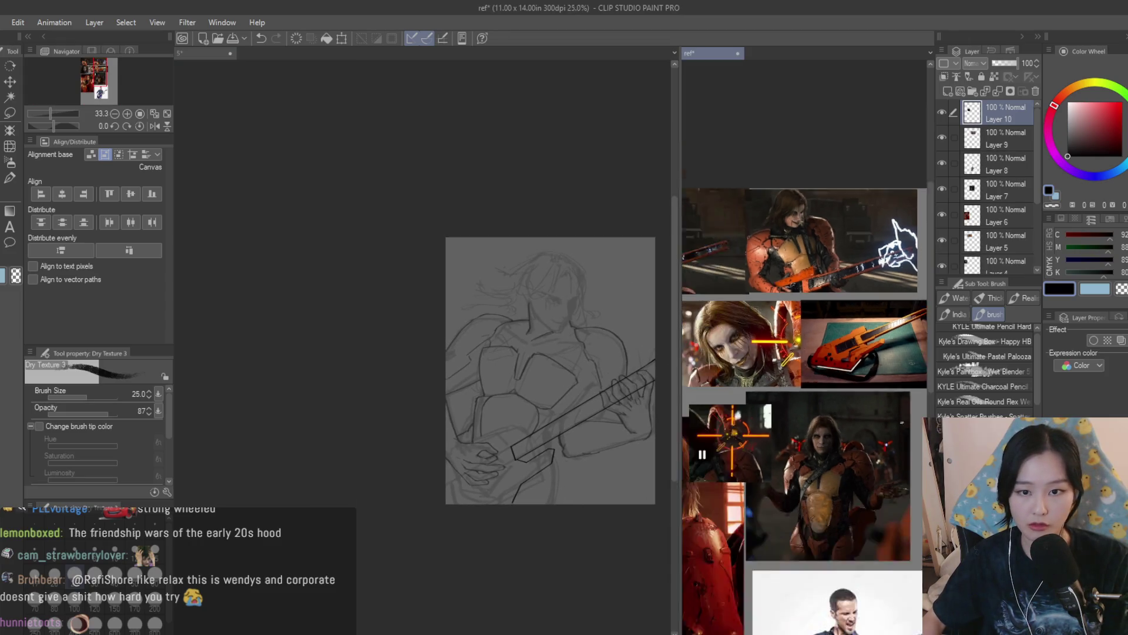
pyautogui.click(528, 412)
pyautogui.scroll(3, 528, 413)
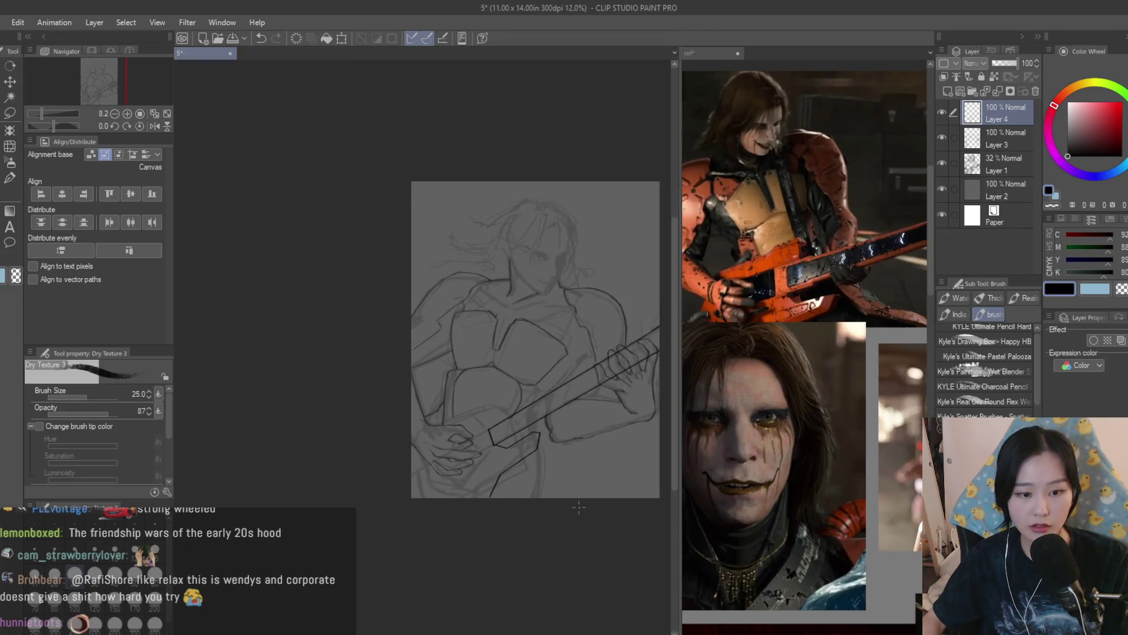
pyautogui.scroll(1, 559, 451)
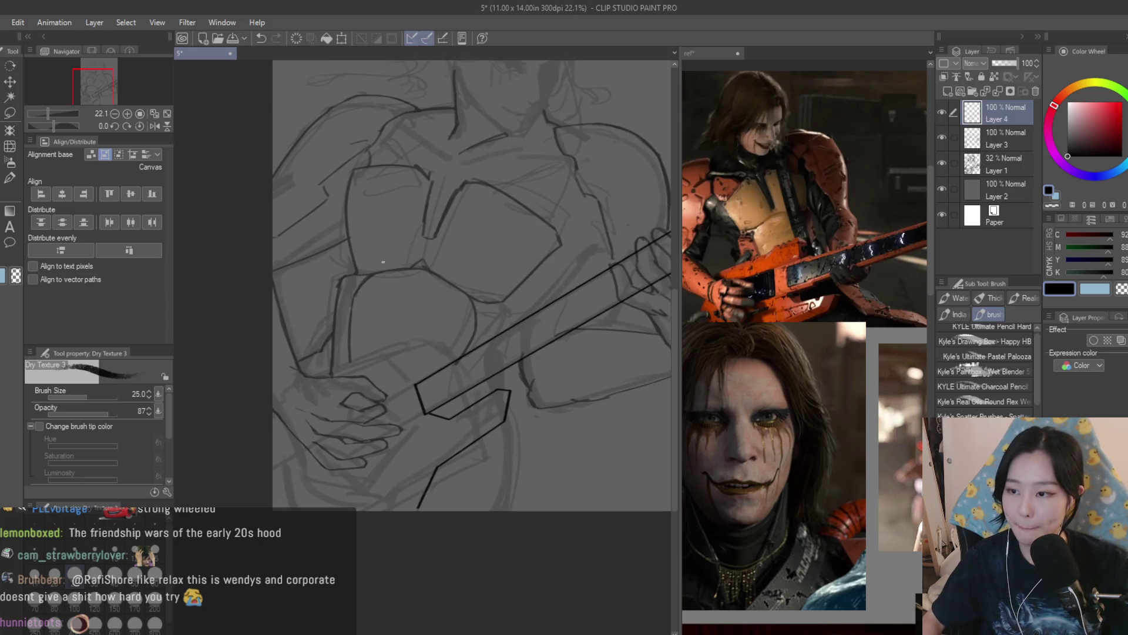
pyautogui.click(10, 113)
pyautogui.scroll(2, 446, 406)
pyautogui.moveTo(444, 397)
pyautogui.mouseDown()
pyautogui.moveTo(371, 581)
pyautogui.moveTo(610, 433)
pyautogui.moveTo(569, 335)
pyautogui.moveTo(444, 396)
pyautogui.mouseUp()
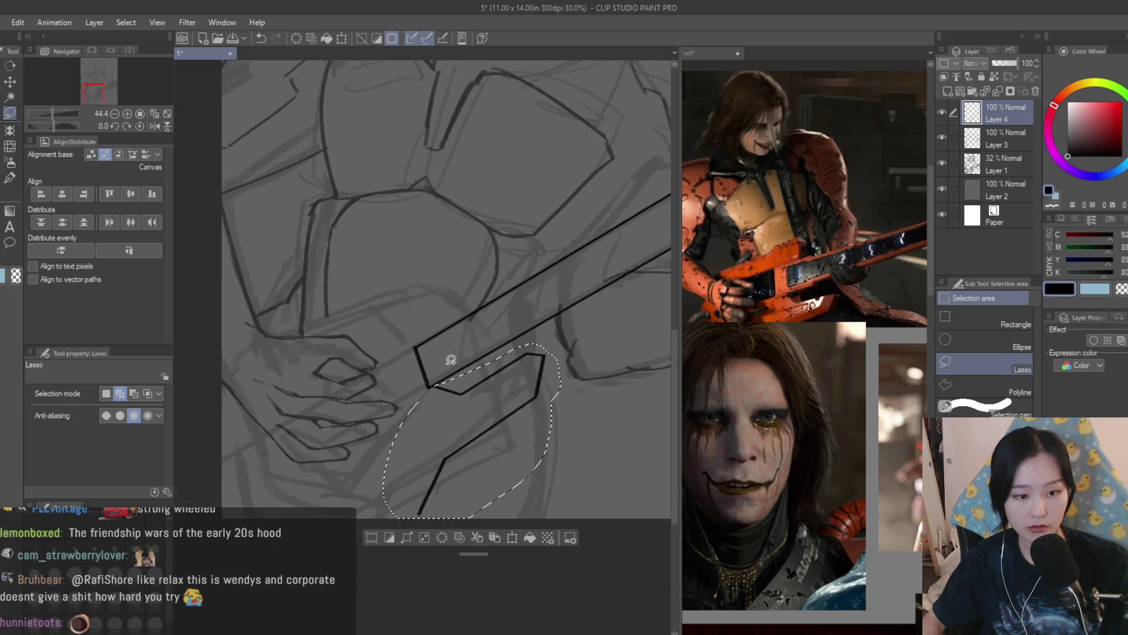
# Scale the selected guitar body to about 114% and tilt it slightly counter-clockwise
pyautogui.click(801, 403)
pyautogui.scroll(10, 801, 403)
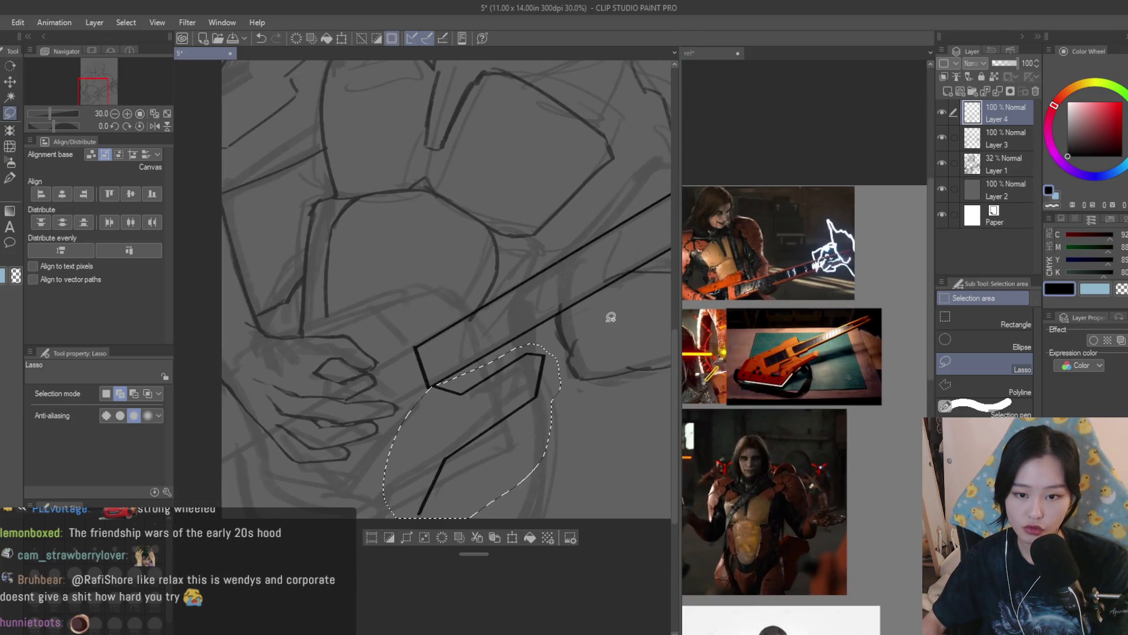
pyautogui.click(512, 439)
pyautogui.hotkey('ctrl', 't')
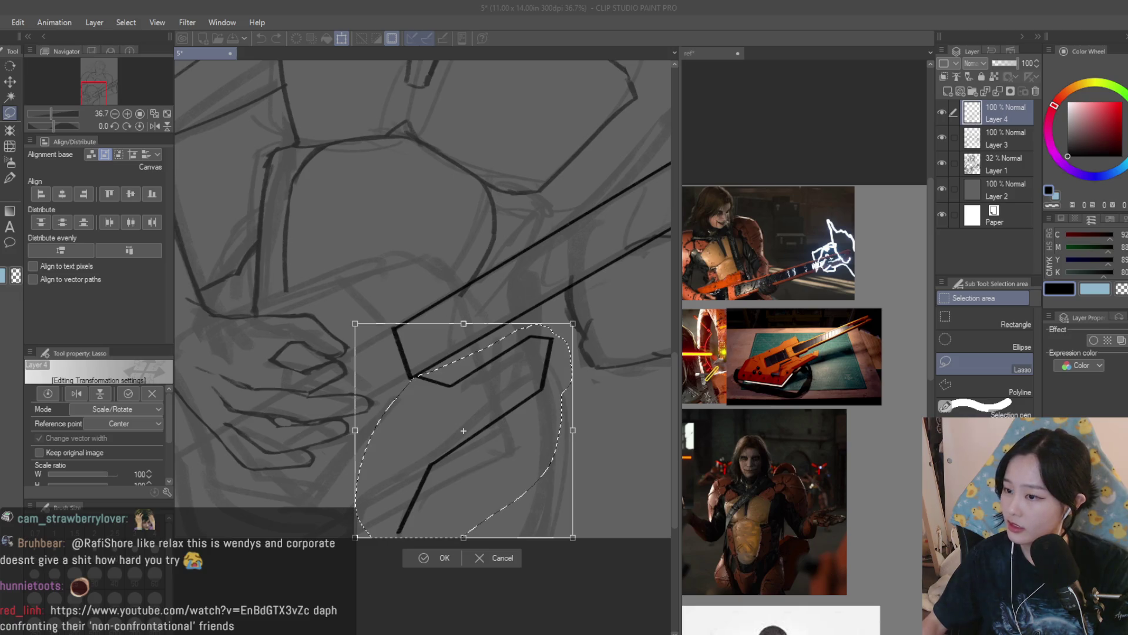
pyautogui.hotkey('alt', 'Tab')
pyautogui.moveTo(608, 430)
pyautogui.mouseDown()
pyautogui.moveTo(571, 441)
pyautogui.moveTo(611, 461)
pyautogui.mouseUp()
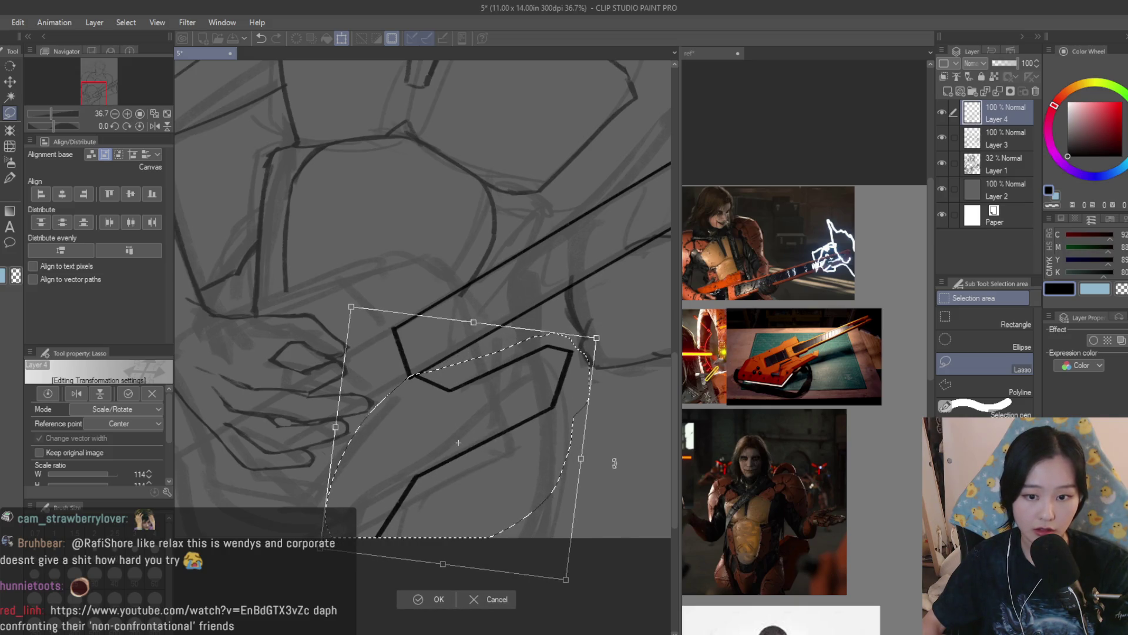
pyautogui.moveTo(534, 465); pyautogui.dragTo(529, 473)
pyautogui.moveTo(623, 495); pyautogui.dragTo(624, 492)
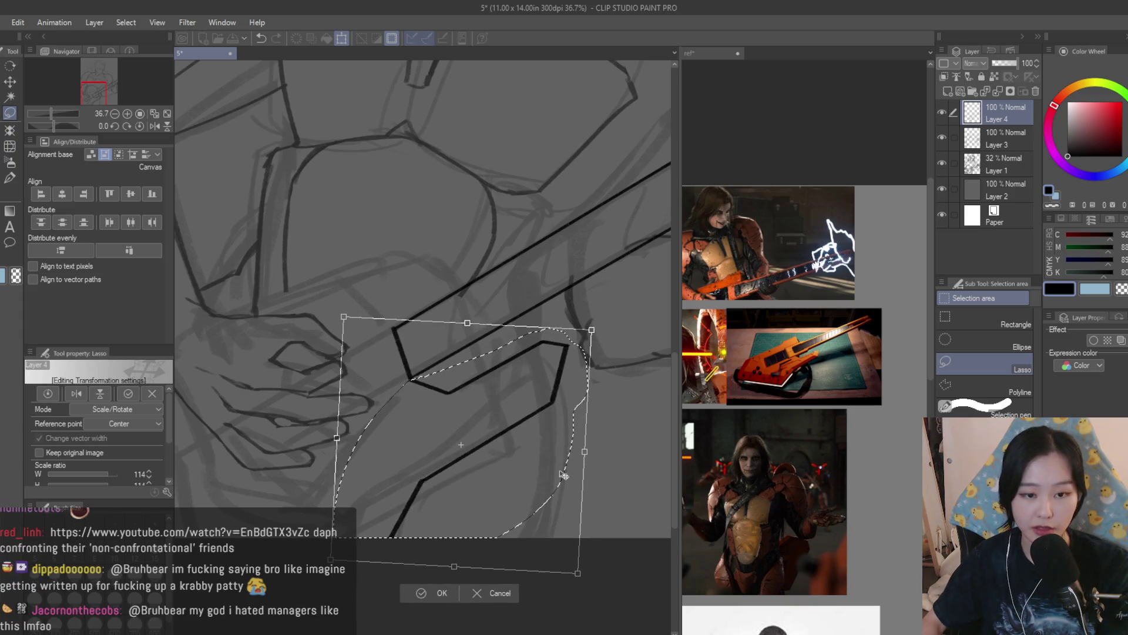
pyautogui.click(799, 442)
# Clear the selection around the guitar body and save the sketch
pyautogui.scroll(-3, 823, 411)
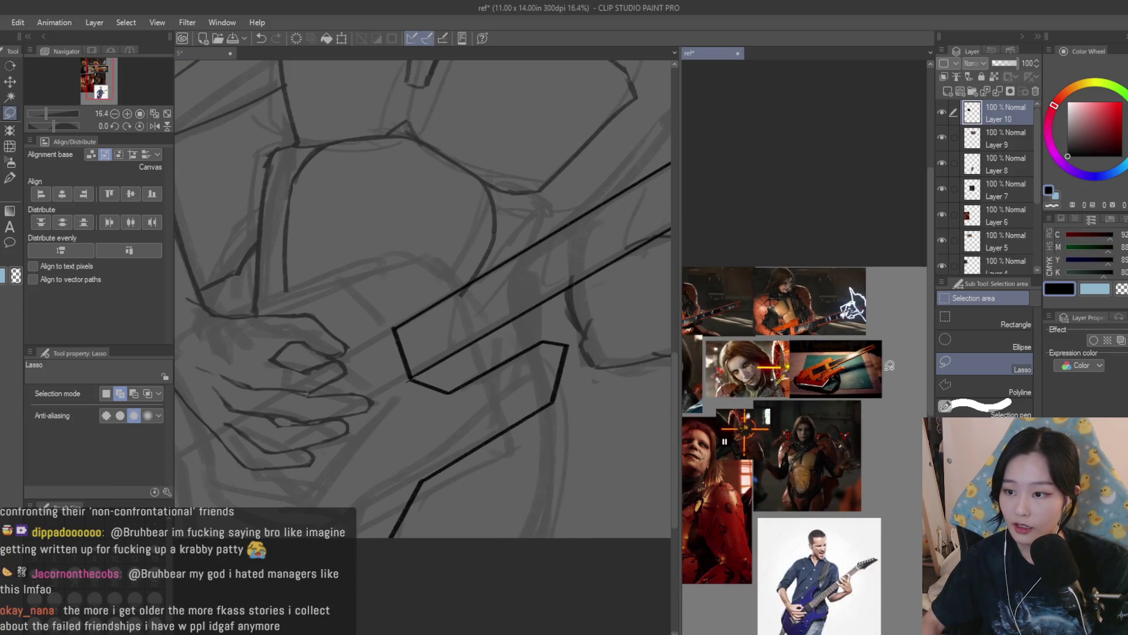
pyautogui.scroll(2, 864, 378)
pyautogui.scroll(-2, 863, 376)
pyautogui.scroll(5, 823, 264)
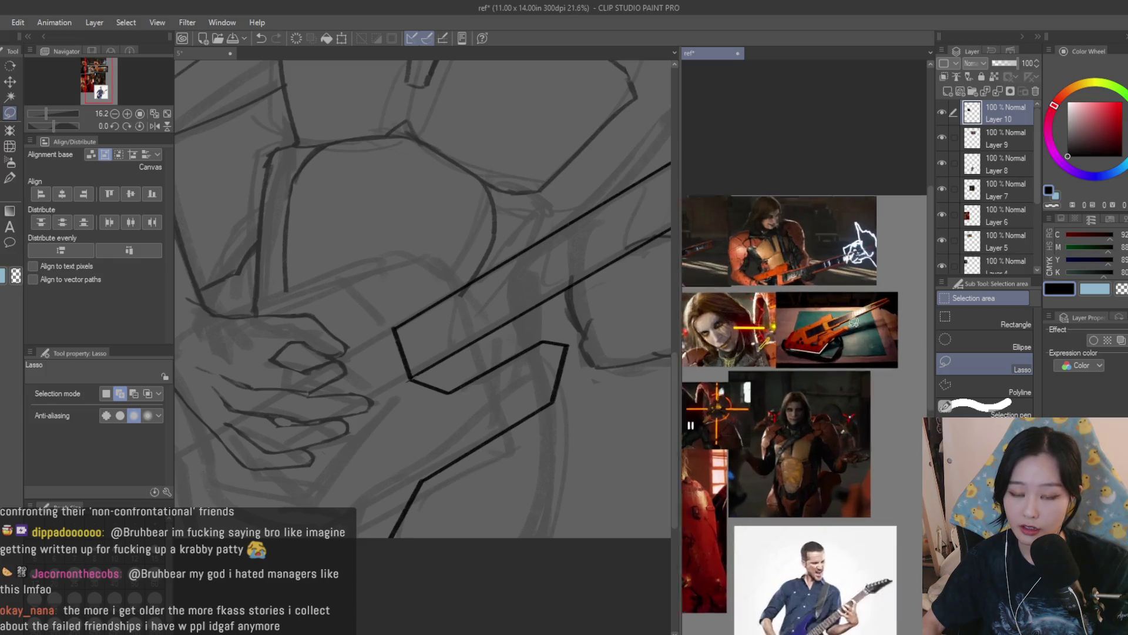
pyautogui.moveTo(552, 329); pyautogui.dragTo(585, 367)
pyautogui.scroll(-2, 579, 327)
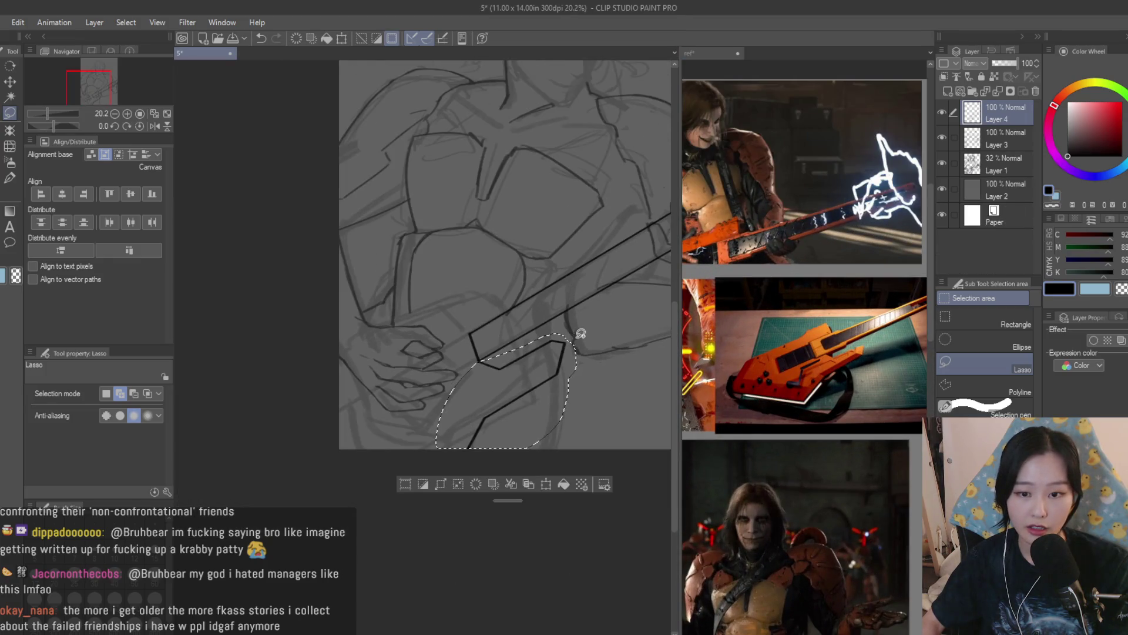
pyautogui.scroll(1, 595, 322)
pyautogui.scroll(-3, 595, 322)
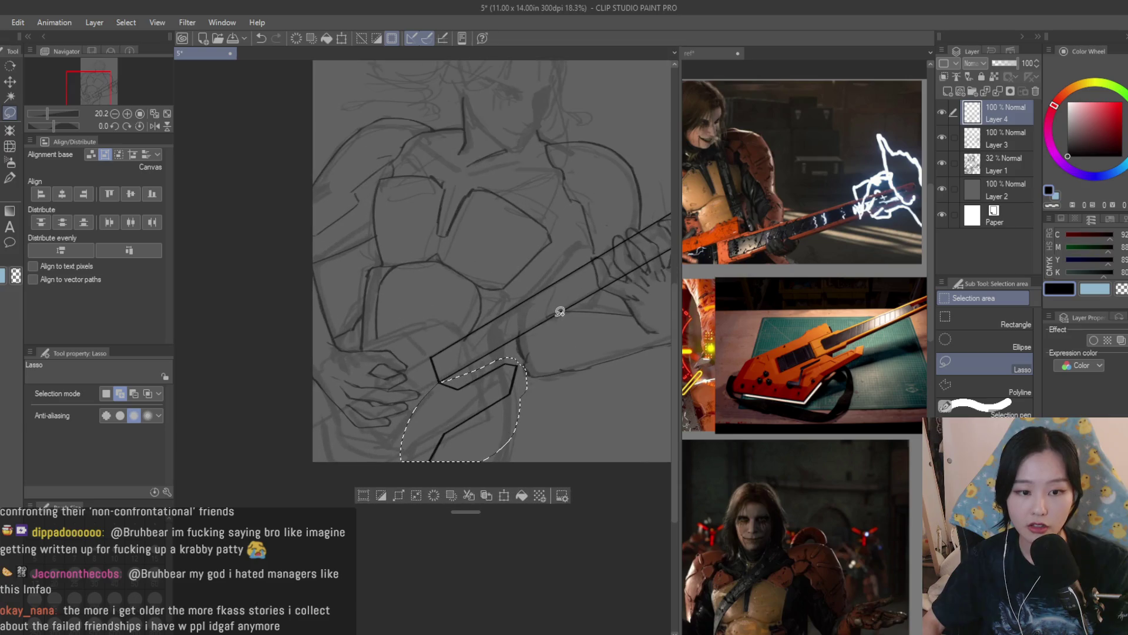
pyautogui.scroll(1, 559, 311)
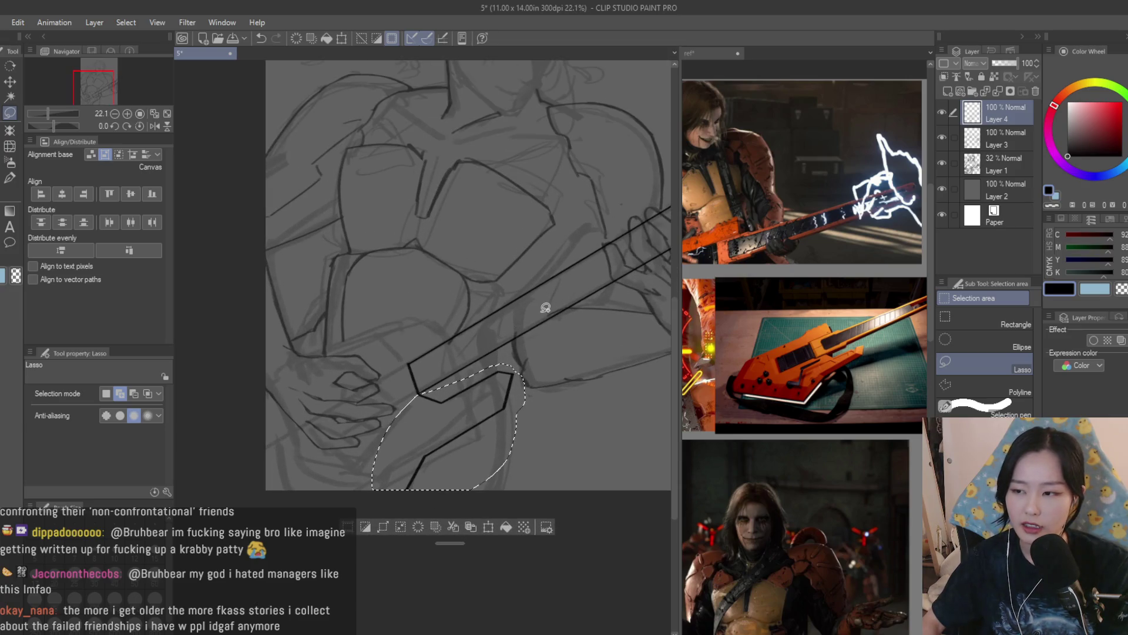
pyautogui.click(10, 82)
pyautogui.hotkey('ctrl', 'd')
pyautogui.hotkey('ctrl', 's')
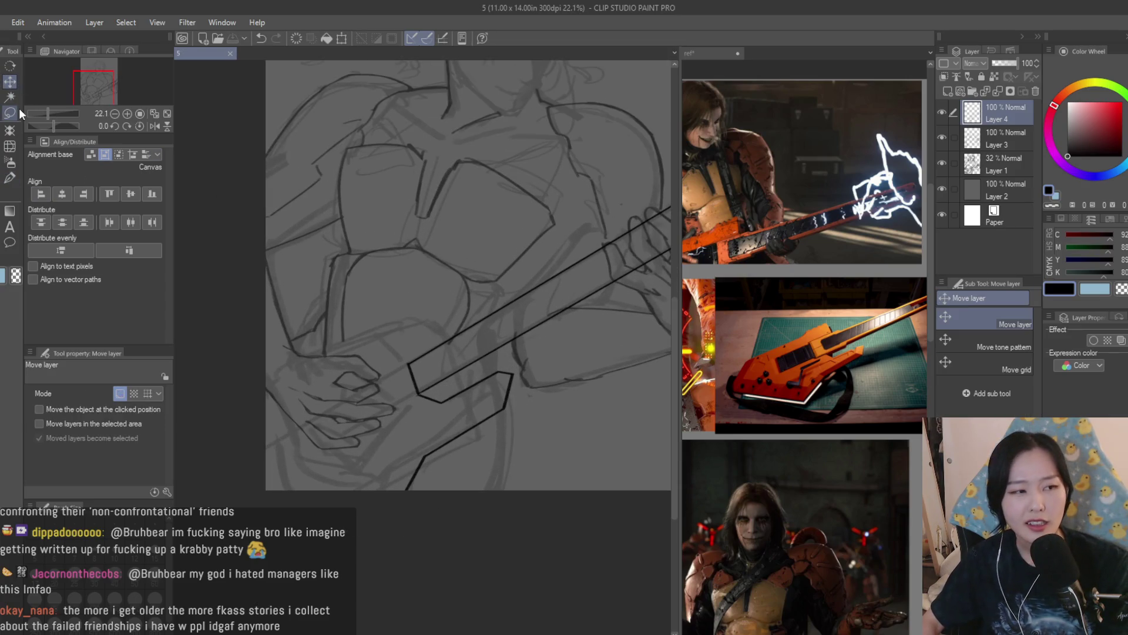
pyautogui.click(17, 109)
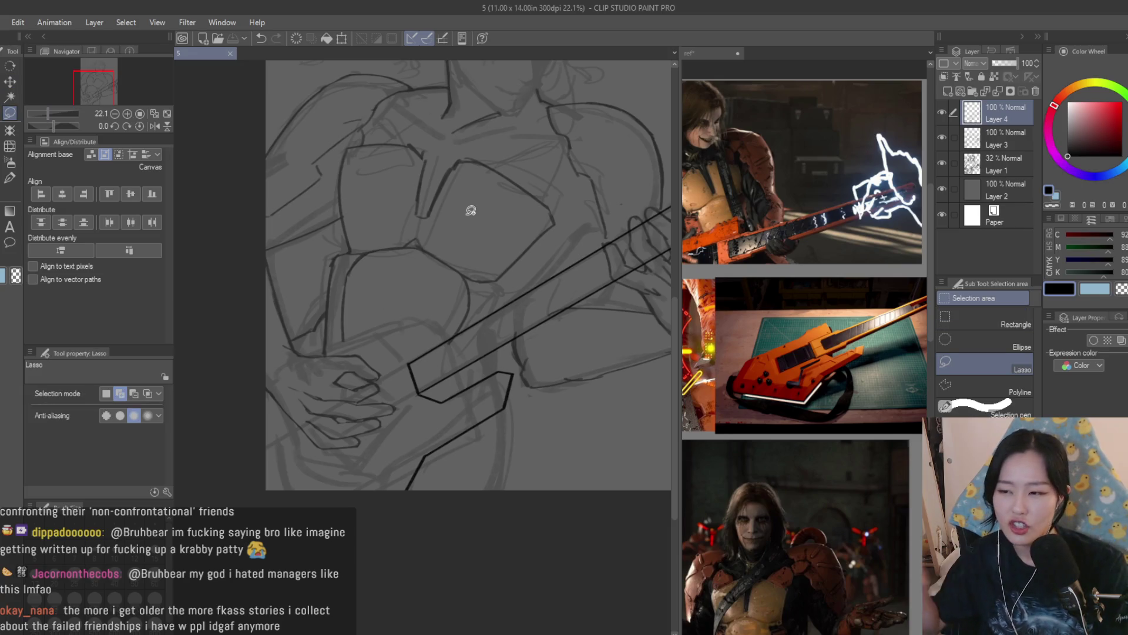
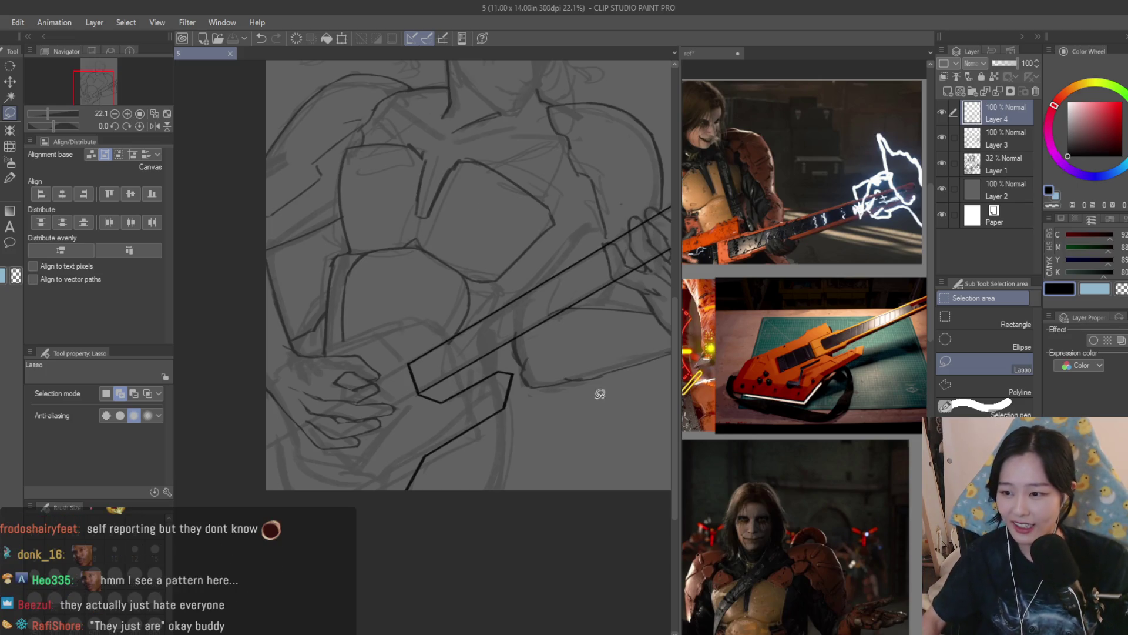
# Select the Dry Texture 3 brush and check the reference board before returning to the sketch
pyautogui.scroll(-2, 605, 416)
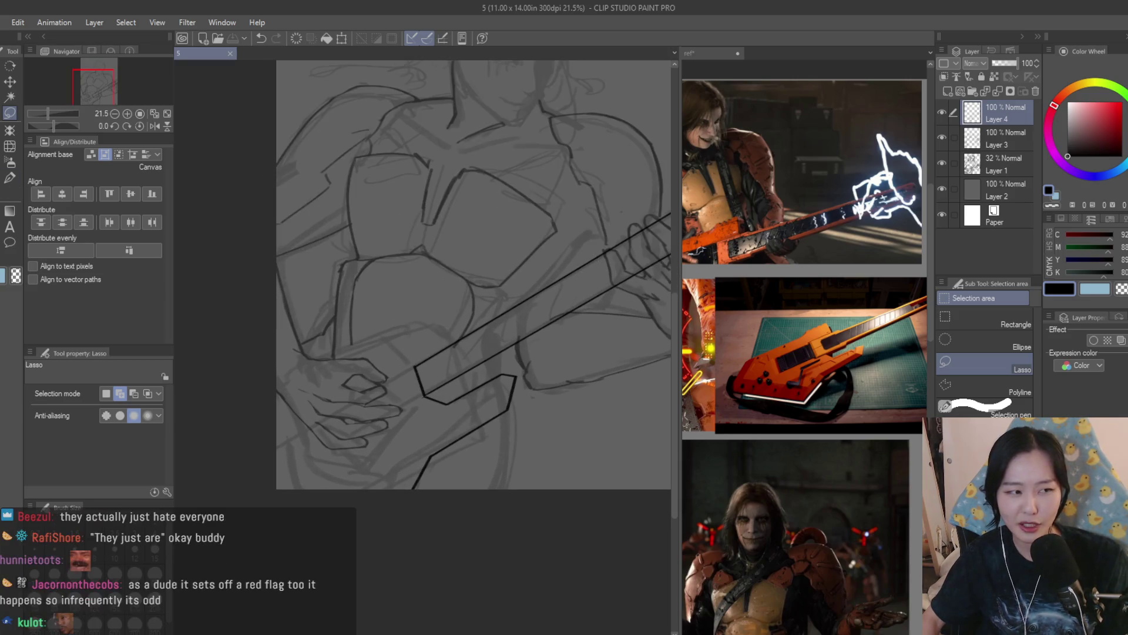
pyautogui.press('b')
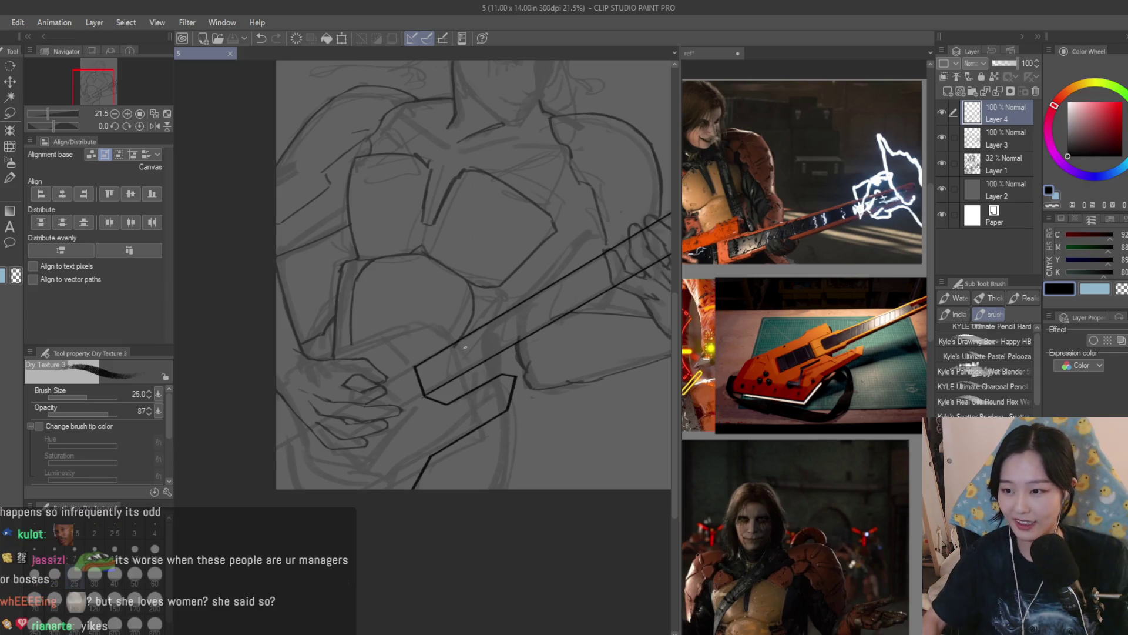
pyautogui.scroll(2, 464, 347)
pyautogui.click(889, 361)
pyautogui.scroll(-3, 889, 360)
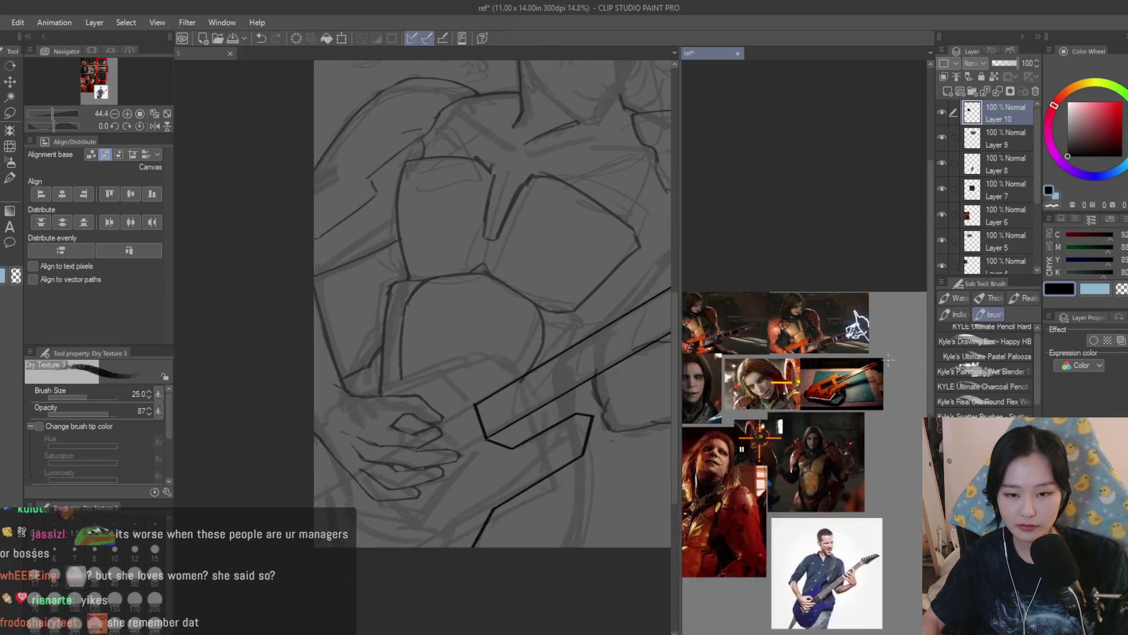
pyautogui.scroll(5, 889, 360)
pyautogui.click(570, 293)
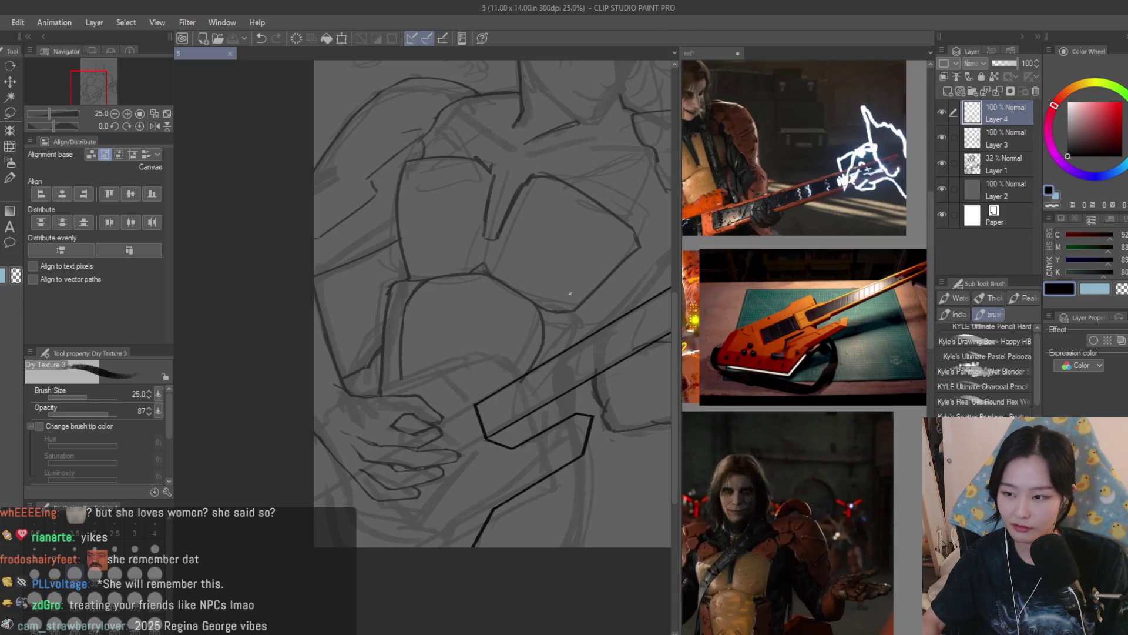
# On Layer 4, draw the guitar body's right edge down to the lower line
pyautogui.scroll(-2, 475, 405)
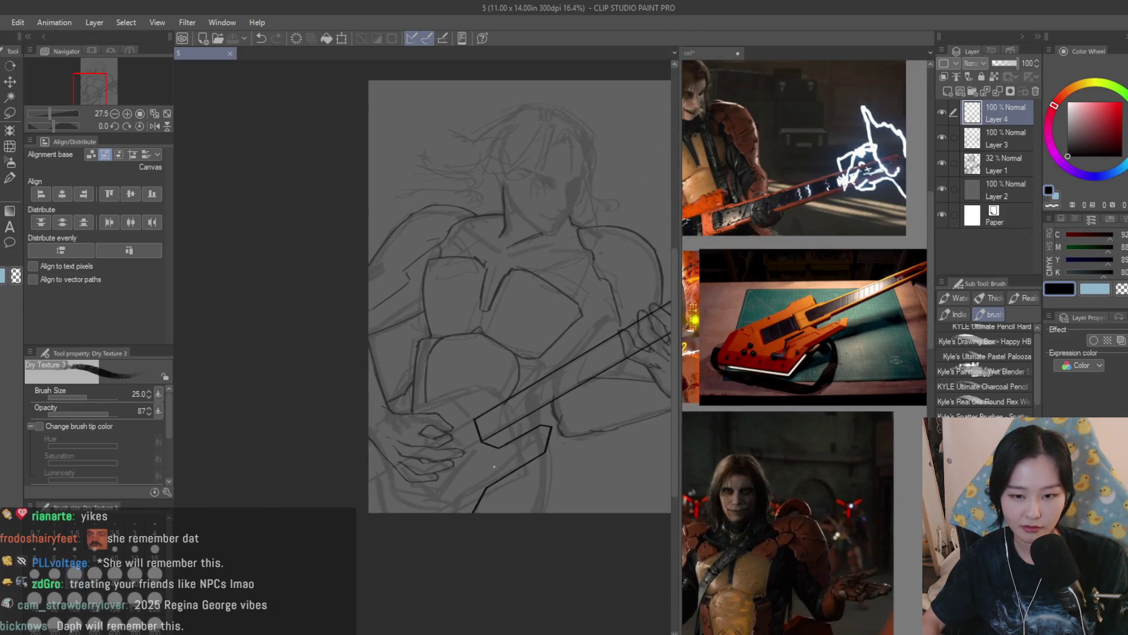
pyautogui.scroll(4, 509, 479)
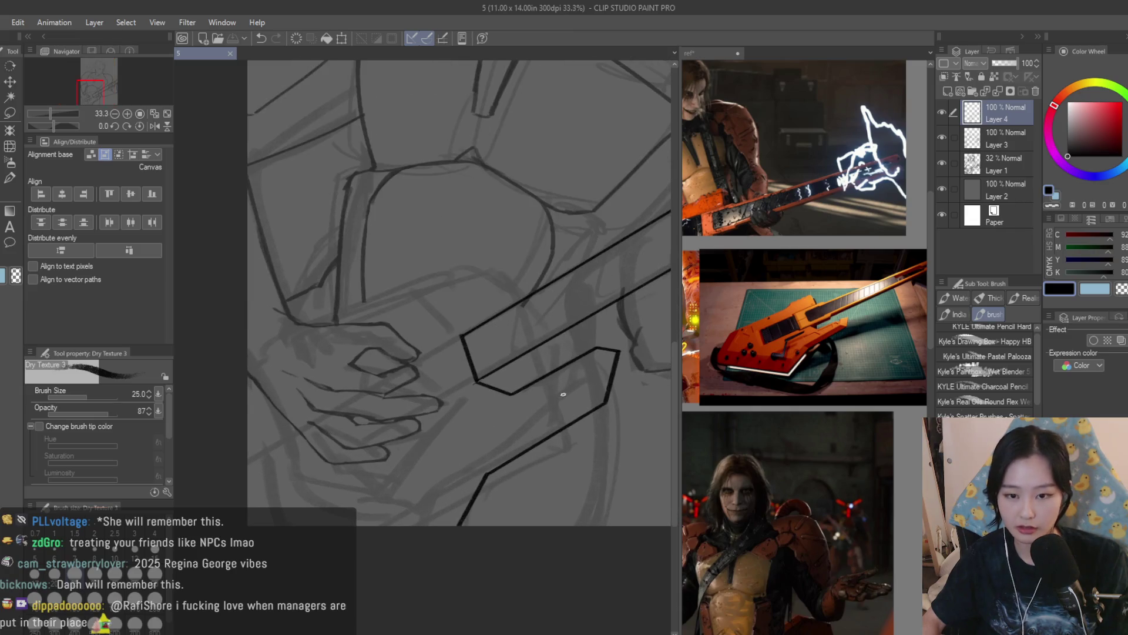
pyautogui.scroll(-7, 617, 392)
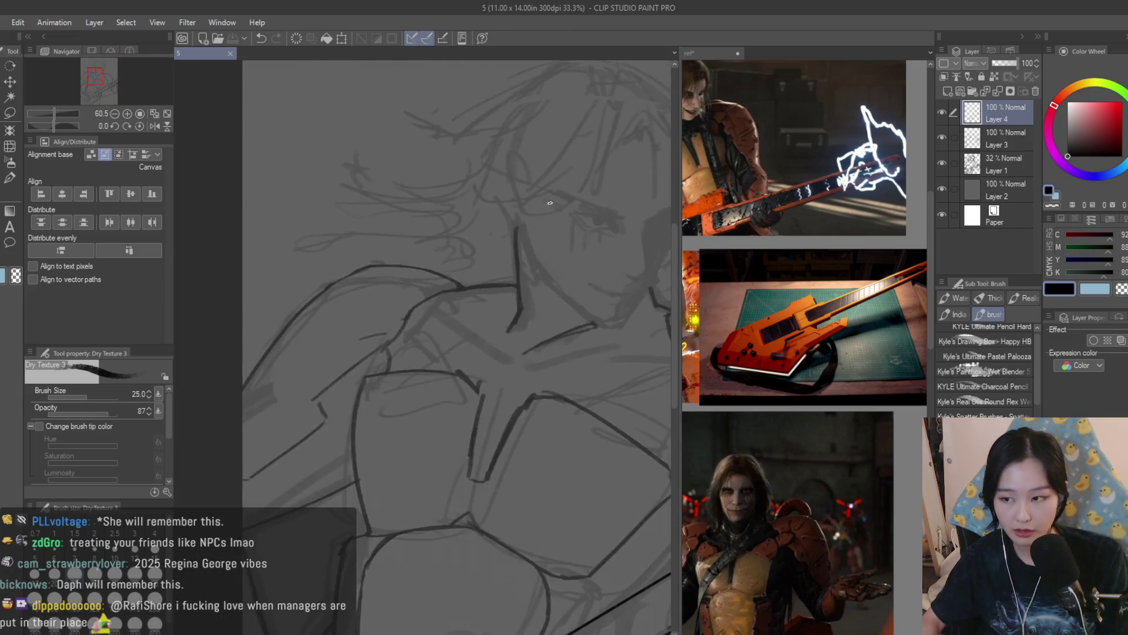
pyautogui.scroll(8, 614, 350)
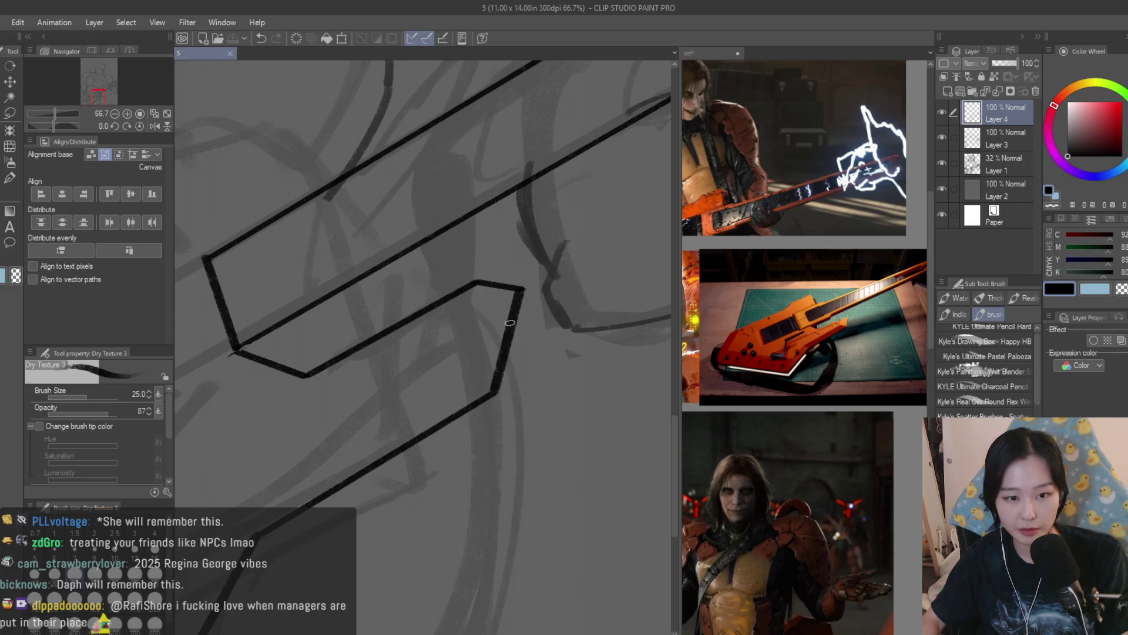
pyautogui.moveTo(501, 377); pyautogui.dragTo(494, 393)
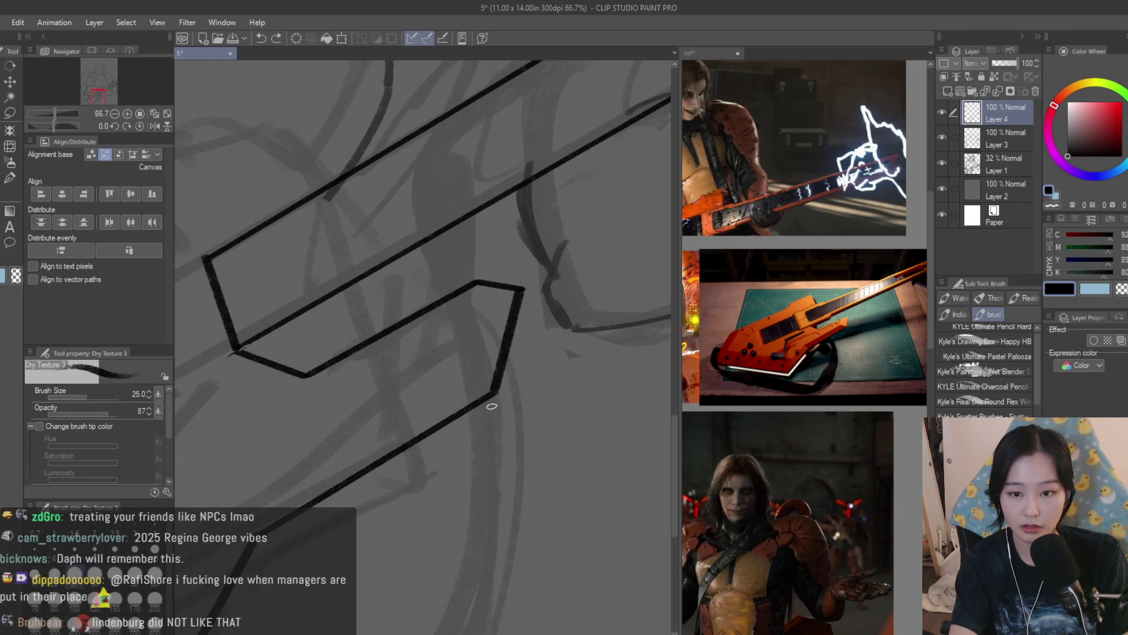
pyautogui.scroll(-2, 539, 400)
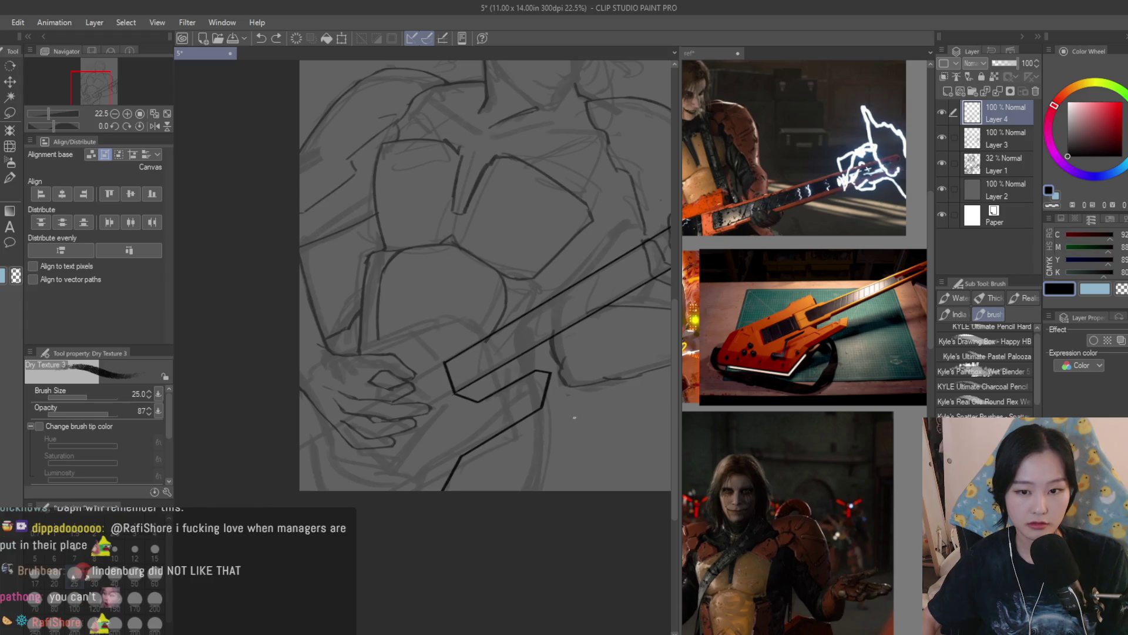
pyautogui.scroll(-3, 486, 328)
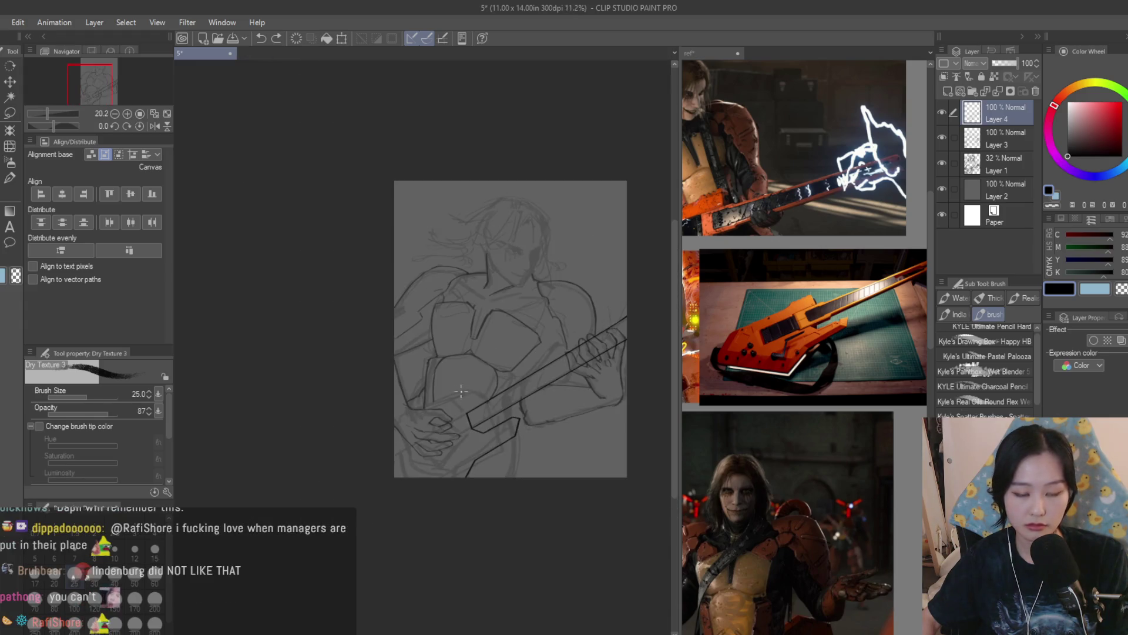
pyautogui.scroll(1, 506, 420)
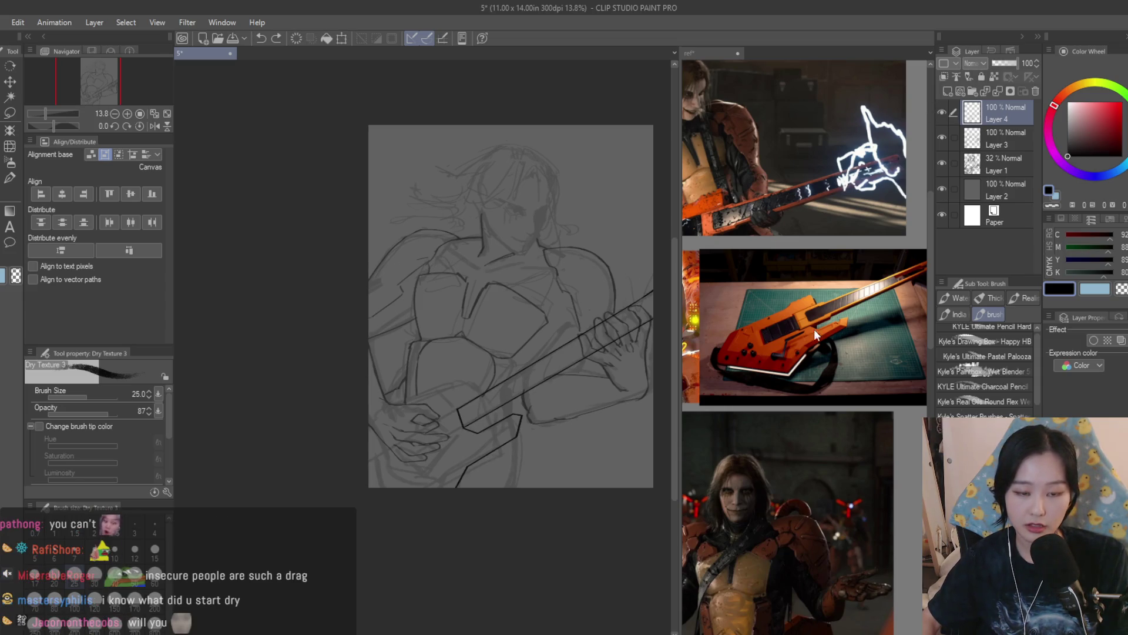
pyautogui.scroll(-2, 821, 391)
pyautogui.scroll(2, 846, 341)
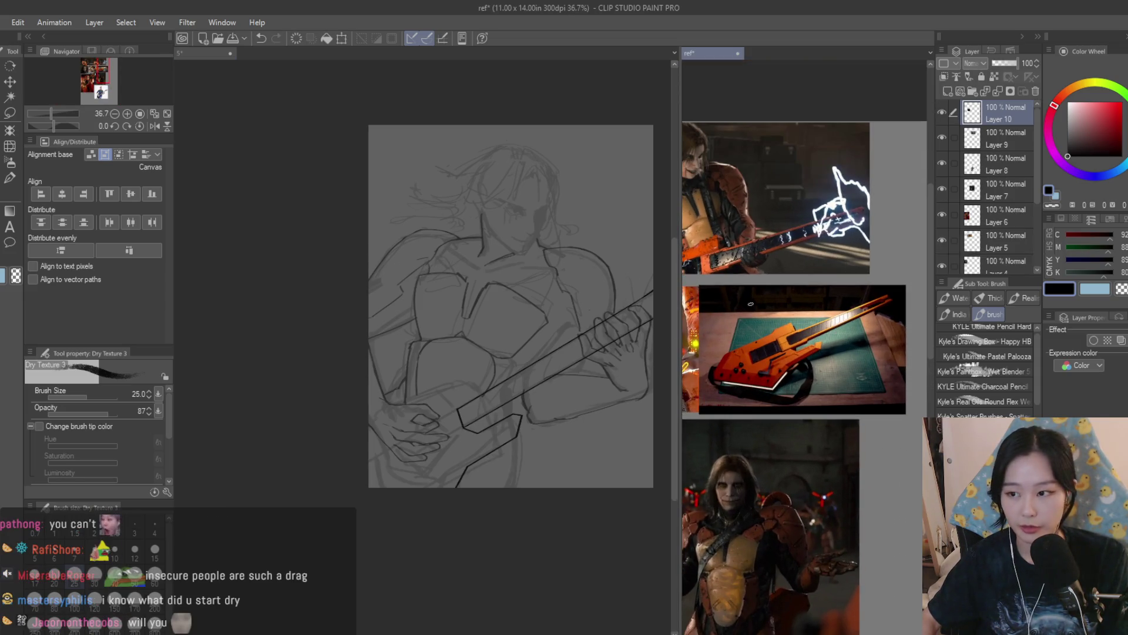
pyautogui.scroll(-2, 805, 352)
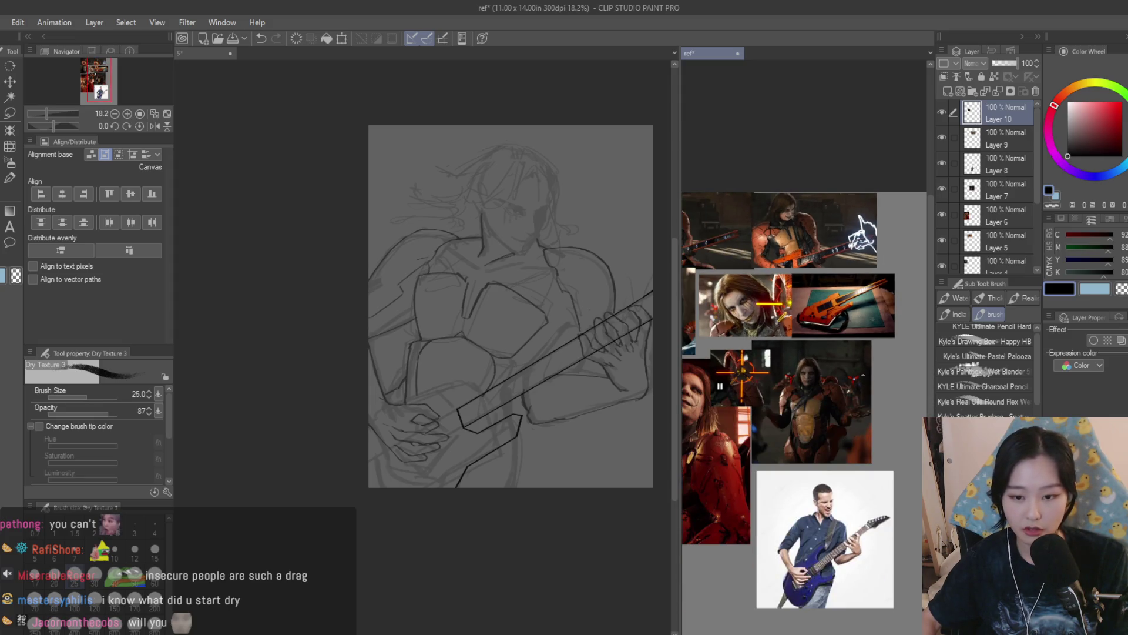
pyautogui.scroll(1, 809, 359)
pyautogui.hotkey('ctrl', 'Tab')
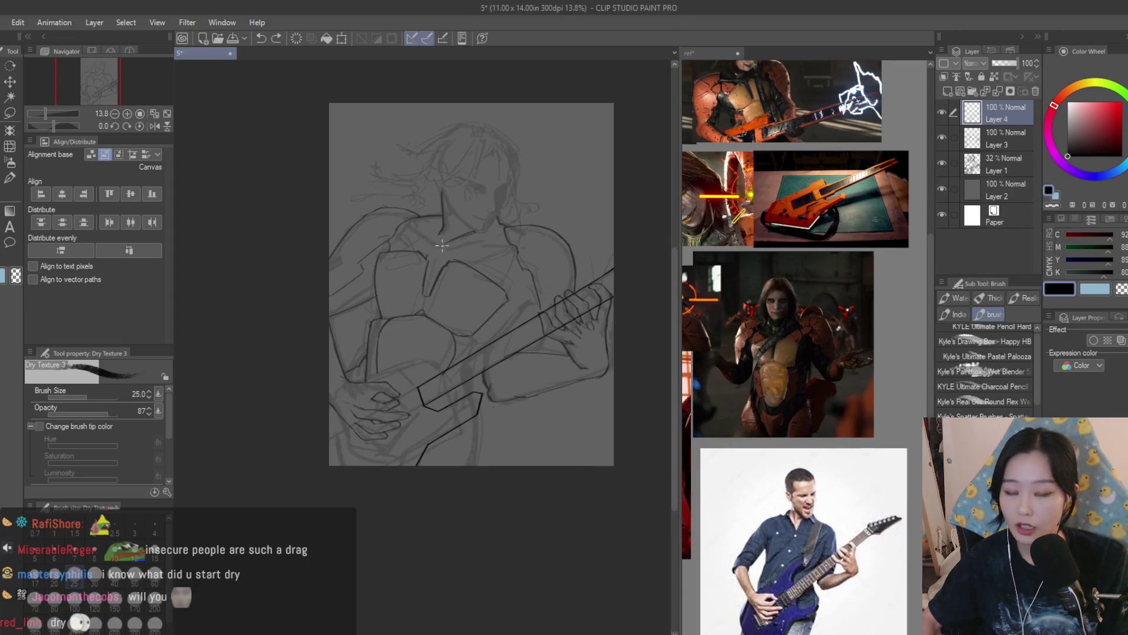
# Toggle layer visibility to compare the line art, then make Layer 3 active
pyautogui.press('e')
pyautogui.click(942, 112)
pyautogui.click(943, 112)
pyautogui.click(942, 137)
pyautogui.click(942, 137)
pyautogui.click(1002, 144)
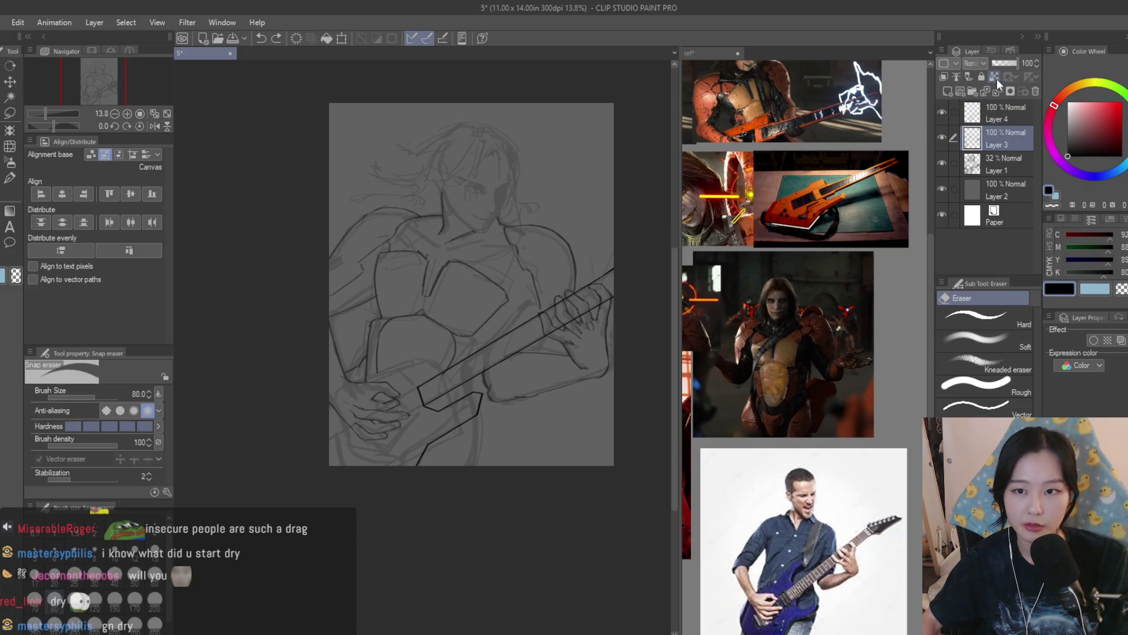
# Switch to the Turnip pen on Layer 4 and reduce its size from 40 to 15
pyautogui.press('p')
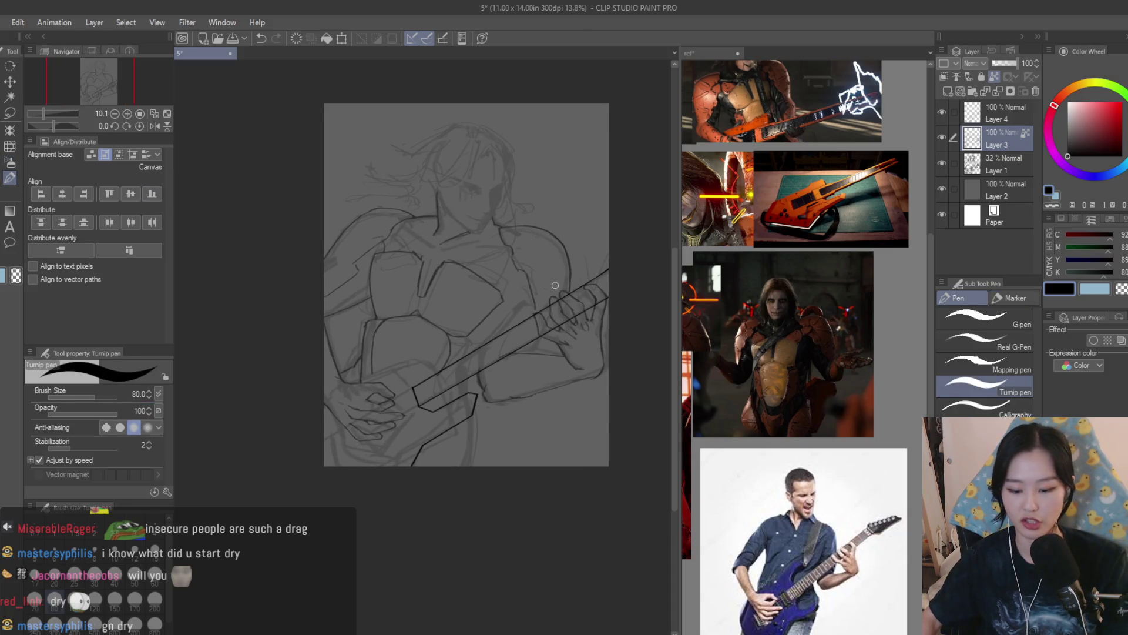
pyautogui.press(']')
pyautogui.press(']')
pyautogui.press(']')
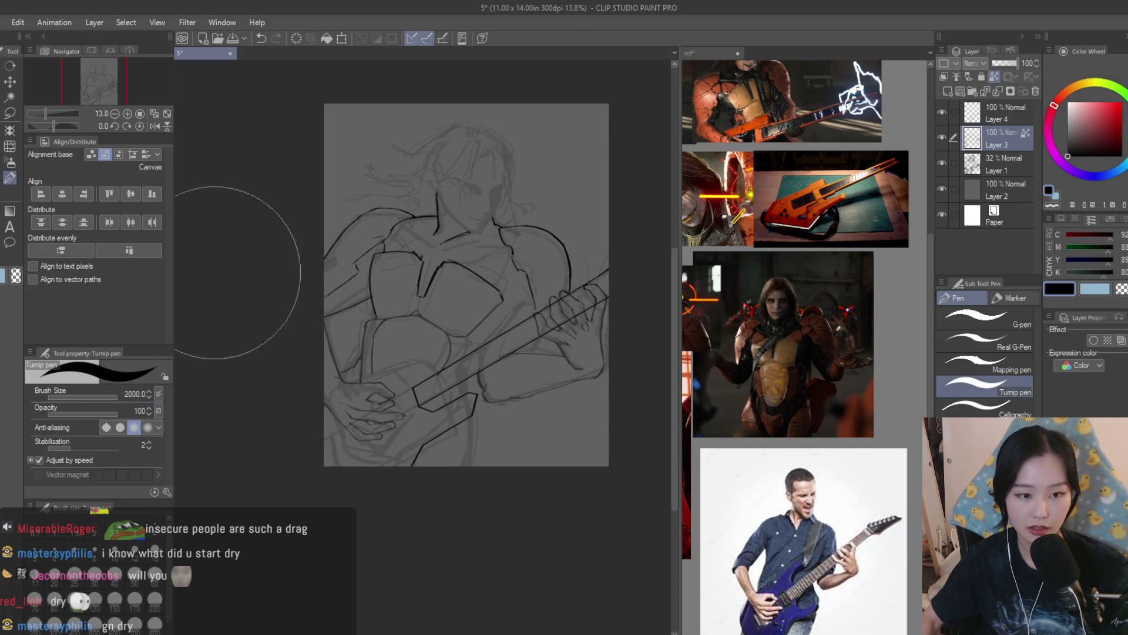
pyautogui.press('[')
pyautogui.press('[')
pyautogui.press('[')
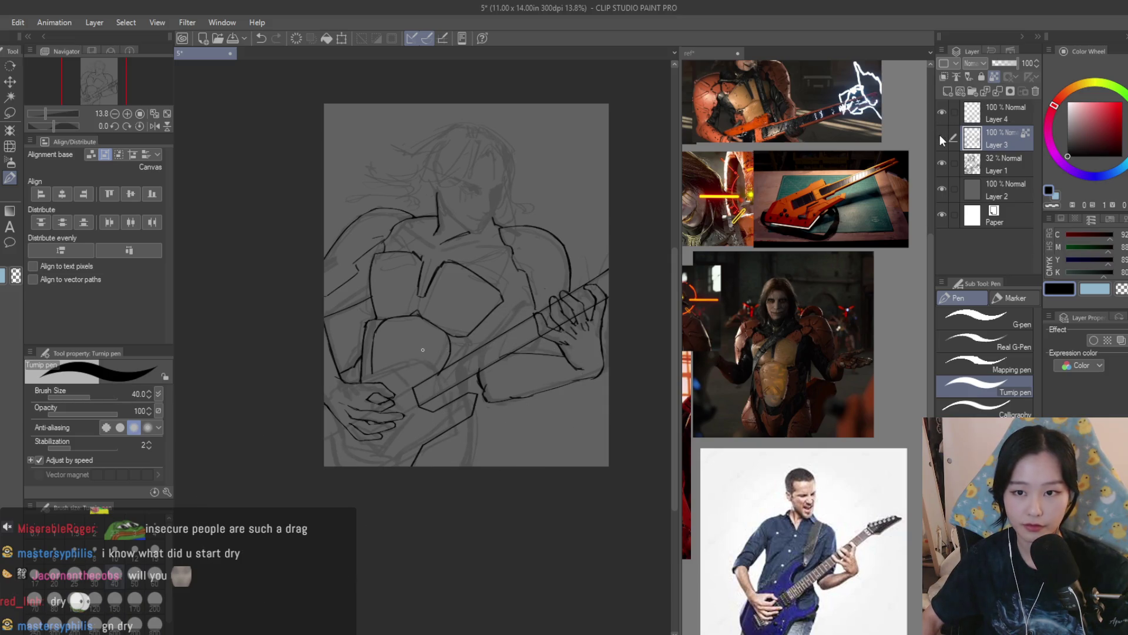
pyautogui.click(981, 116)
pyautogui.press('[')
pyautogui.press('[')
pyautogui.scroll(6, 412, 405)
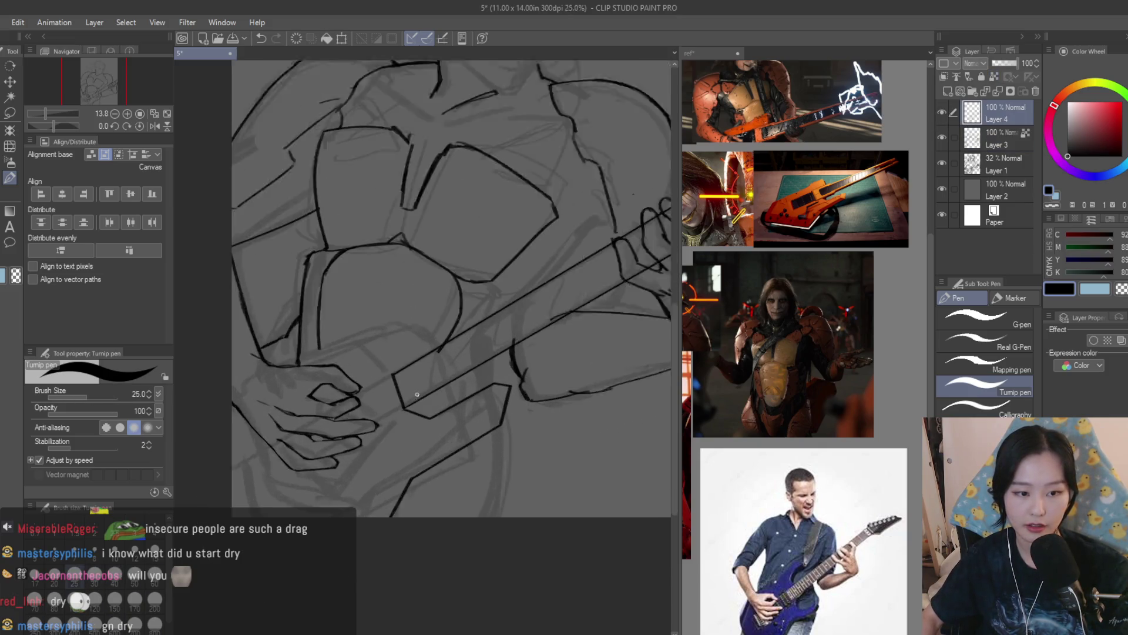
pyautogui.scroll(1, 399, 405)
pyautogui.press('[')
pyautogui.press('[')
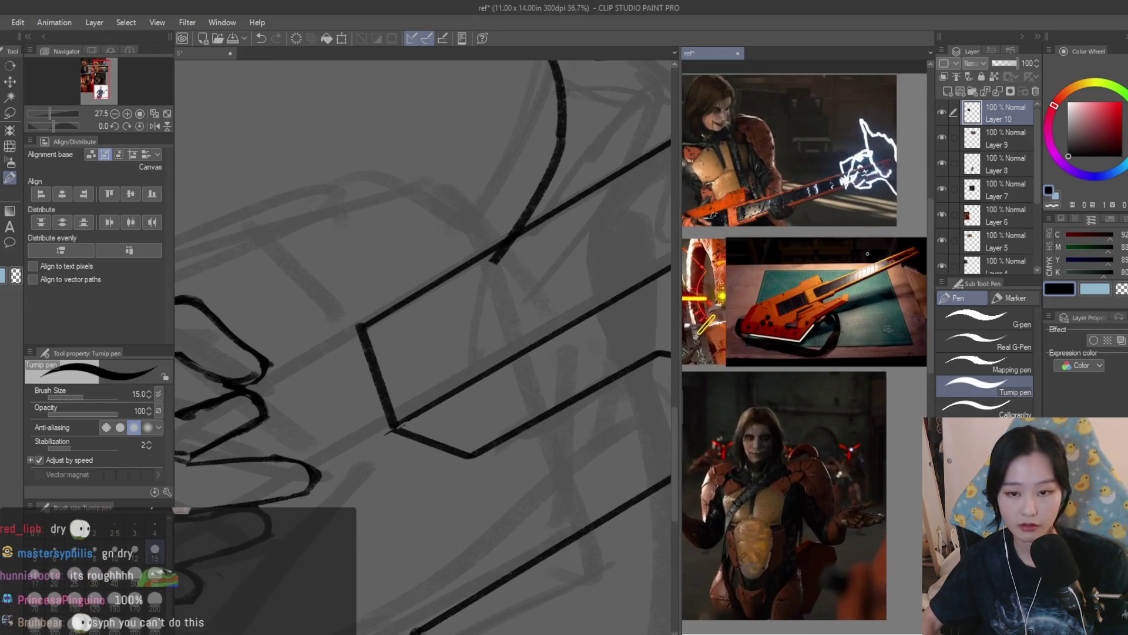
pyautogui.scroll(-1, 566, 238)
# Try a Dry Texture brush stroke on the armor above the guitar, then undo it
pyautogui.press('b')
pyautogui.moveTo(565, 241); pyautogui.dragTo(541, 398)
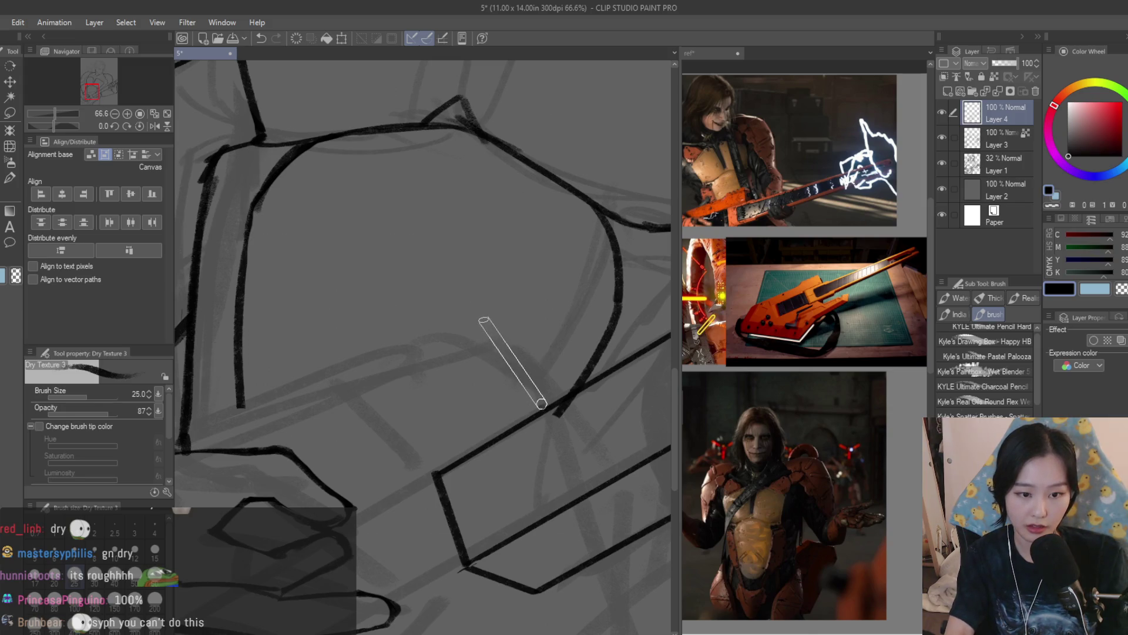
pyautogui.scroll(-2, 487, 312)
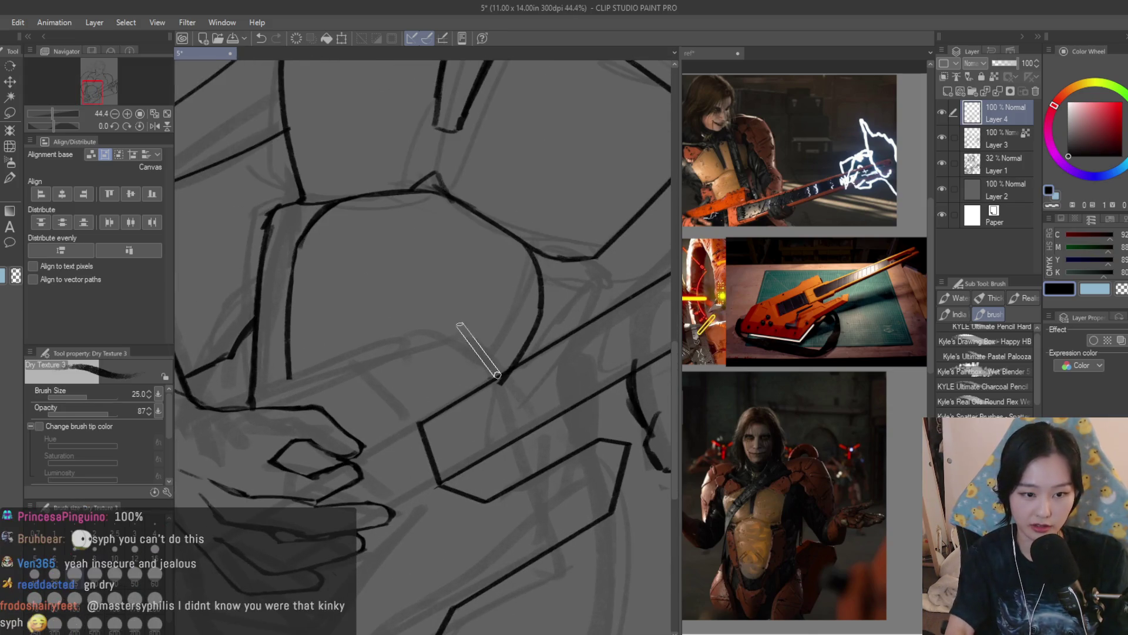
pyautogui.scroll(-2, 488, 353)
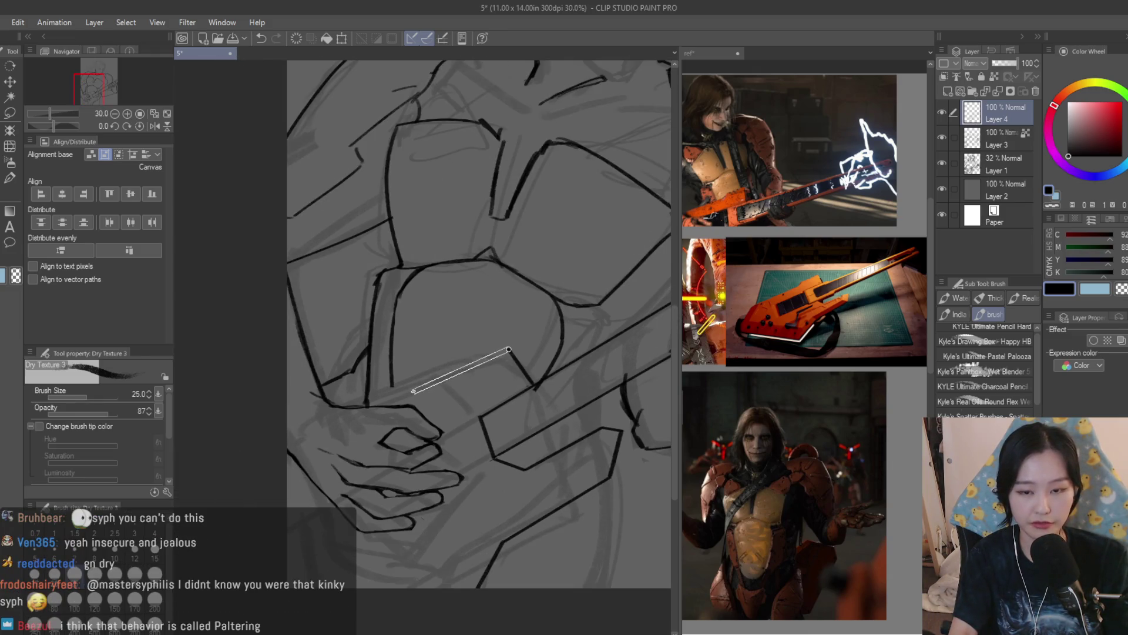
pyautogui.hotkey('ctrl', 'z')
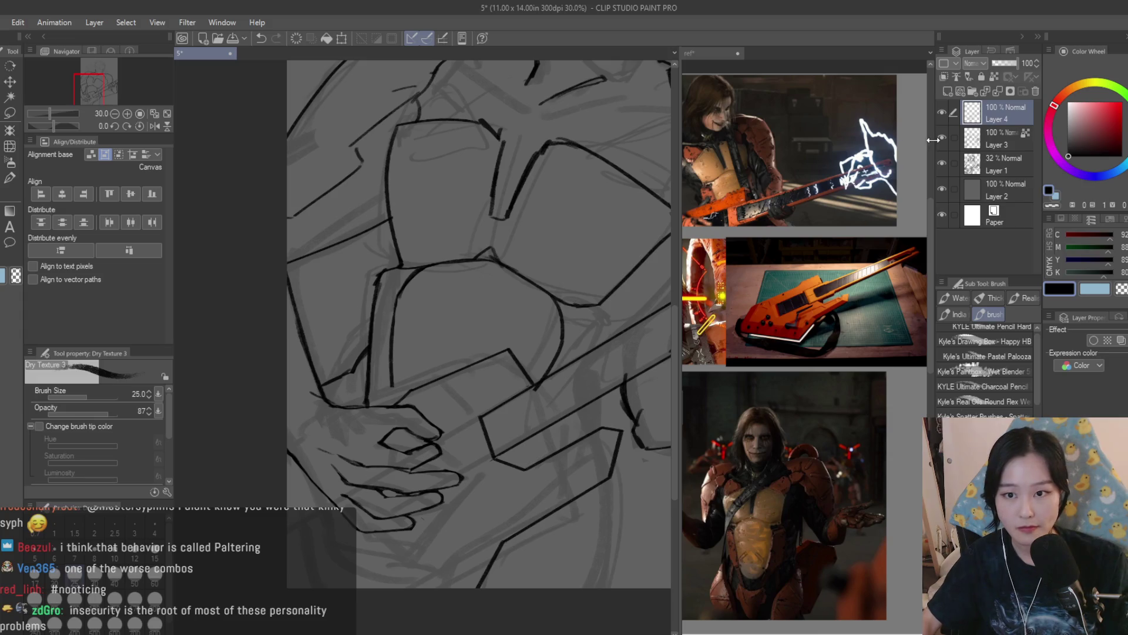
# Erase the armor line where it overlaps the guitar neck on Layer 3
pyautogui.click(999, 139)
pyautogui.press('e')
pyautogui.scroll(3, 536, 418)
pyautogui.scroll(1, 537, 418)
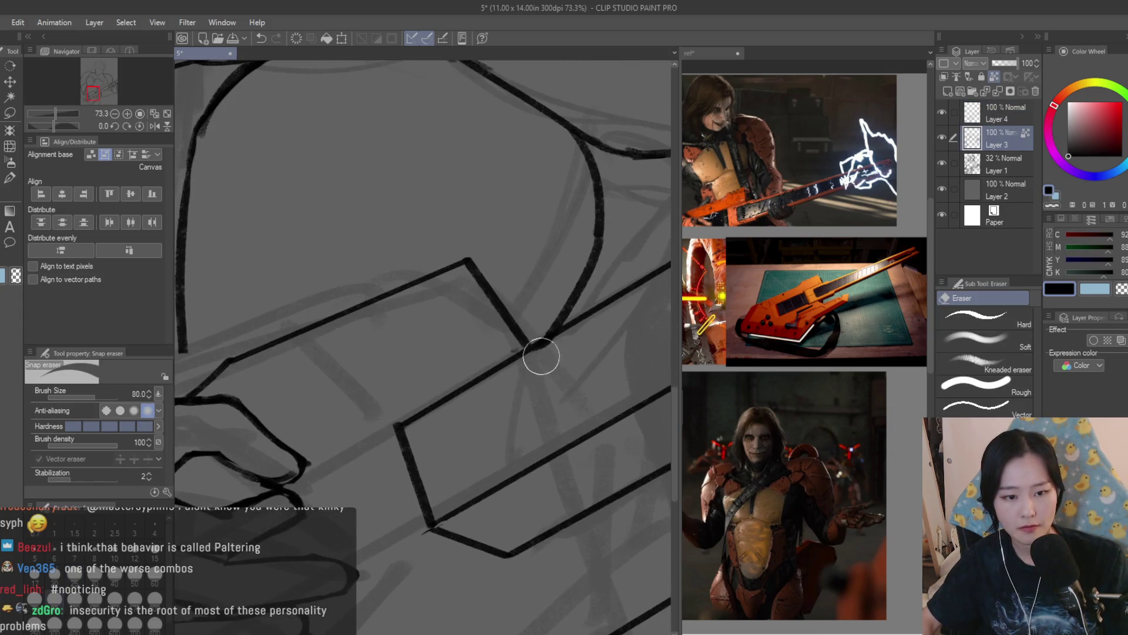
# Thicken the corner of the guitar outline with the Dry Texture brush on Layer 4
pyautogui.hotkey('alt', ']')
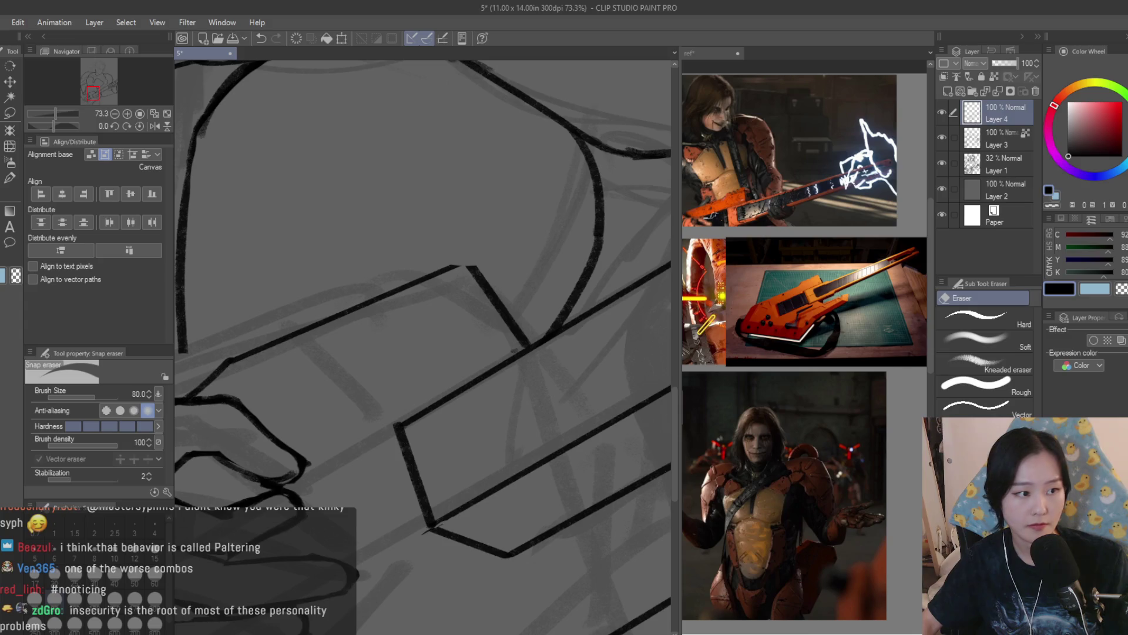
pyautogui.press('b')
pyautogui.scroll(3, 485, 256)
pyautogui.moveTo(446, 267); pyautogui.dragTo(492, 264)
pyautogui.scroll(-7, 493, 263)
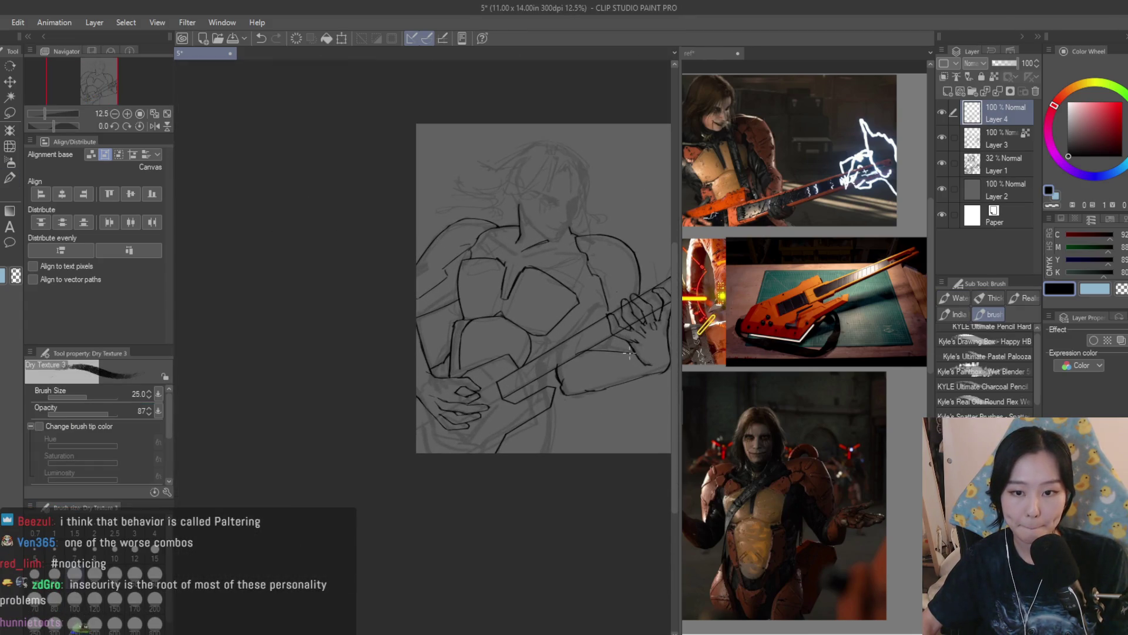
pyautogui.scroll(1, 571, 330)
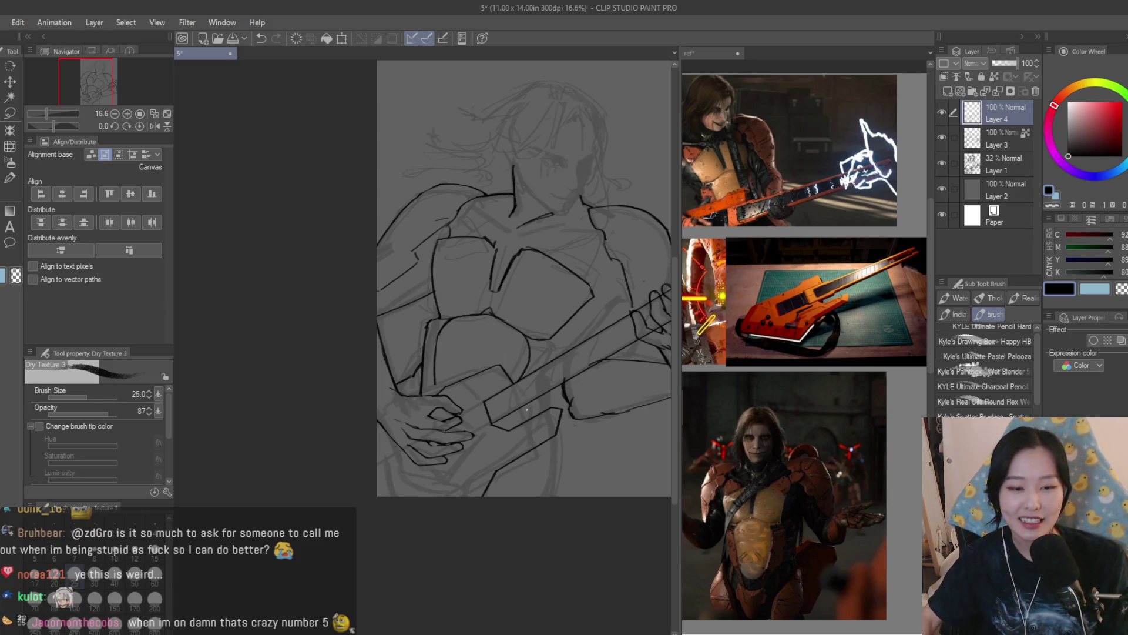
# Show Layer 4, step through Layers 1 and 3, and return to Layer 4 with the inking brush
pyautogui.click(942, 113)
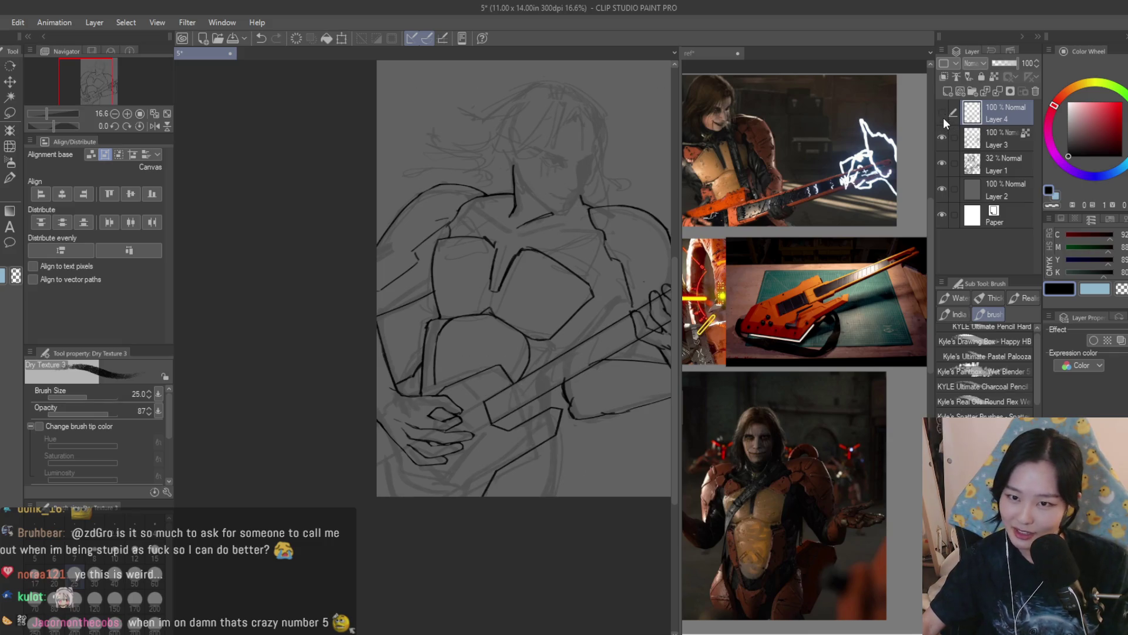
pyautogui.click(1008, 159)
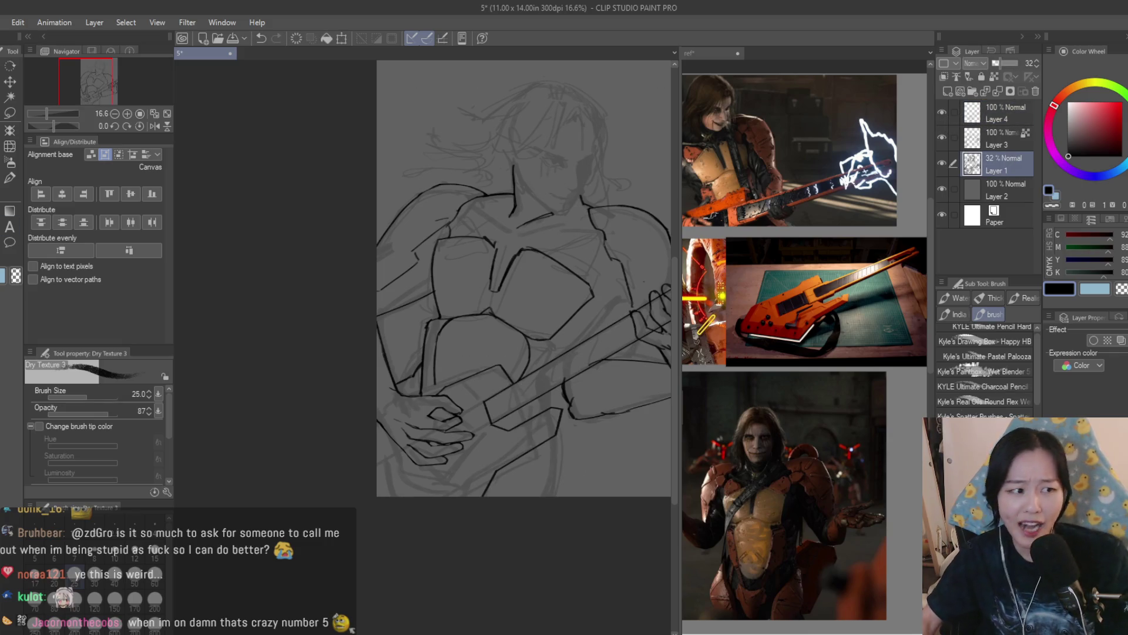
pyautogui.press('e')
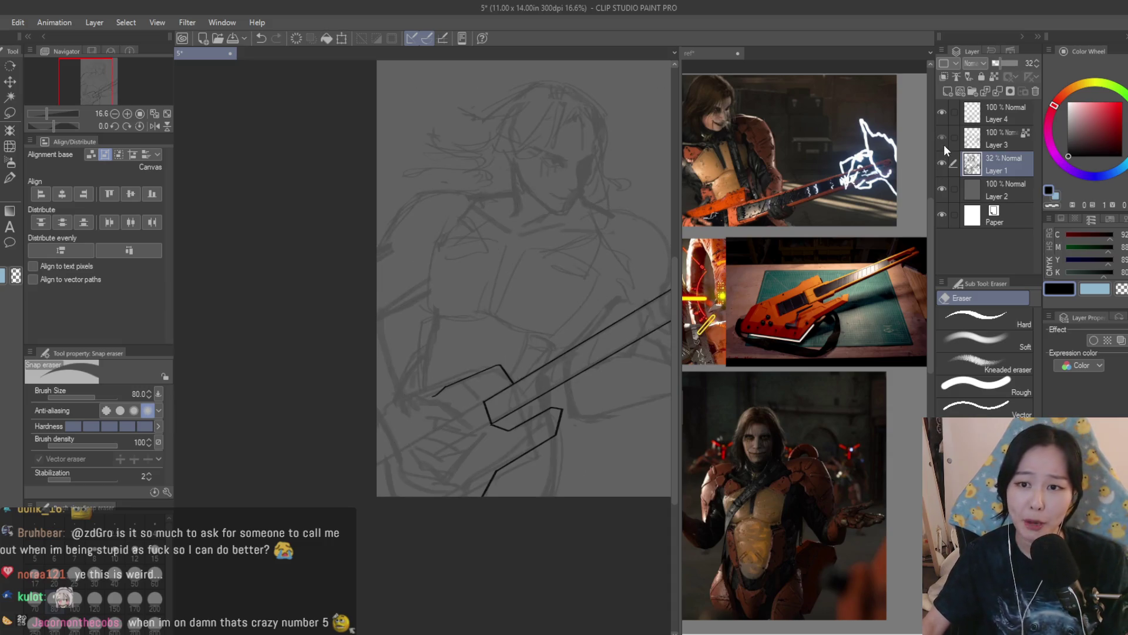
pyautogui.click(981, 142)
pyautogui.scroll(-2, 436, 420)
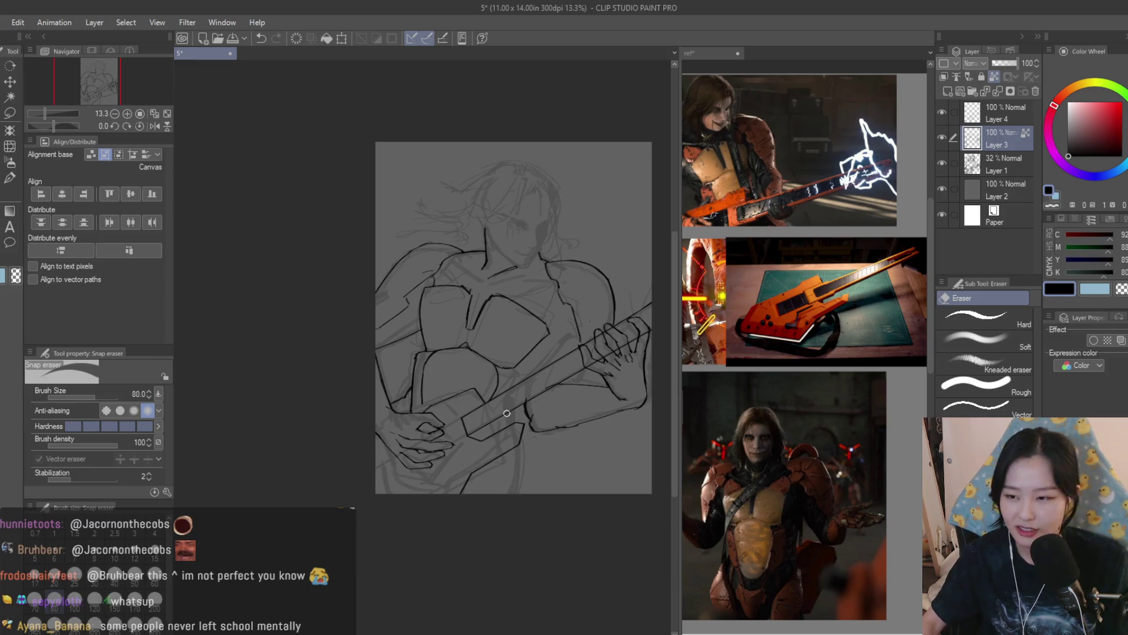
pyautogui.scroll(2, 506, 413)
pyautogui.click(970, 114)
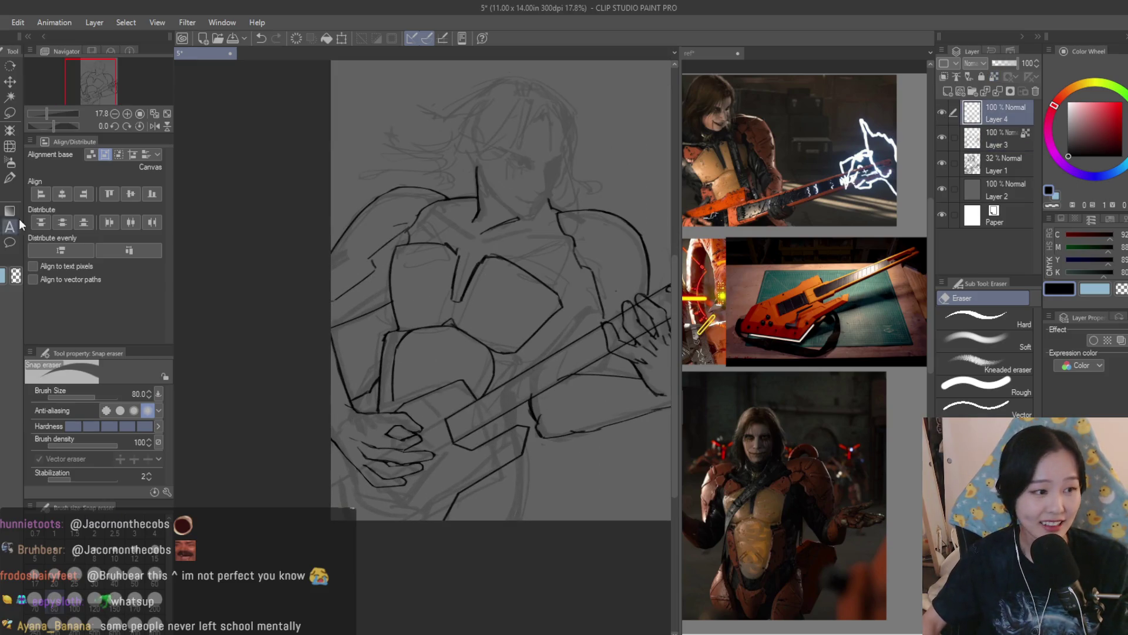
pyautogui.press('b')
pyautogui.scroll(1, 805, 294)
pyautogui.scroll(2, 300, 411)
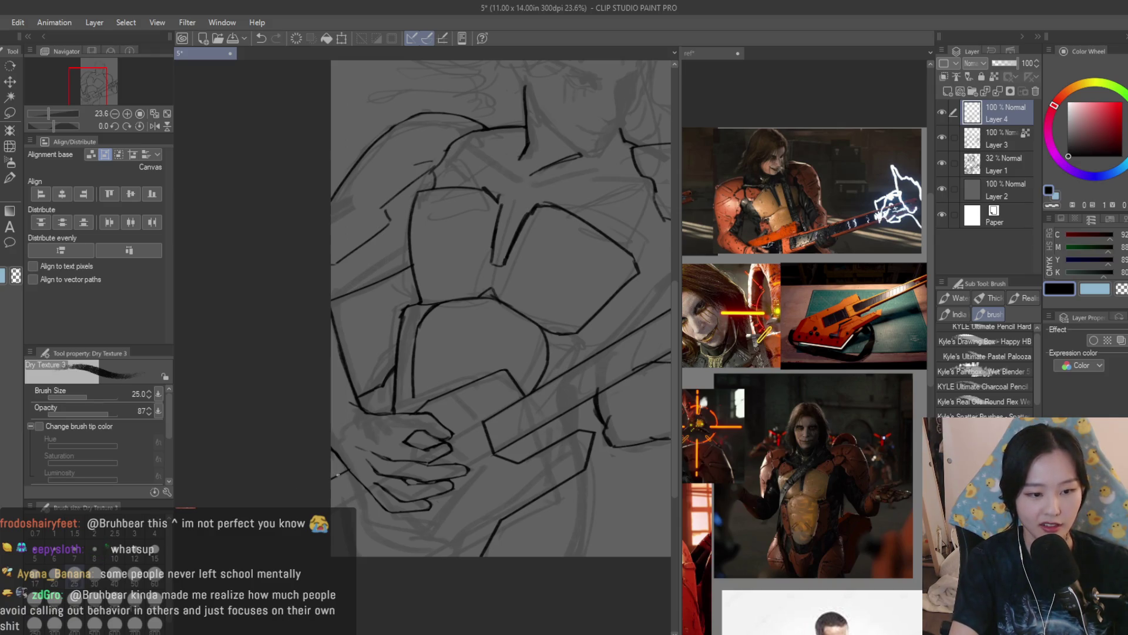
# Ink a short stroke near the lower left of the drawing
pyautogui.moveTo(345, 468); pyautogui.dragTo(316, 485)
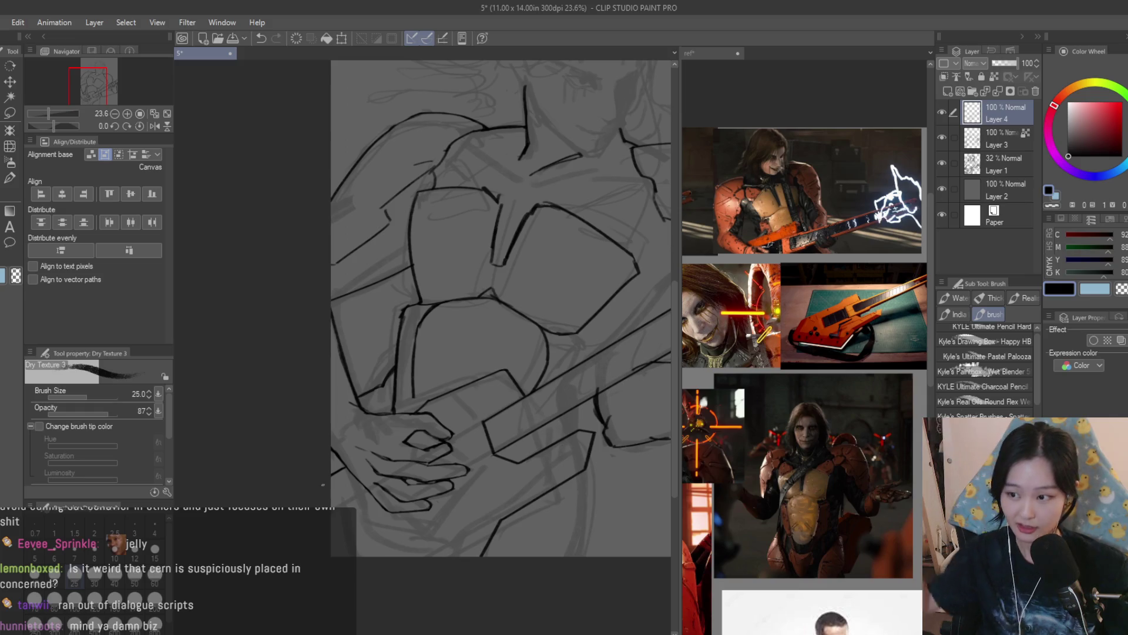
pyautogui.scroll(-2, 415, 458)
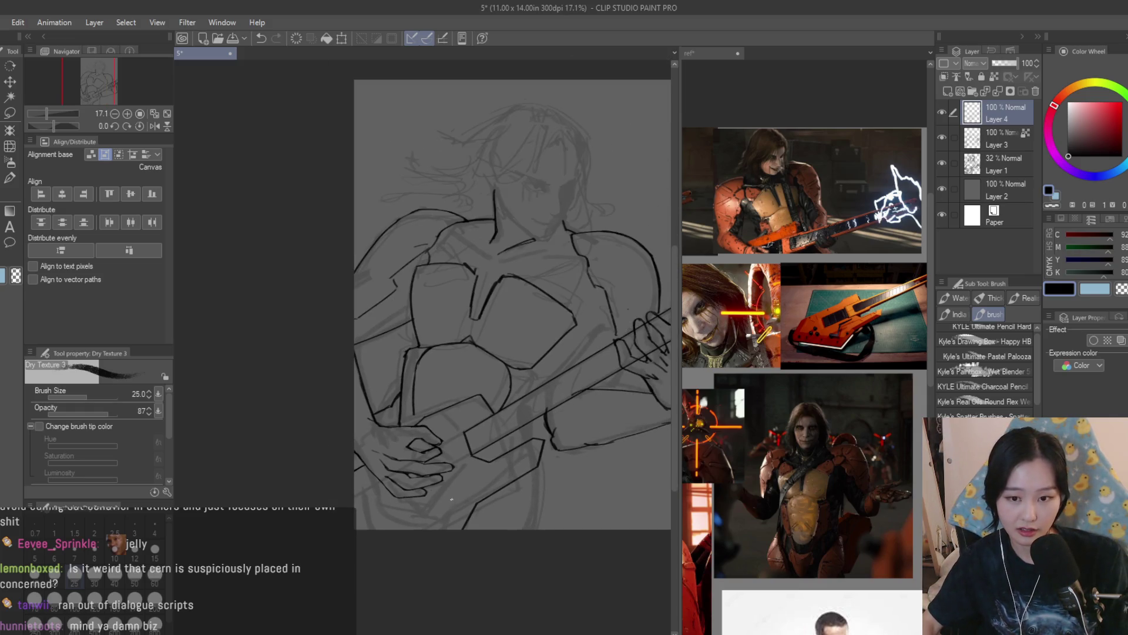
pyautogui.scroll(1, 841, 456)
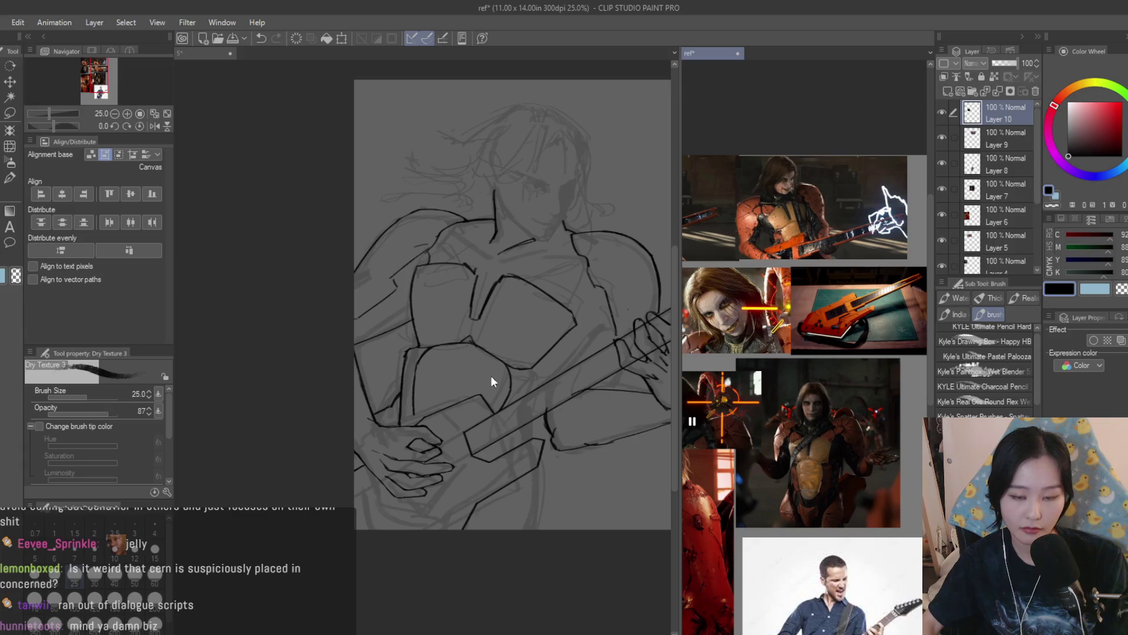
pyautogui.scroll(2, 365, 529)
pyautogui.scroll(-2, 365, 529)
pyautogui.scroll(1, 413, 564)
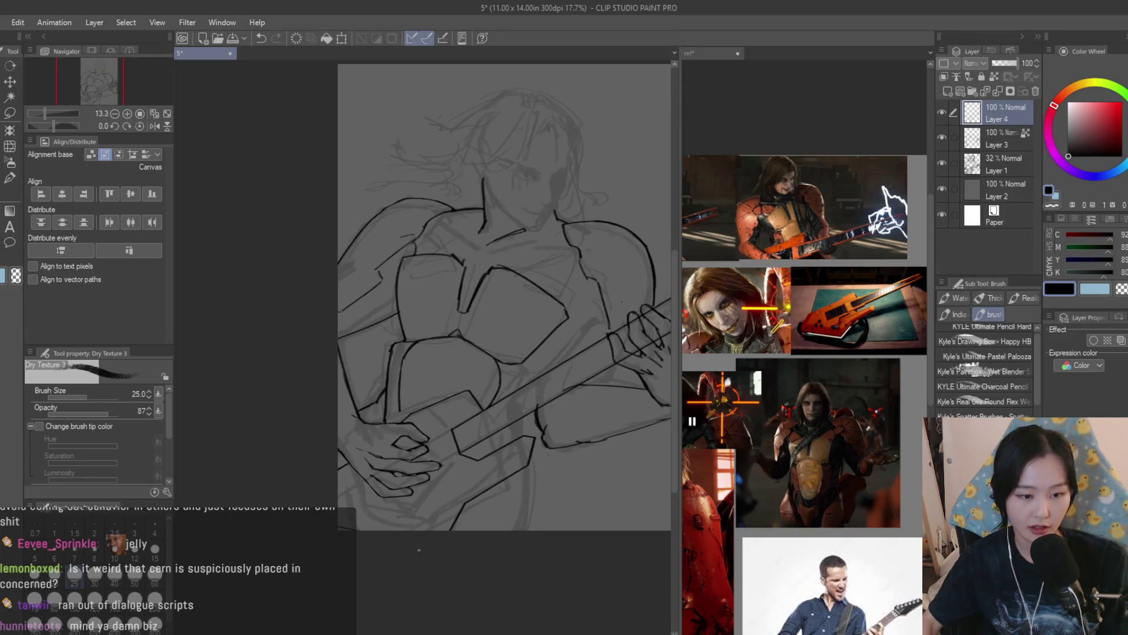
pyautogui.scroll(-1, 562, 402)
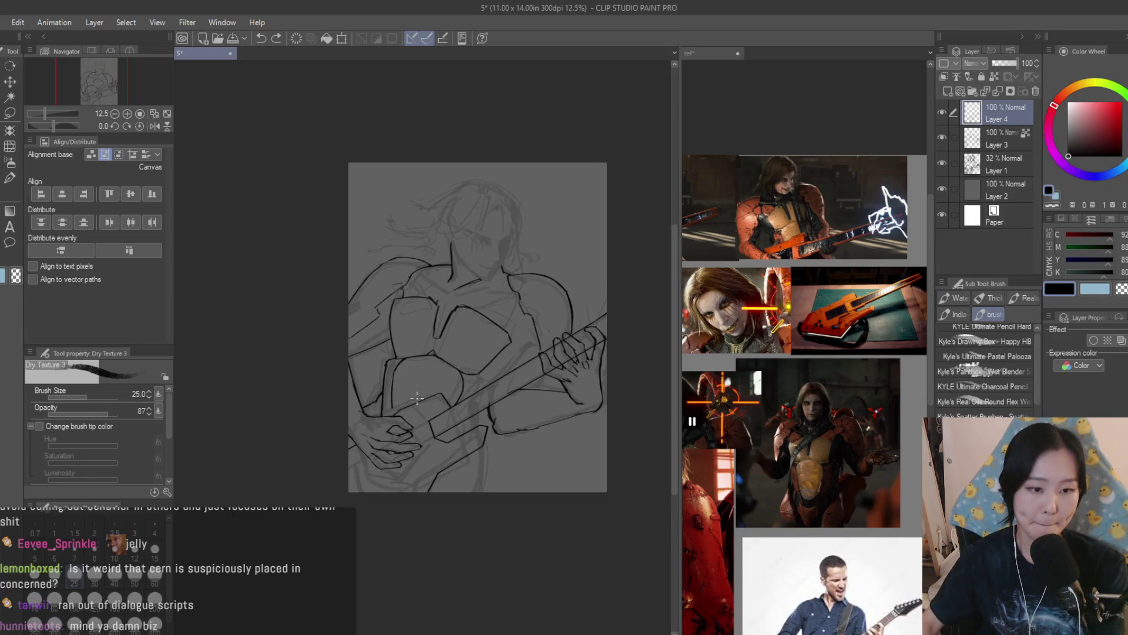
# Mirror the canvas to check the drawing, then restore it and pan to the fretting hand
pyautogui.press('h')
pyautogui.press('h')
pyautogui.scroll(2, 543, 226)
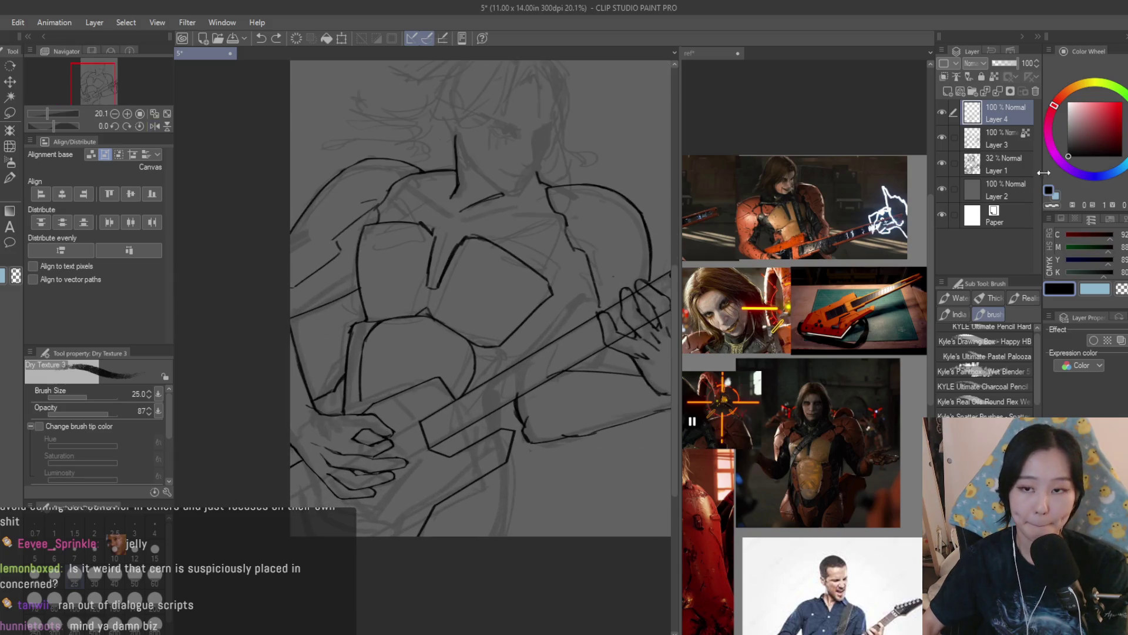
pyautogui.hotkey('alt', '[')
pyautogui.moveTo(542, 226); pyautogui.dragTo(431, 226)
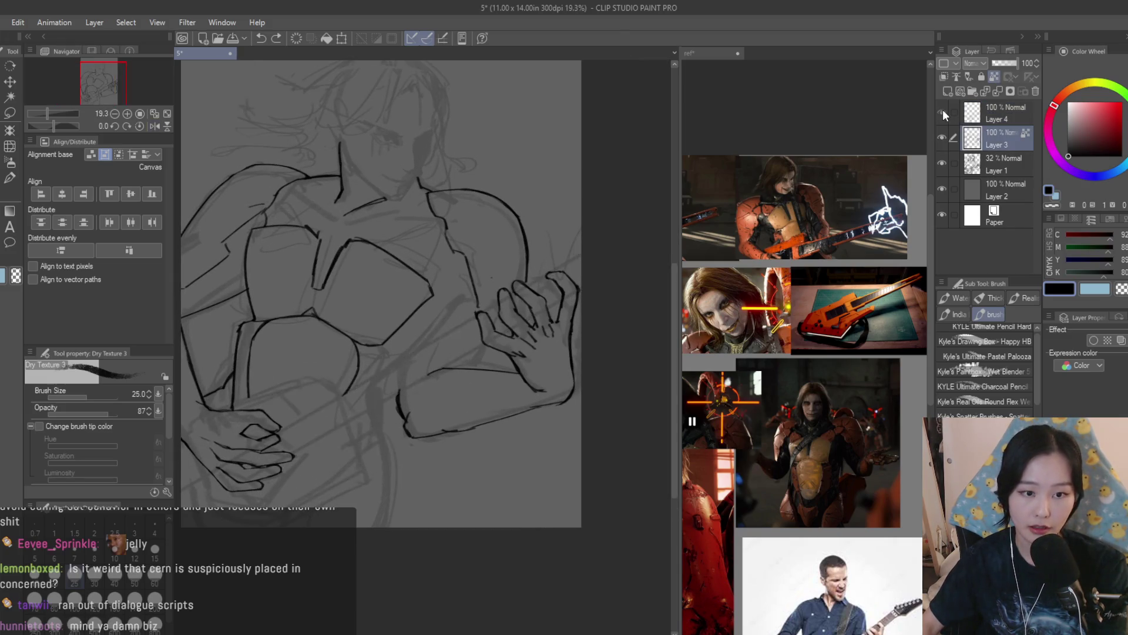
# Return to Layer 4 with the eraser near the fretting hand
pyautogui.hotkey('alt', ']')
pyautogui.press('e')
pyautogui.scroll(6, 491, 317)
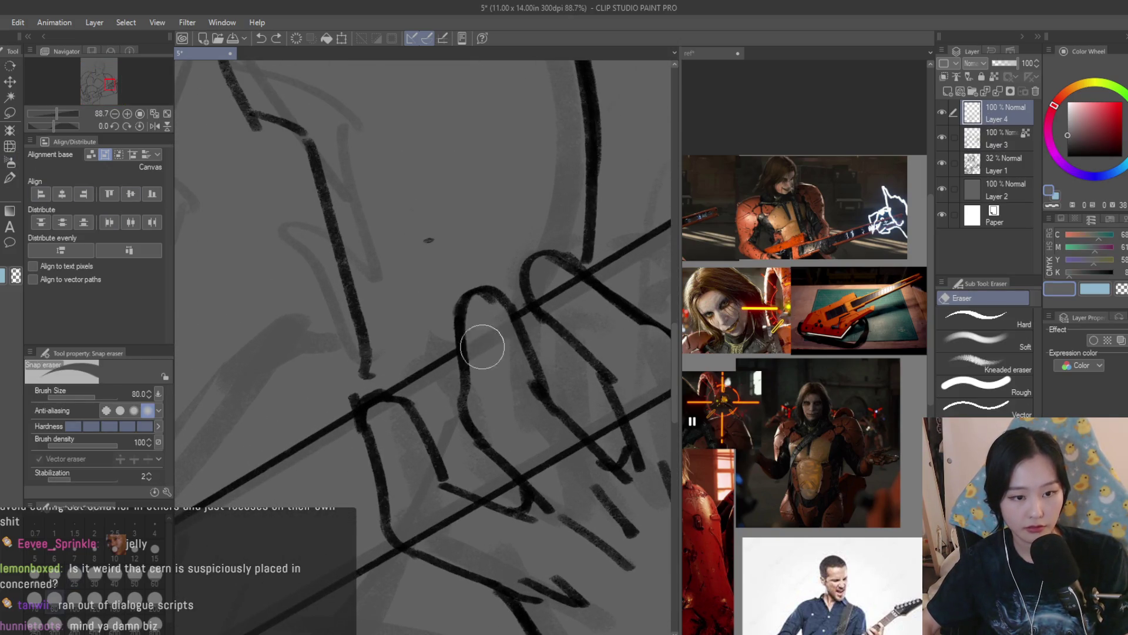
pyautogui.scroll(-3, 461, 329)
pyautogui.scroll(1, 462, 330)
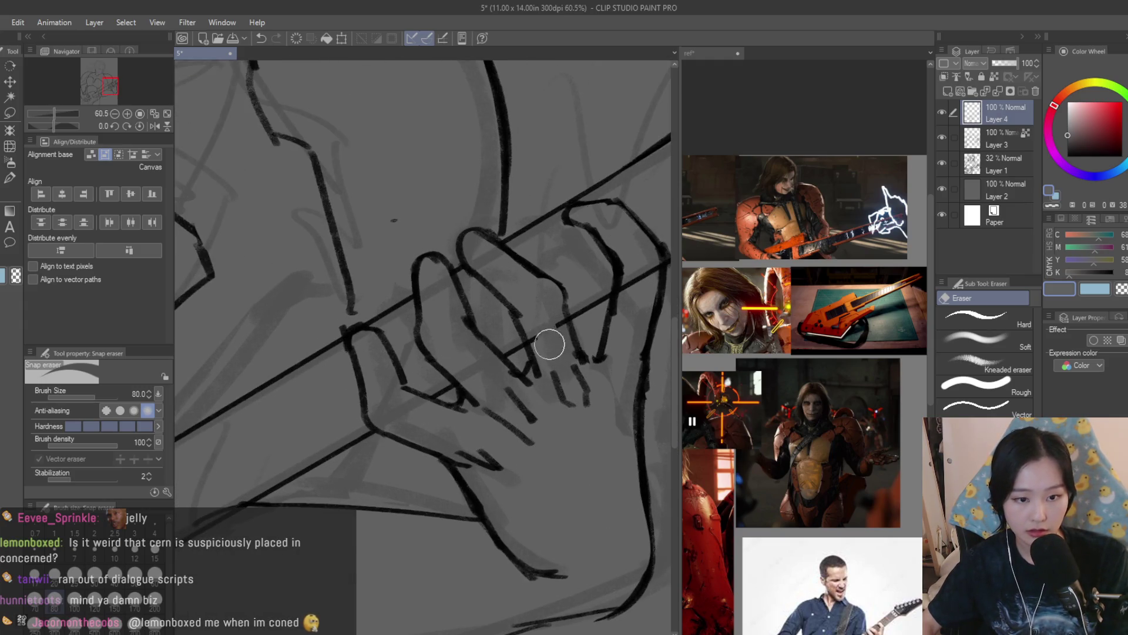
pyautogui.scroll(-5, 651, 277)
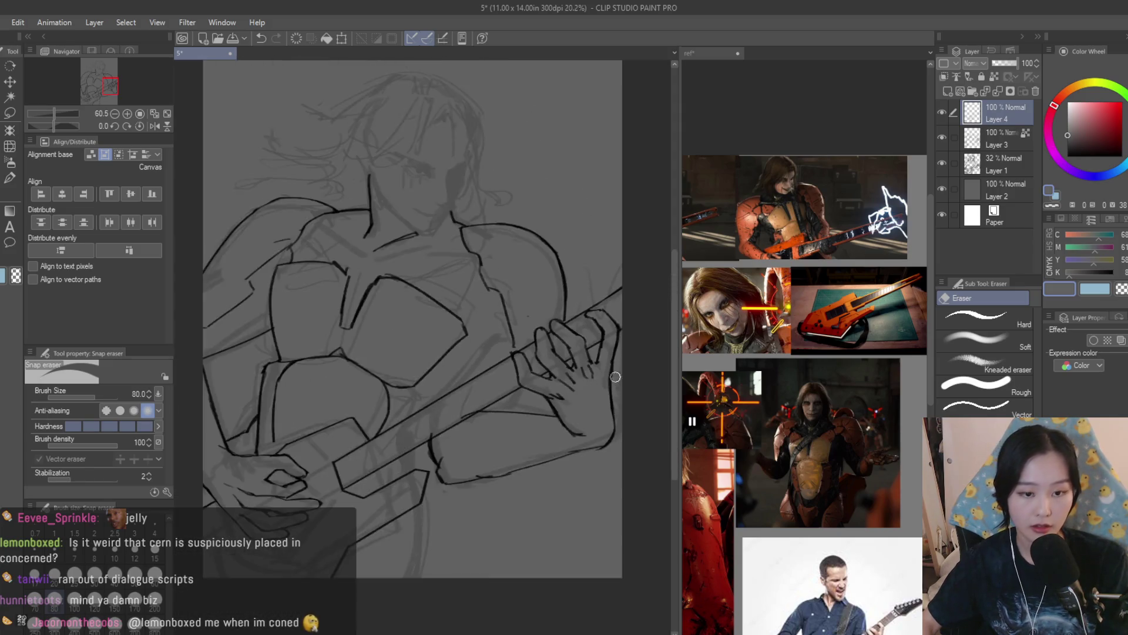
# Switch to the inking brush and remove the empty Layer 4, leaving Layer 3 on top
pyautogui.scroll(2, 607, 424)
pyautogui.scroll(-1, 607, 424)
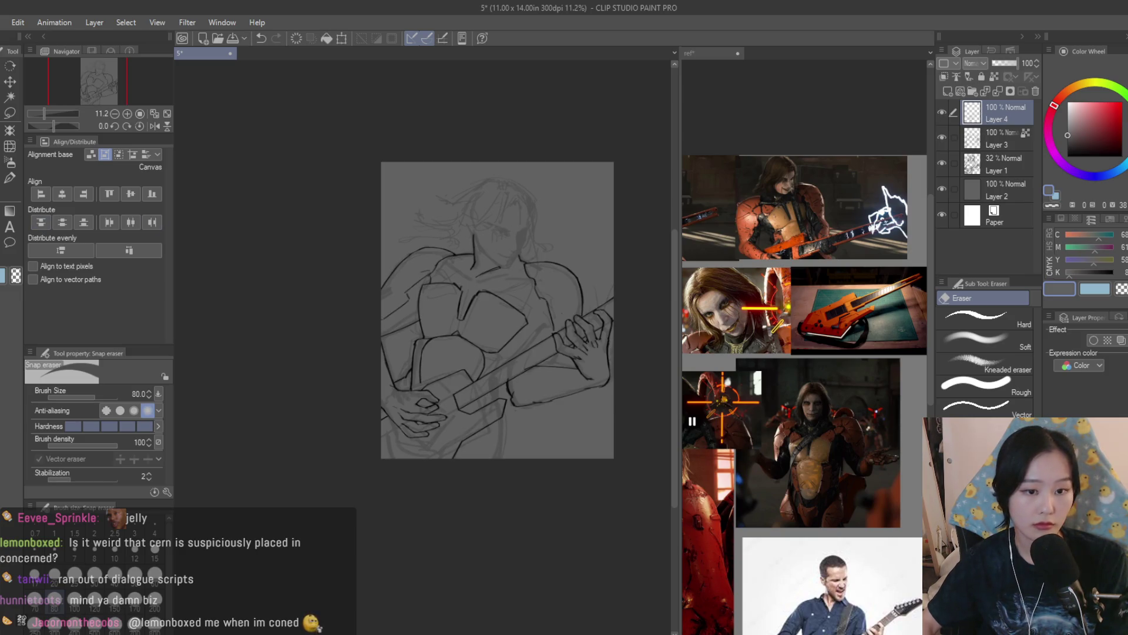
pyautogui.press('b')
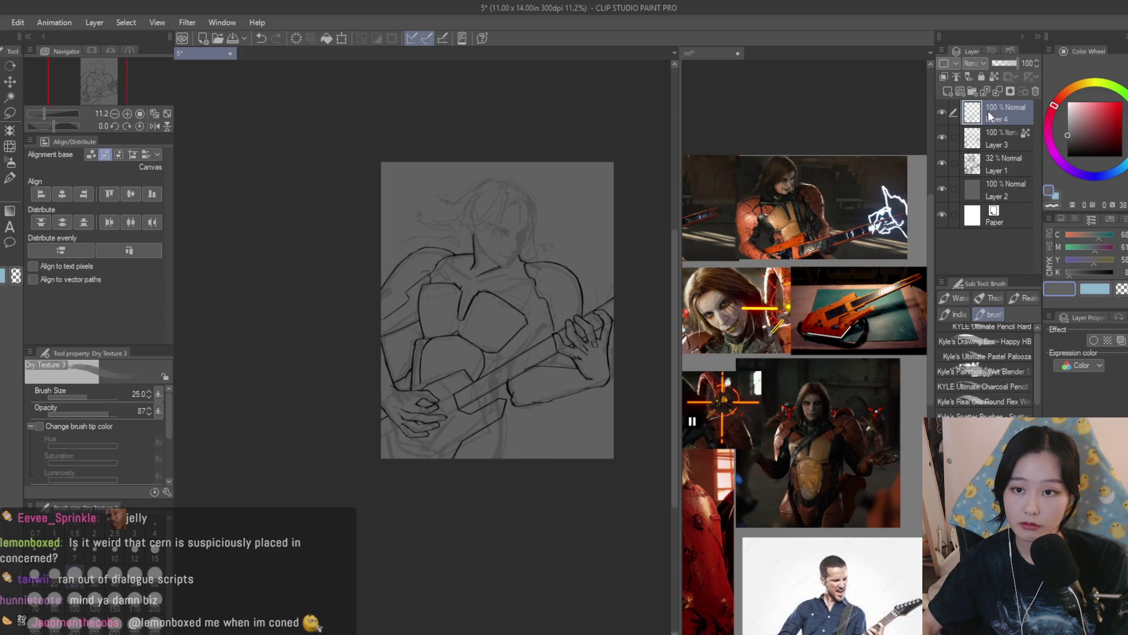
pyautogui.hotkey('ctrl', 'z')
pyautogui.scroll(2, 553, 315)
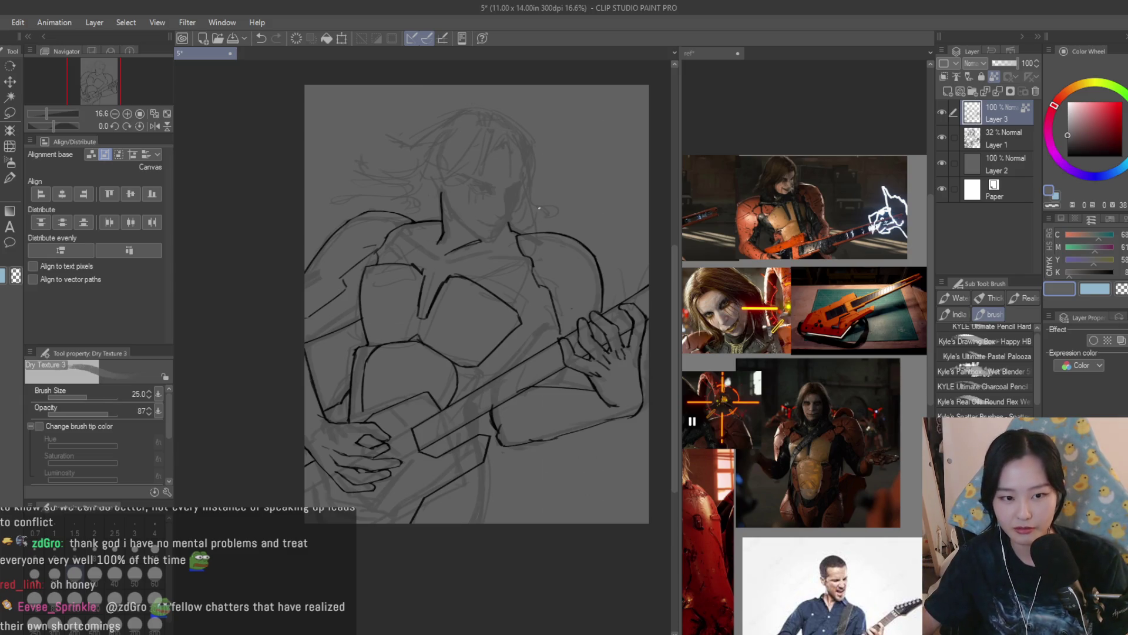
# Look over the reference images document, then return to the main drawing
pyautogui.click(751, 192)
pyautogui.hotkey('ctrl', 'z')
pyautogui.hotkey('ctrl', 'z')
pyautogui.hotkey('ctrl', 'z')
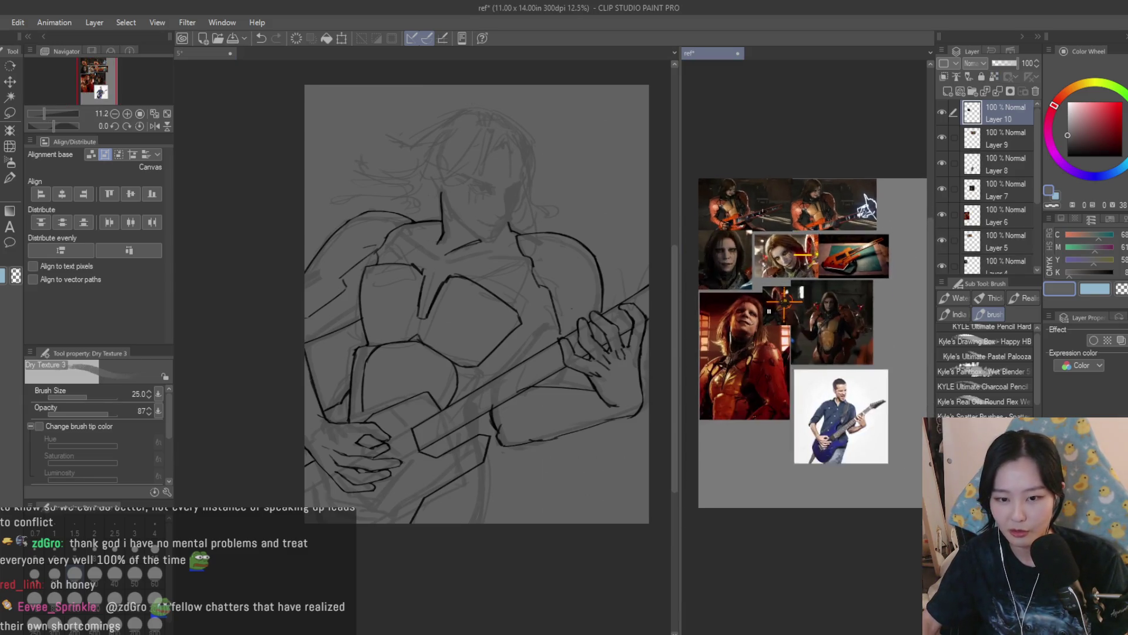
pyautogui.scroll(-2, 805, 382)
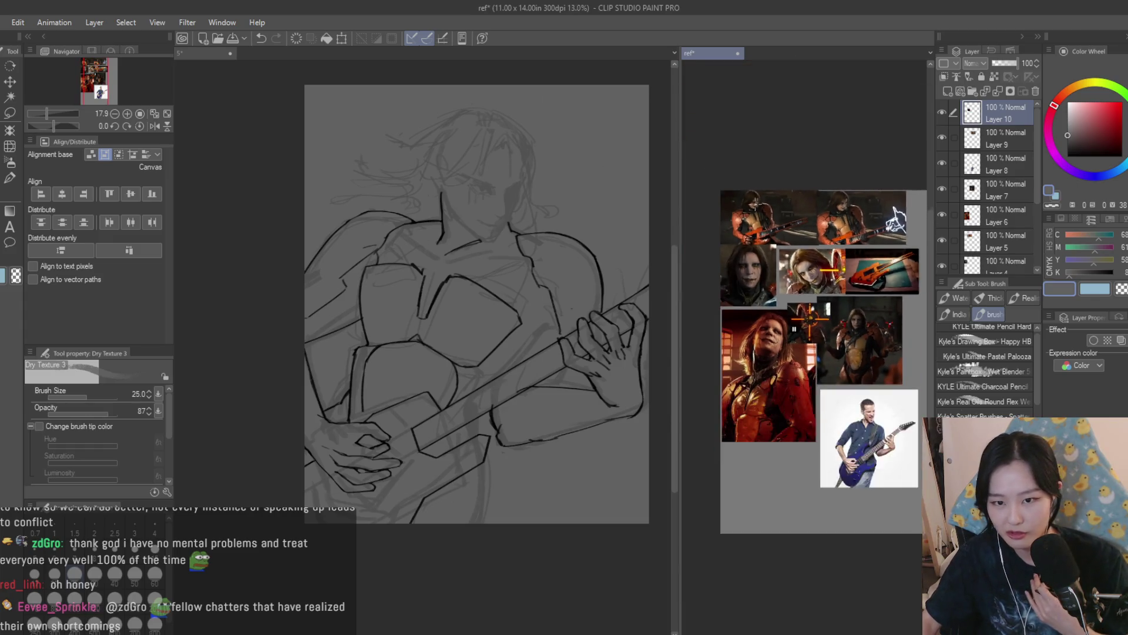
pyautogui.scroll(2, 835, 324)
pyautogui.click(572, 348)
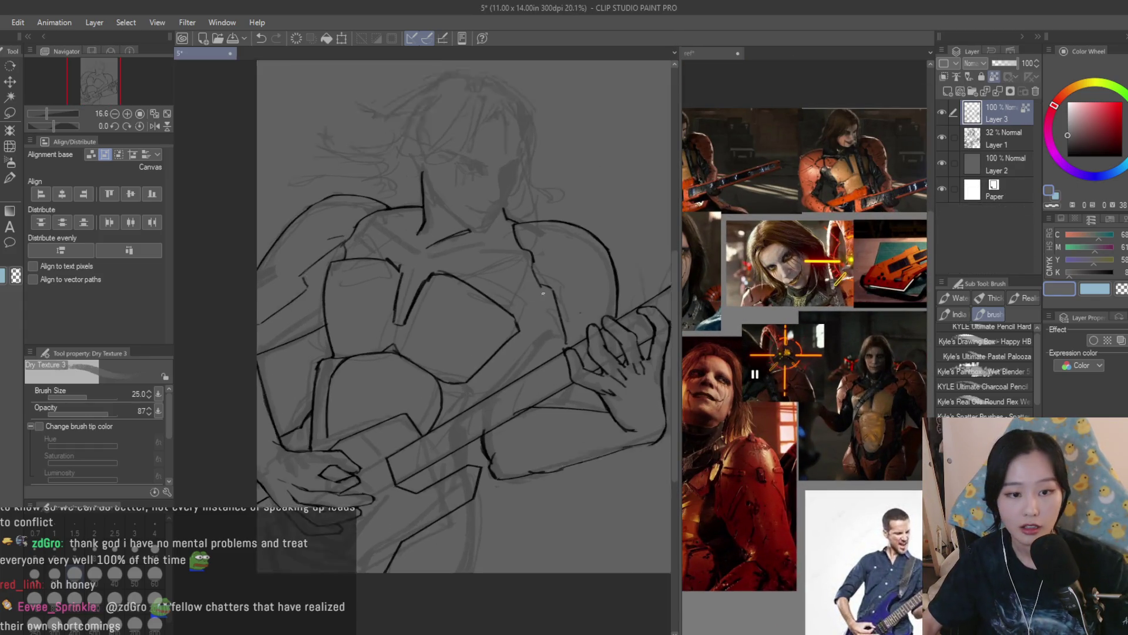
pyautogui.scroll(3, 572, 348)
pyautogui.scroll(-2, 571, 348)
pyautogui.scroll(2, 572, 348)
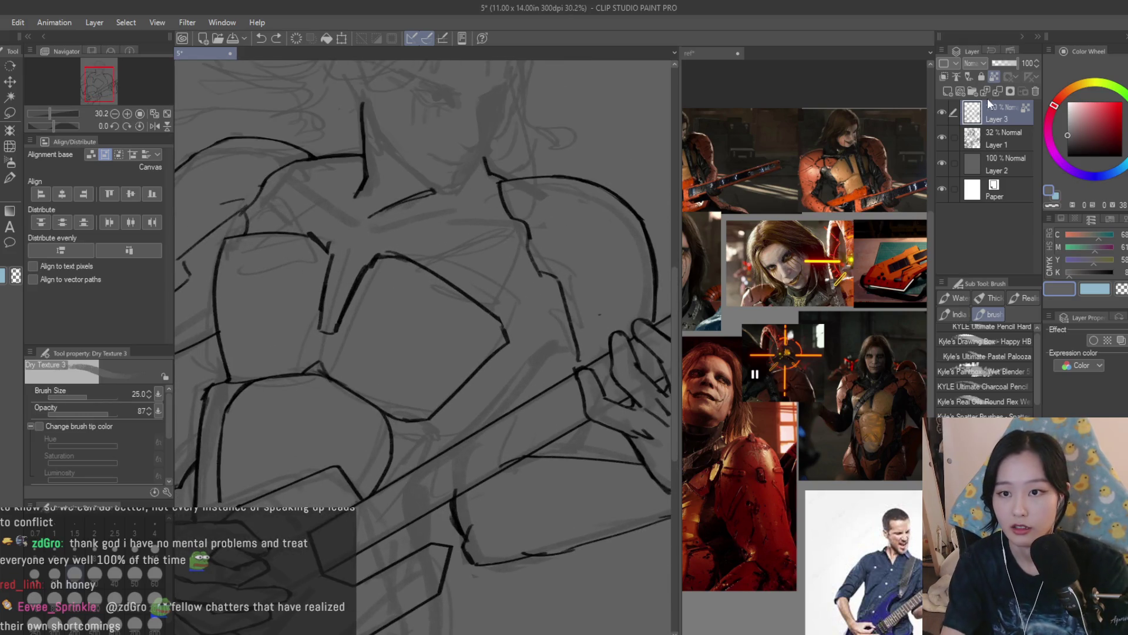
pyautogui.scroll(-2, 823, 352)
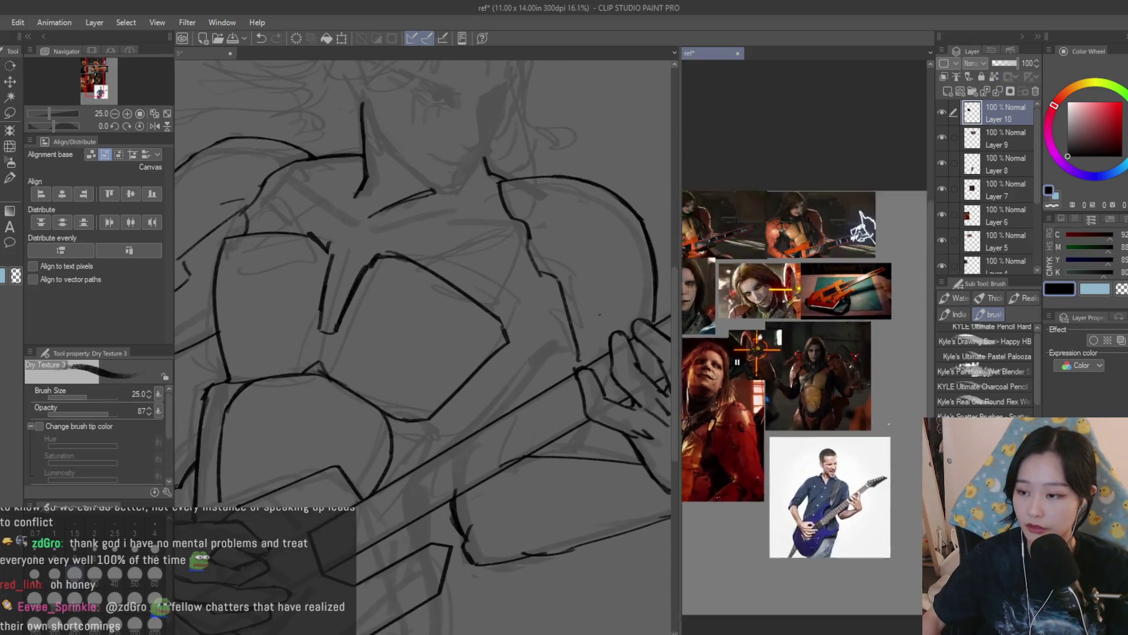
pyautogui.scroll(3, 823, 353)
pyautogui.scroll(1, 555, 352)
# Add short black strokes near the guitar neck
pyautogui.moveTo(575, 346); pyautogui.dragTo(523, 369)
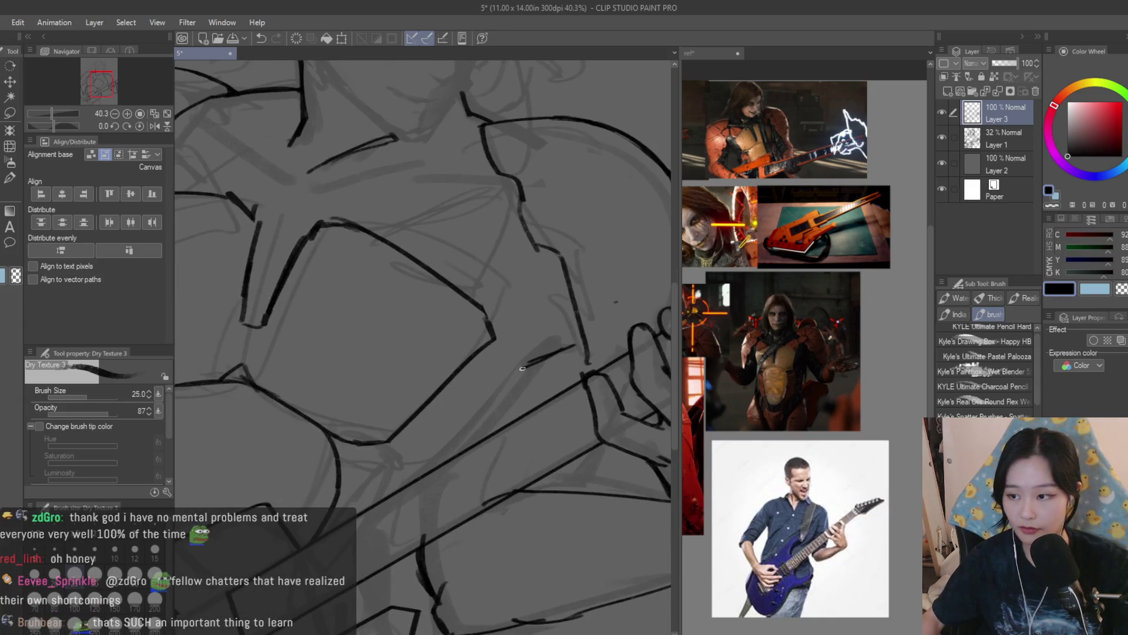
pyautogui.scroll(-5, 504, 483)
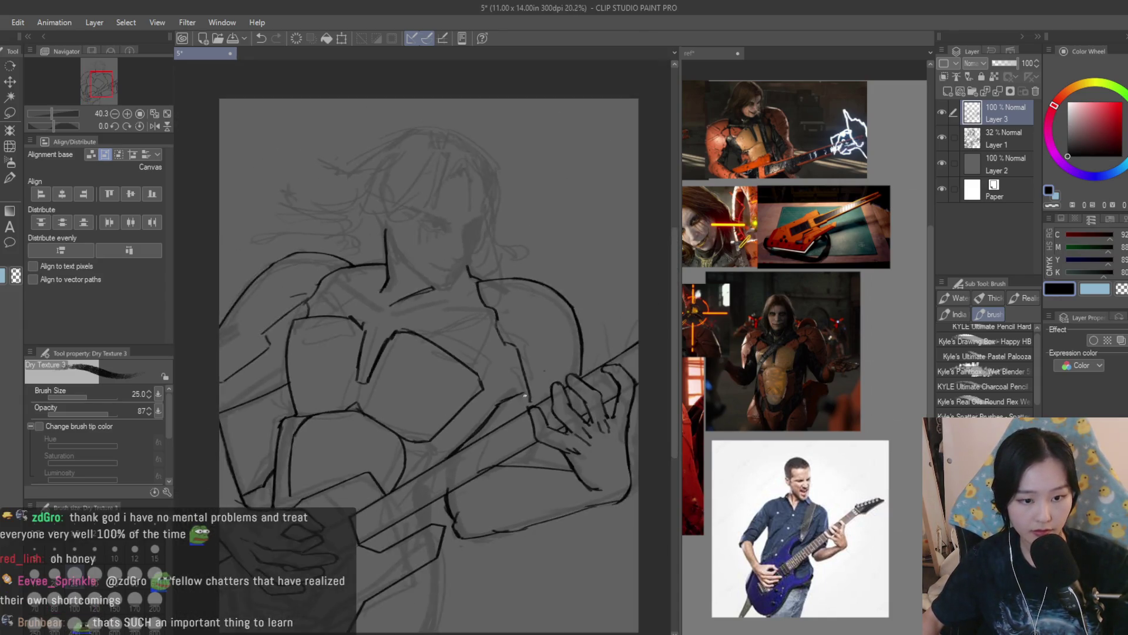
pyautogui.scroll(5, 504, 483)
pyautogui.scroll(-2, 717, 241)
pyautogui.scroll(3, 717, 242)
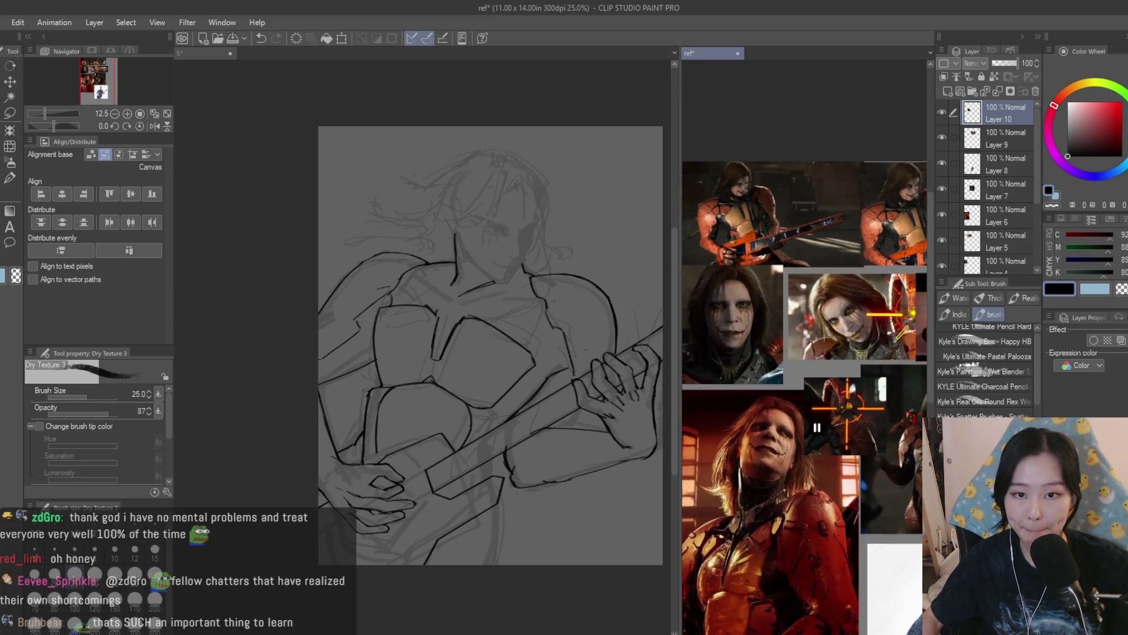
pyautogui.scroll(-3, 717, 242)
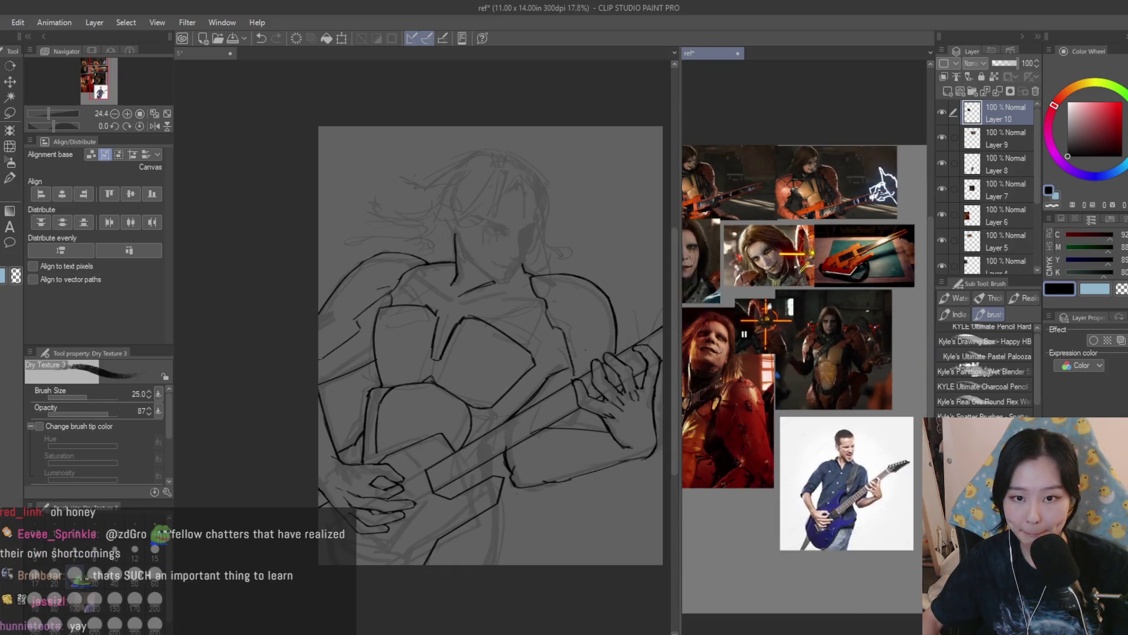
pyautogui.scroll(4, 754, 259)
pyautogui.scroll(4, 556, 433)
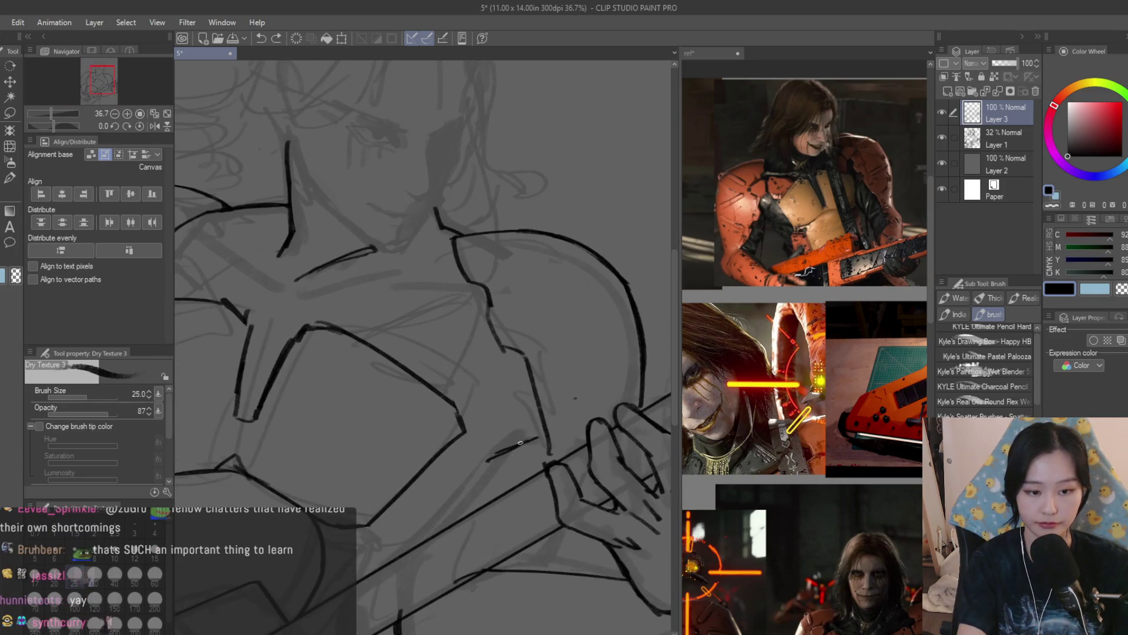
# Ink the long line down the guitar neck, redrawing it twice for a cleaner stroke
pyautogui.moveTo(536, 440)
pyautogui.mouseDown()
pyautogui.moveTo(494, 455)
pyautogui.moveTo(420, 543)
pyautogui.mouseUp()
pyautogui.hotkey('ctrl', 'z')
pyautogui.hotkey('ctrl', 'z')
pyautogui.hotkey('ctrl', 'z')
pyautogui.moveTo(495, 454); pyautogui.dragTo(422, 536)
pyautogui.hotkey('ctrl', 'z')
pyautogui.hotkey('ctrl', 'z')
pyautogui.hotkey('ctrl', 'z')
pyautogui.moveTo(495, 454); pyautogui.dragTo(422, 535)
pyautogui.scroll(-5, 422, 535)
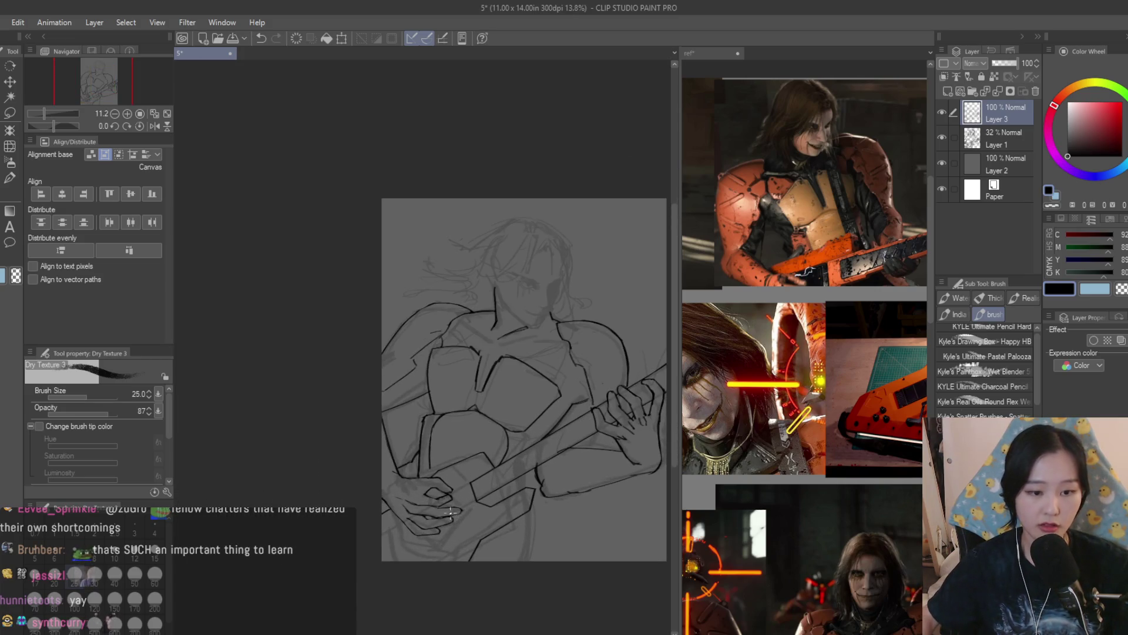
pyautogui.scroll(5, 597, 438)
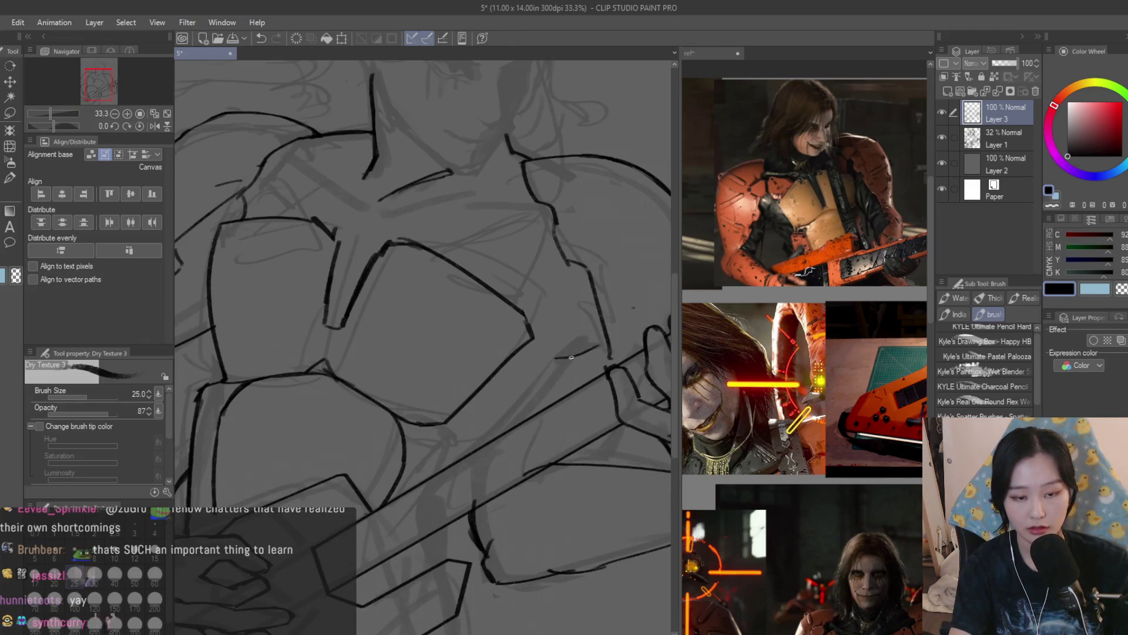
# Retry and then remove the short guitar stroke, and fit the whole drawing in view
pyautogui.hotkey('ctrl', 'z')
pyautogui.moveTo(557, 359)
pyautogui.mouseDown()
pyautogui.moveTo(600, 349)
pyautogui.moveTo(488, 441)
pyautogui.mouseUp()
pyautogui.hotkey('ctrl', 'z')
pyautogui.hotkey('ctrl', 'z')
pyautogui.hotkey('ctrl', 'z')
pyautogui.hotkey('ctrl', 'z')
pyautogui.hotkey('ctrl', 'z')
pyautogui.hotkey('ctrl', 'z')
pyautogui.hotkey('ctrl', '0')
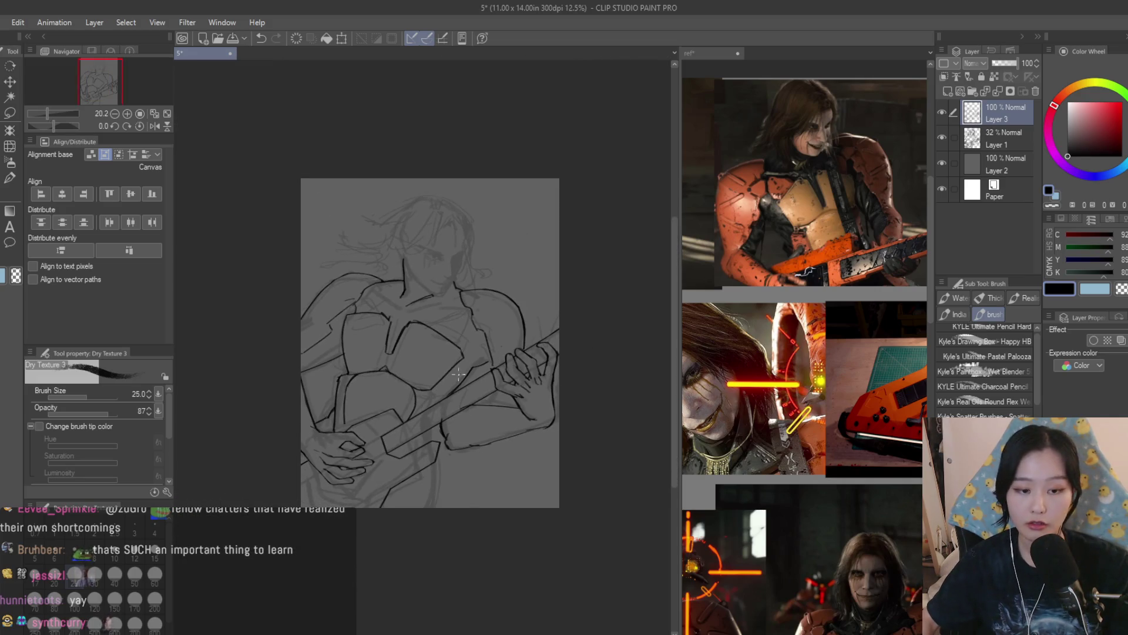
# Compare the drawing against the reference images document
pyautogui.click(798, 350)
pyautogui.scroll(-2, 798, 351)
pyautogui.click(524, 379)
pyautogui.scroll(4, 500, 405)
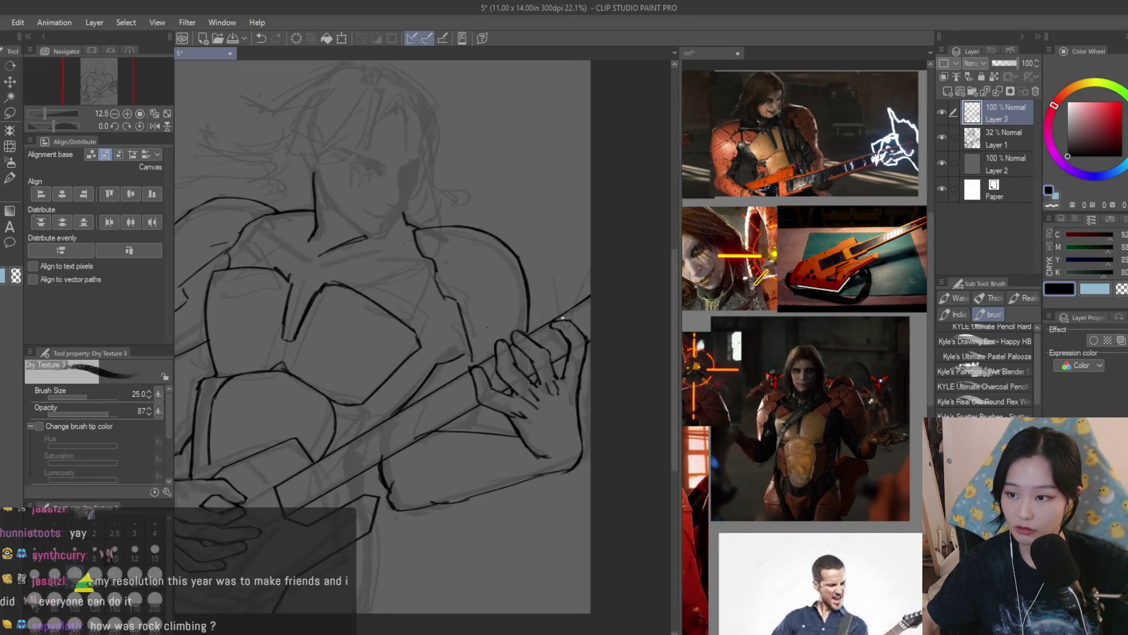
pyautogui.scroll(-2, 469, 427)
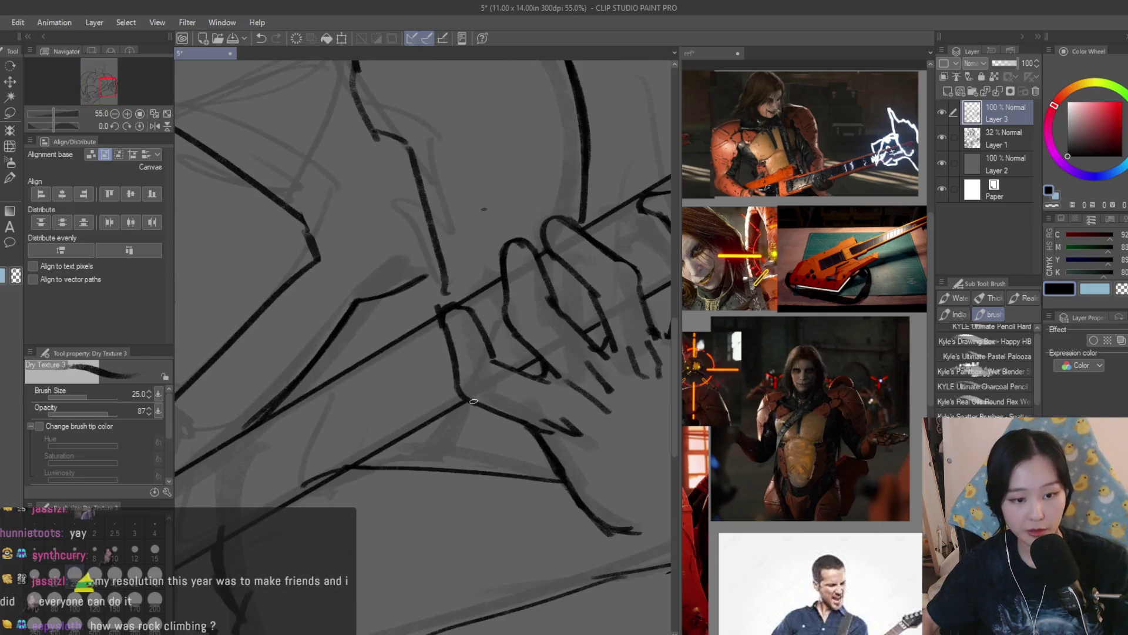
pyautogui.scroll(-1, 446, 435)
pyautogui.scroll(-3, 525, 386)
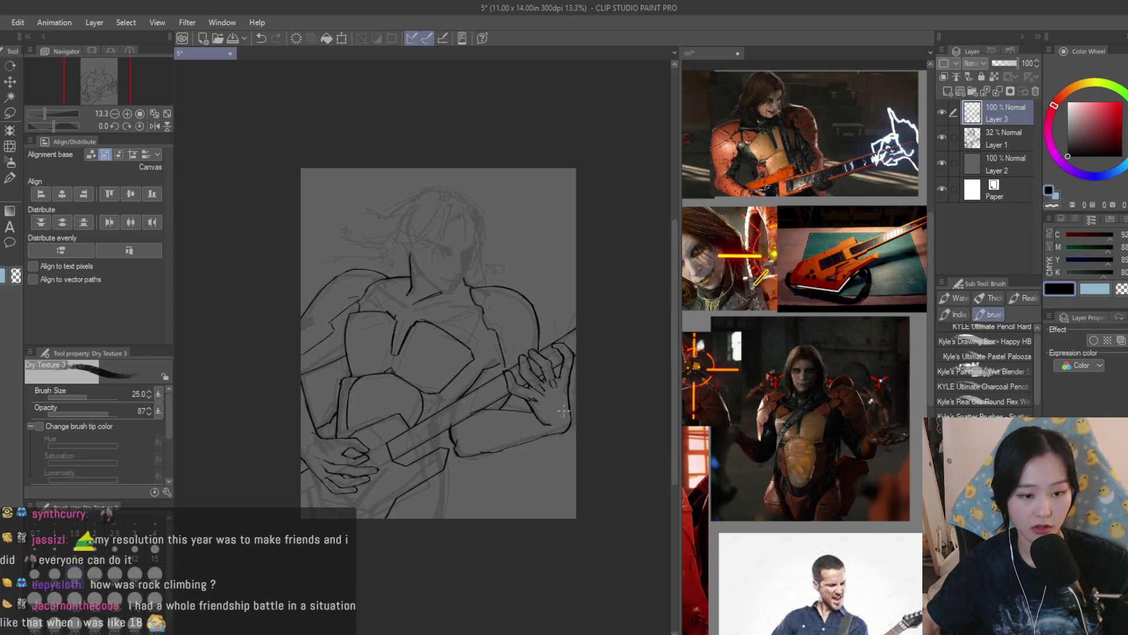
# Erase the stray ink around the guitar neck with the Snap eraser
pyautogui.press('e')
pyautogui.scroll(3, 472, 388)
pyautogui.scroll(1, 472, 389)
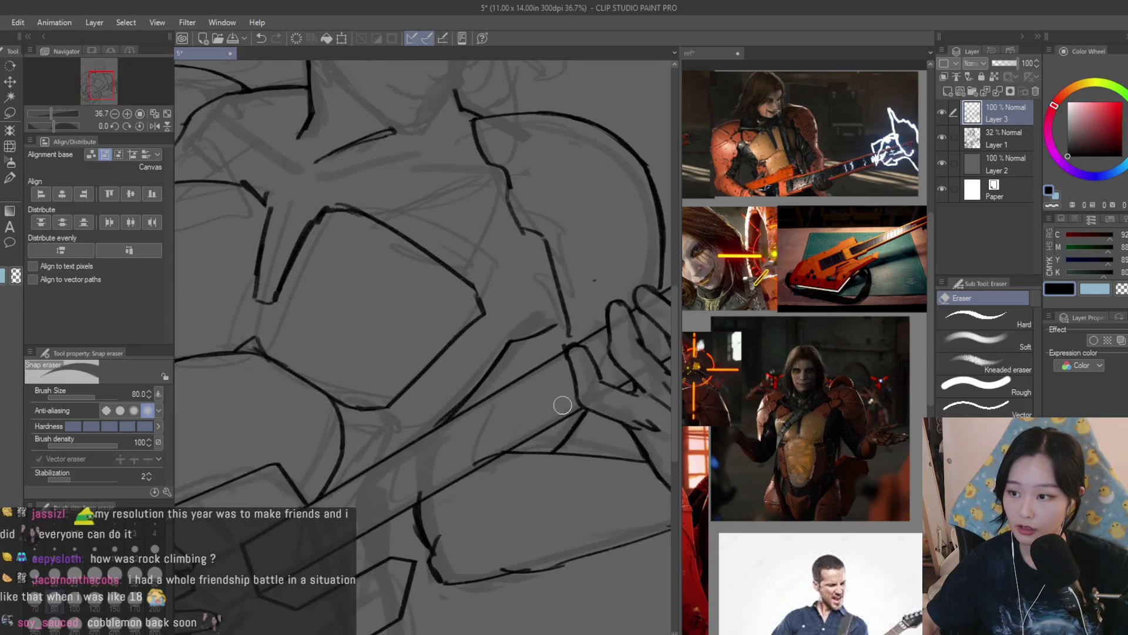
pyautogui.scroll(1, 558, 403)
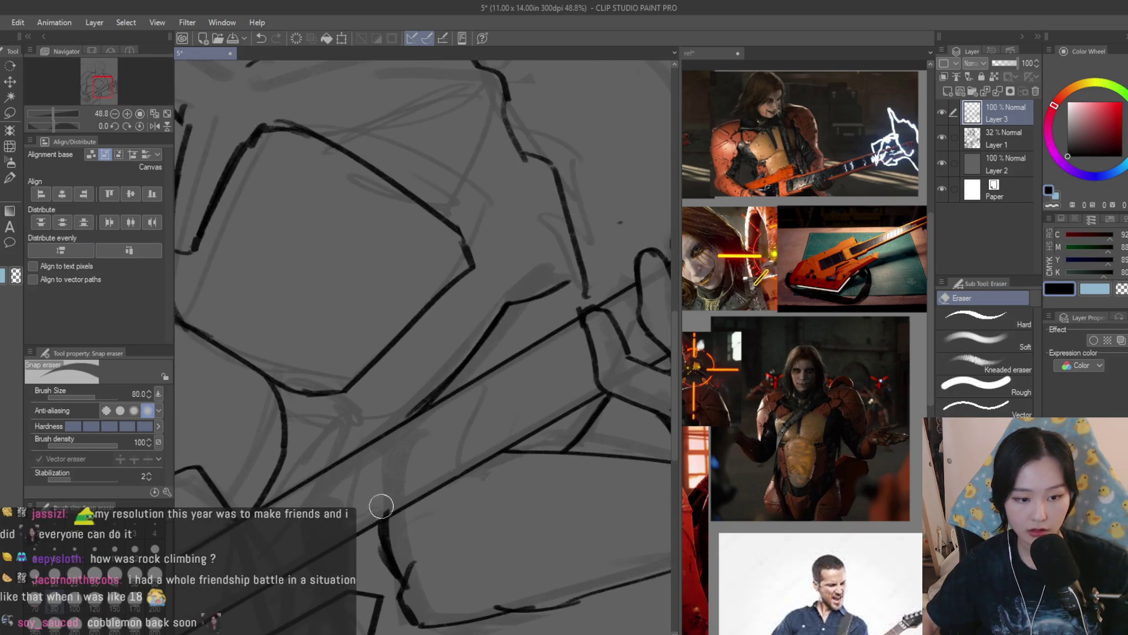
pyautogui.scroll(-2, 378, 509)
pyautogui.scroll(2, 398, 459)
pyautogui.moveTo(398, 459); pyautogui.dragTo(438, 496)
# Redraw the dark line along the guitar with Dry Texture 3 and save the drawing
pyautogui.press('b')
pyautogui.moveTo(414, 456); pyautogui.dragTo(434, 511)
pyautogui.scroll(-5, 503, 609)
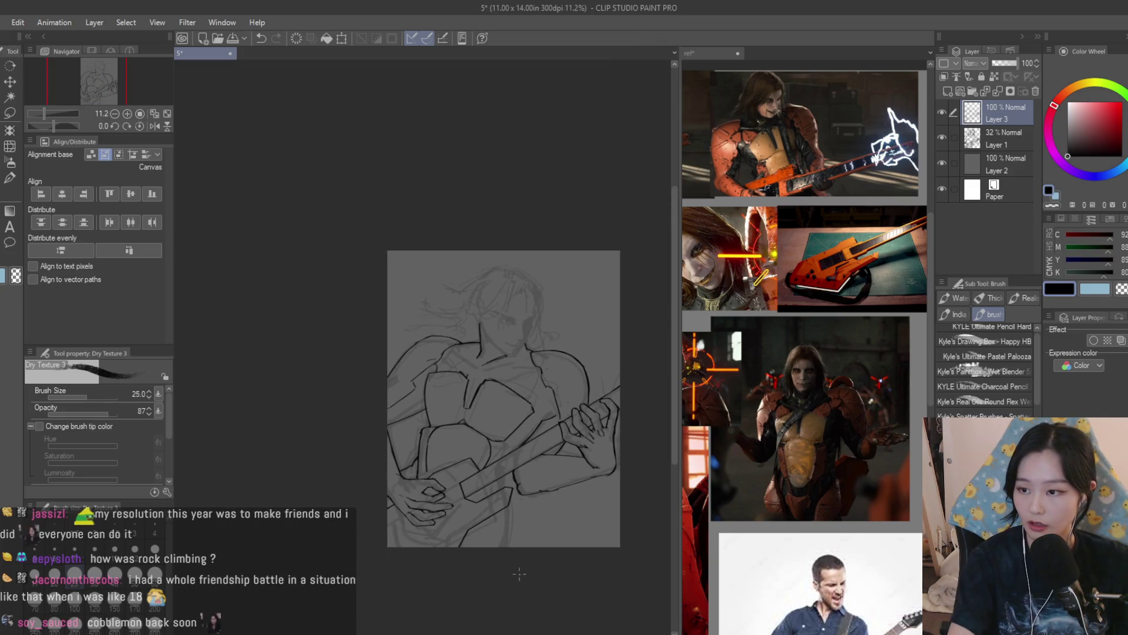
pyautogui.hotkey('ctrl', 's')
pyautogui.scroll(2, 526, 607)
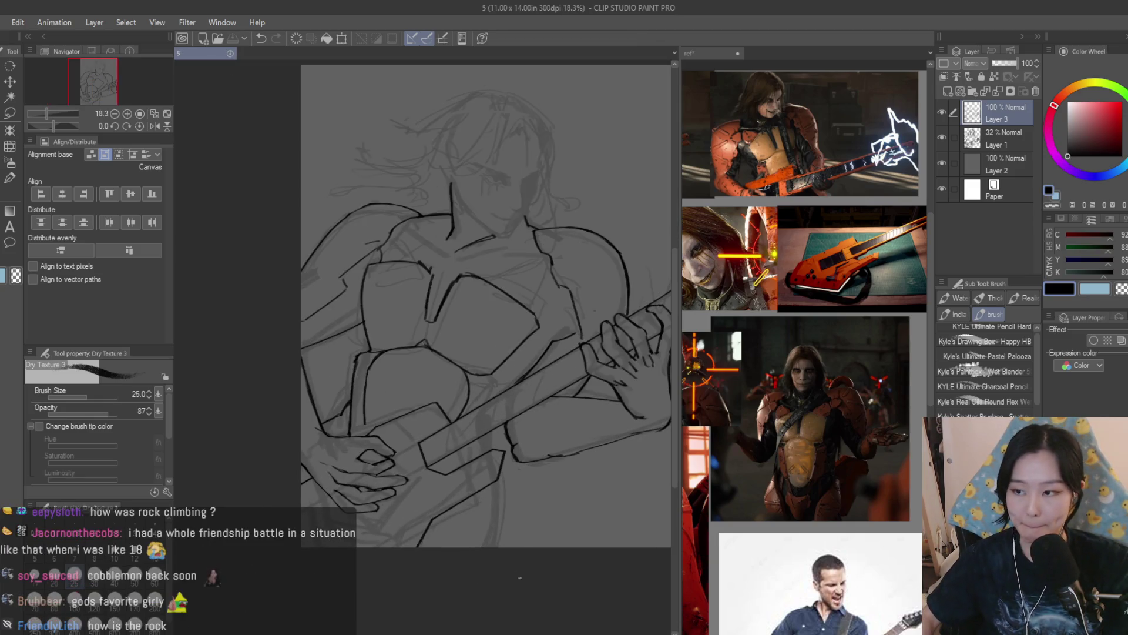
pyautogui.scroll(1, 538, 491)
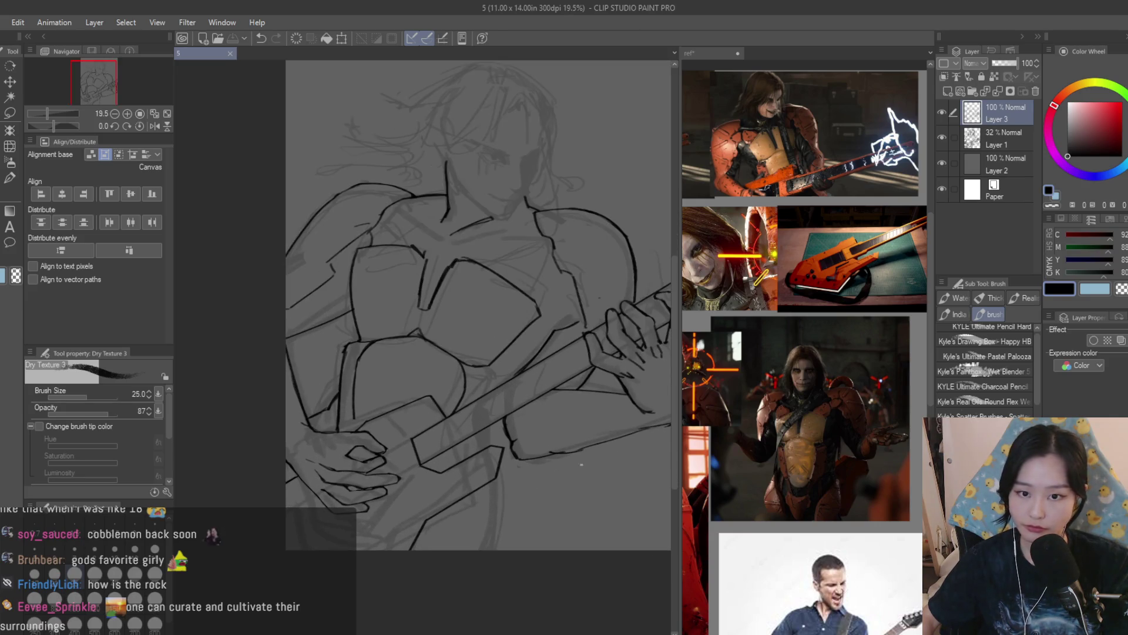
# After checking the reference, erase the guitar body's bottom-left corner
pyautogui.click(711, 53)
pyautogui.scroll(2, 806, 352)
pyautogui.scroll(1, 794, 347)
pyautogui.click(200, 53)
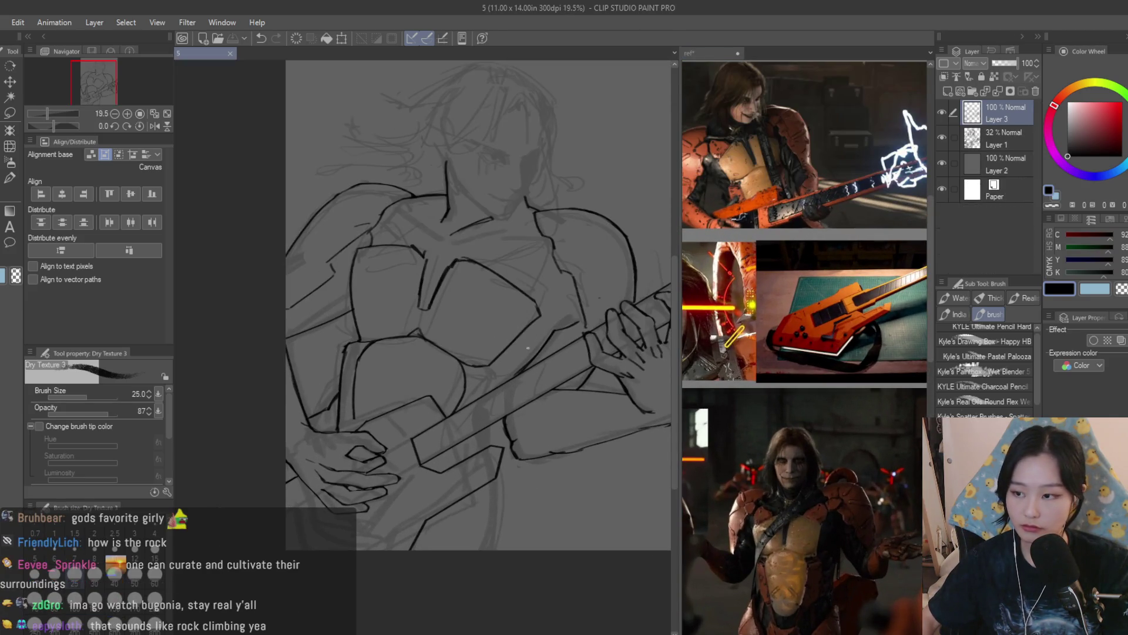
pyautogui.scroll(1, 570, 528)
pyautogui.press('e')
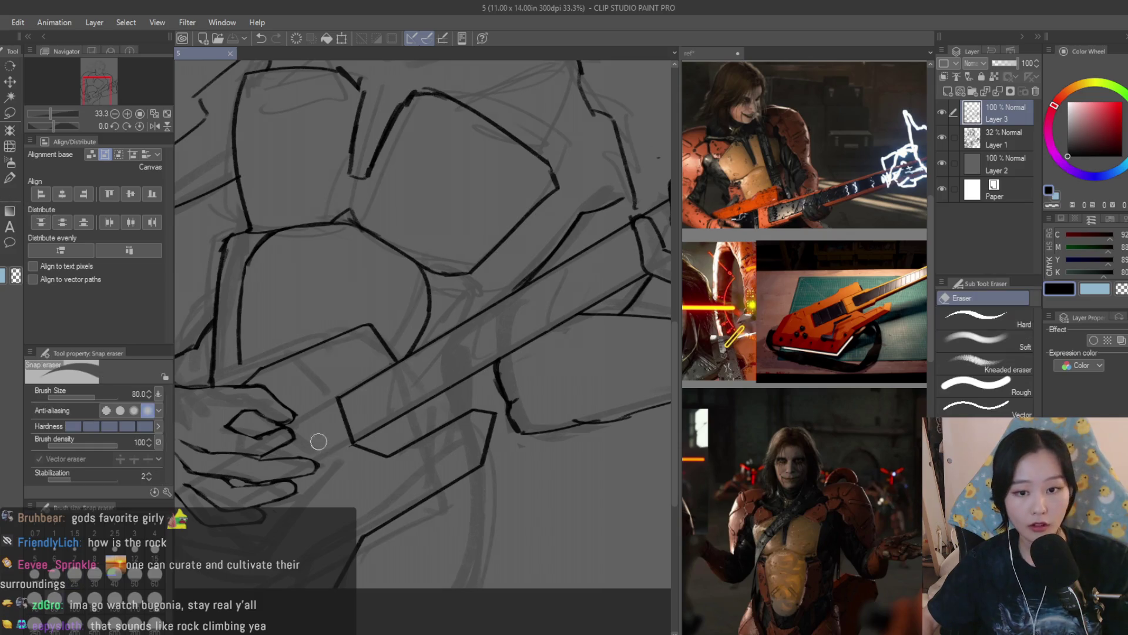
pyautogui.scroll(1, 322, 434)
pyautogui.moveTo(334, 396)
pyautogui.mouseDown()
pyautogui.moveTo(347, 443)
pyautogui.moveTo(373, 449)
pyautogui.moveTo(352, 445)
pyautogui.mouseUp()
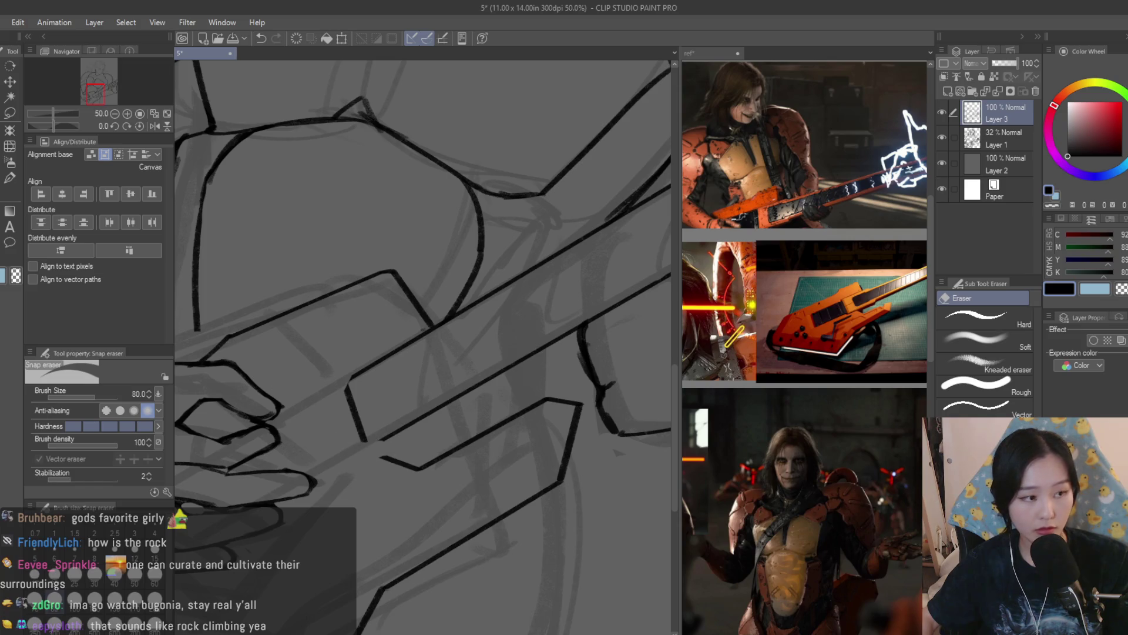
# Hide and re-show sketch Layer 1 to check the inks against the reference
pyautogui.press('b')
pyautogui.scroll(2, 343, 396)
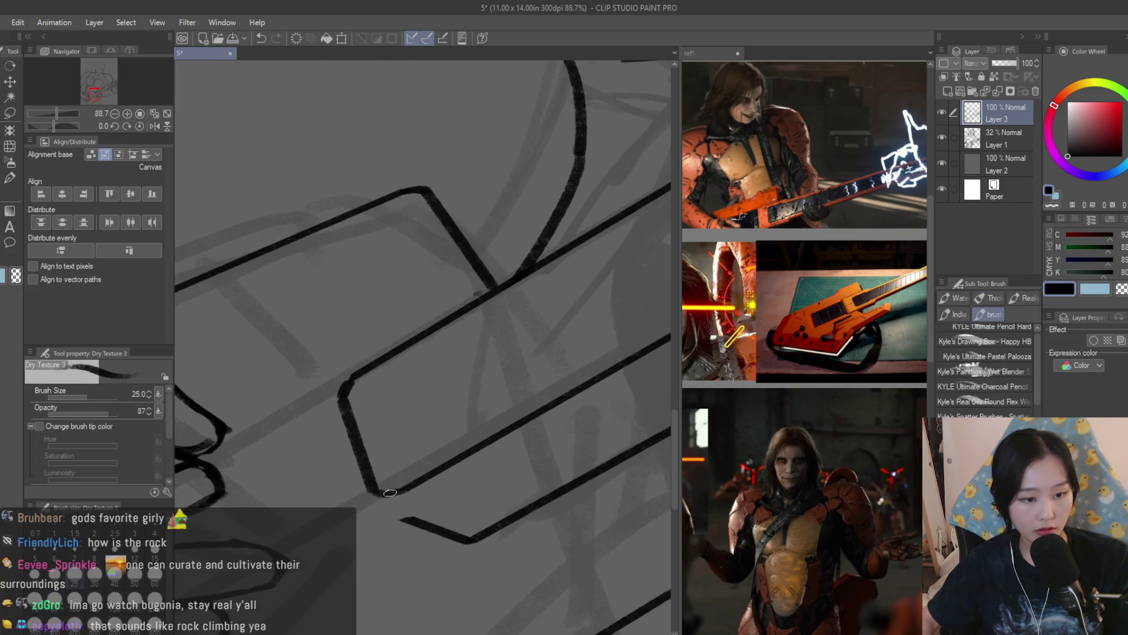
pyautogui.scroll(-7, 536, 442)
pyautogui.scroll(2, 535, 442)
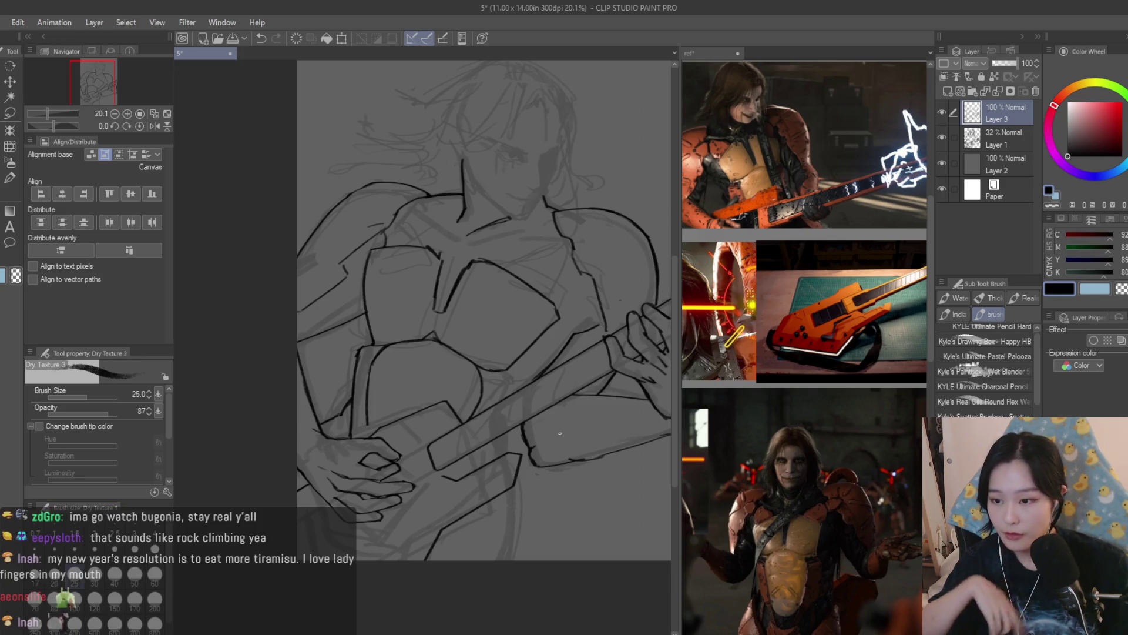
pyautogui.hotkey('ctrl', 'Tab')
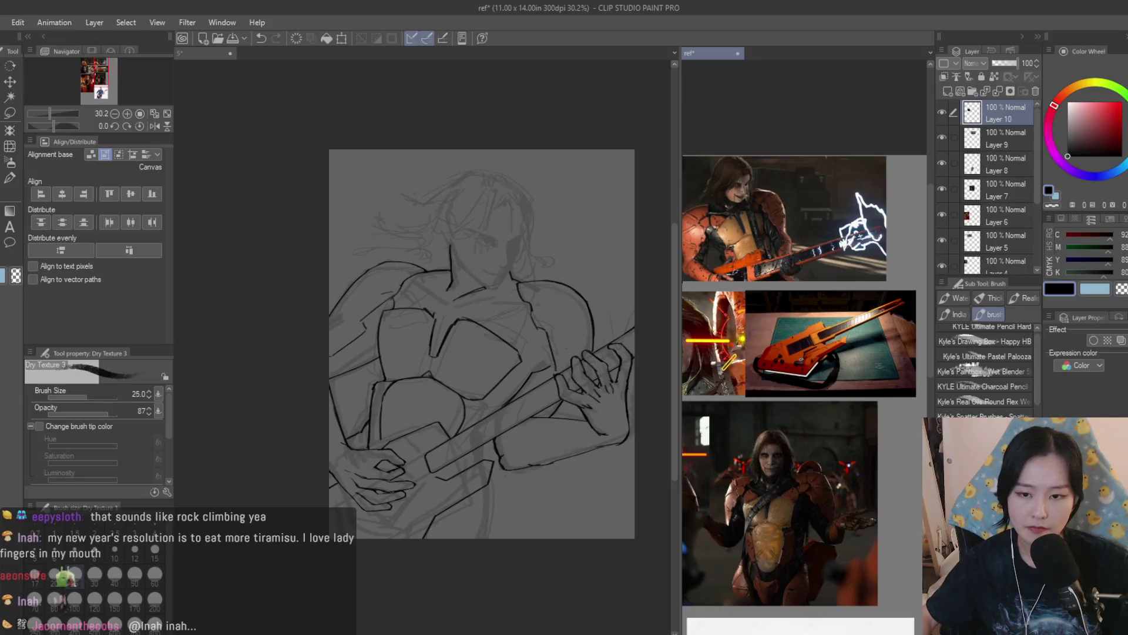
pyautogui.hotkey('ctrl', 'Tab')
pyautogui.click(942, 137)
pyautogui.click(942, 137)
# Switch between the Snap eraser and Dry Texture 3 brush while inspecting the armour joins
pyautogui.scroll(-2, 649, 285)
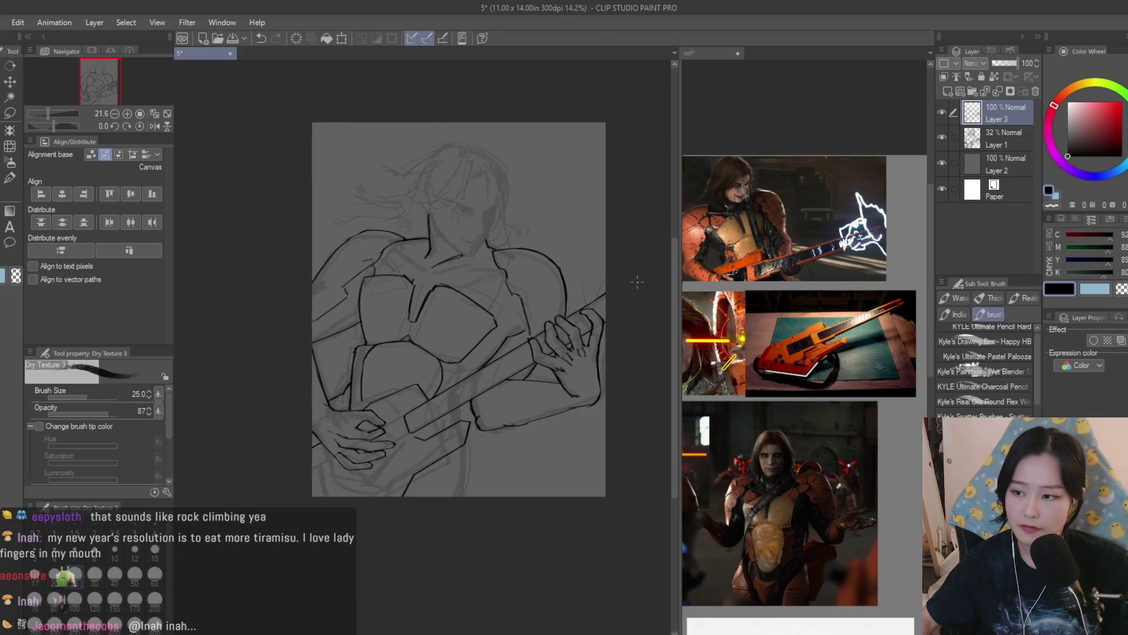
pyautogui.scroll(2, 539, 232)
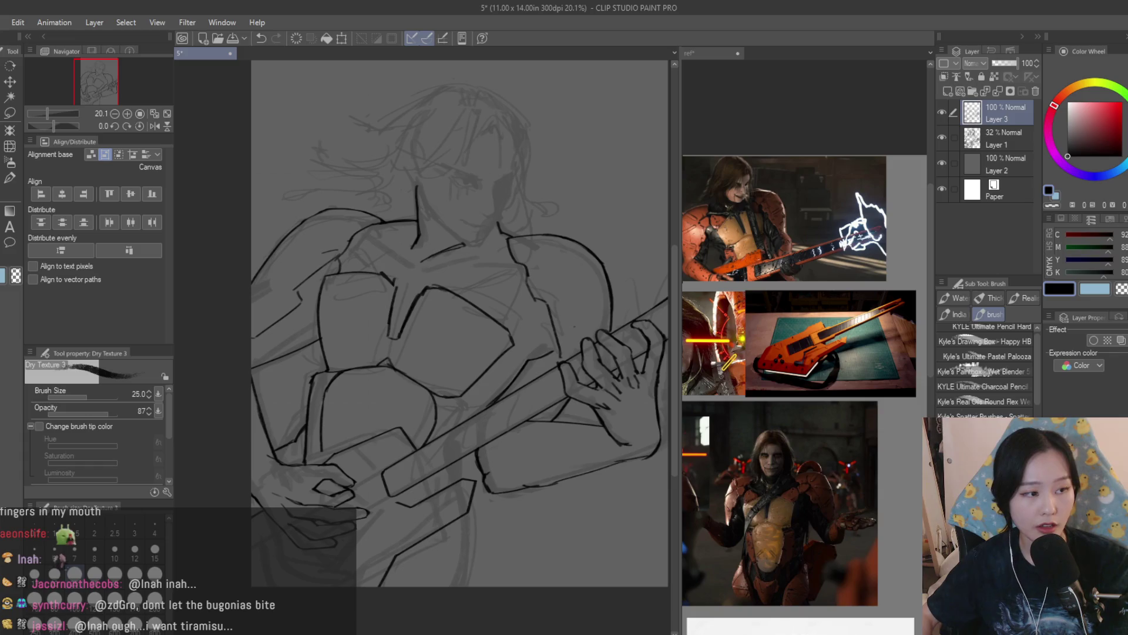
pyautogui.press('e')
pyautogui.scroll(3, 396, 251)
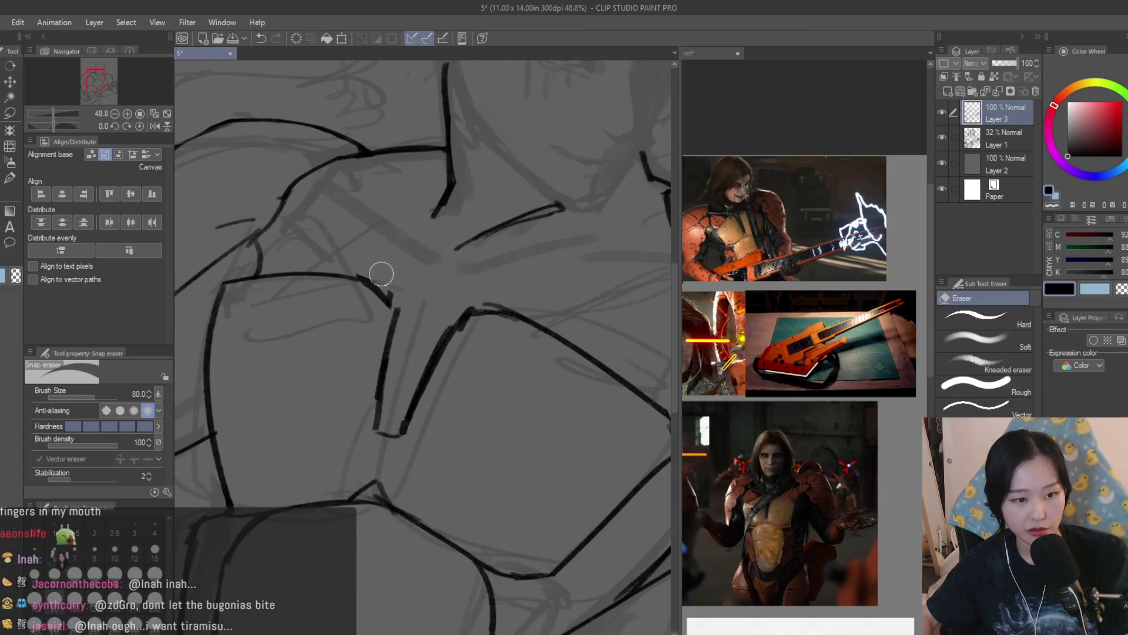
pyautogui.press('b')
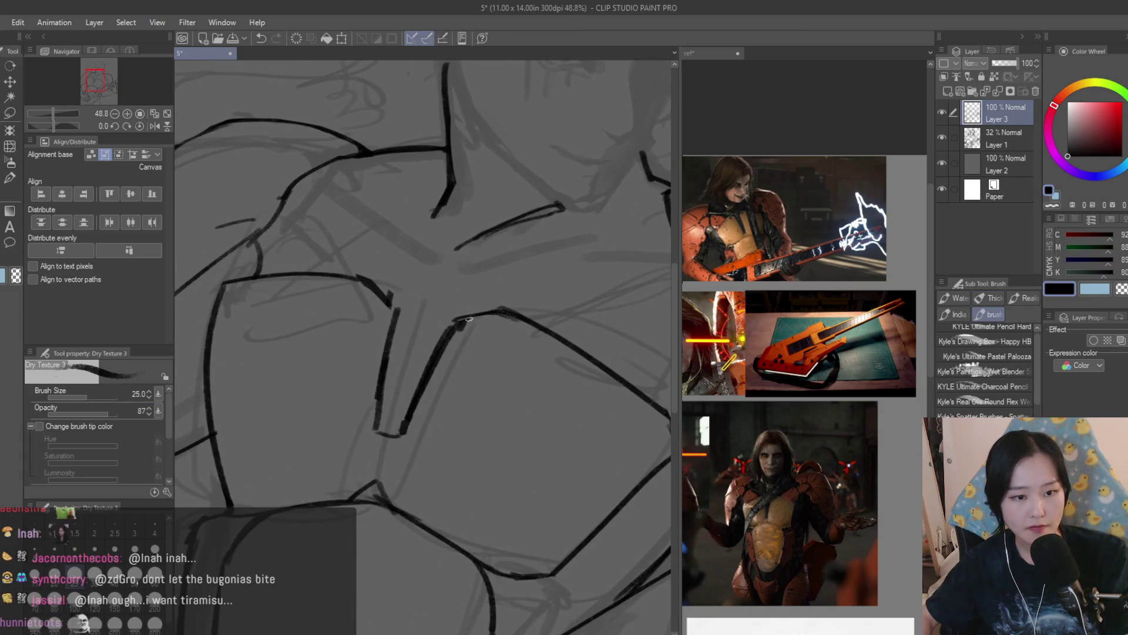
pyautogui.scroll(-3, 396, 315)
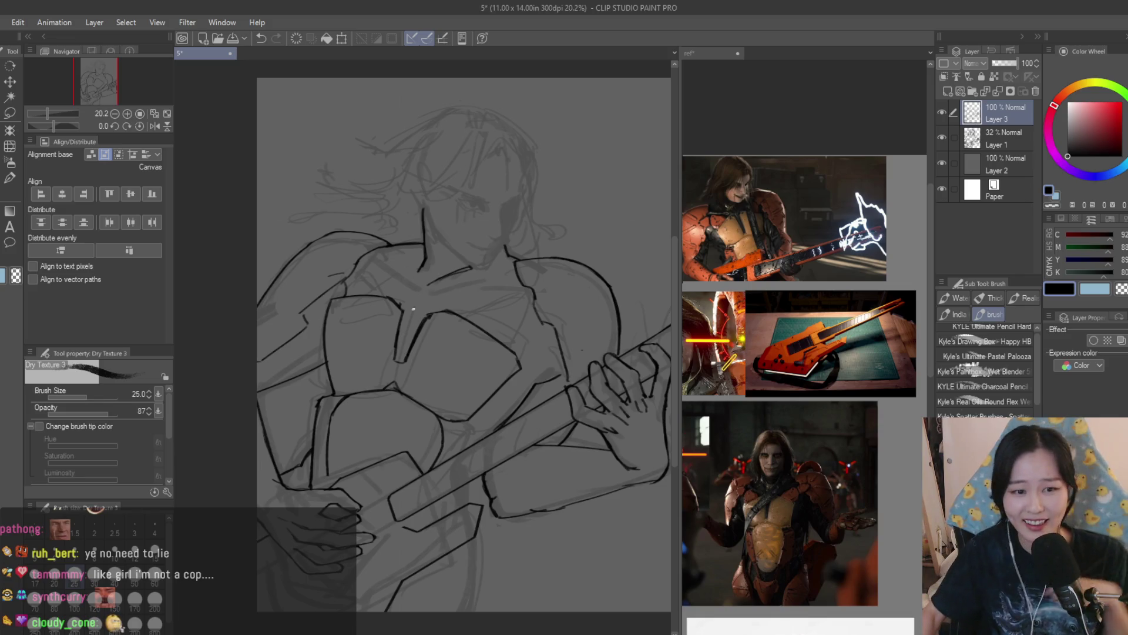
# Return to the drawing document and zoom in on the chest armour
pyautogui.scroll(-2, 807, 344)
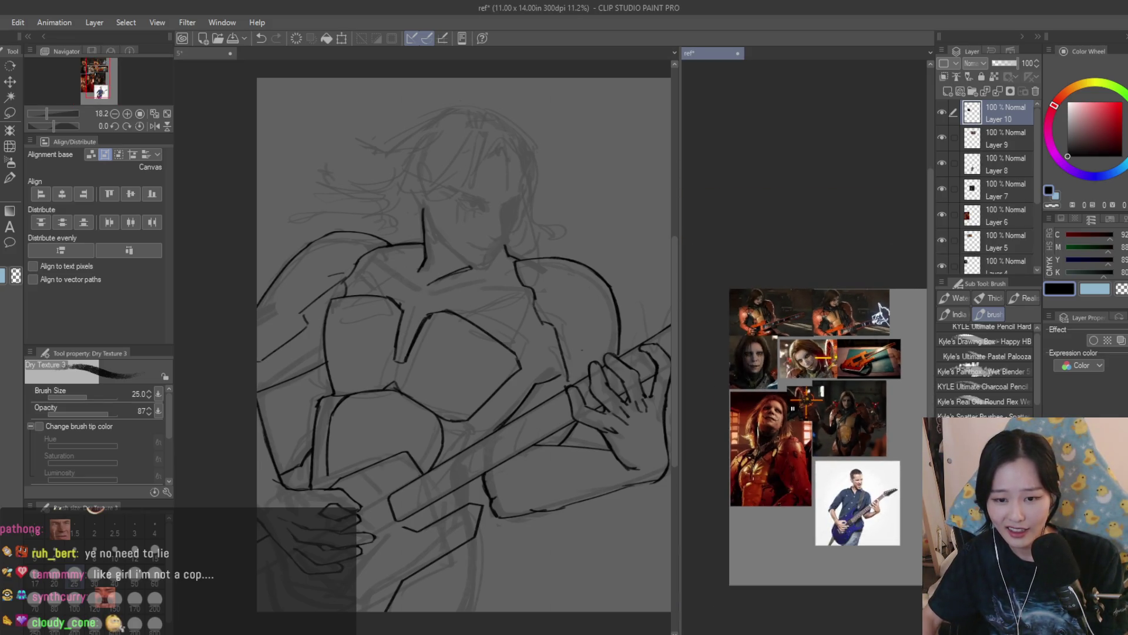
pyautogui.scroll(4, 764, 329)
pyautogui.scroll(-2, 723, 314)
pyautogui.scroll(3, 723, 314)
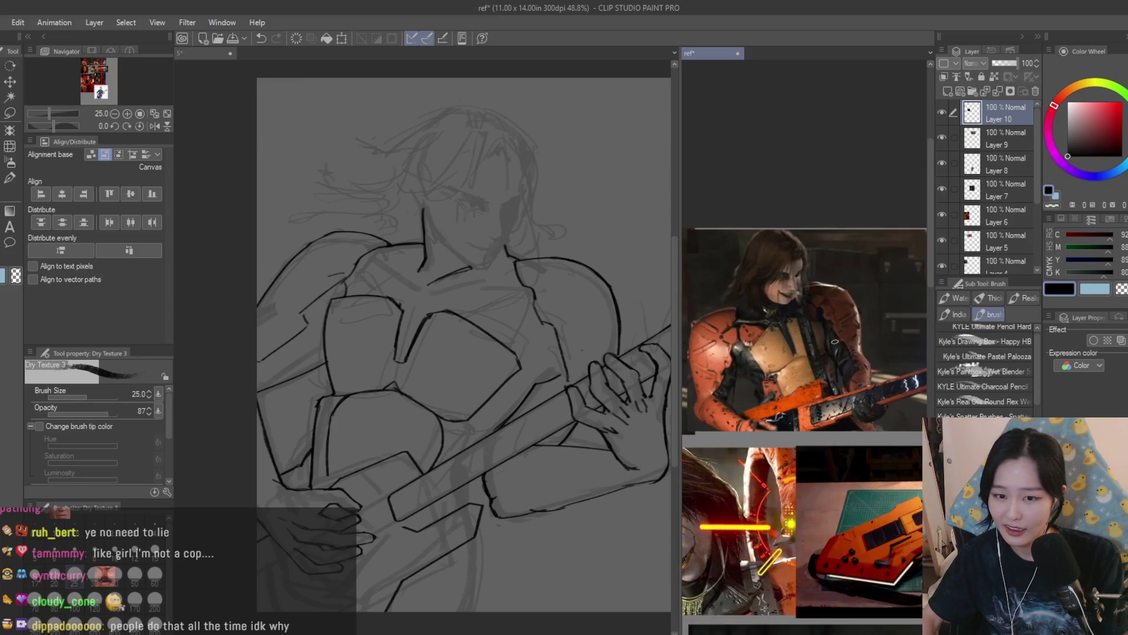
pyautogui.click(567, 328)
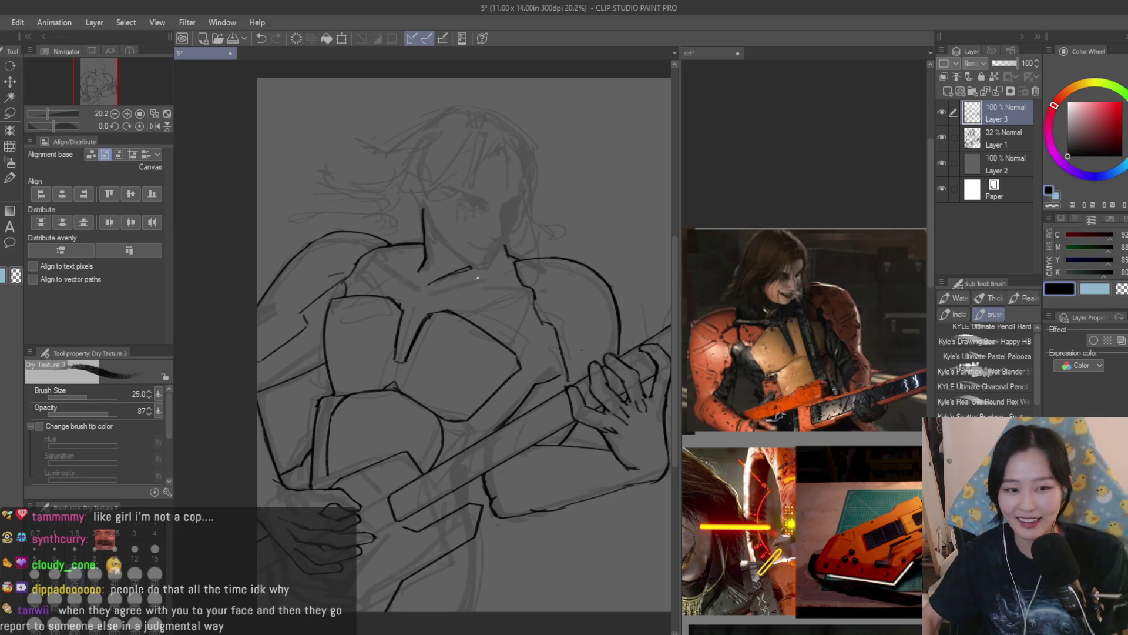
pyautogui.scroll(2, 304, 214)
pyautogui.scroll(-5, 740, 368)
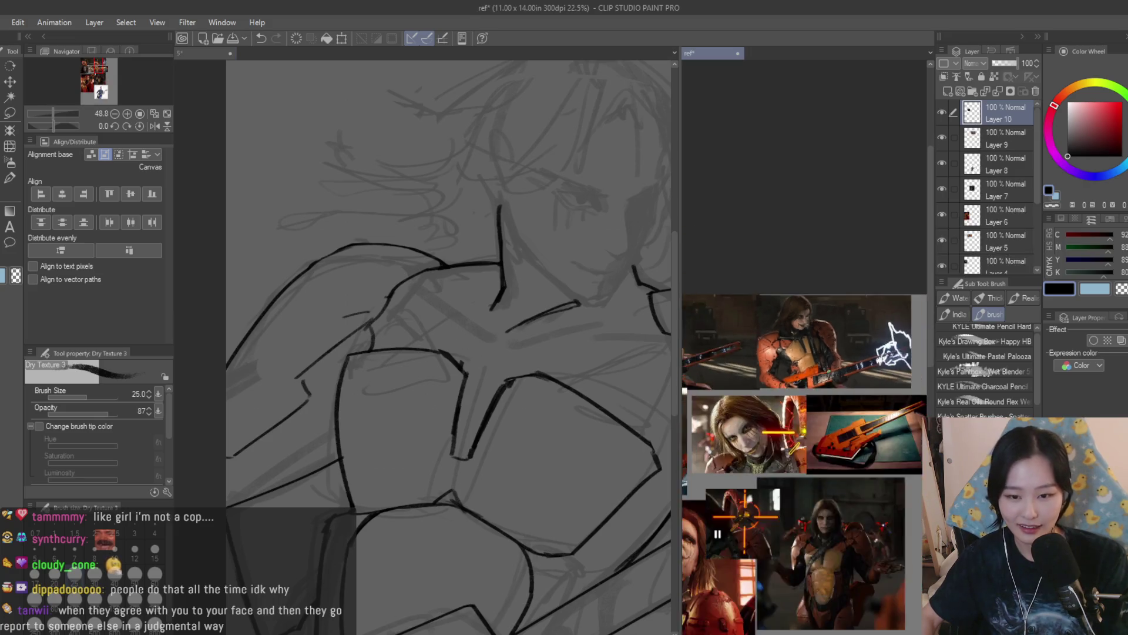
pyautogui.scroll(3, 740, 369)
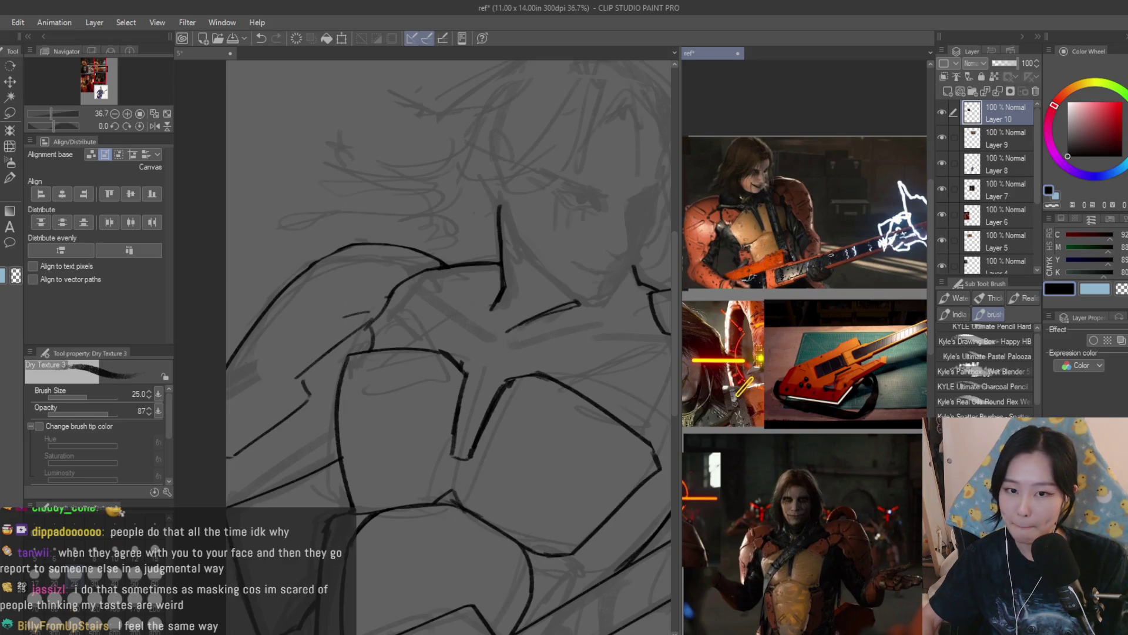
pyautogui.scroll(-3, 851, 235)
pyautogui.scroll(3, 851, 235)
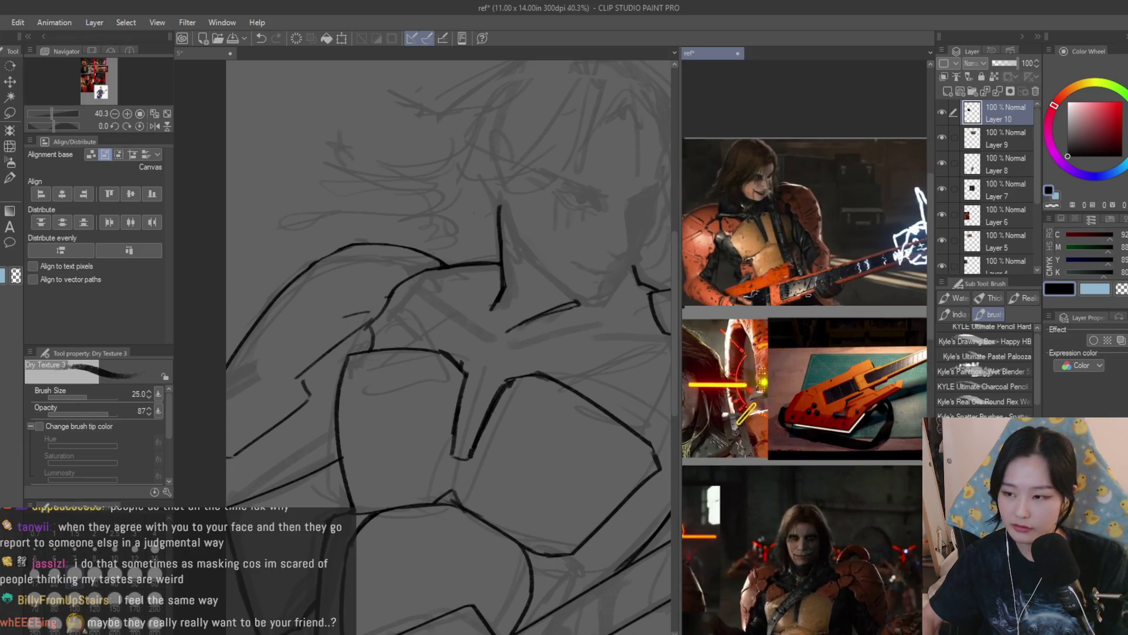
pyautogui.scroll(-1, 851, 236)
pyautogui.scroll(-2, 589, 387)
pyautogui.scroll(4, 589, 387)
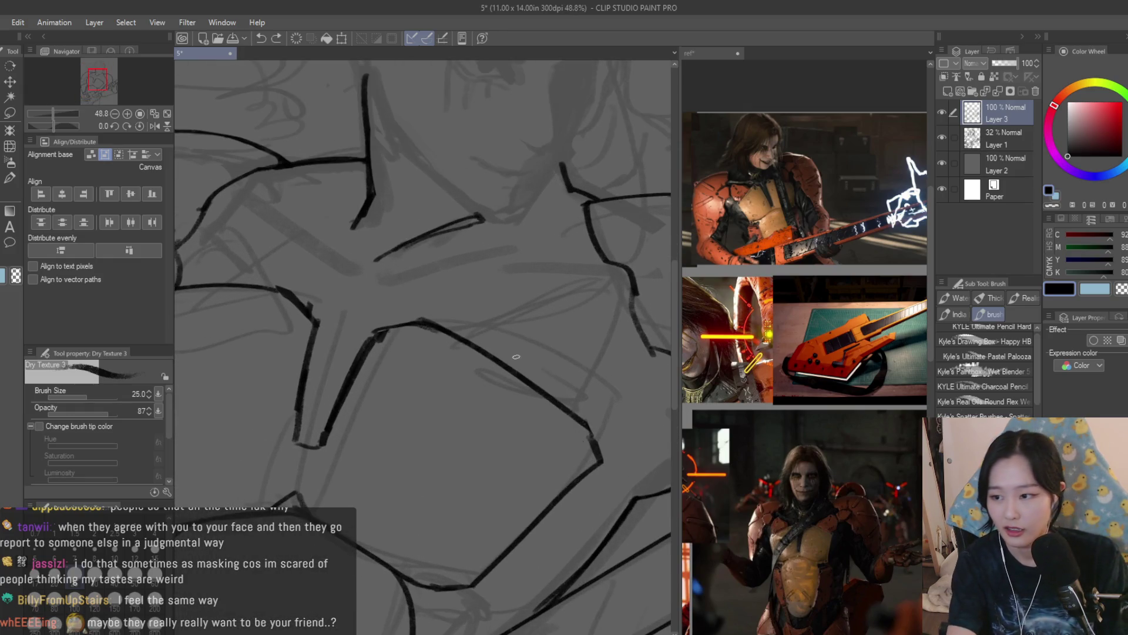
# Erase the stray chest lines, the diagonal beside the V shape, and the chest plate's top edge
pyautogui.moveTo(591, 464); pyautogui.dragTo(494, 352)
pyautogui.moveTo(434, 323)
pyautogui.mouseDown()
pyautogui.moveTo(564, 396)
pyautogui.moveTo(403, 317)
pyautogui.mouseUp()
pyautogui.scroll(-1, 315, 313)
pyautogui.moveTo(315, 314)
pyautogui.mouseDown()
pyautogui.moveTo(277, 319)
pyautogui.moveTo(252, 352)
pyautogui.mouseUp()
# Ink a bold curved line down the chest plate with Dry Texture 3
pyautogui.press('b')
pyautogui.scroll(-2, 507, 383)
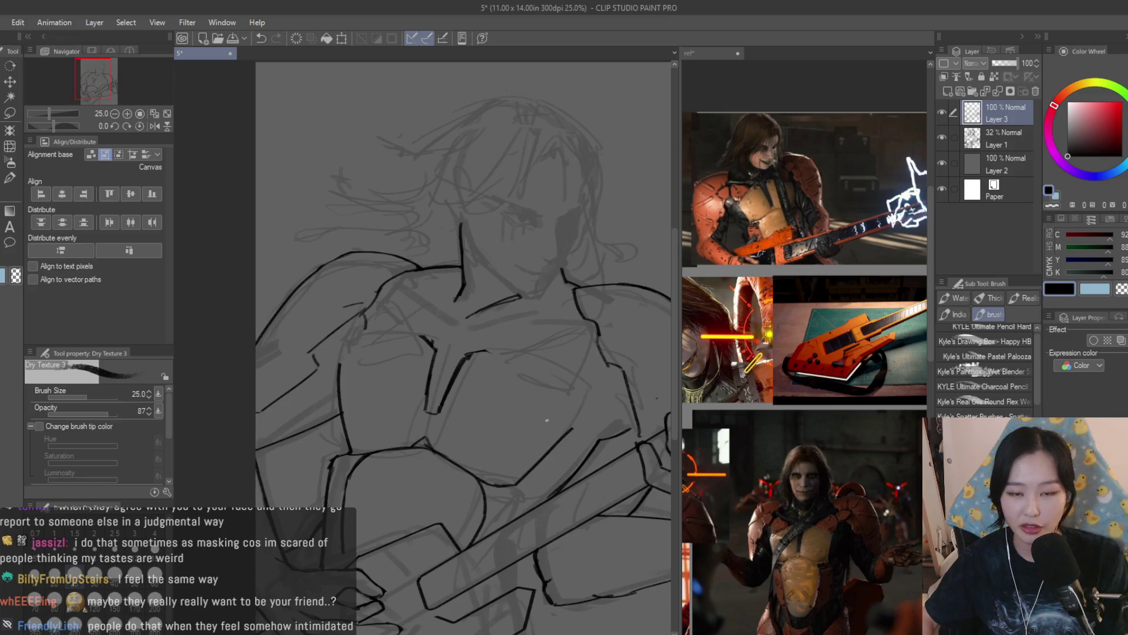
pyautogui.scroll(1, 536, 424)
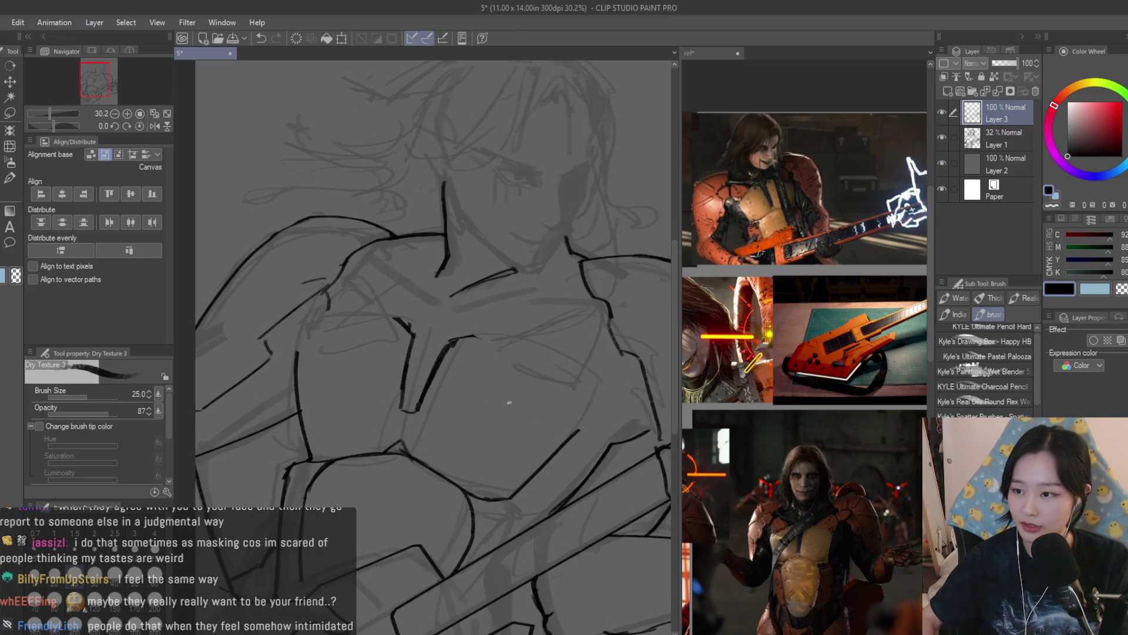
pyautogui.scroll(1, 515, 410)
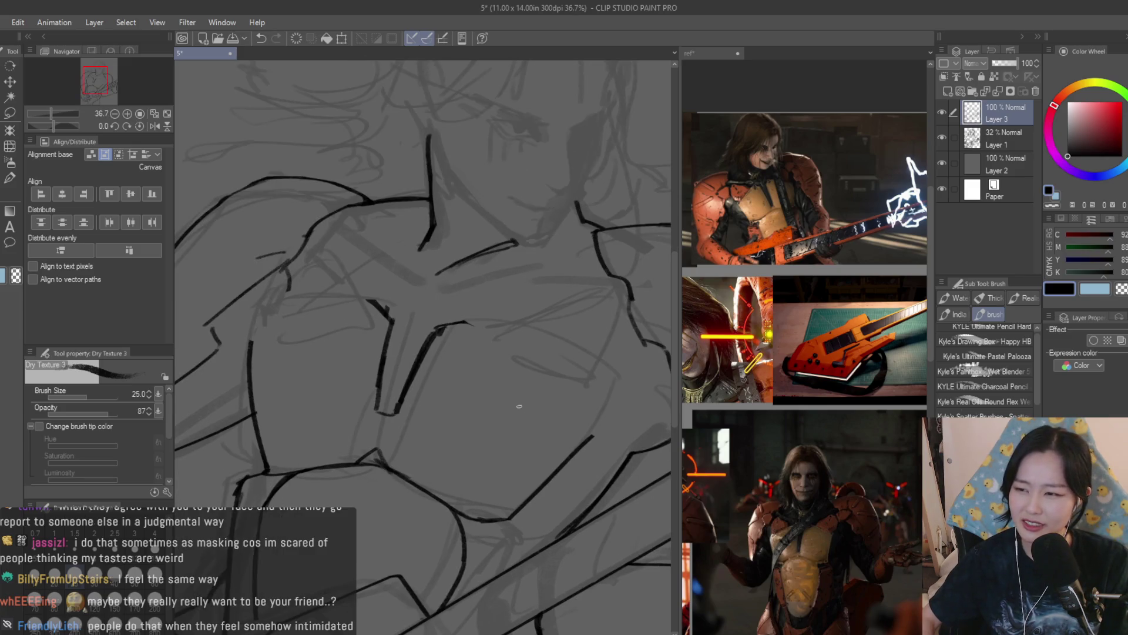
pyautogui.scroll(2, 510, 406)
pyautogui.moveTo(441, 292)
pyautogui.mouseDown()
pyautogui.moveTo(614, 440)
pyautogui.moveTo(622, 466)
pyautogui.mouseUp()
# Ink a curved edge across the chest armour
pyautogui.scroll(-4, 623, 447)
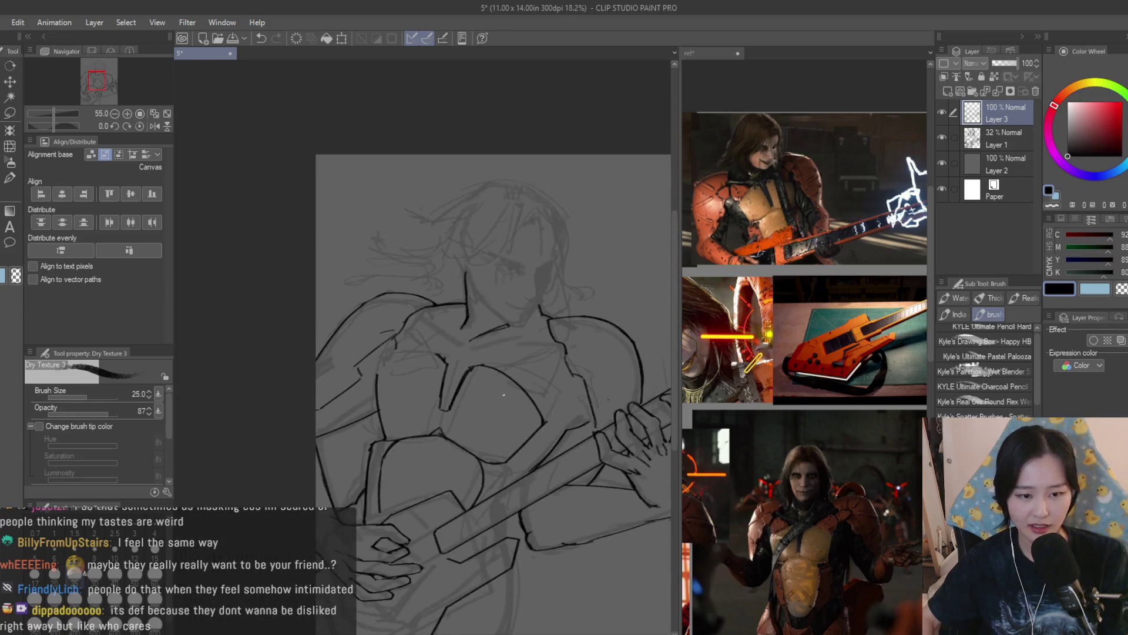
pyautogui.scroll(1, 626, 411)
pyautogui.press('e')
pyautogui.scroll(2, 552, 418)
pyautogui.scroll(1, 539, 416)
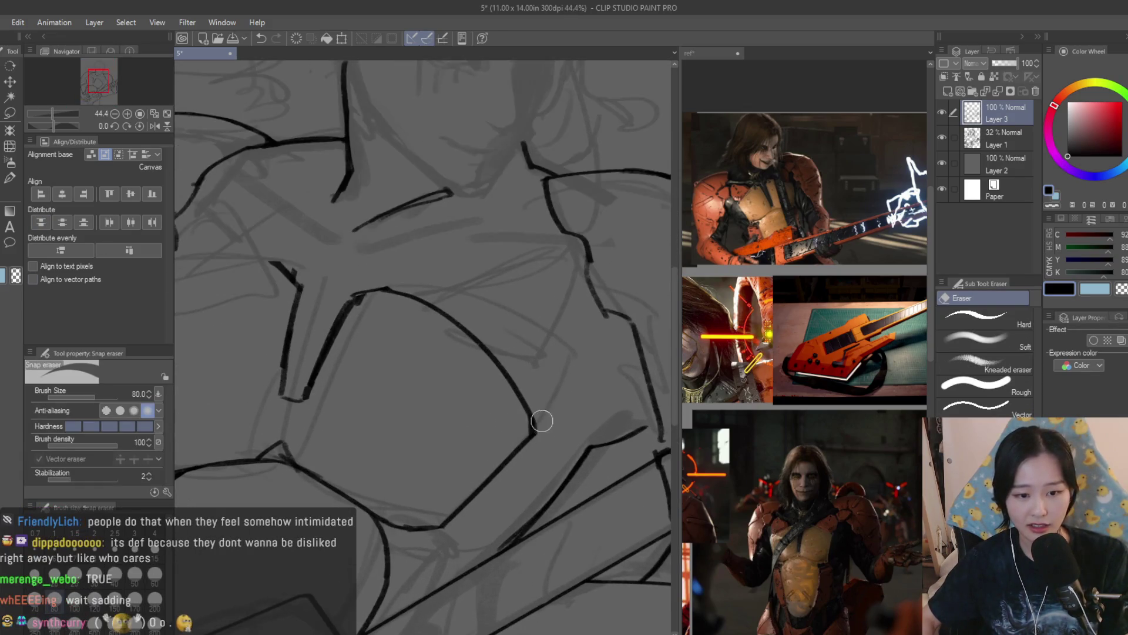
pyautogui.scroll(-4, 552, 398)
pyautogui.press('b')
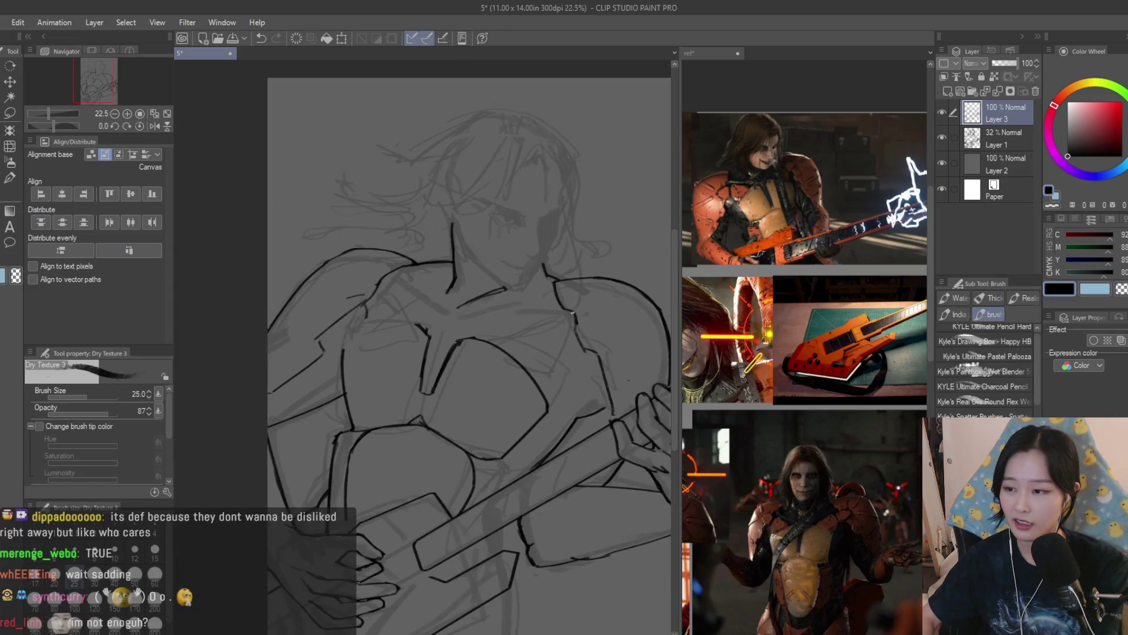
pyautogui.scroll(3, 509, 281)
pyautogui.scroll(2, 509, 281)
pyautogui.scroll(-2, 470, 285)
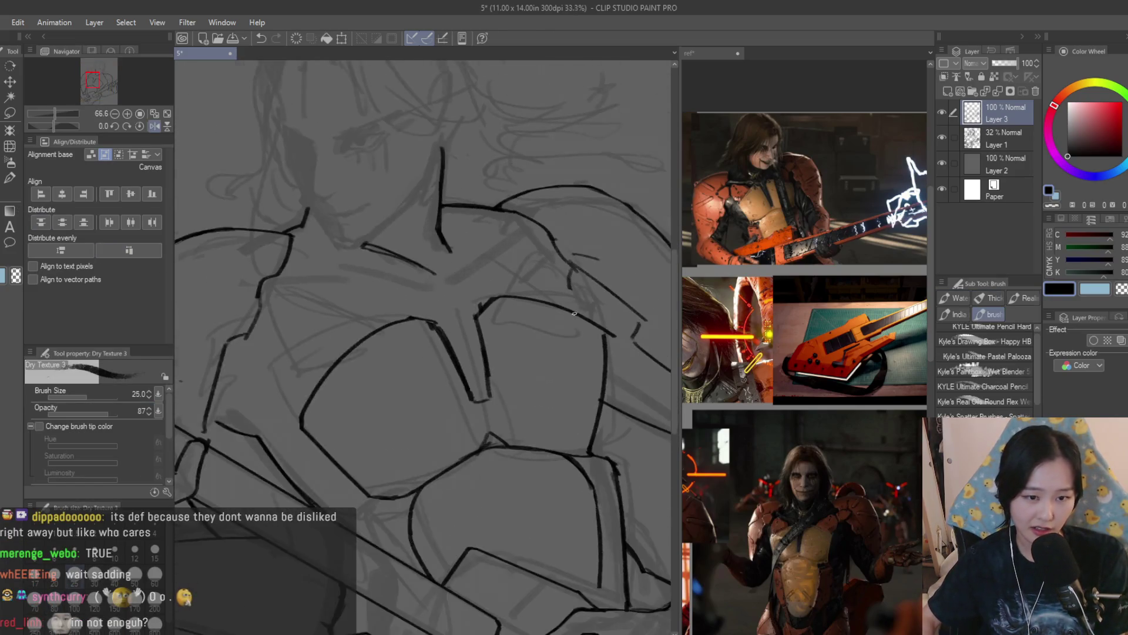
pyautogui.scroll(1, 453, 289)
pyautogui.moveTo(453, 289); pyautogui.dragTo(614, 348)
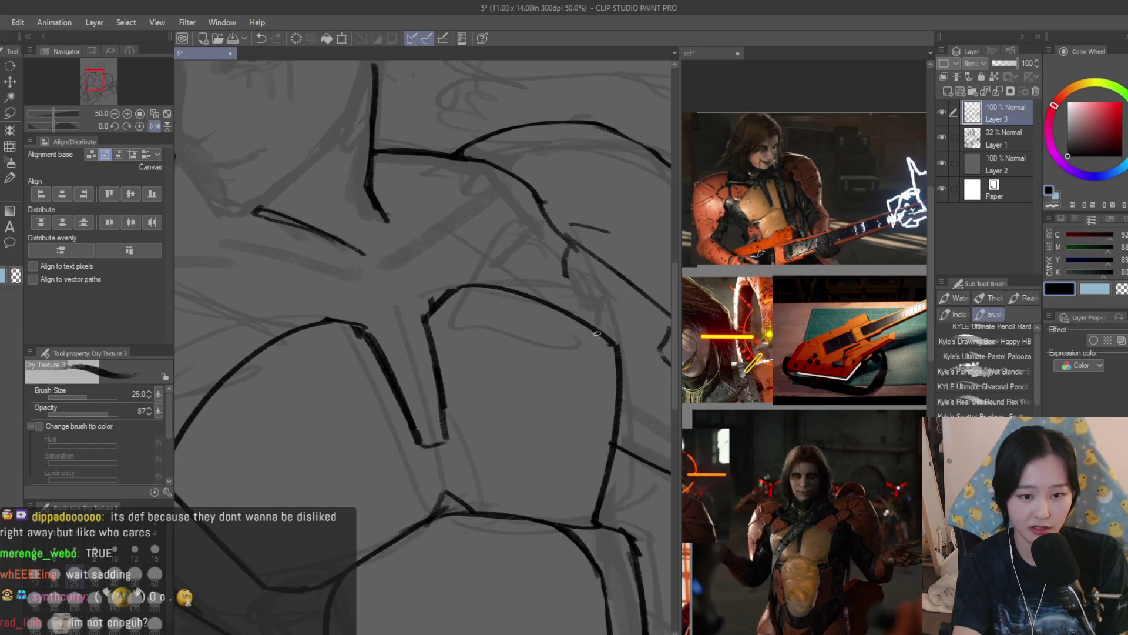
# Review the new chest curves and switch to the Snap eraser
pyautogui.scroll(-3, 506, 330)
pyautogui.scroll(1, 505, 330)
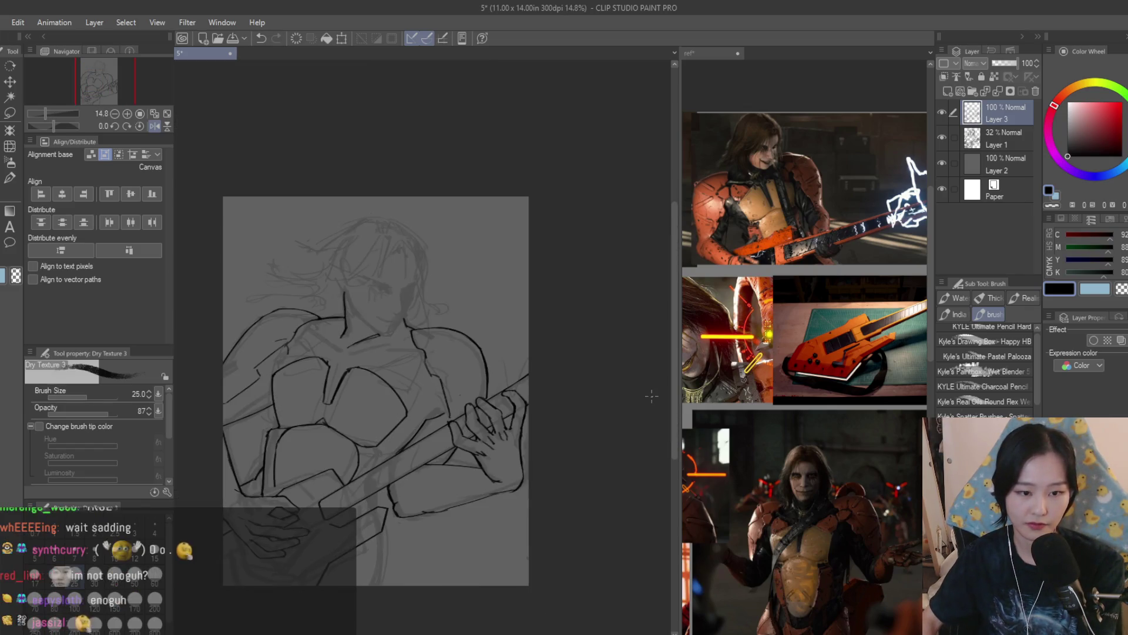
pyautogui.scroll(-1, 505, 330)
pyautogui.scroll(1, 505, 330)
pyautogui.press('e')
pyautogui.scroll(3, 559, 352)
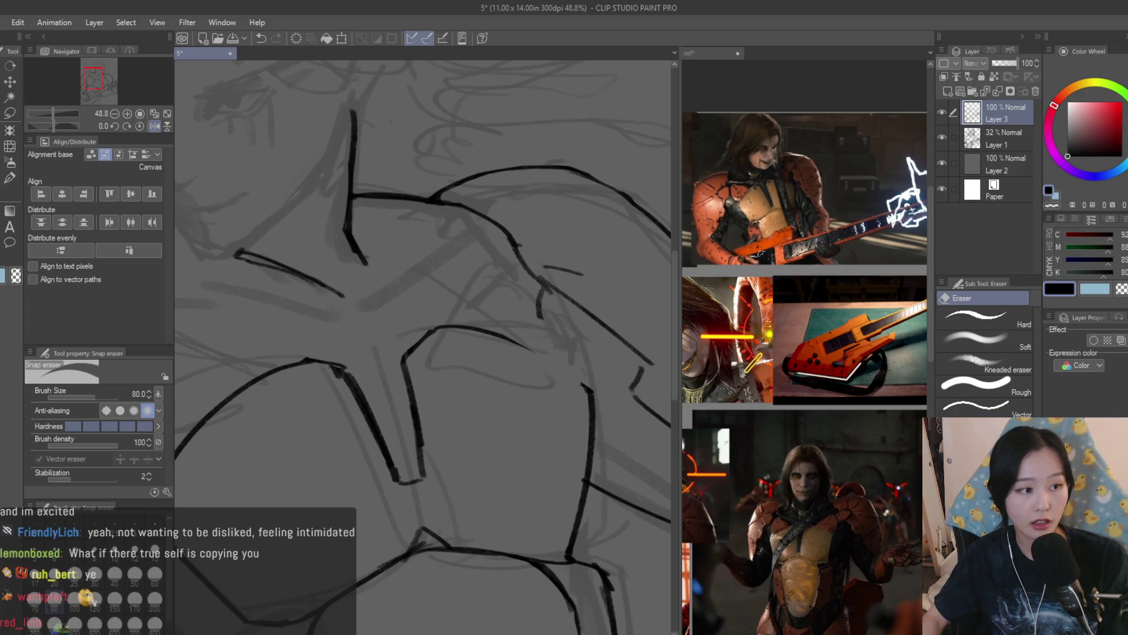
# Retrace the chest armour line more boldly, undoing and retrying the stroke
pyautogui.press('b')
pyautogui.scroll(-1, 564, 285)
pyautogui.scroll(4, 552, 294)
pyautogui.scroll(-2, 523, 323)
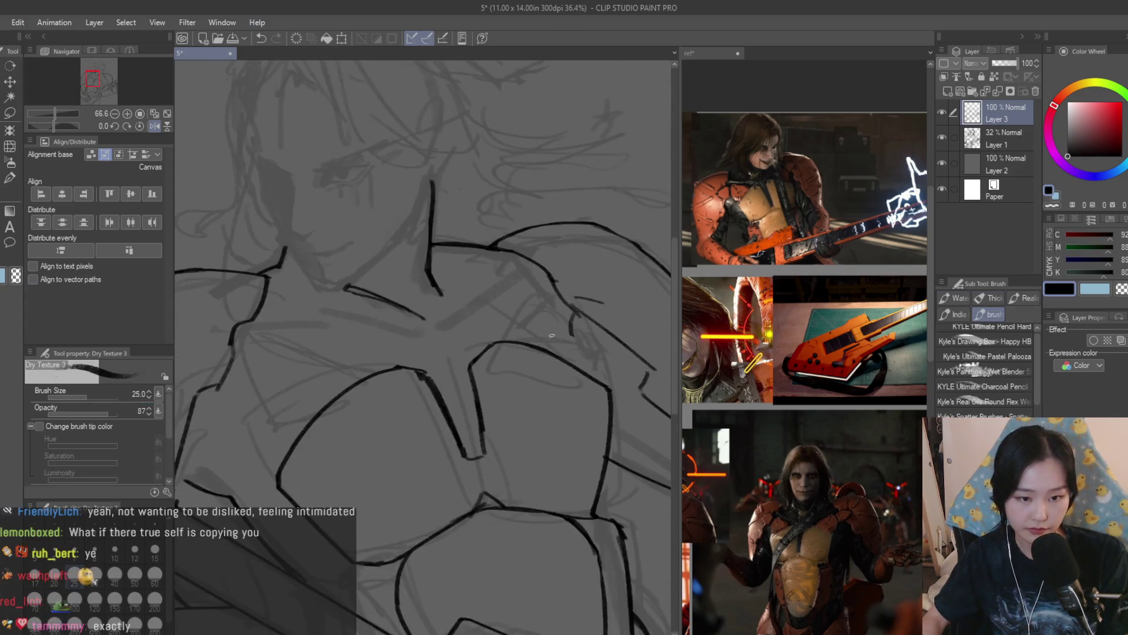
pyautogui.hotkey('ctrl', 'z')
pyautogui.moveTo(467, 305); pyautogui.dragTo(600, 386)
pyautogui.hotkey('ctrl', 'z')
pyautogui.moveTo(502, 318); pyautogui.dragTo(584, 376)
# Save the drawing and make a small erasure near the chest line
pyautogui.press('e')
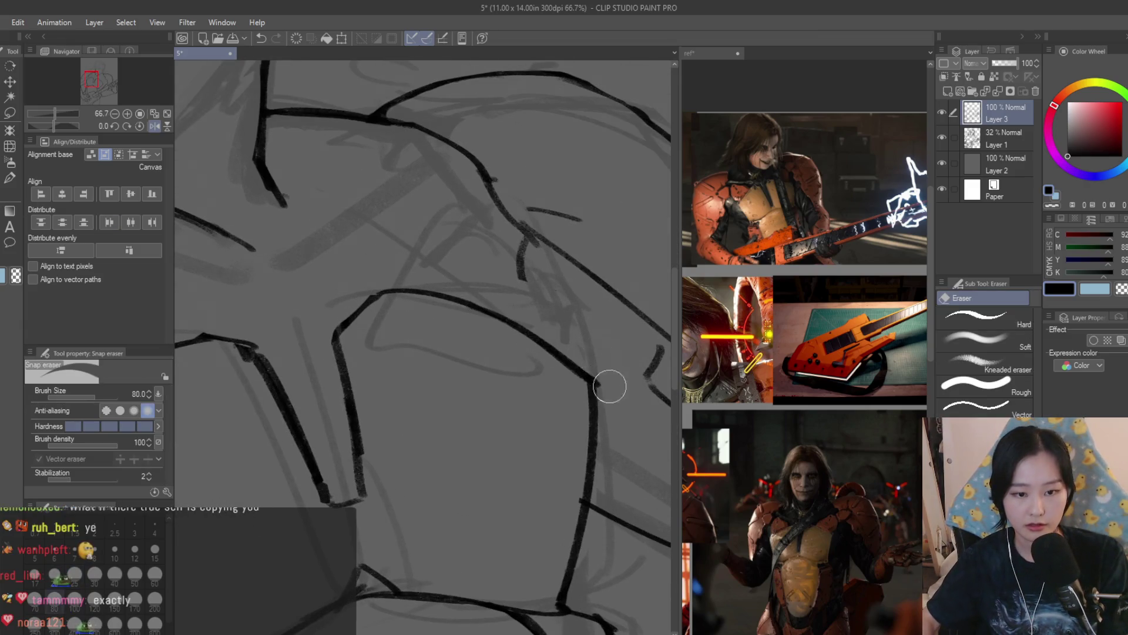
pyautogui.scroll(-5, 573, 398)
pyautogui.hotkey('ctrl', 's')
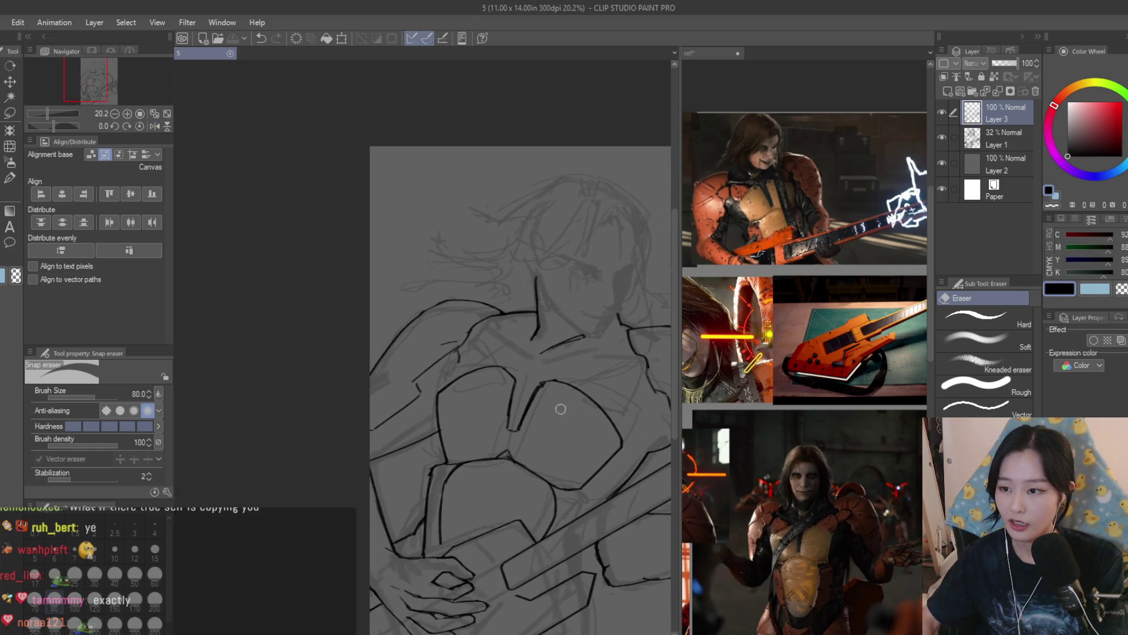
pyautogui.scroll(1, 526, 432)
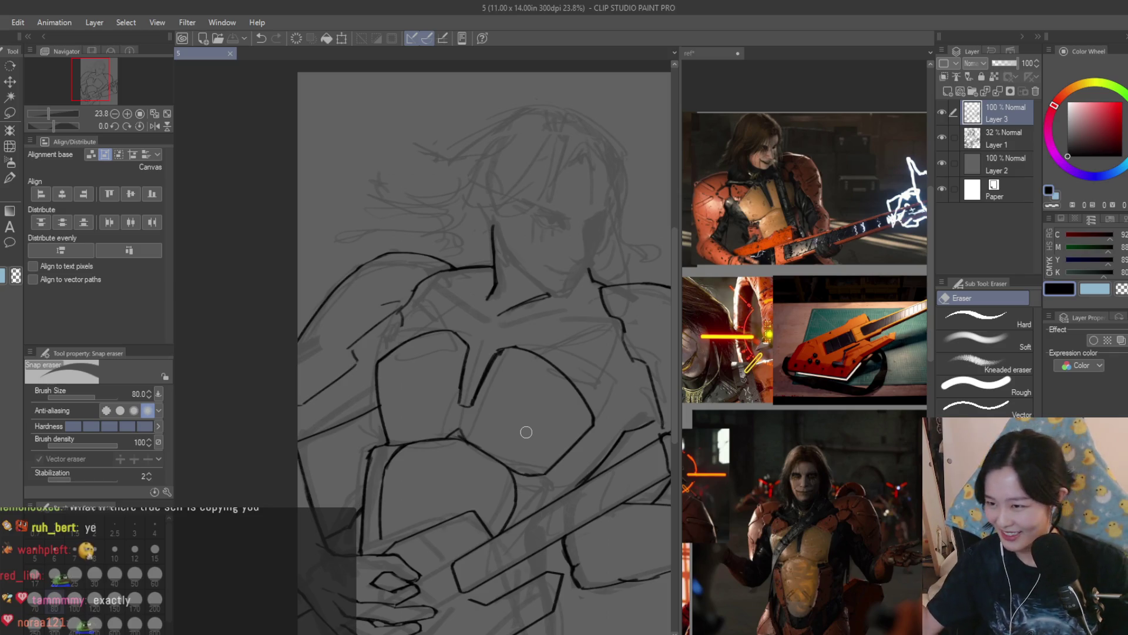
pyautogui.scroll(-4, 519, 416)
pyautogui.scroll(1, 489, 439)
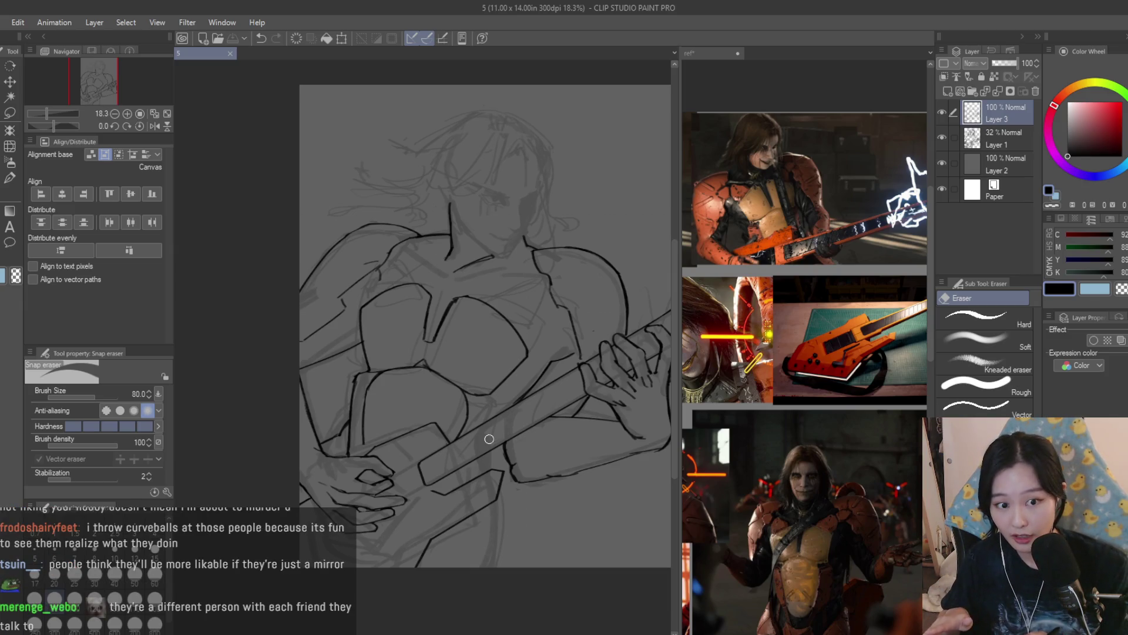
pyautogui.click(576, 337)
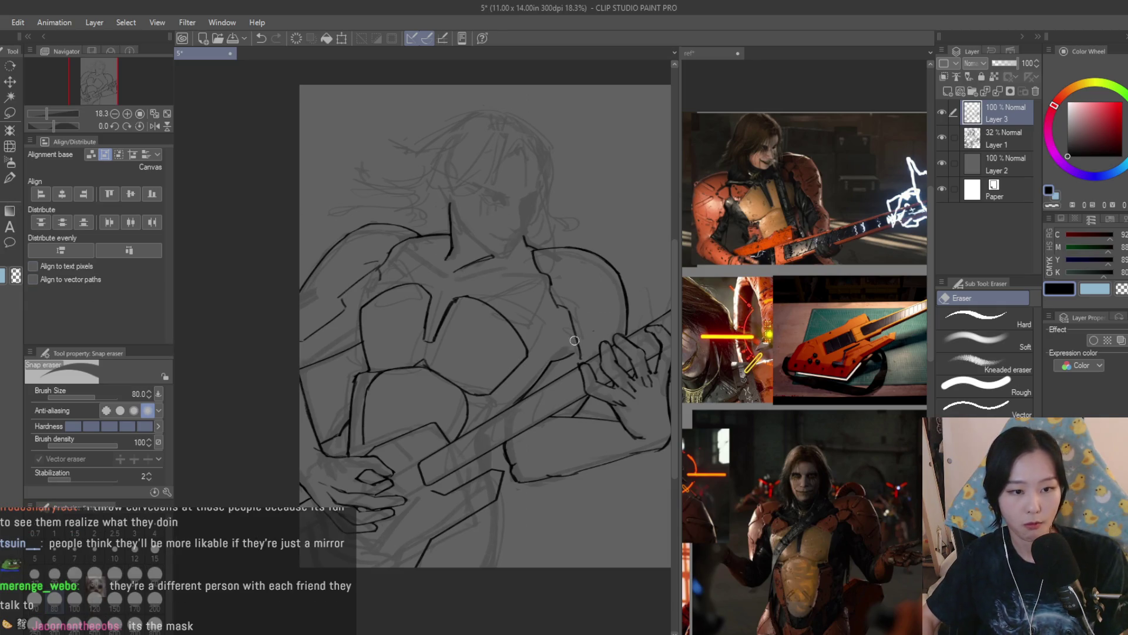
# Undo the small erasure and return to the Dry Texture 3 brush
pyautogui.hotkey('ctrl', 'z')
pyautogui.click(11, 179)
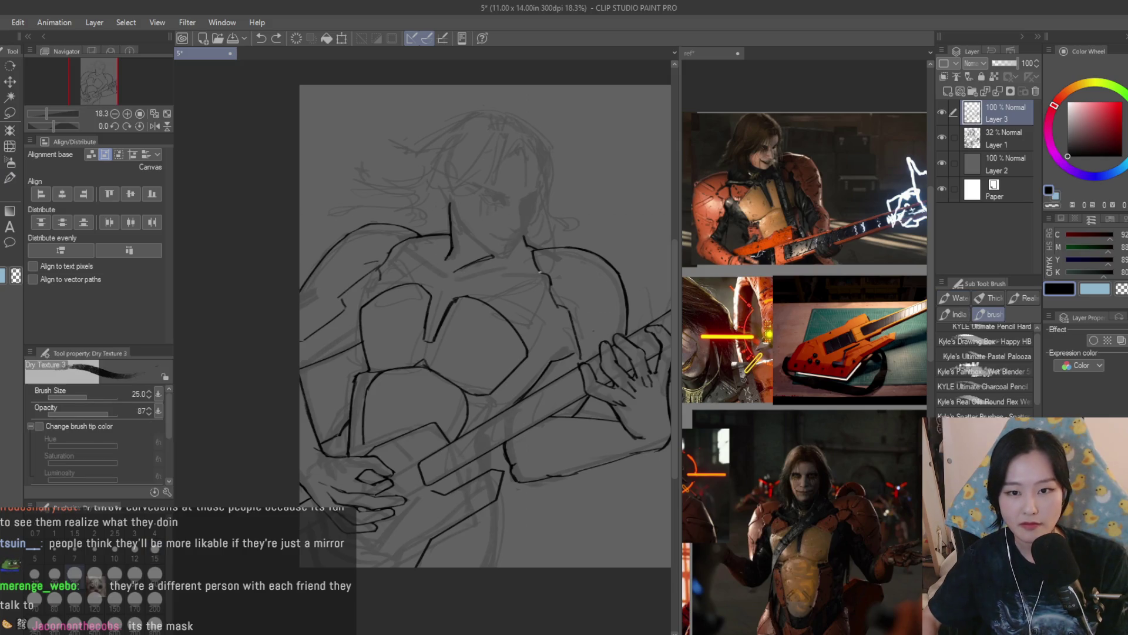
pyautogui.scroll(-1, 572, 289)
pyautogui.scroll(5, 555, 286)
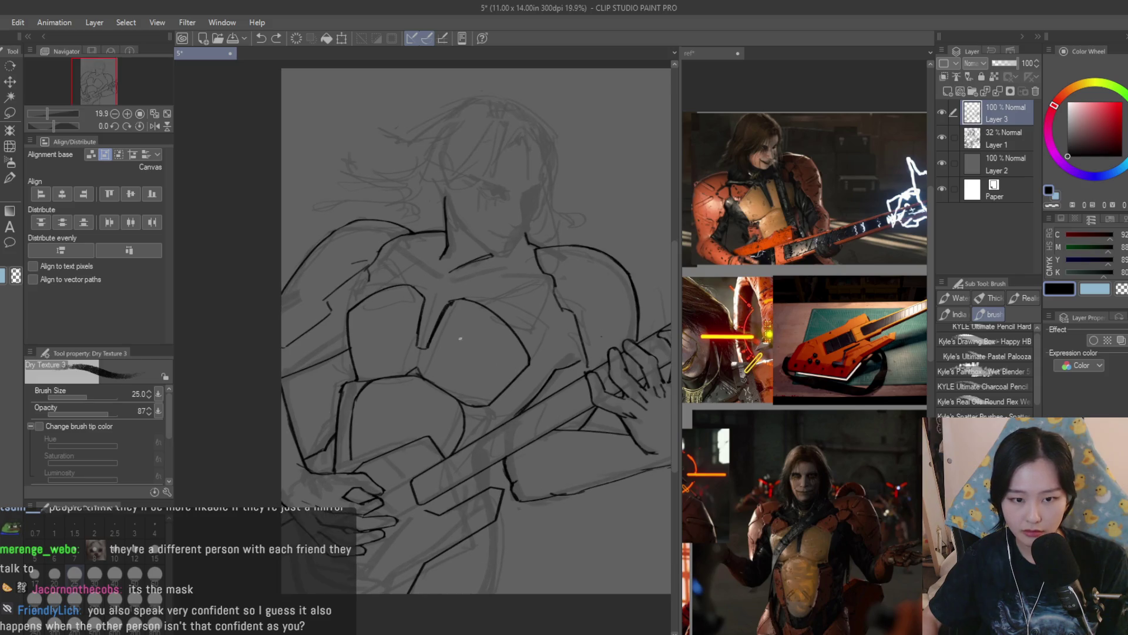
pyautogui.scroll(-4, 514, 445)
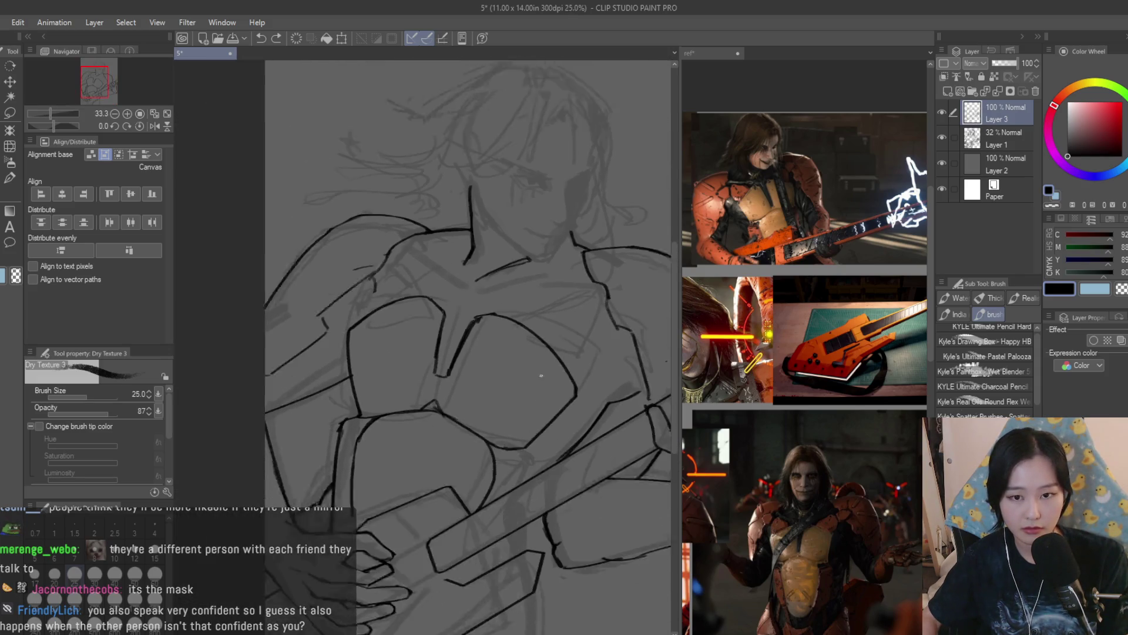
pyautogui.scroll(3, 532, 495)
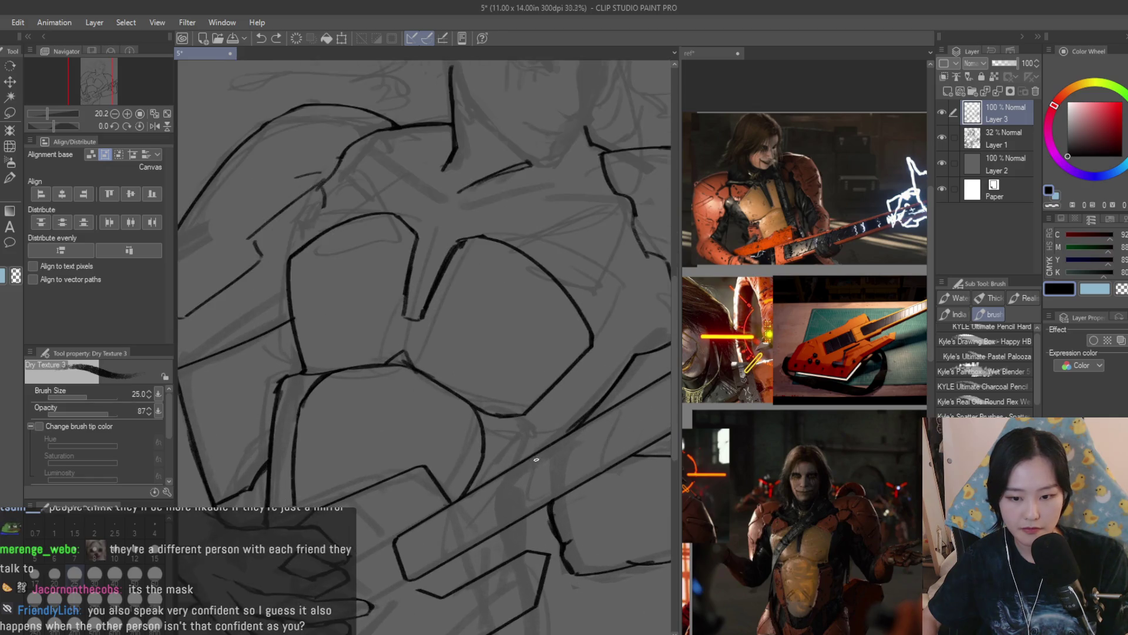
# Check the reference image canvas for the right chest armour
pyautogui.click(702, 53)
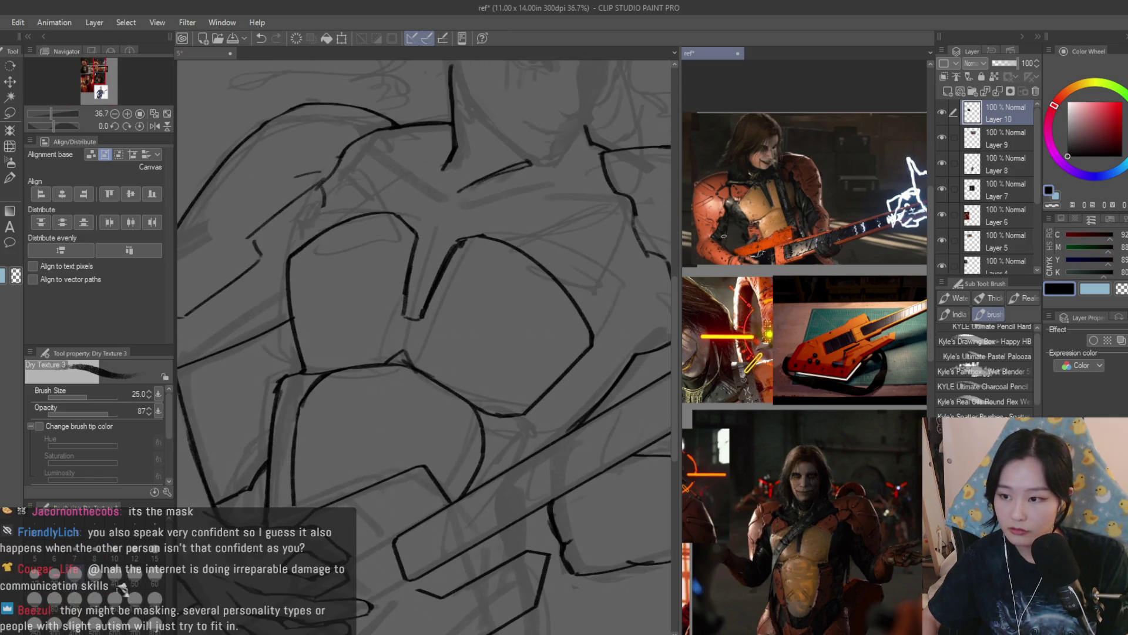
pyautogui.scroll(2, 749, 257)
pyautogui.scroll(-4, 749, 257)
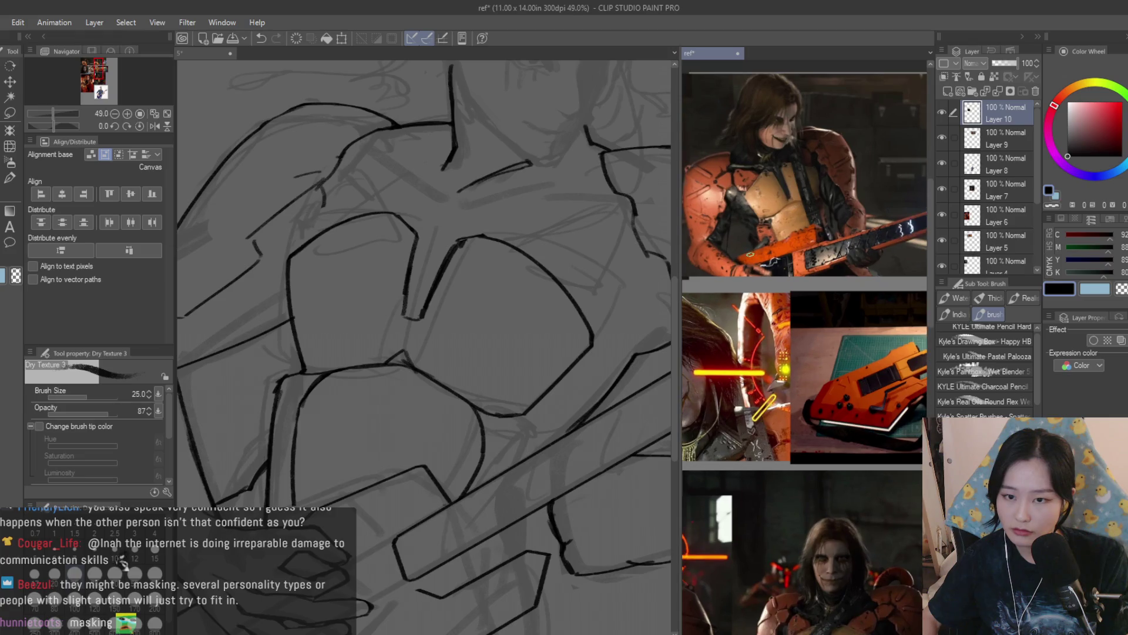
pyautogui.scroll(5, 499, 400)
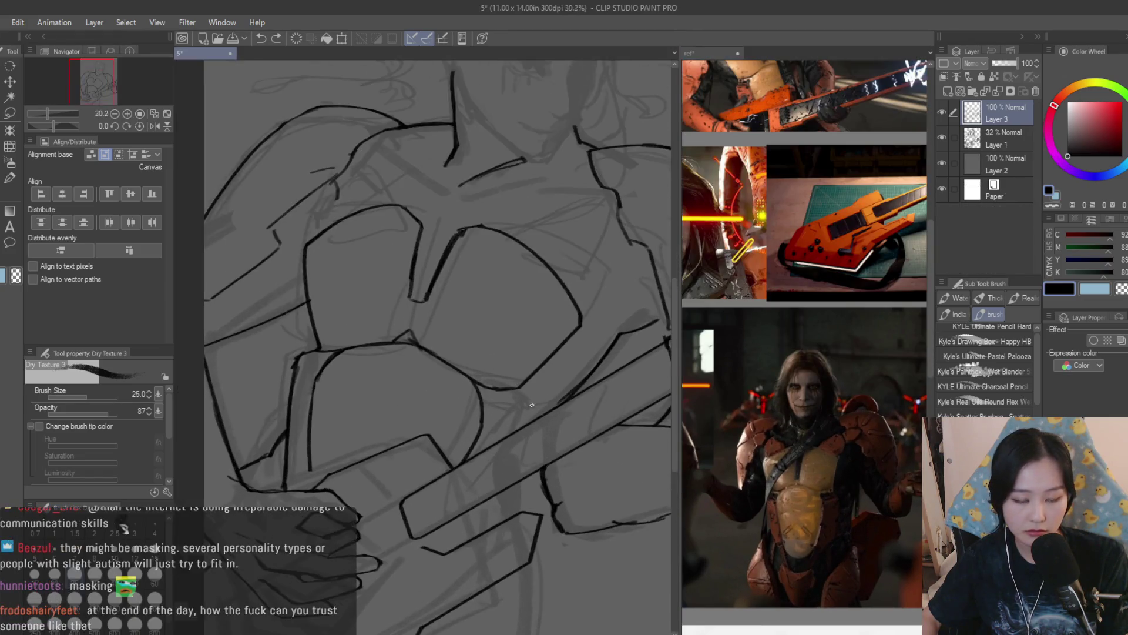
pyautogui.scroll(-3, 536, 411)
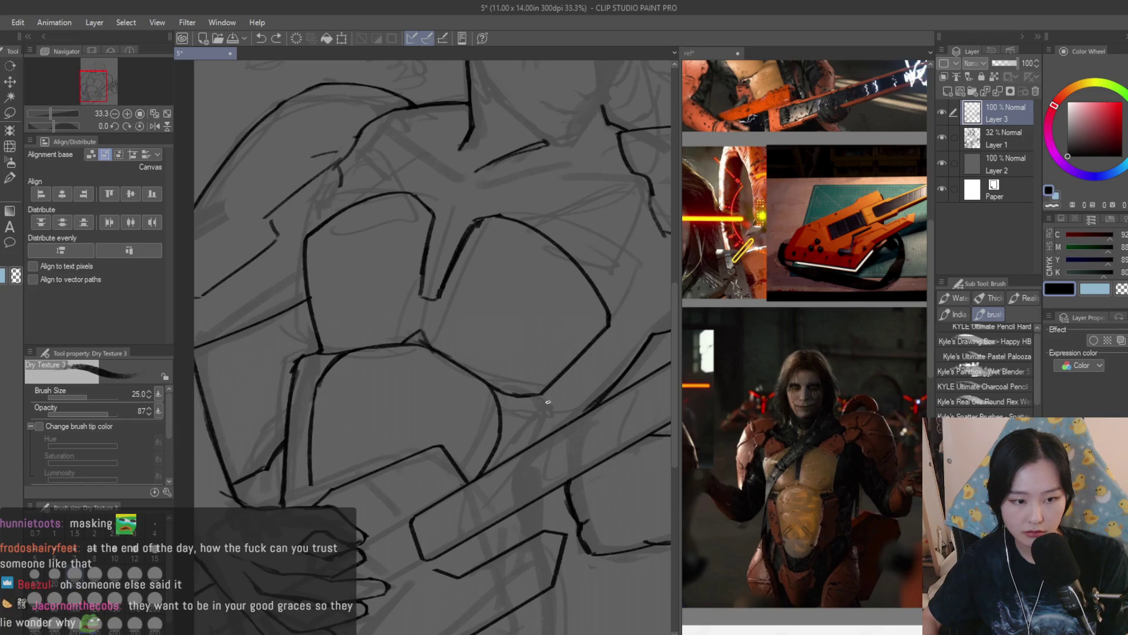
pyautogui.scroll(2, 540, 423)
pyautogui.scroll(-2, 546, 434)
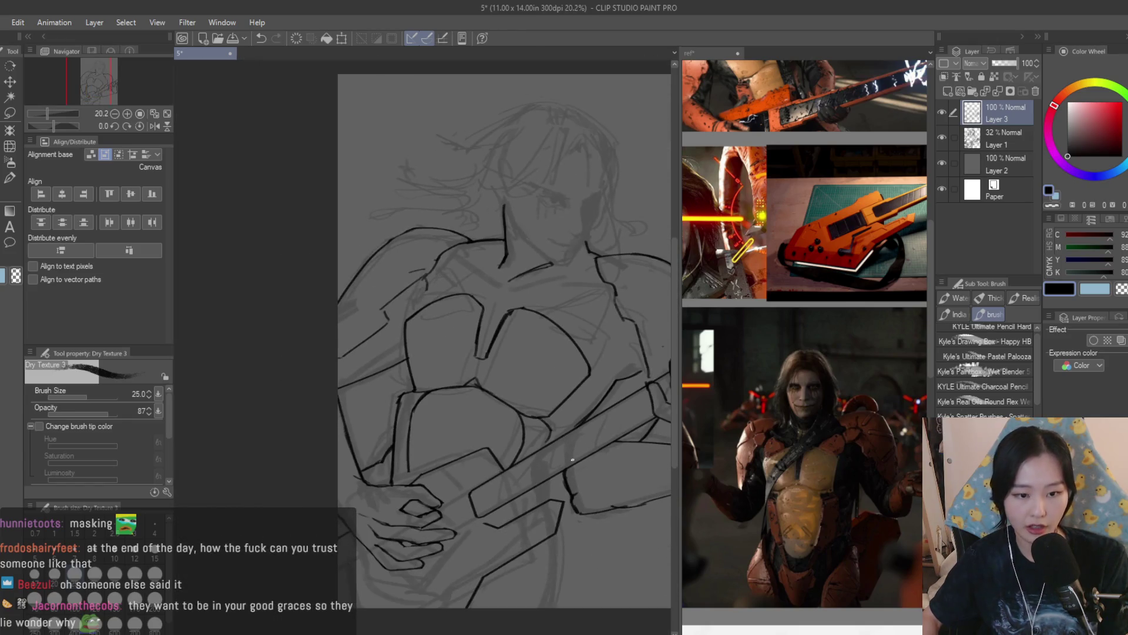
pyautogui.scroll(4, 508, 406)
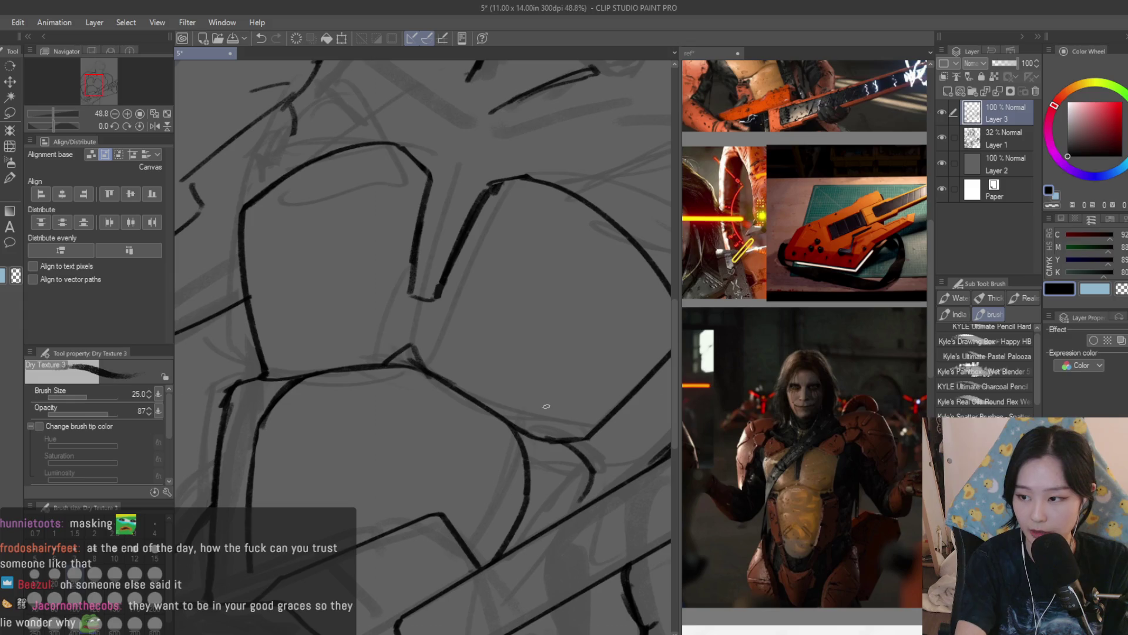
# Try and undo a short ink line near the guitar several times
pyautogui.hotkey('ctrl', 'z')
pyautogui.moveTo(589, 464); pyautogui.dragTo(582, 510)
pyautogui.hotkey('ctrl', 'z')
pyautogui.hotkey('ctrl', 'z')
pyautogui.moveTo(589, 470); pyautogui.dragTo(581, 509)
pyautogui.hotkey('ctrl', 'z')
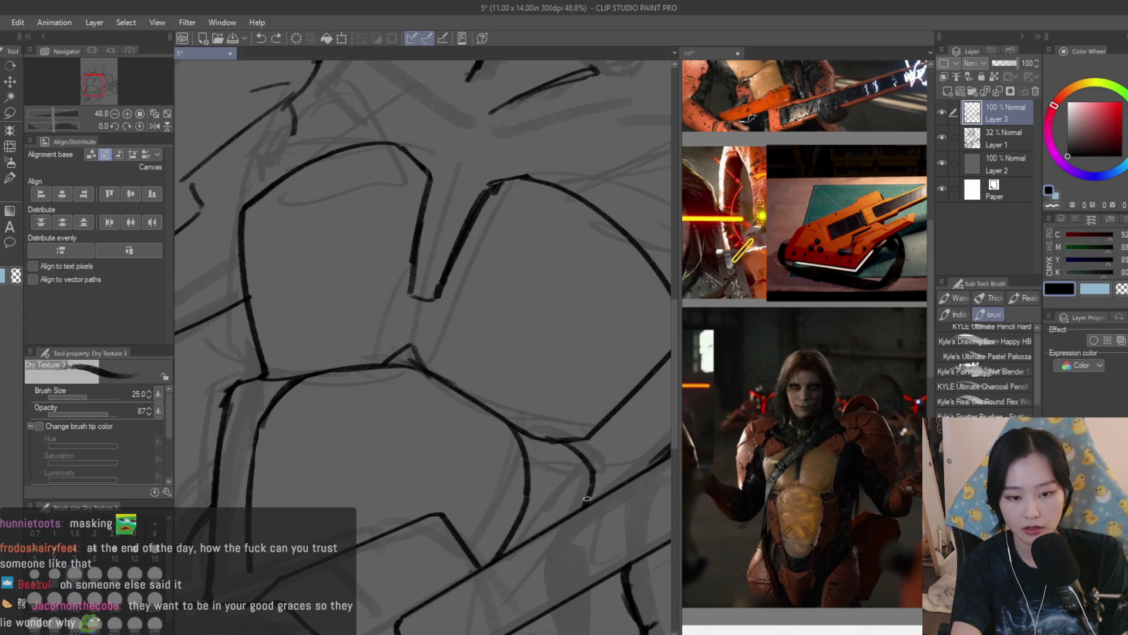
pyautogui.scroll(-5, 493, 403)
pyautogui.scroll(2, 523, 319)
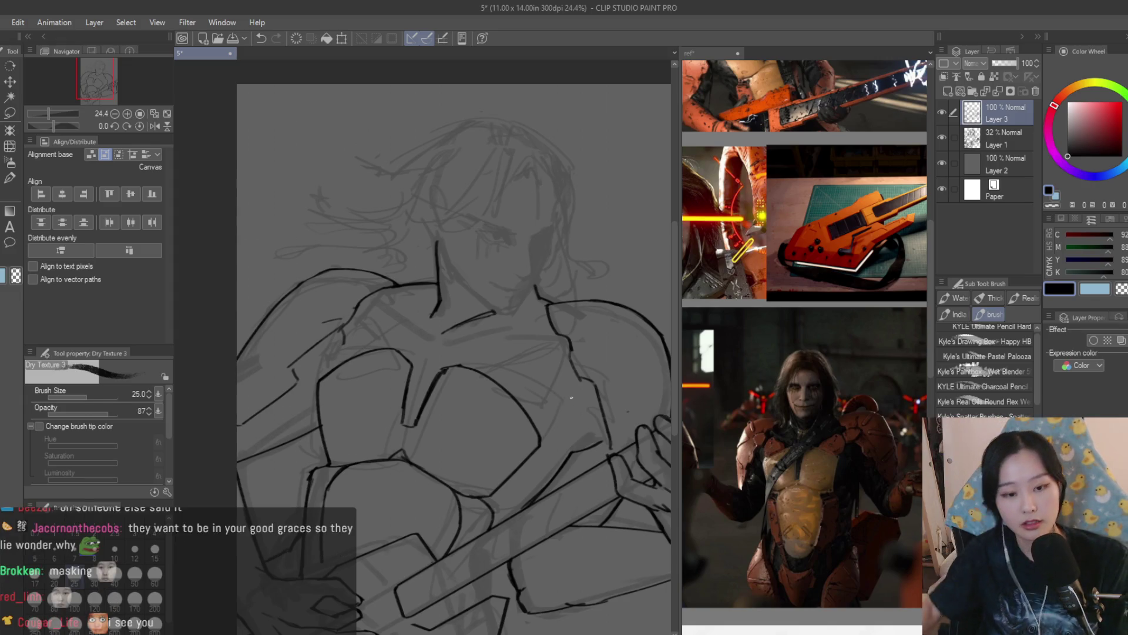
# Redraw the diagonal chest-armour stroke and the vertical line dropping from it
pyautogui.scroll(3, 571, 398)
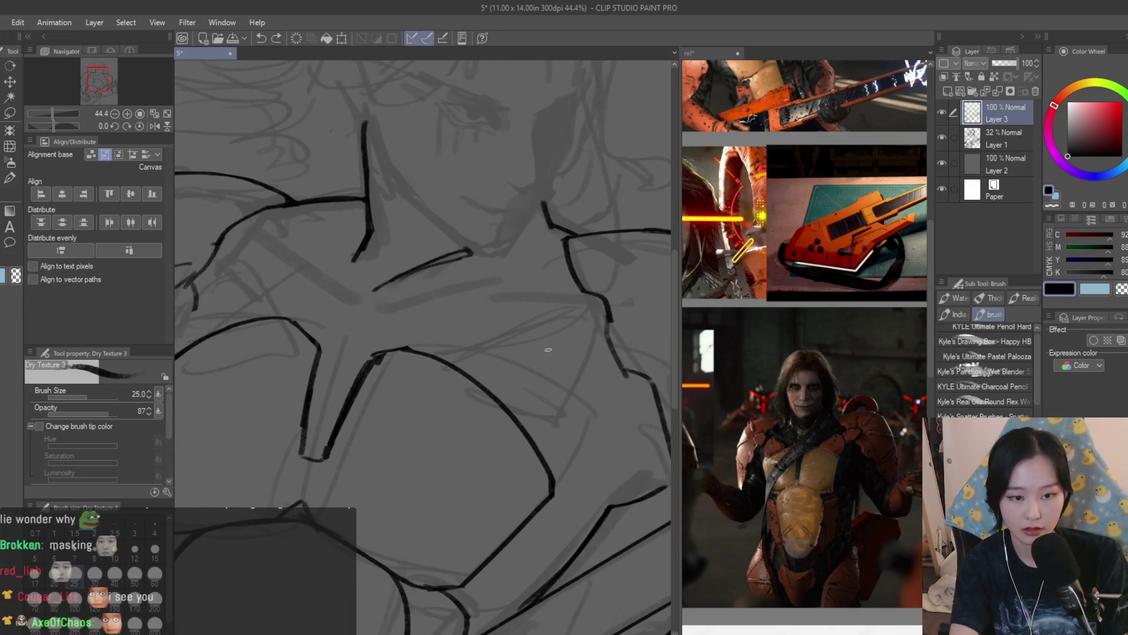
pyautogui.hotkey('ctrl', 'z')
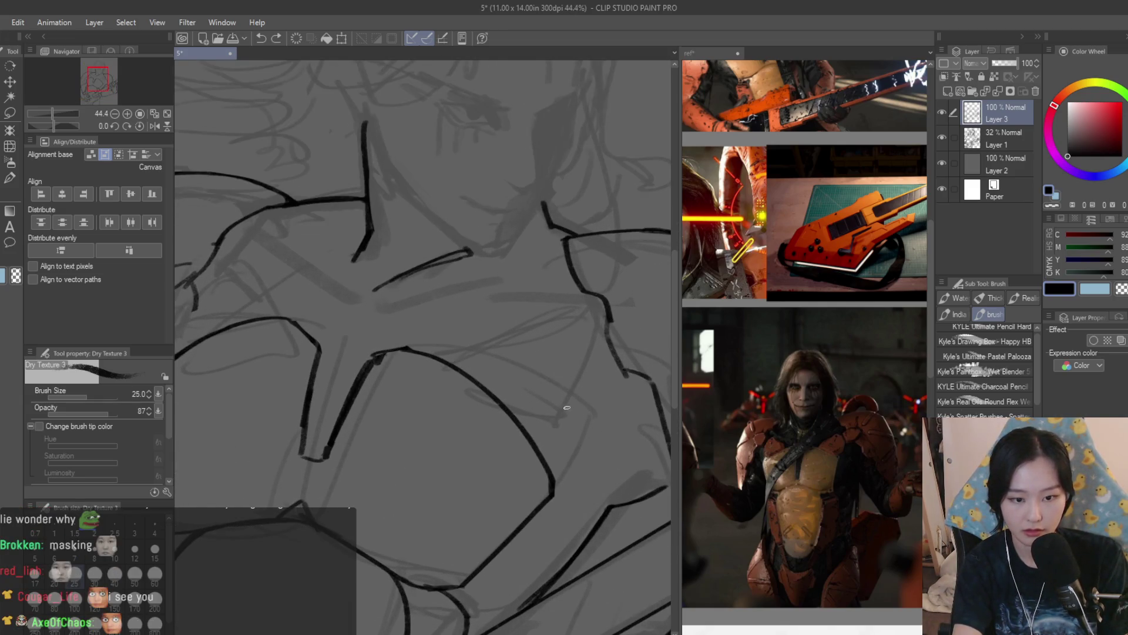
pyautogui.moveTo(543, 343); pyautogui.dragTo(594, 378)
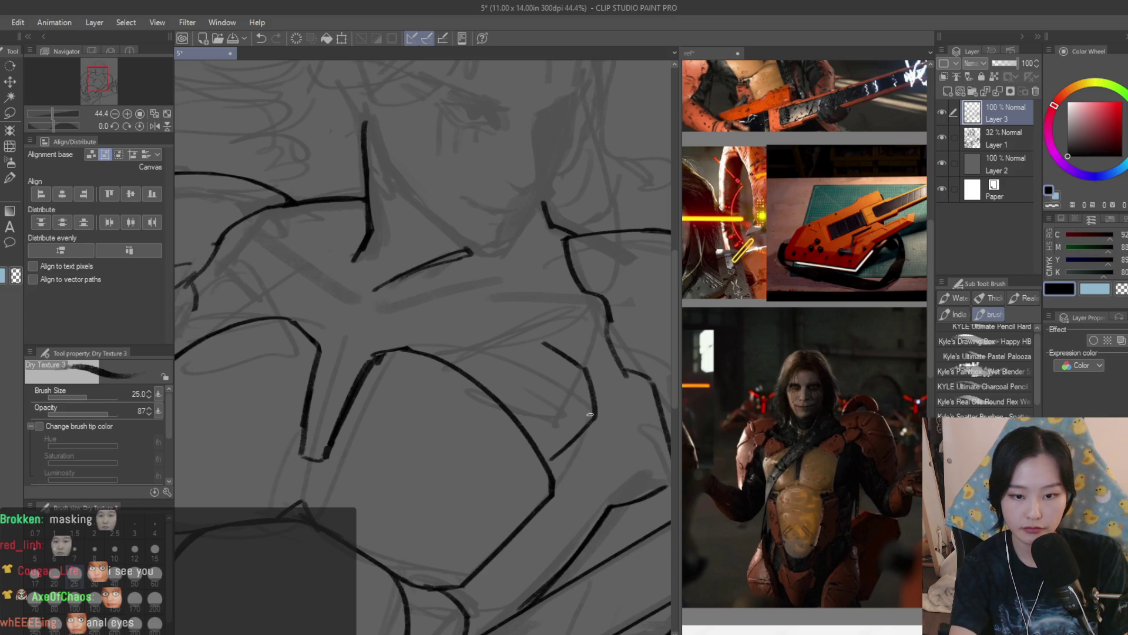
pyautogui.hotkey('ctrl', 'z')
pyautogui.moveTo(583, 376); pyautogui.dragTo(586, 452)
pyautogui.hotkey('ctrl', 'z')
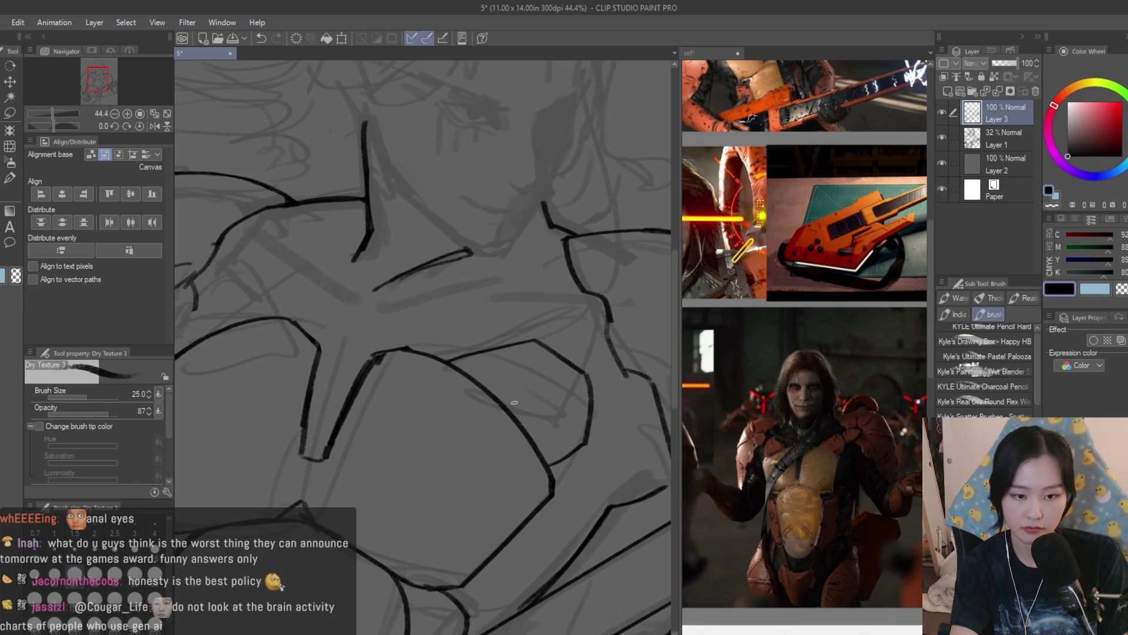
# Zoom in and out to review the redrawn right chest-plate strokes
pyautogui.scroll(-5, 612, 416)
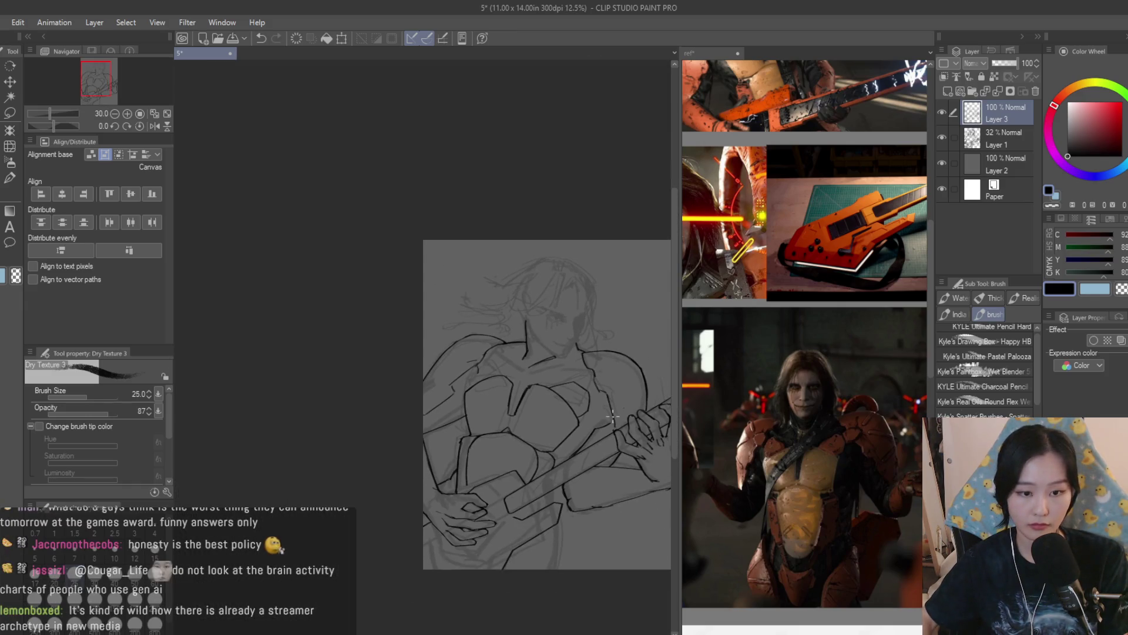
pyautogui.scroll(3, 605, 414)
pyautogui.scroll(-1, 591, 375)
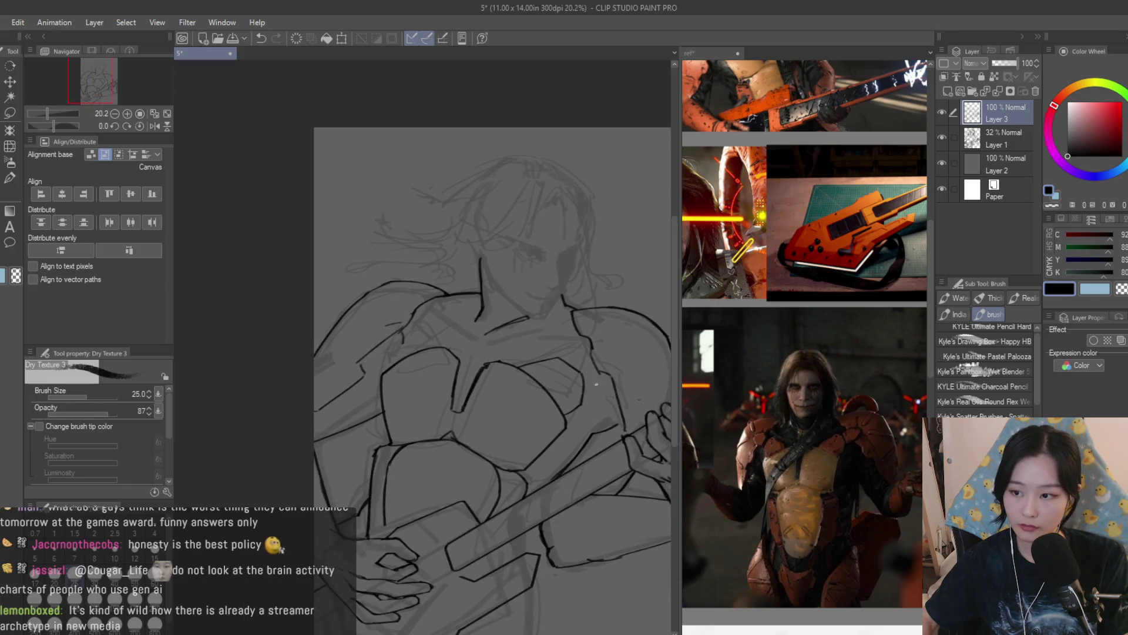
pyautogui.scroll(4, 597, 384)
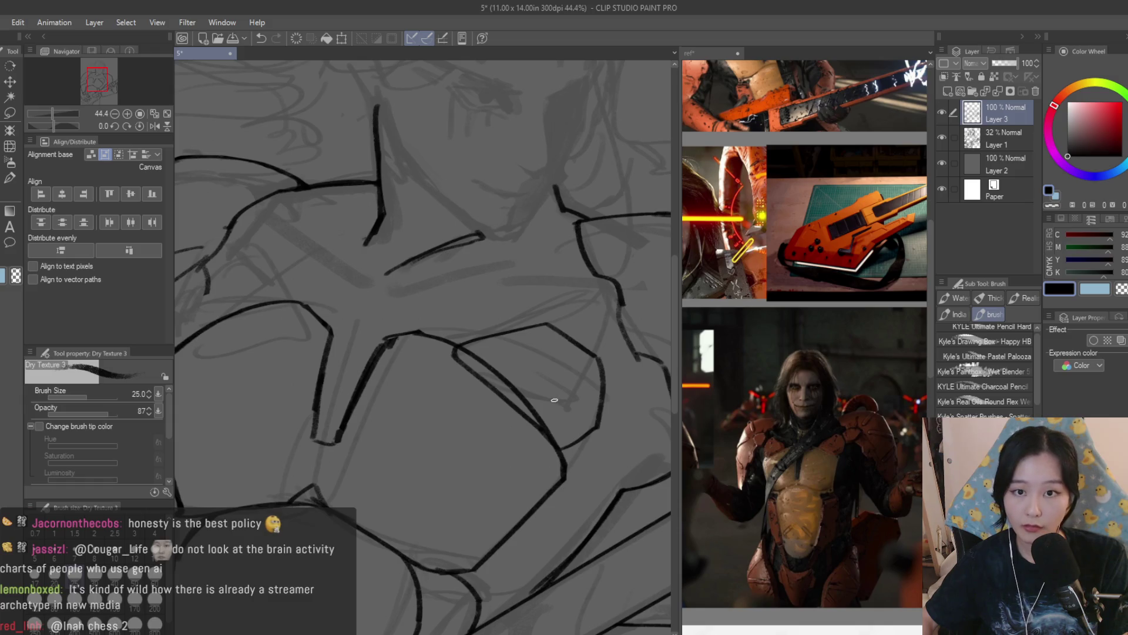
pyautogui.scroll(-2, 838, 463)
pyautogui.scroll(3, 837, 463)
pyautogui.scroll(-1, 565, 377)
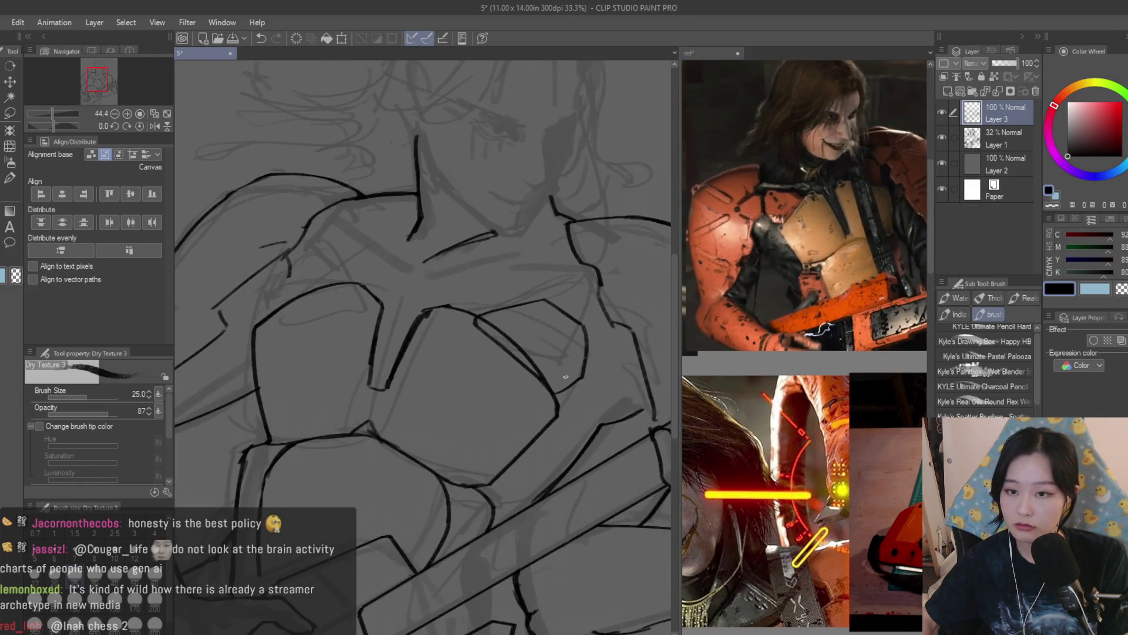
# Erase the diagonal stroke across the chest and redraw it as one long ink line
pyautogui.click(8, 212)
pyautogui.scroll(1, 471, 320)
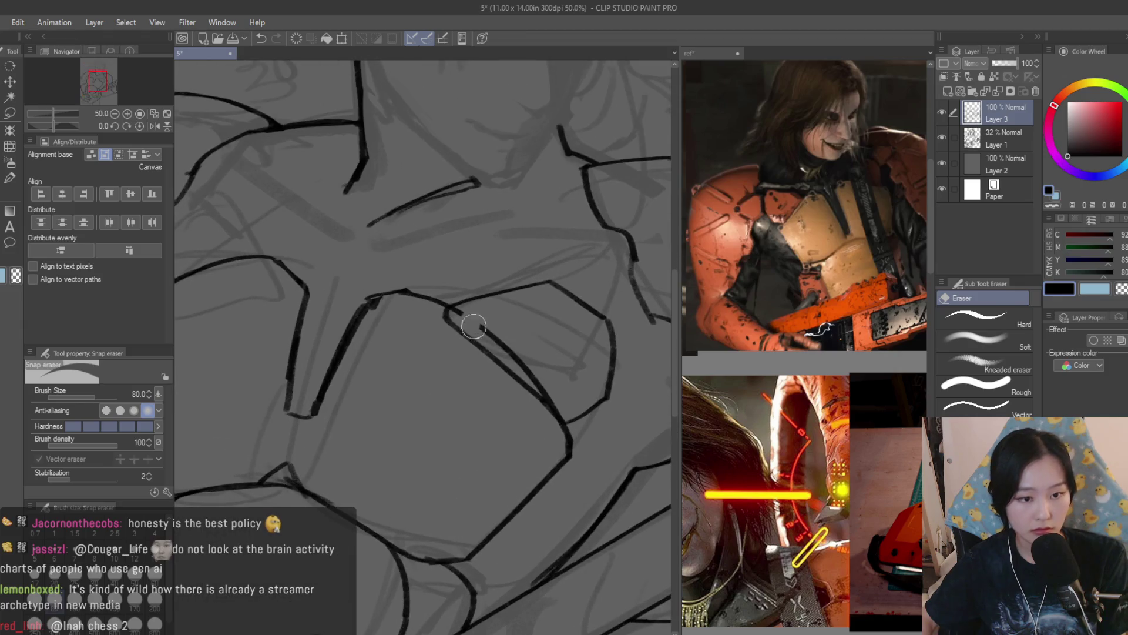
pyautogui.scroll(-2, 565, 392)
pyautogui.scroll(-1, 565, 392)
pyautogui.scroll(4, 561, 385)
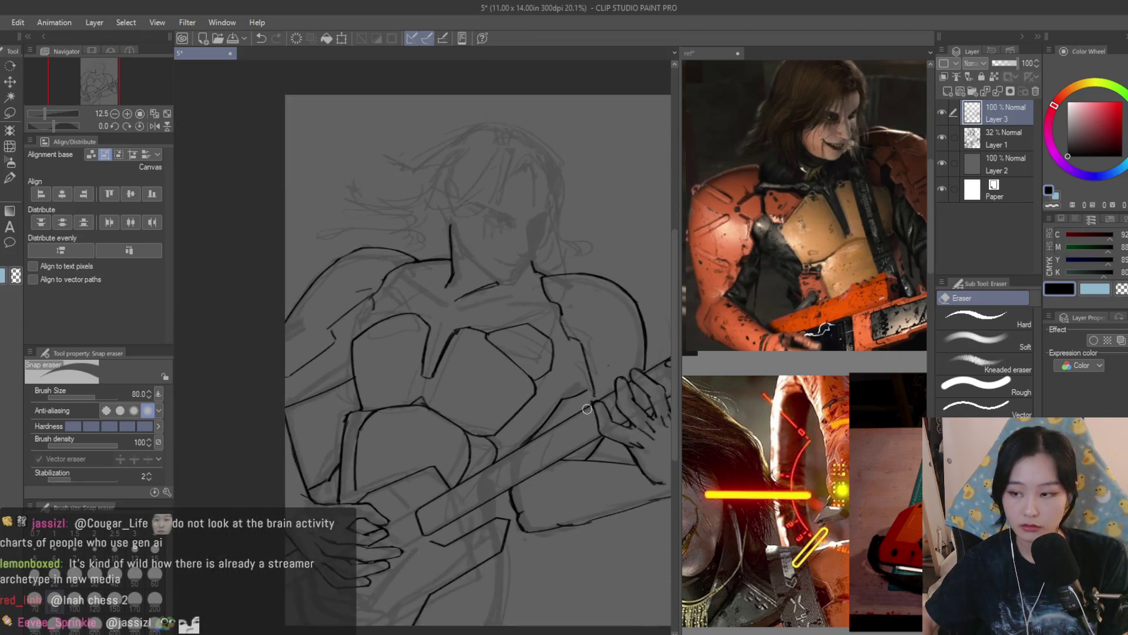
pyautogui.moveTo(460, 336); pyautogui.dragTo(471, 355)
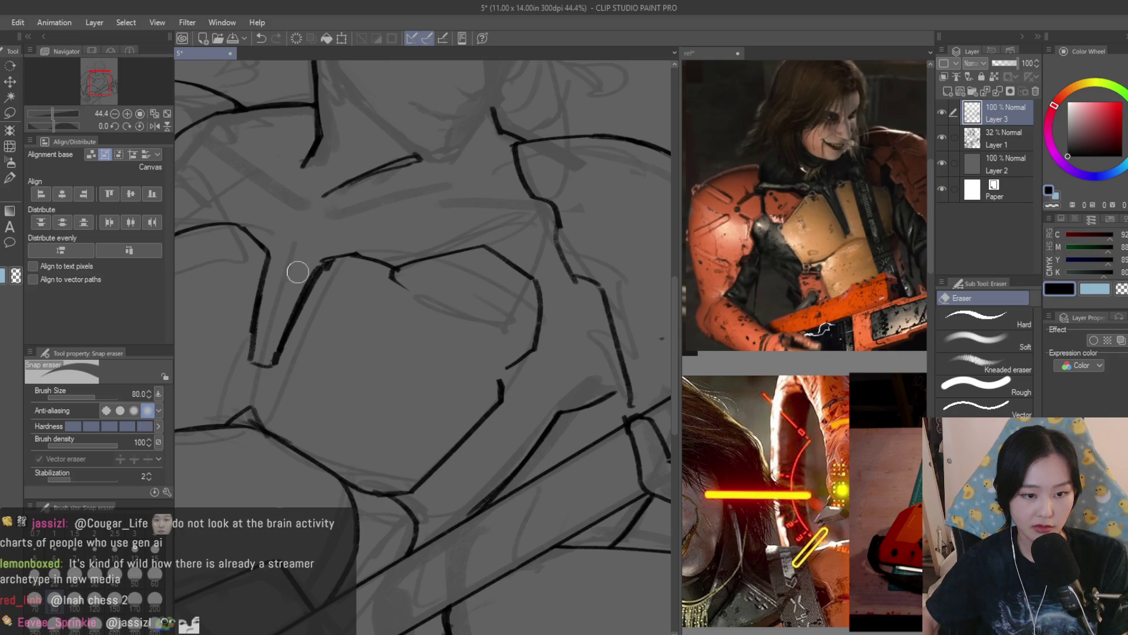
pyautogui.press('b')
pyautogui.scroll(1, 403, 271)
pyautogui.moveTo(393, 269); pyautogui.dragTo(511, 388)
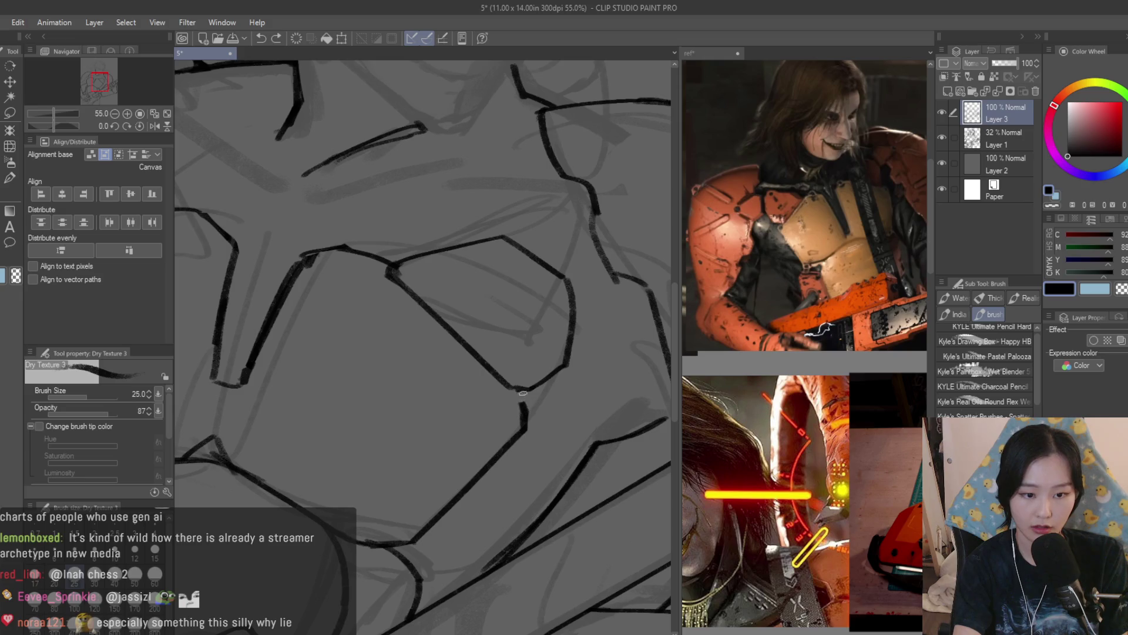
pyautogui.scroll(-5, 599, 344)
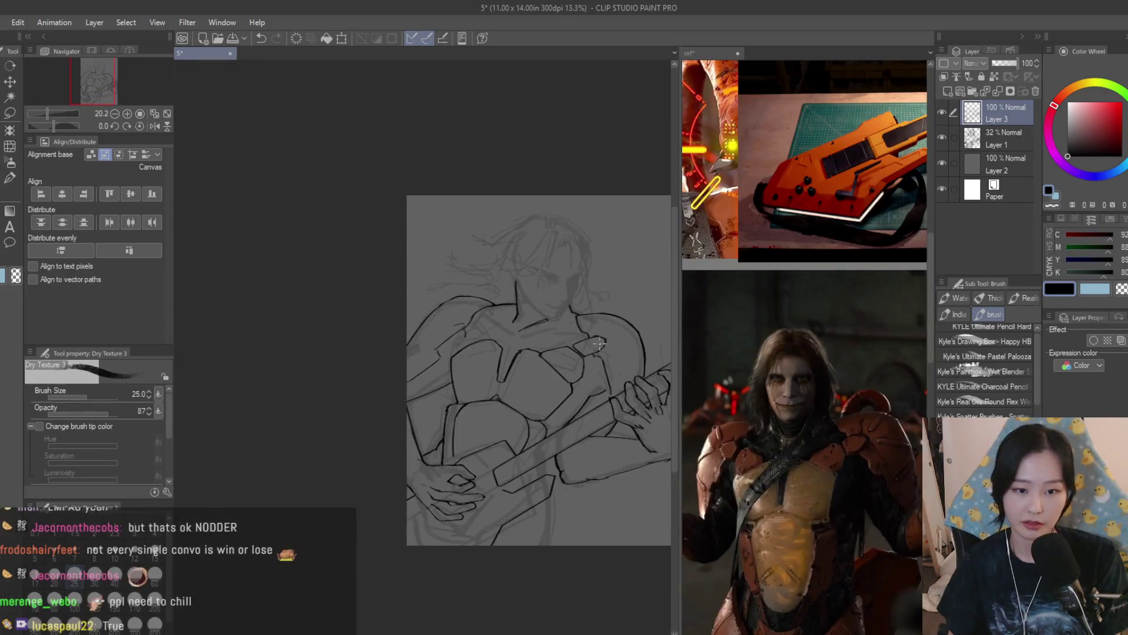
pyautogui.scroll(3, 599, 344)
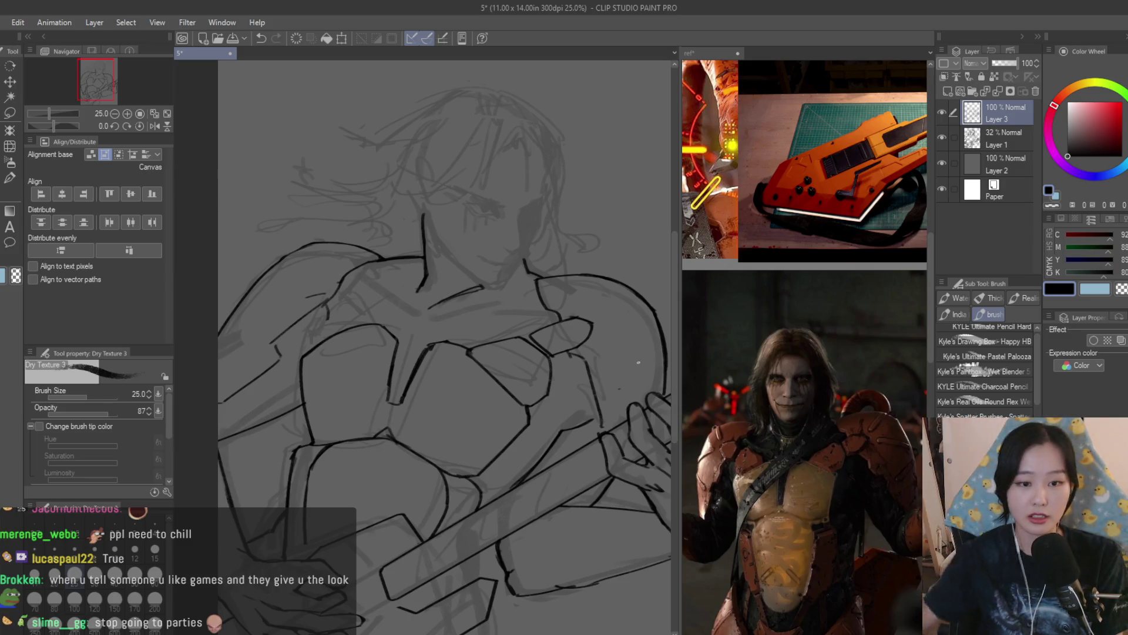
# Recenter the whole drawing in view while toggling between eraser and brush
pyautogui.click(9, 184)
pyautogui.scroll(3, 531, 306)
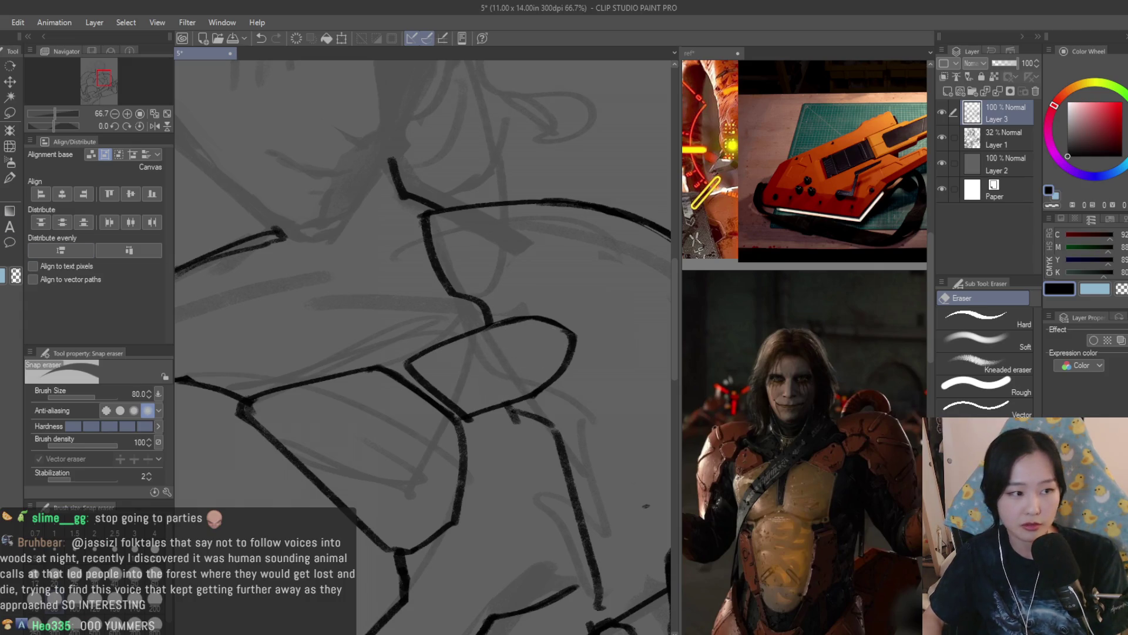
pyautogui.press('b')
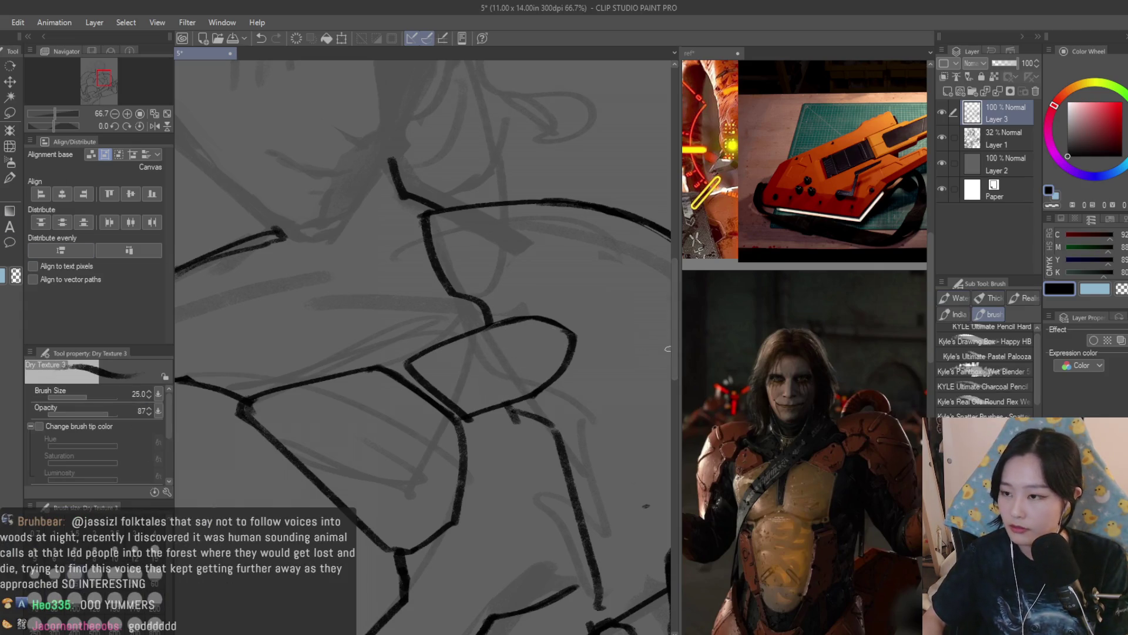
pyautogui.scroll(-5, 670, 341)
pyautogui.moveTo(59, 98); pyautogui.dragTo(101, 71)
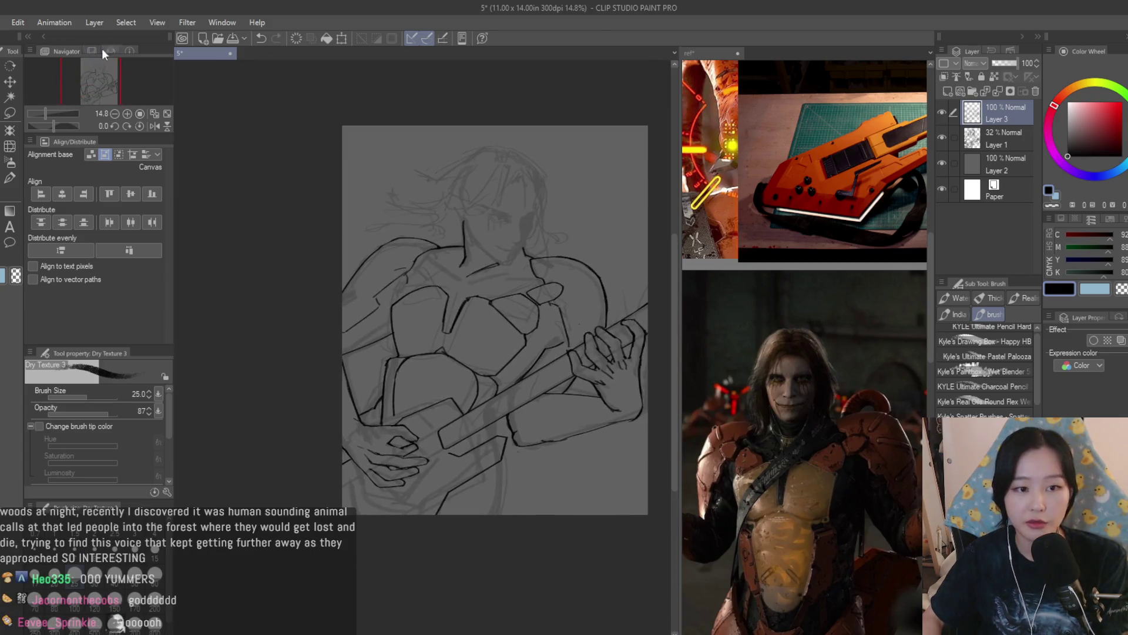
pyautogui.scroll(2, 474, 273)
pyautogui.scroll(5, 537, 312)
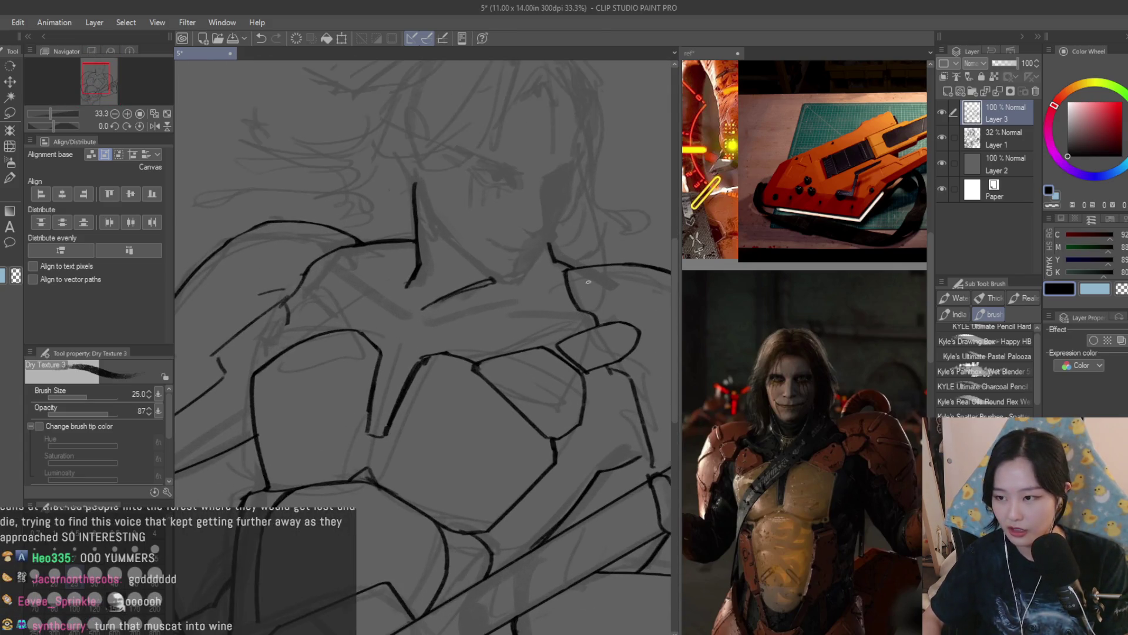
# With a smaller eraser, trim part of the chest line, then ink a new diagonal down the chest
pyautogui.press('e')
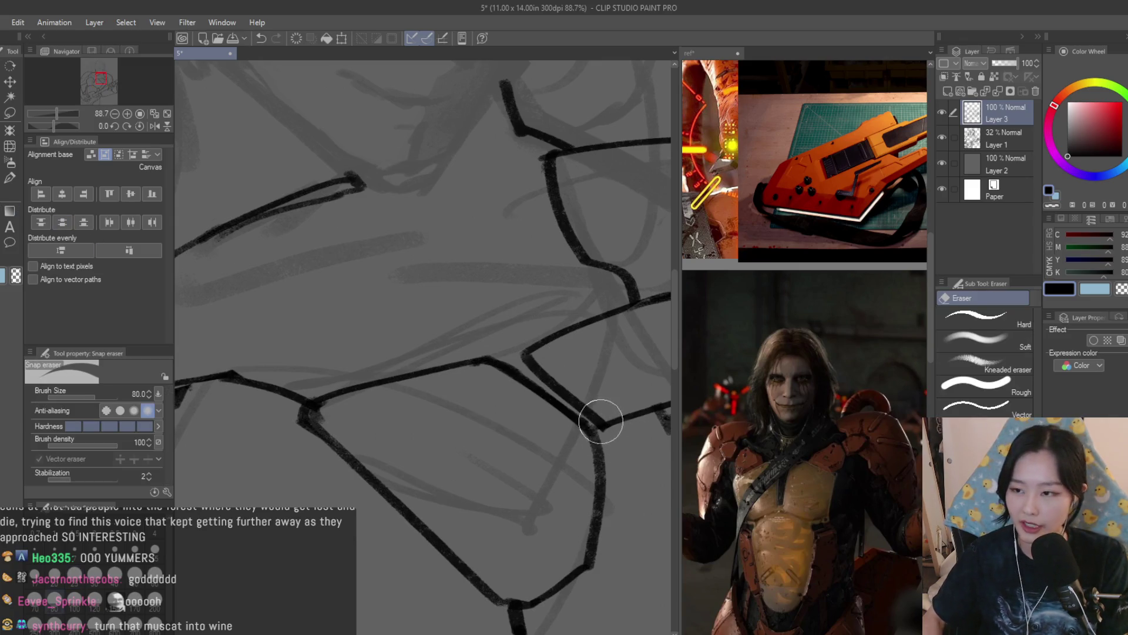
pyautogui.press('[')
pyautogui.press('[')
pyautogui.hotkey('ctrl', 'z')
pyautogui.moveTo(560, 391)
pyautogui.mouseDown()
pyautogui.moveTo(518, 359)
pyautogui.moveTo(605, 438)
pyautogui.mouseUp()
pyautogui.hotkey('ctrl', 'z')
pyautogui.hotkey('ctrl', 'y')
pyautogui.press('b')
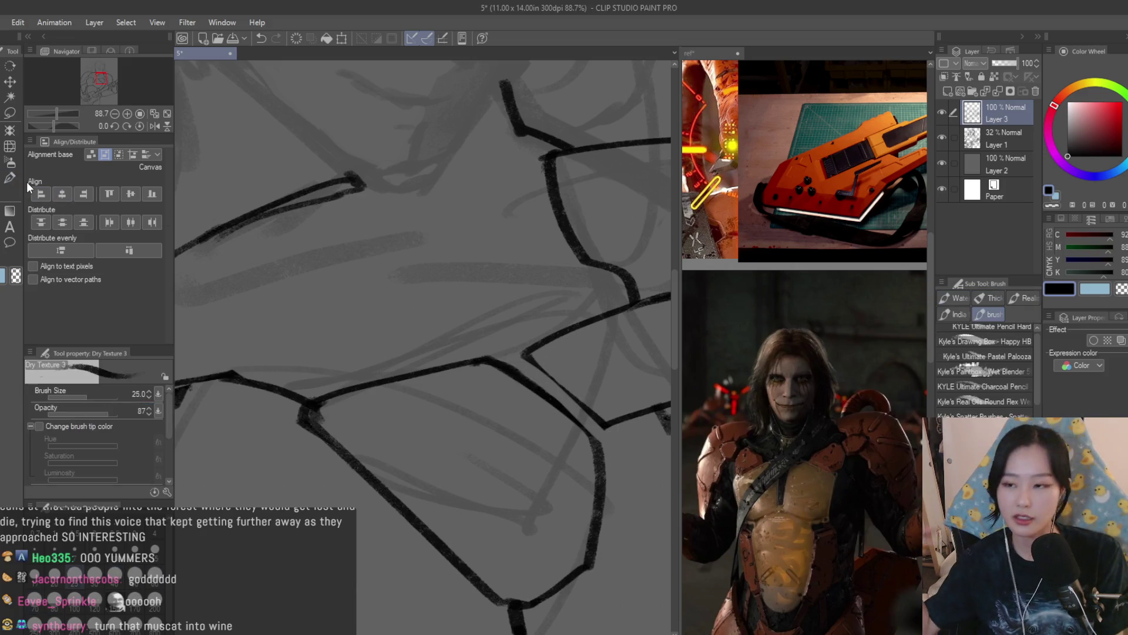
pyautogui.moveTo(533, 351)
pyautogui.mouseDown()
pyautogui.moveTo(598, 422)
pyautogui.moveTo(587, 433)
pyautogui.mouseUp()
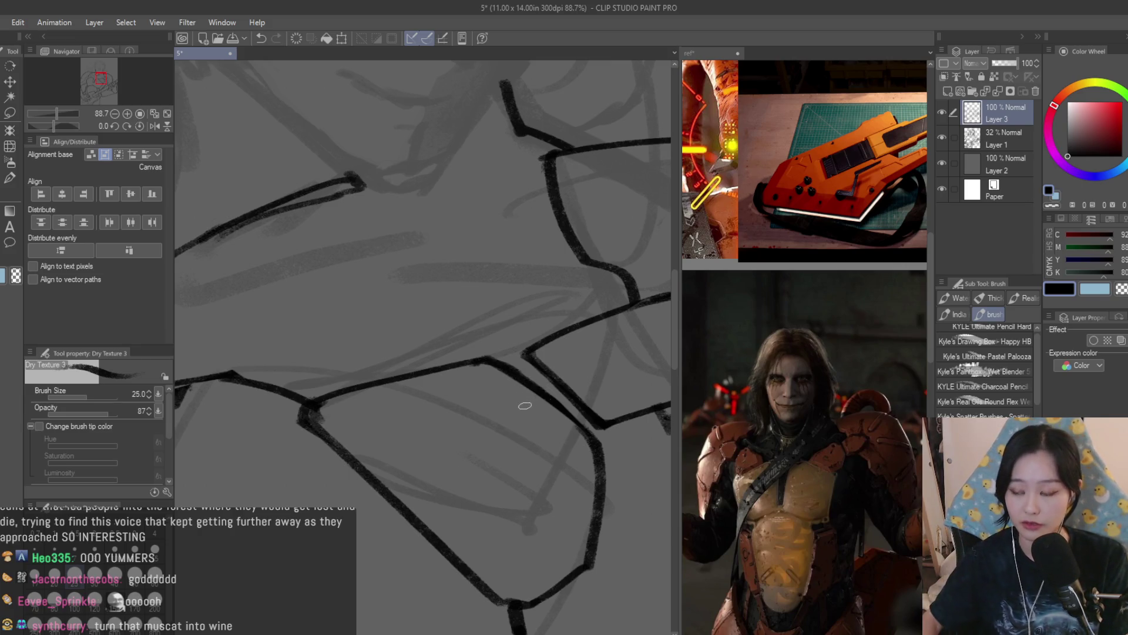
pyautogui.scroll(-3, 553, 355)
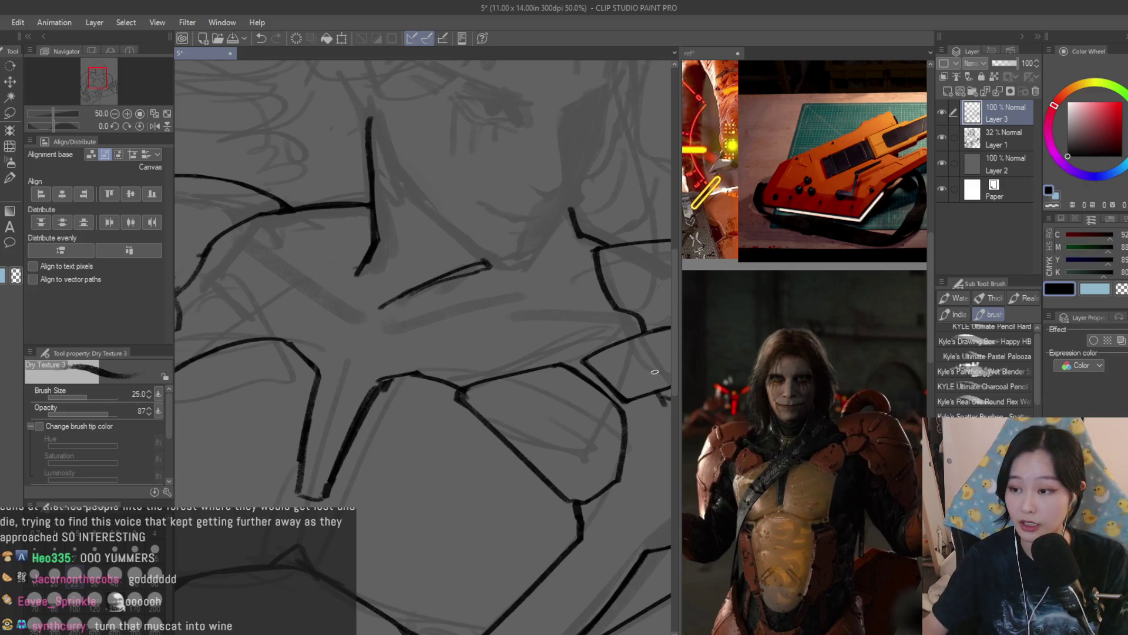
pyautogui.scroll(-3, 620, 349)
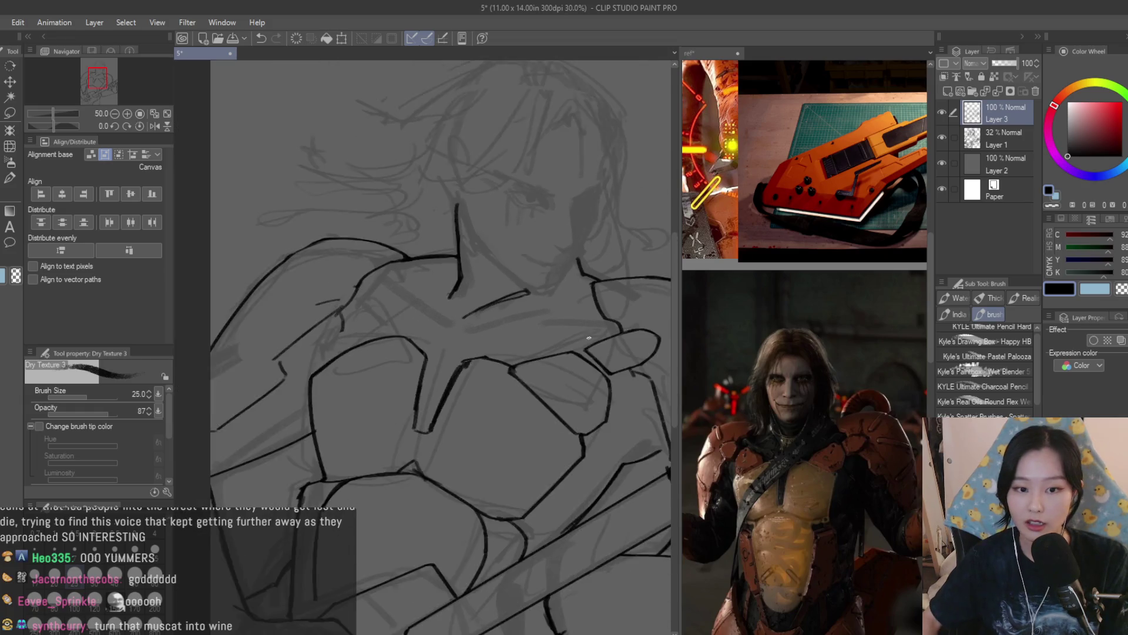
pyautogui.scroll(1, 511, 392)
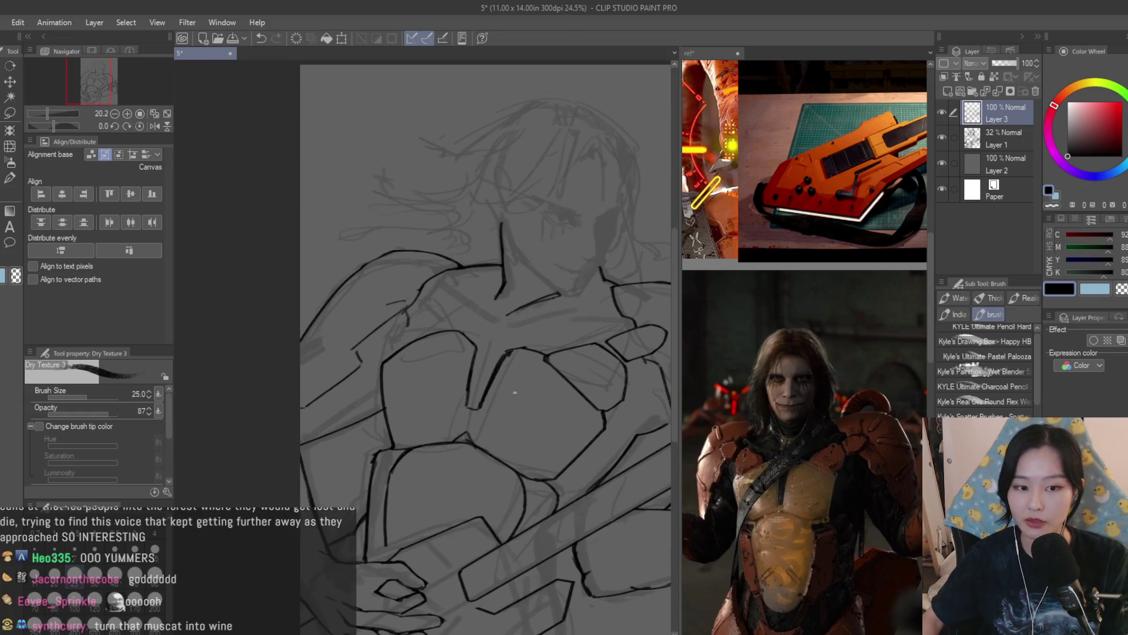
pyautogui.click(9, 113)
pyautogui.scroll(5, 517, 420)
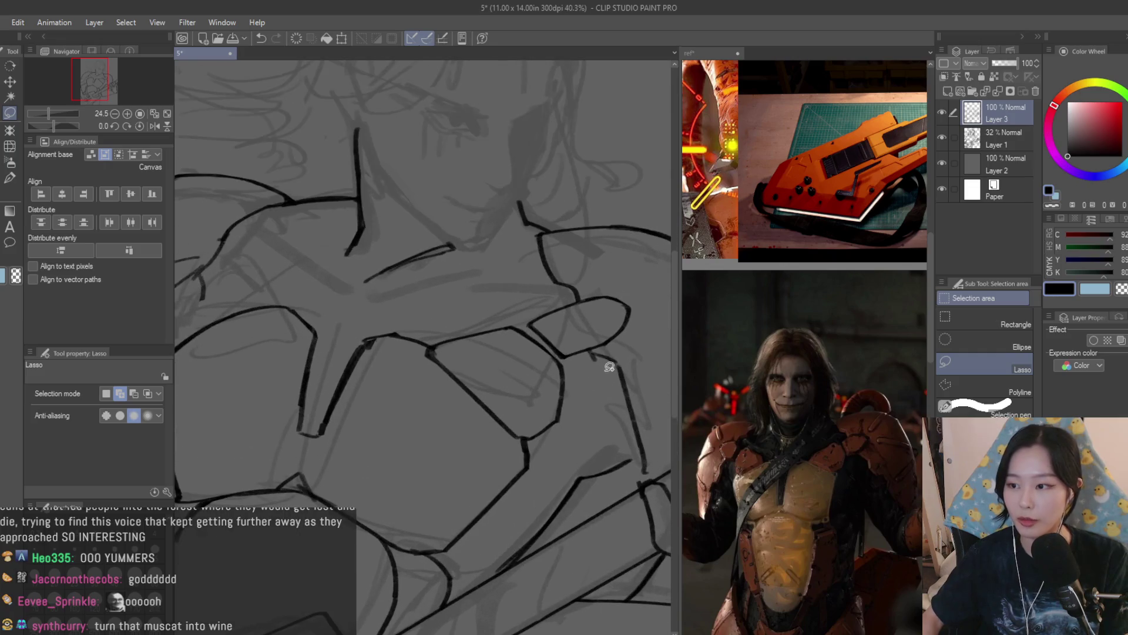
# Lasso-select the armor shapes and copy-paste them onto a new layer
pyautogui.scroll(1, 441, 350)
pyautogui.moveTo(433, 331); pyautogui.dragTo(405, 350)
pyautogui.moveTo(578, 493)
pyautogui.mouseDown()
pyautogui.moveTo(647, 370)
pyautogui.moveTo(589, 282)
pyautogui.moveTo(276, 420)
pyautogui.moveTo(482, 508)
pyautogui.mouseUp()
pyautogui.scroll(-2, 589, 282)
pyautogui.scroll(5, 467, 327)
pyautogui.scroll(-3, 559, 212)
pyautogui.hotkey('ctrl', 'c')
pyautogui.hotkey('ctrl', 'v')
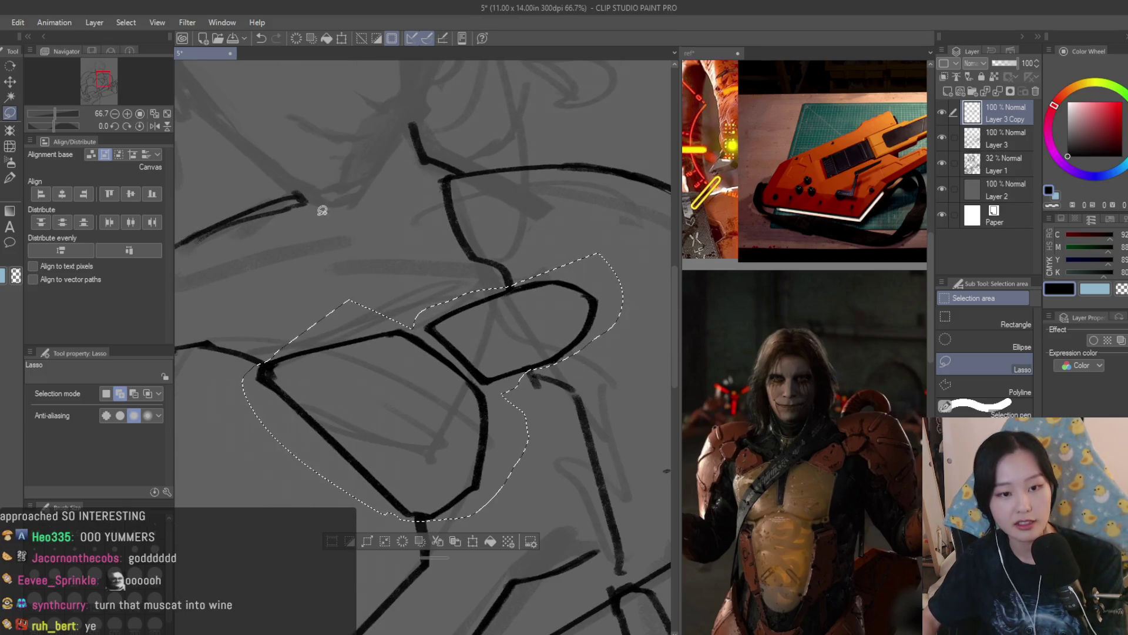
# Mirror the copied shapes horizontally and move the copy onto the chest
pyautogui.hotkey('ctrl', 't')
pyautogui.scroll(-1, 542, 293)
pyautogui.press('h')
pyautogui.scroll(-3, 592, 375)
pyautogui.scroll(1, 592, 357)
pyautogui.moveTo(593, 358); pyautogui.dragTo(382, 317)
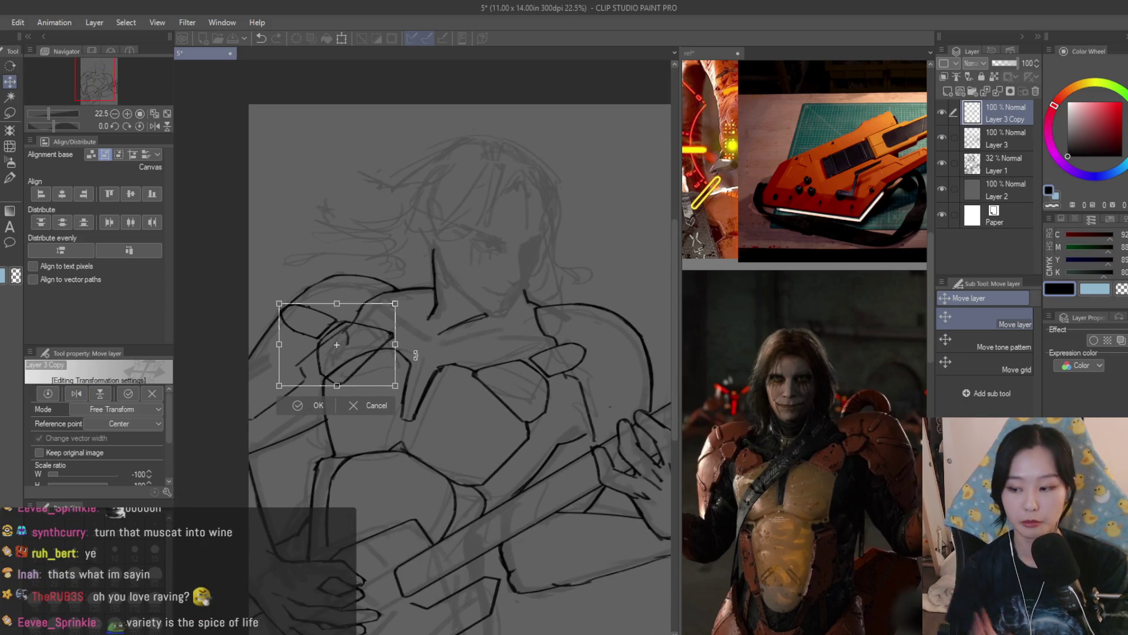
pyautogui.scroll(-1, 432, 331)
pyautogui.scroll(3, 433, 331)
# Rotate the mirrored copy clockwise, adjust its corners, and confirm the transform
pyautogui.moveTo(470, 330); pyautogui.dragTo(451, 308)
pyautogui.moveTo(383, 214); pyautogui.dragTo(401, 237)
pyautogui.moveTo(485, 398); pyautogui.dragTo(480, 394)
pyautogui.scroll(-1, 480, 395)
pyautogui.moveTo(479, 301); pyautogui.dragTo(468, 302)
pyautogui.scroll(1, 383, 324)
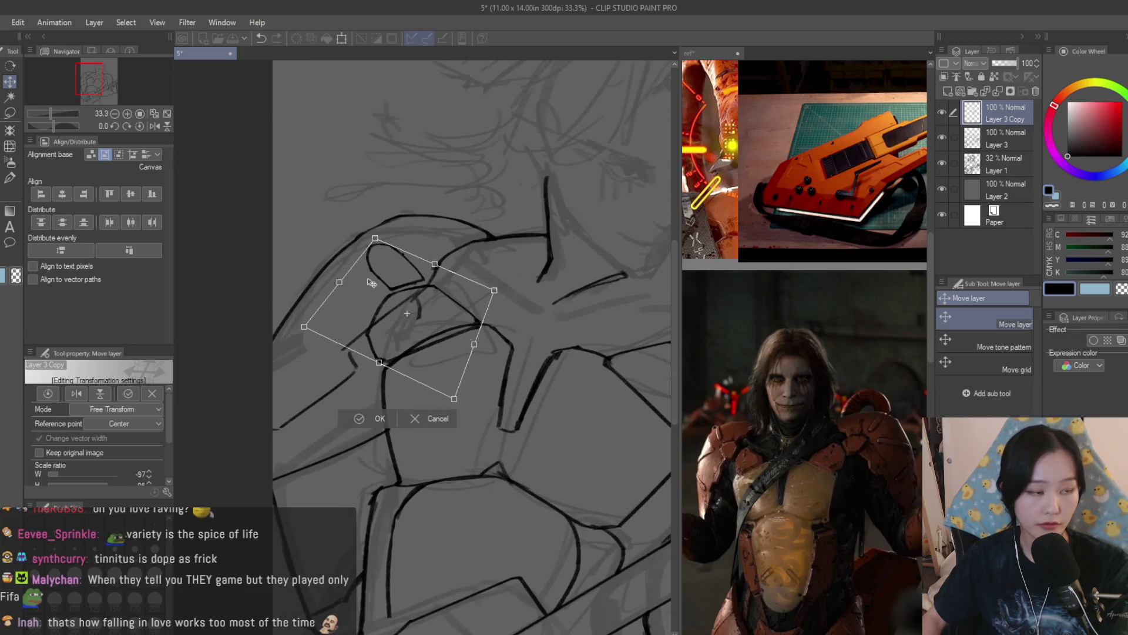
pyautogui.press('Return')
pyautogui.scroll(-2, 377, 287)
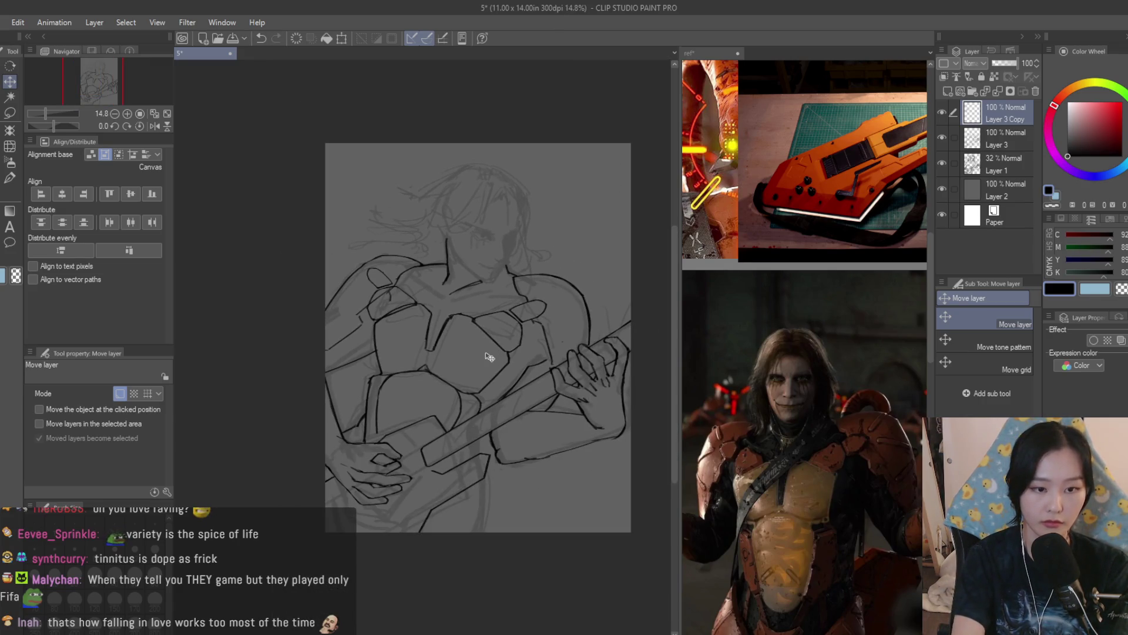
# Scale the copied shoulder piece to 85%, keep it upright, and apply the resize
pyautogui.hotkey('ctrl', 't')
pyautogui.scroll(3, 479, 301)
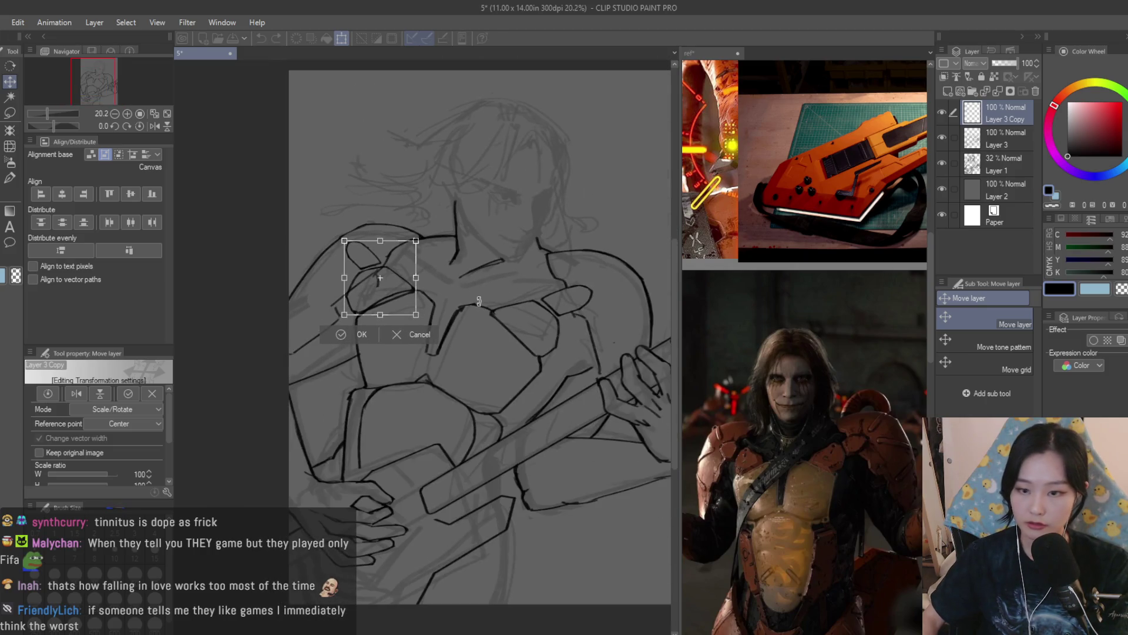
pyautogui.scroll(-2, 479, 301)
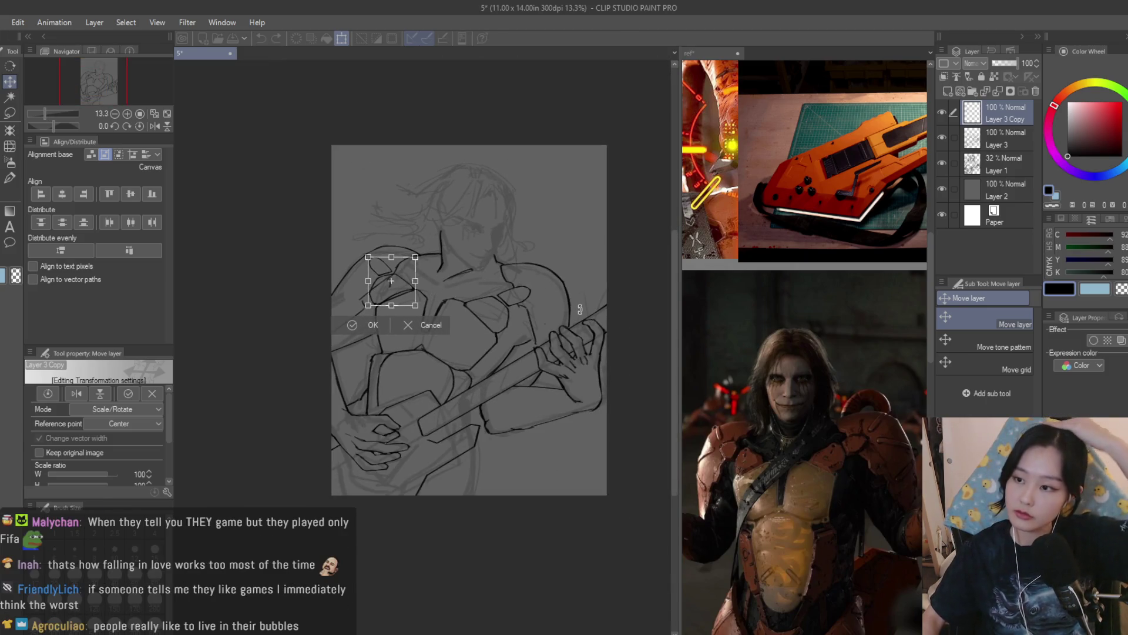
pyautogui.scroll(4, 442, 295)
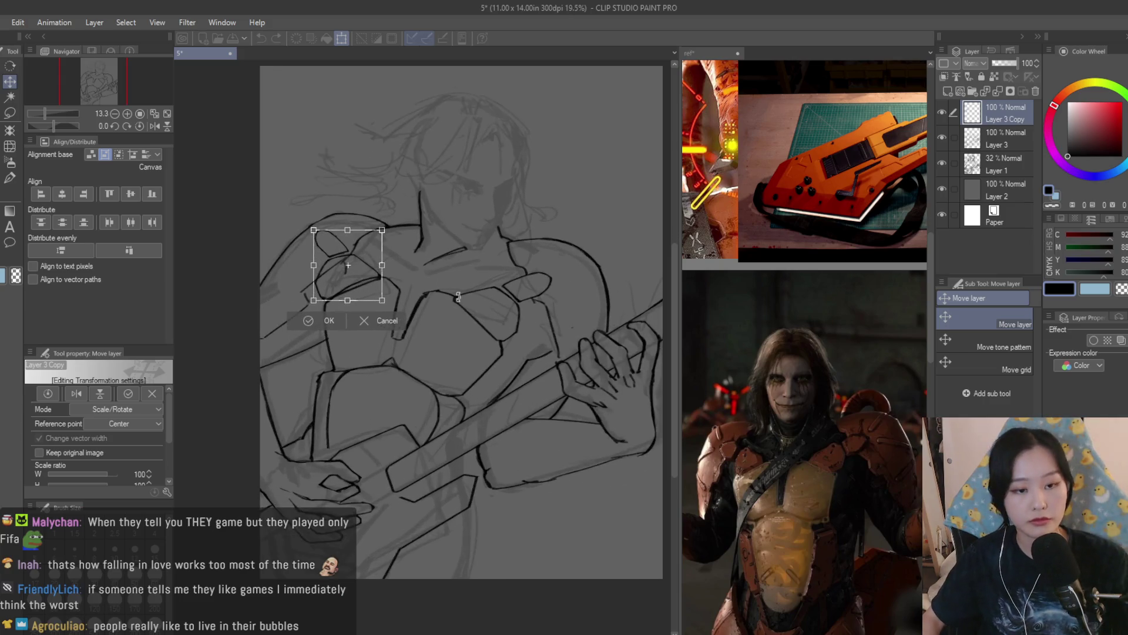
pyautogui.moveTo(275, 208); pyautogui.dragTo(303, 241)
pyautogui.moveTo(358, 286)
pyautogui.mouseDown()
pyautogui.moveTo(347, 278)
pyautogui.moveTo(282, 321)
pyautogui.mouseUp()
pyautogui.moveTo(368, 306); pyautogui.dragTo(353, 292)
pyautogui.moveTo(427, 290); pyautogui.dragTo(347, 283)
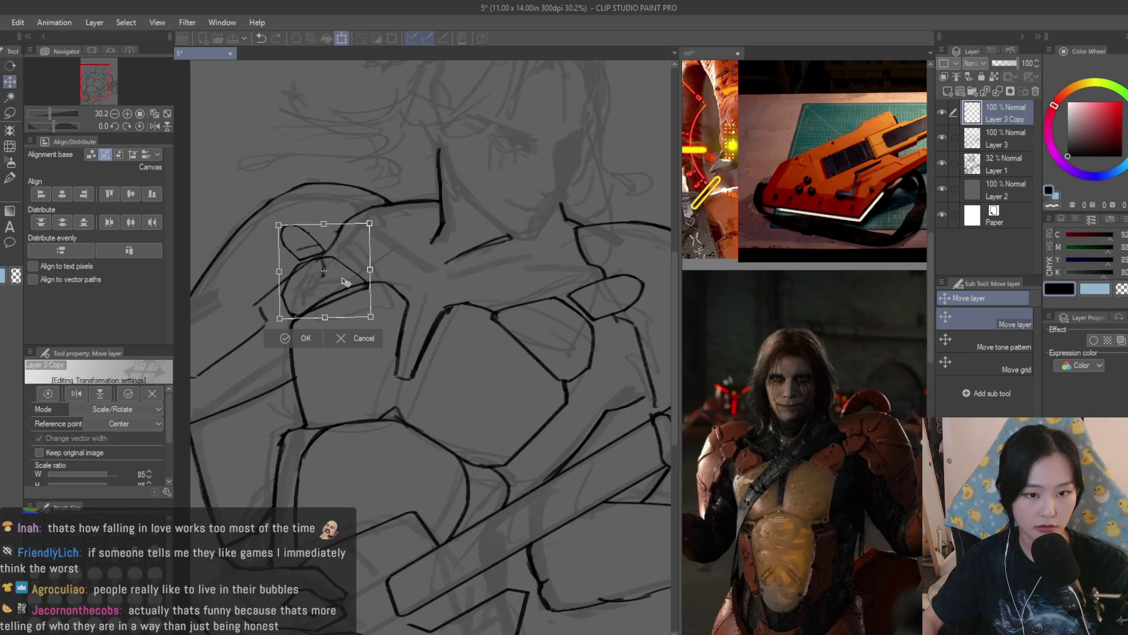
pyautogui.press('Return')
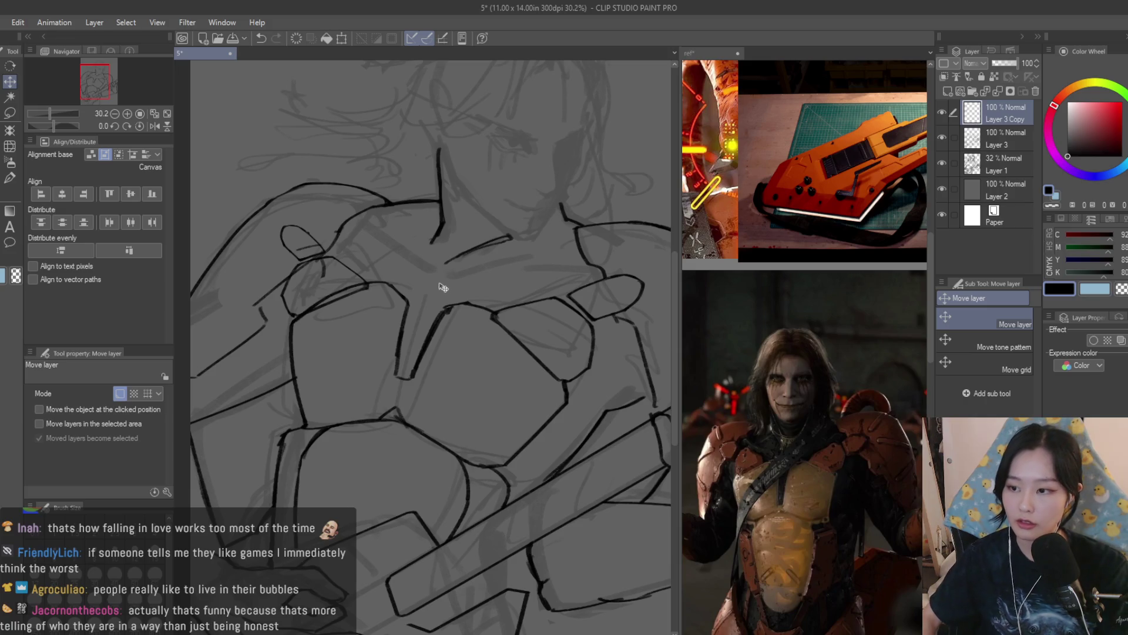
pyautogui.hotkey('ctrl', '-')
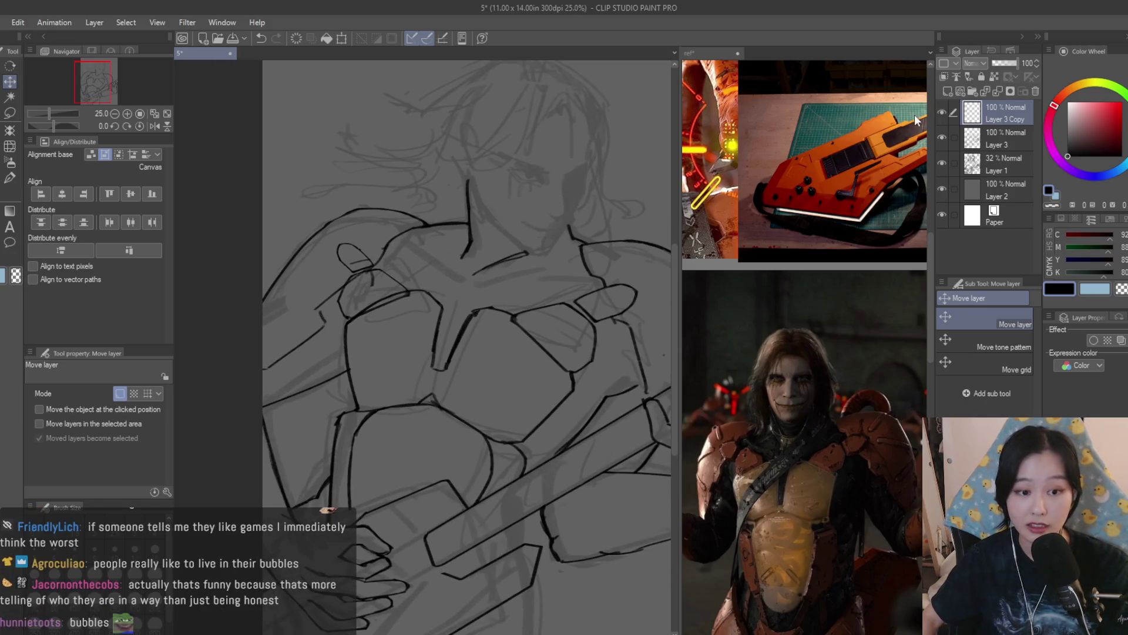
# Erase the upper arc of the shoulder oval and the small leftover angled lines
pyautogui.press('e')
pyautogui.scroll(2, 371, 229)
pyautogui.moveTo(374, 224); pyautogui.dragTo(327, 248)
pyautogui.moveTo(391, 275)
pyautogui.mouseDown()
pyautogui.moveTo(360, 284)
pyautogui.moveTo(329, 271)
pyautogui.mouseUp()
pyautogui.scroll(-3, 382, 235)
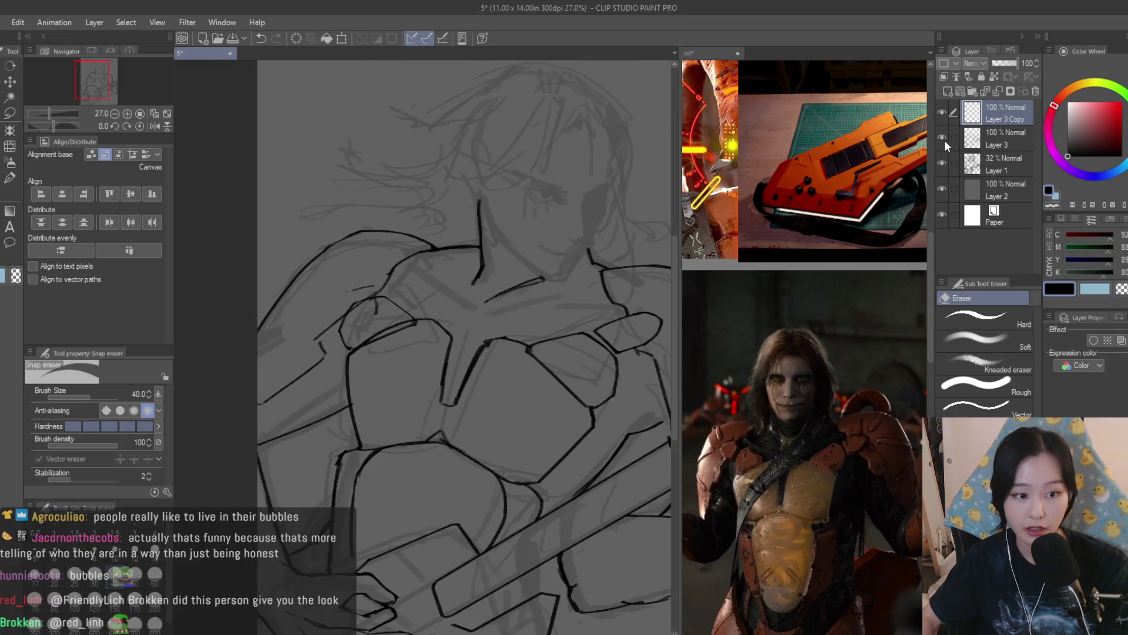
# Merge Layer 3 Copy down into Layer 3
pyautogui.click(993, 138)
pyautogui.scroll(1, 385, 313)
pyautogui.scroll(1, 385, 313)
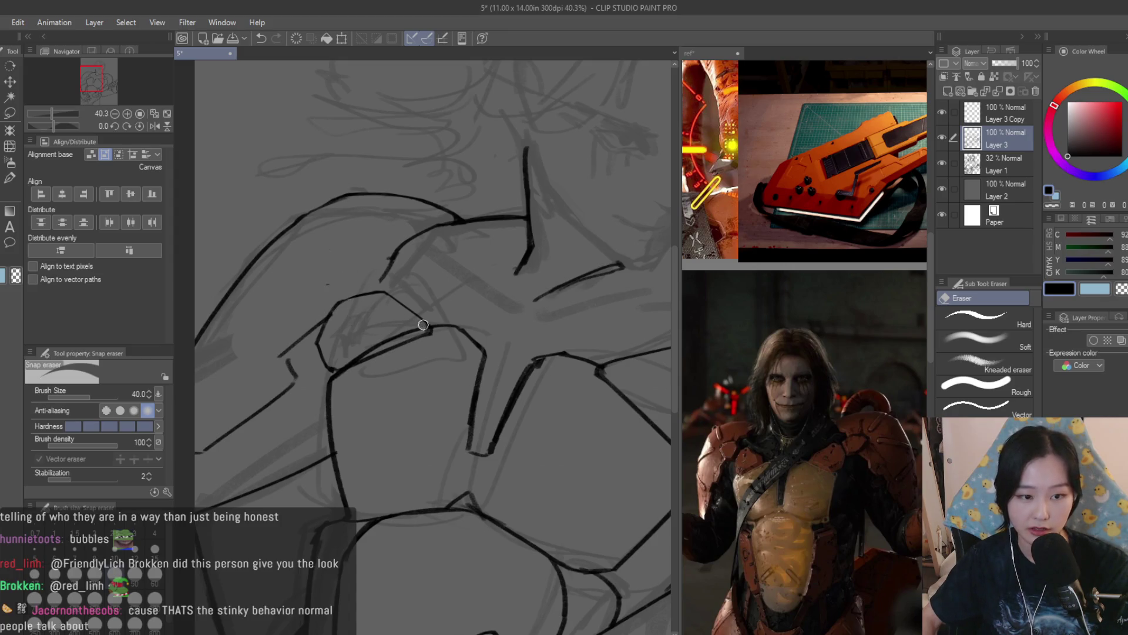
pyautogui.scroll(-6, 399, 330)
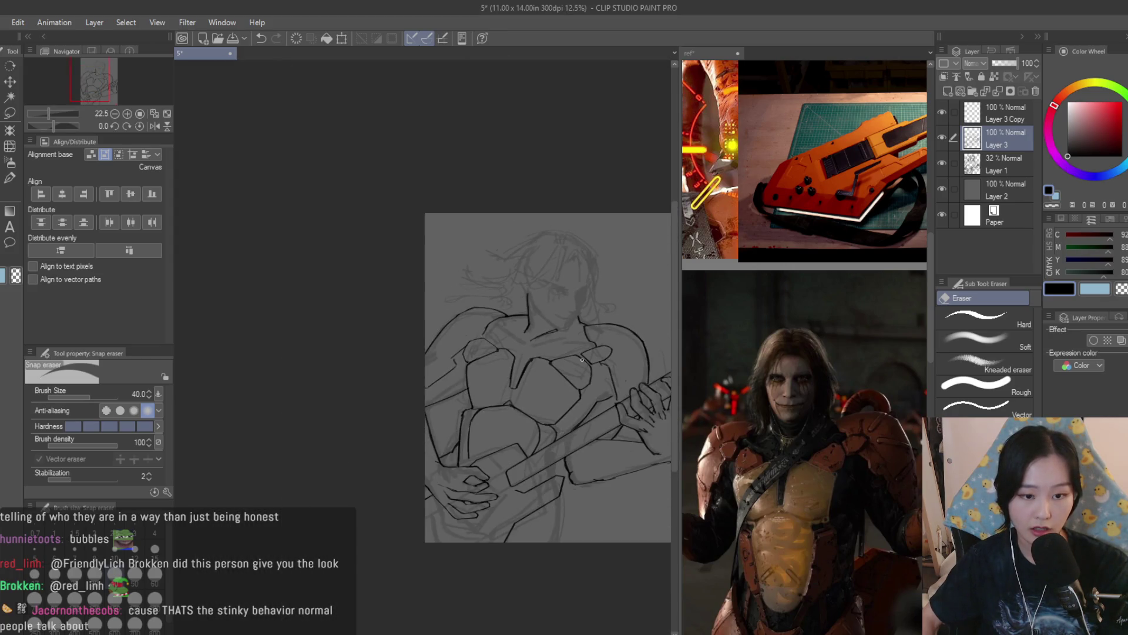
pyautogui.scroll(3, 581, 362)
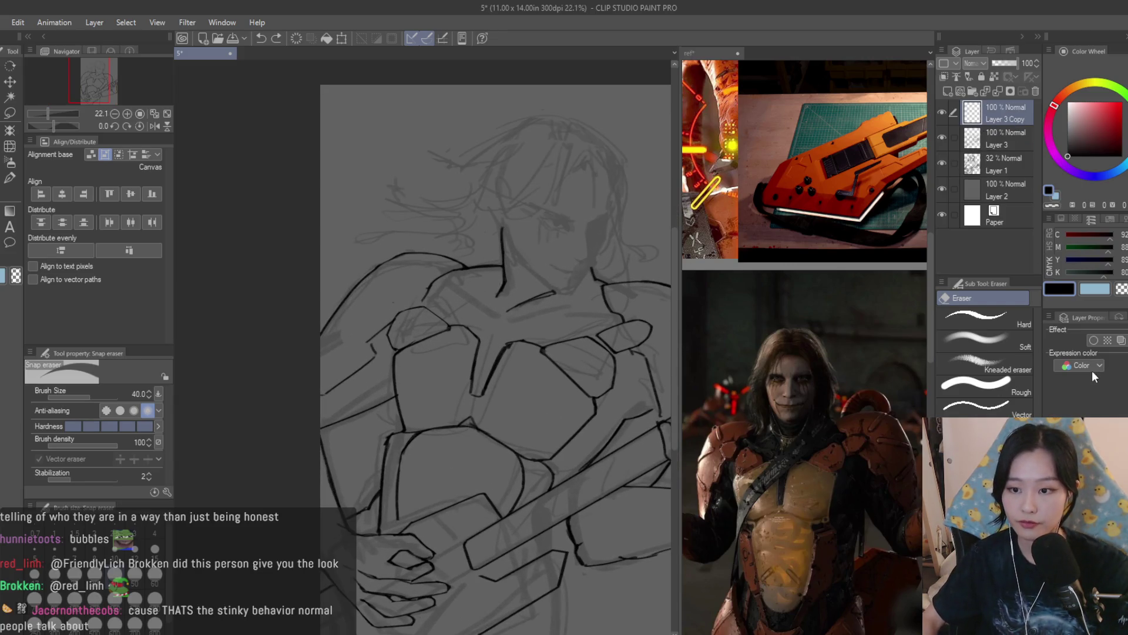
pyautogui.hotkey('ctrl', 'e')
# Ink the curved line above the hexagon shape with the textured brush
pyautogui.press('b')
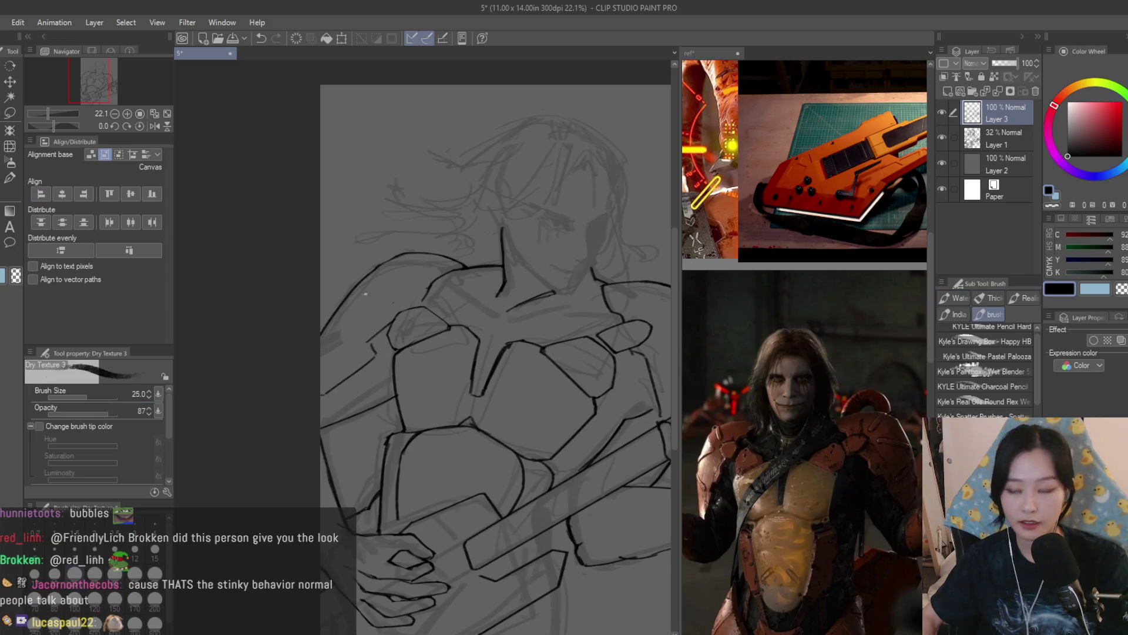
pyautogui.scroll(5, 430, 288)
pyautogui.scroll(-1, 429, 288)
pyautogui.moveTo(479, 288)
pyautogui.mouseDown()
pyautogui.moveTo(395, 271)
pyautogui.moveTo(352, 340)
pyautogui.moveTo(374, 362)
pyautogui.moveTo(473, 310)
pyautogui.mouseUp()
pyautogui.scroll(-1, 435, 340)
pyautogui.scroll(-5, 434, 341)
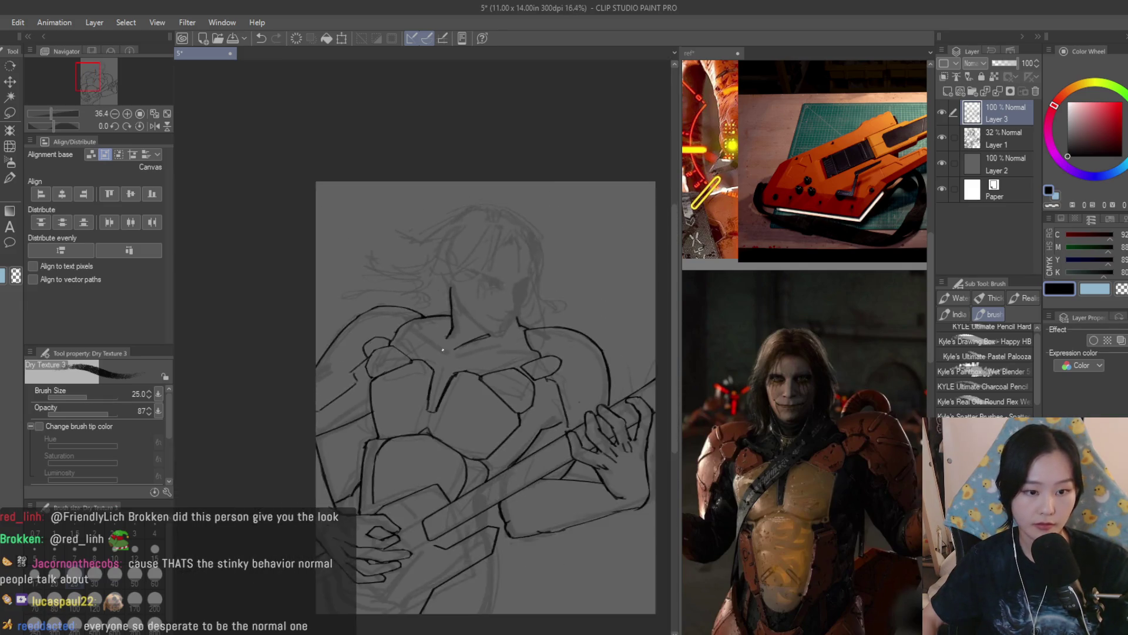
pyautogui.scroll(4, 411, 308)
pyautogui.scroll(3, 411, 308)
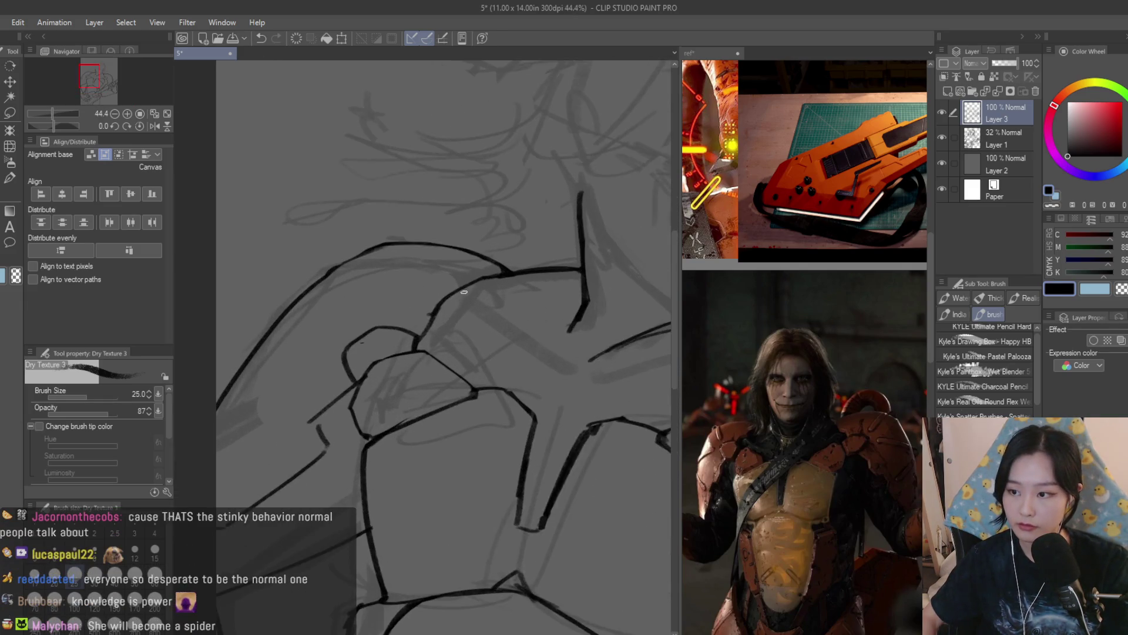
# Ink the shoulder pad's inner curve and erase the doubled part of the stroke
pyautogui.moveTo(394, 318); pyautogui.dragTo(313, 376)
pyautogui.moveTo(332, 329); pyautogui.dragTo(315, 379)
pyautogui.press('e')
pyautogui.moveTo(327, 311); pyautogui.dragTo(378, 330)
pyautogui.press('b')
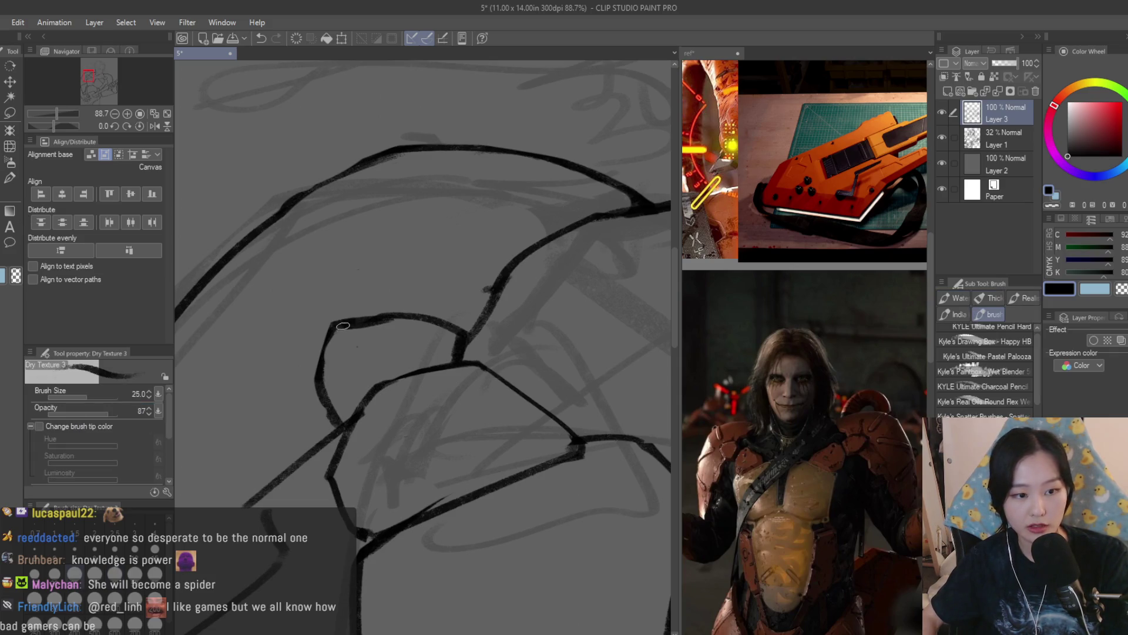
pyautogui.press('e')
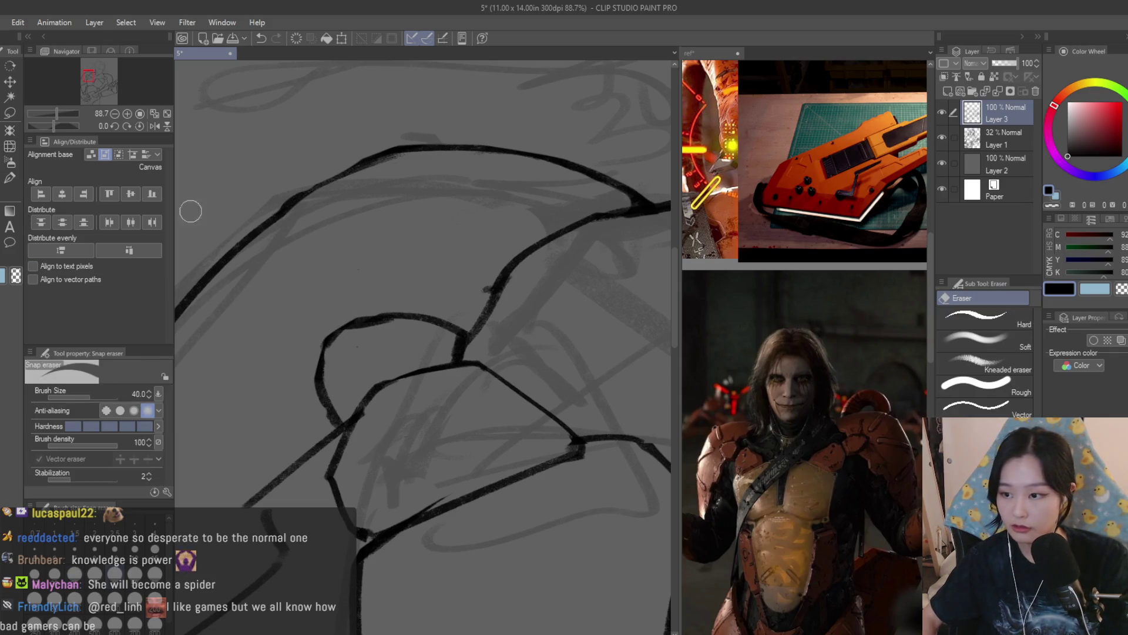
pyautogui.press('b')
pyautogui.scroll(-5, 352, 291)
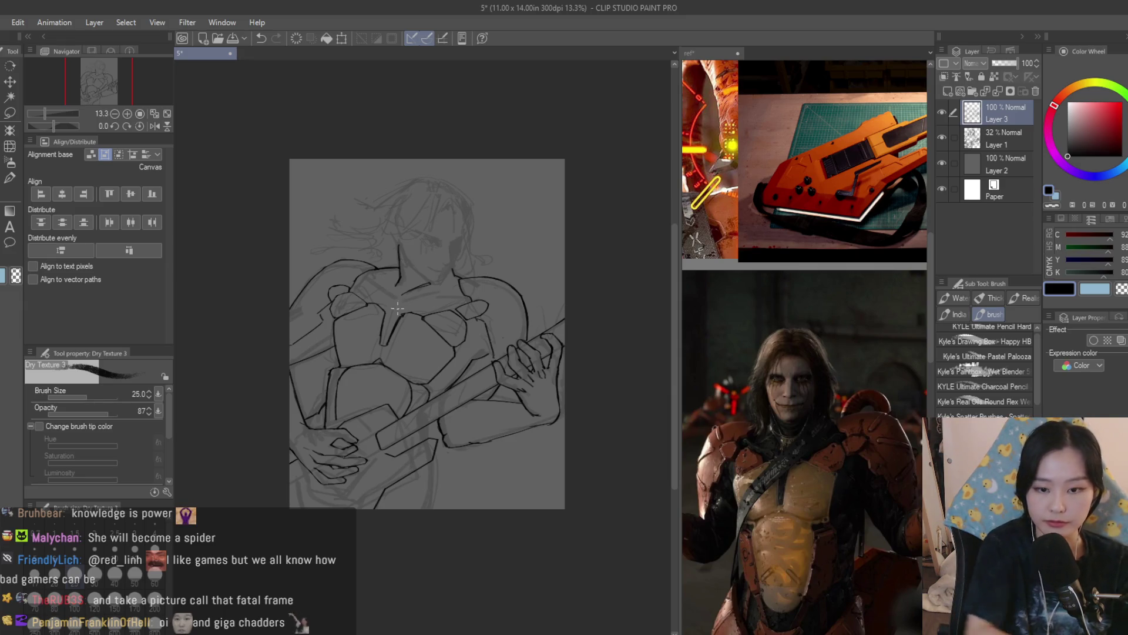
pyautogui.scroll(5, 347, 282)
pyautogui.scroll(1, 325, 277)
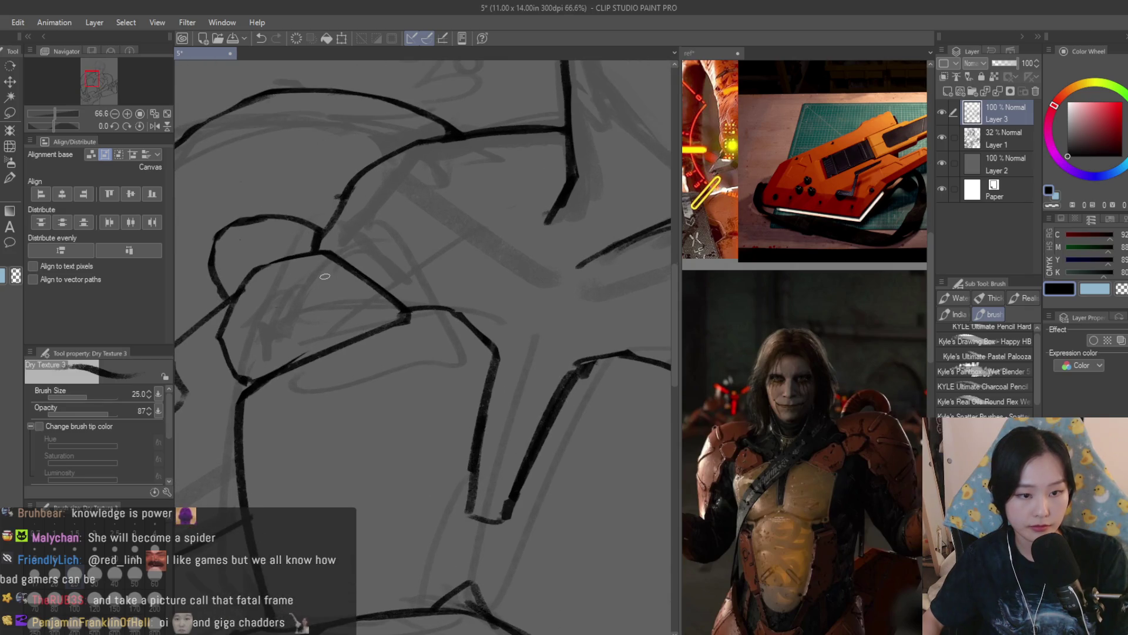
# Ink a joint line from the shoulder down-left and a diagonal armor line on the chest
pyautogui.moveTo(401, 301); pyautogui.dragTo(270, 362)
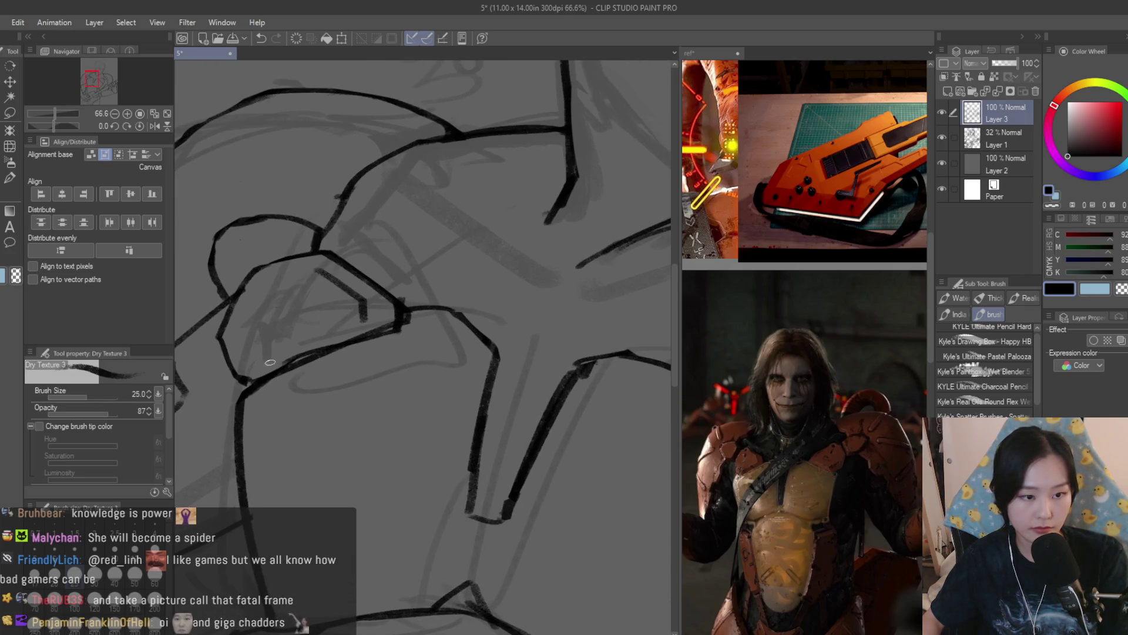
pyautogui.press('e')
pyautogui.scroll(-3, 389, 325)
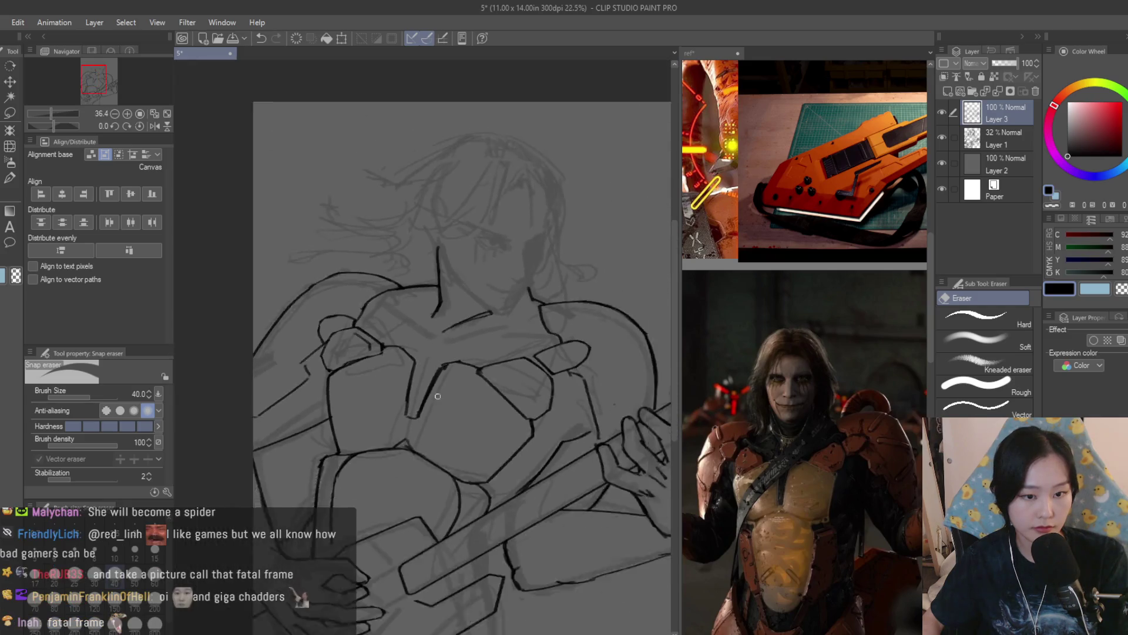
pyautogui.scroll(2, 457, 369)
pyautogui.press('b')
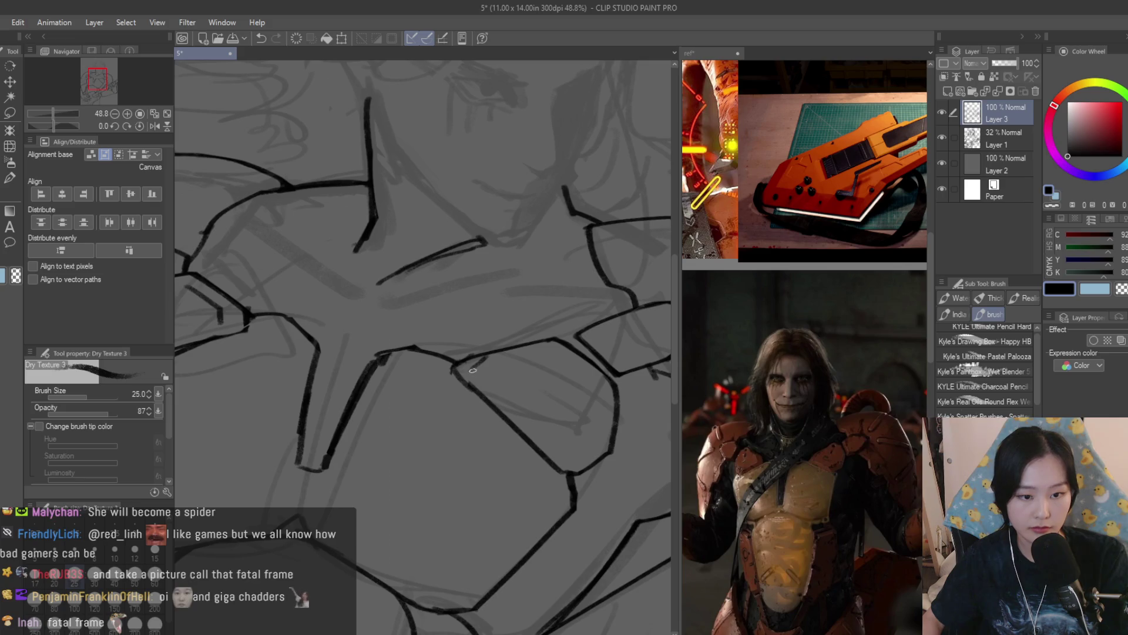
pyautogui.moveTo(473, 370); pyautogui.dragTo(557, 444)
pyautogui.scroll(-5, 594, 439)
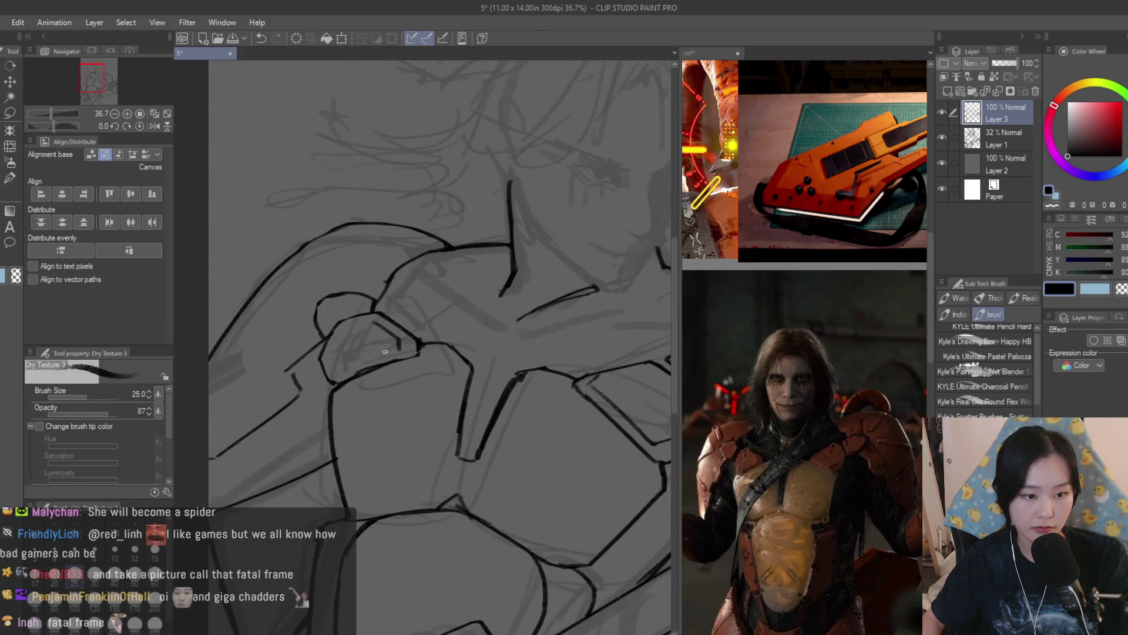
pyautogui.scroll(3, 535, 435)
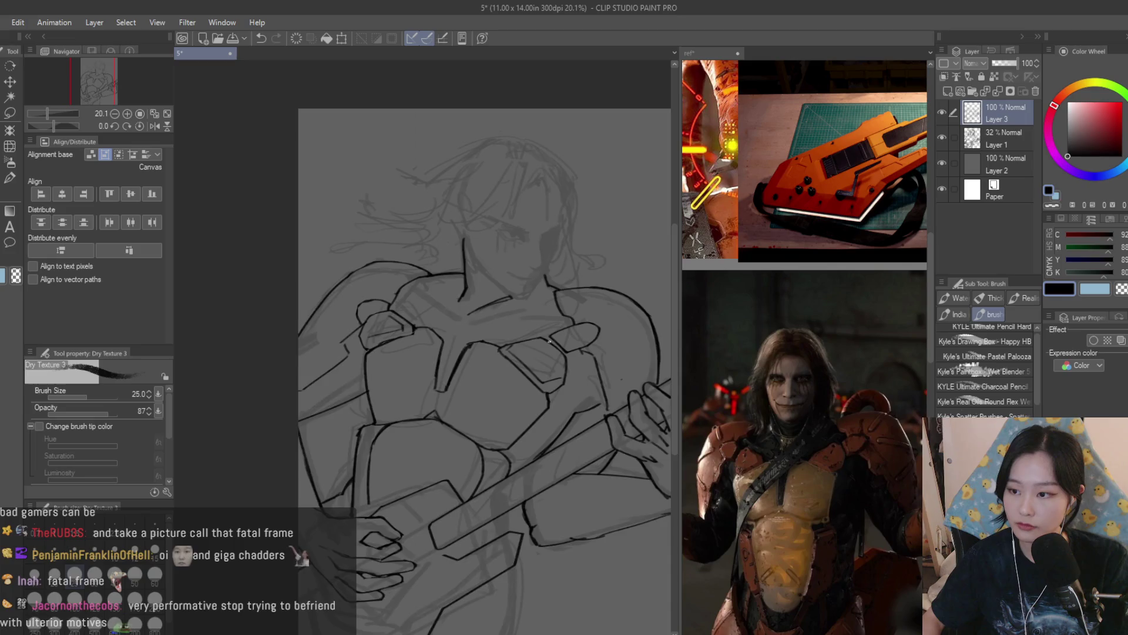
pyautogui.scroll(-2, 545, 403)
pyautogui.scroll(3, 531, 375)
pyautogui.scroll(5, 773, 214)
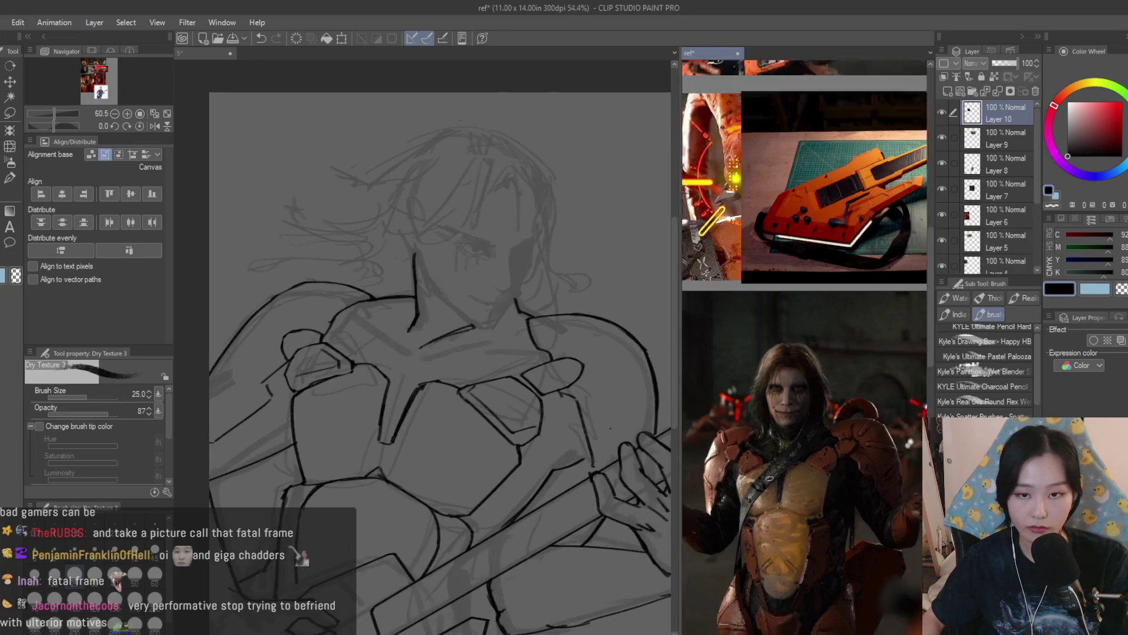
# With a thinner brush, ink the mouth line, redrawing its tail and extending it up-left
pyautogui.scroll(-5, 773, 215)
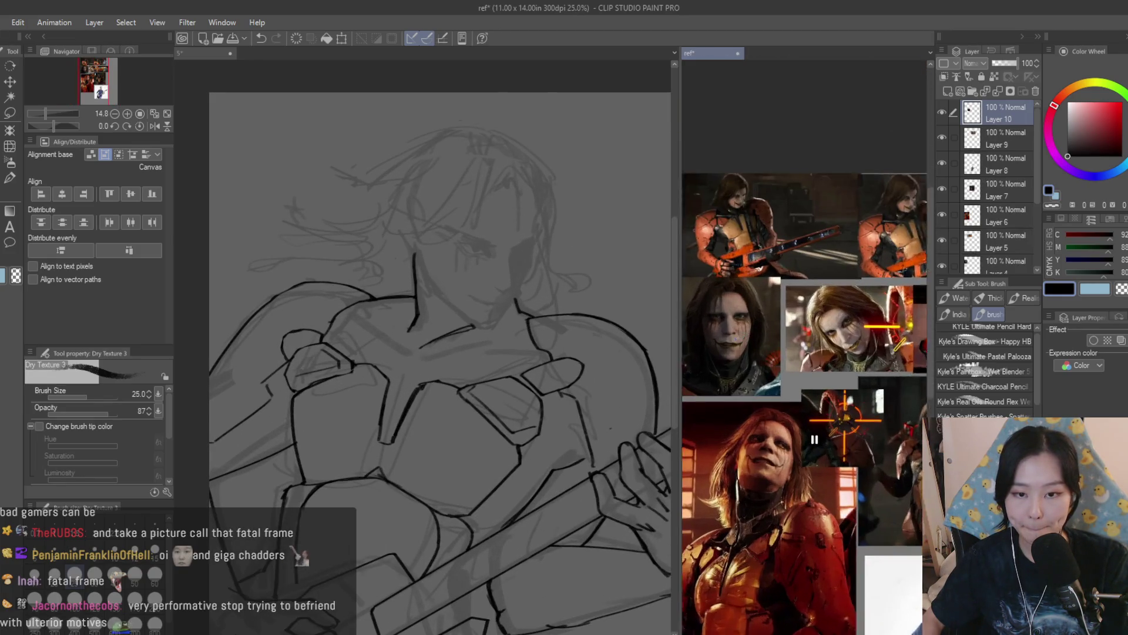
pyautogui.scroll(3, 857, 232)
pyautogui.scroll(-3, 857, 232)
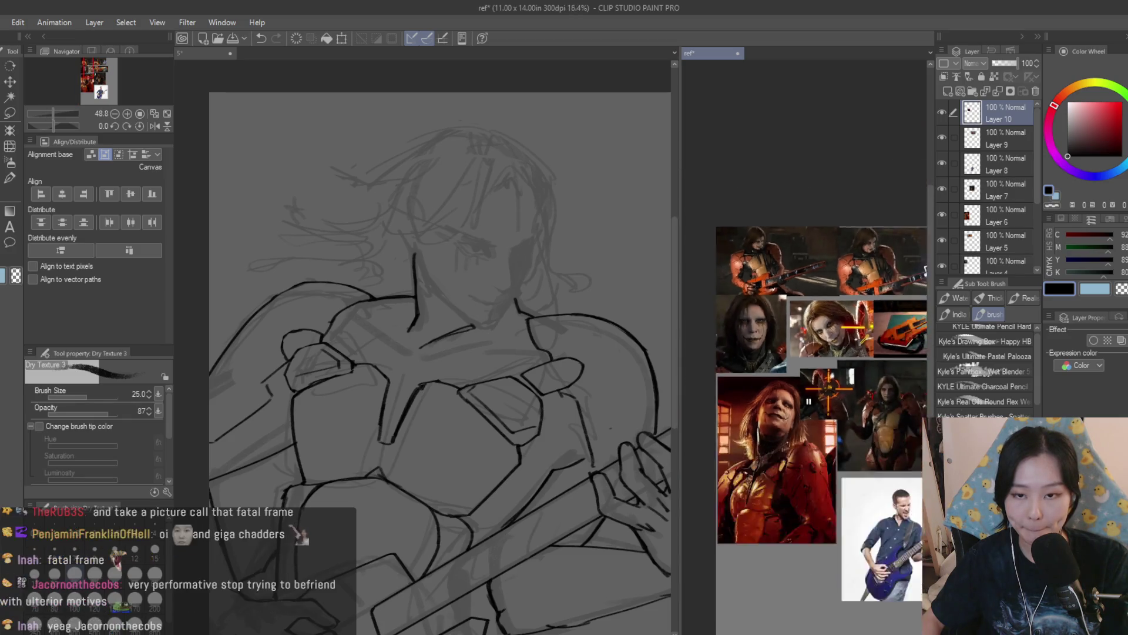
pyautogui.scroll(5, 857, 233)
pyautogui.scroll(-5, 857, 232)
pyautogui.scroll(1, 834, 321)
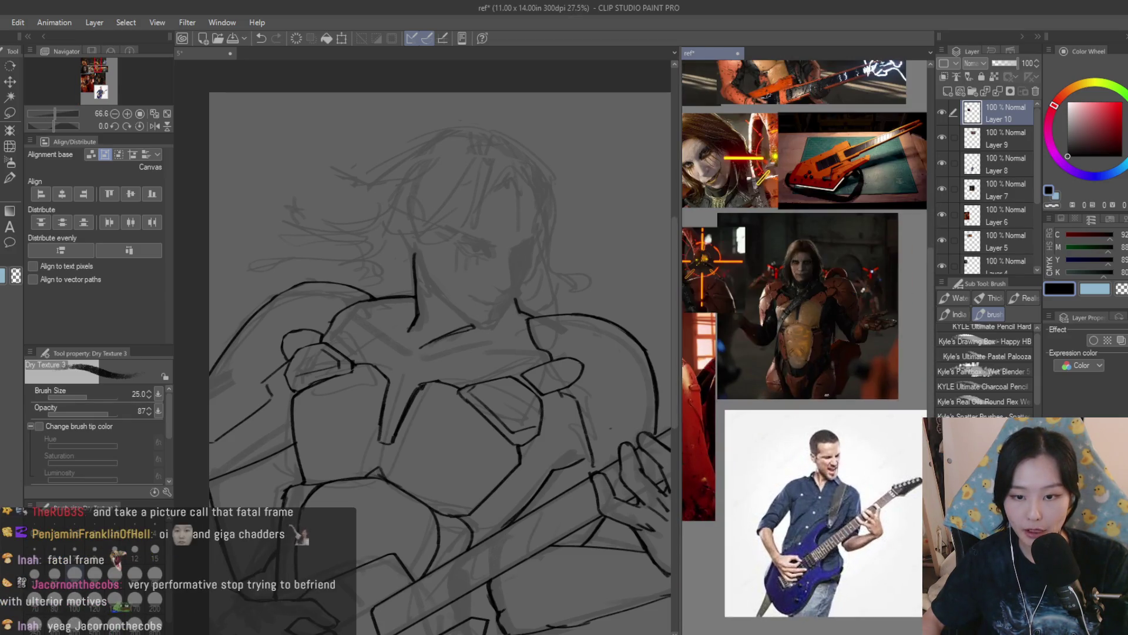
pyautogui.scroll(-1, 834, 321)
pyautogui.scroll(5, 834, 321)
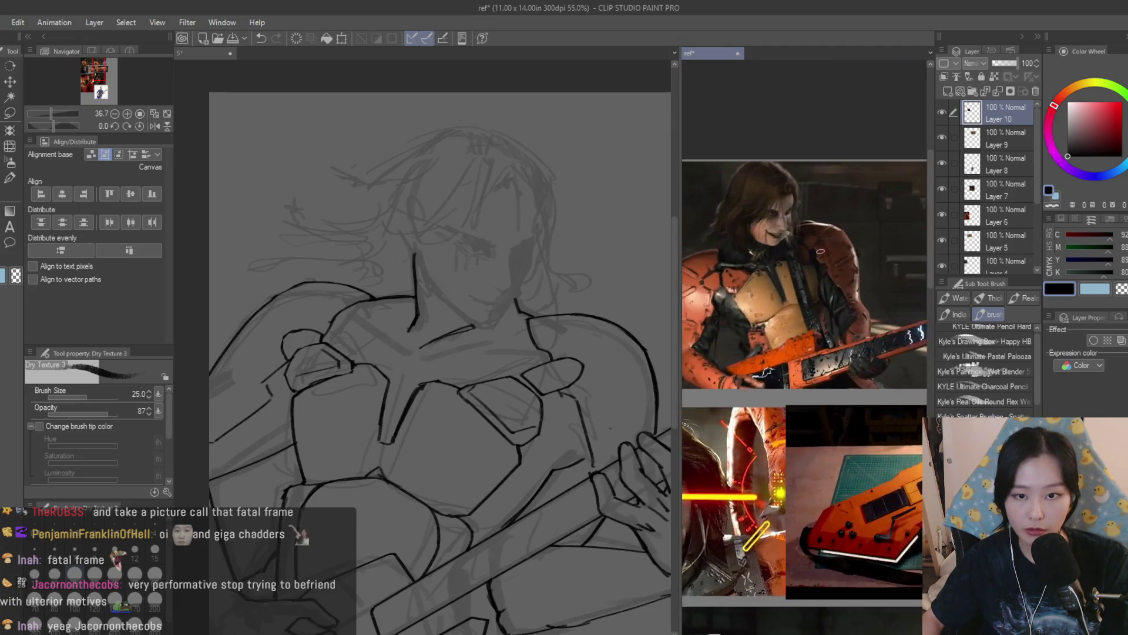
pyautogui.scroll(3, 570, 202)
pyautogui.scroll(2, 537, 323)
pyautogui.press('[')
pyautogui.press('[')
pyautogui.scroll(3, 486, 403)
pyautogui.moveTo(374, 378)
pyautogui.mouseDown()
pyautogui.moveTo(460, 428)
pyautogui.moveTo(531, 436)
pyautogui.moveTo(461, 421)
pyautogui.mouseUp()
pyautogui.hotkey('ctrl', 'z')
pyautogui.press('[')
pyautogui.hotkey('ctrl', 'z')
pyautogui.moveTo(546, 433)
pyautogui.mouseDown()
pyautogui.moveTo(456, 424)
pyautogui.moveTo(573, 427)
pyautogui.mouseUp()
pyautogui.scroll(1, 564, 426)
pyautogui.moveTo(348, 367); pyautogui.dragTo(327, 339)
# Check the face in a mirrored view, then ink the chin line and curving nose underside
pyautogui.scroll(-5, 319, 337)
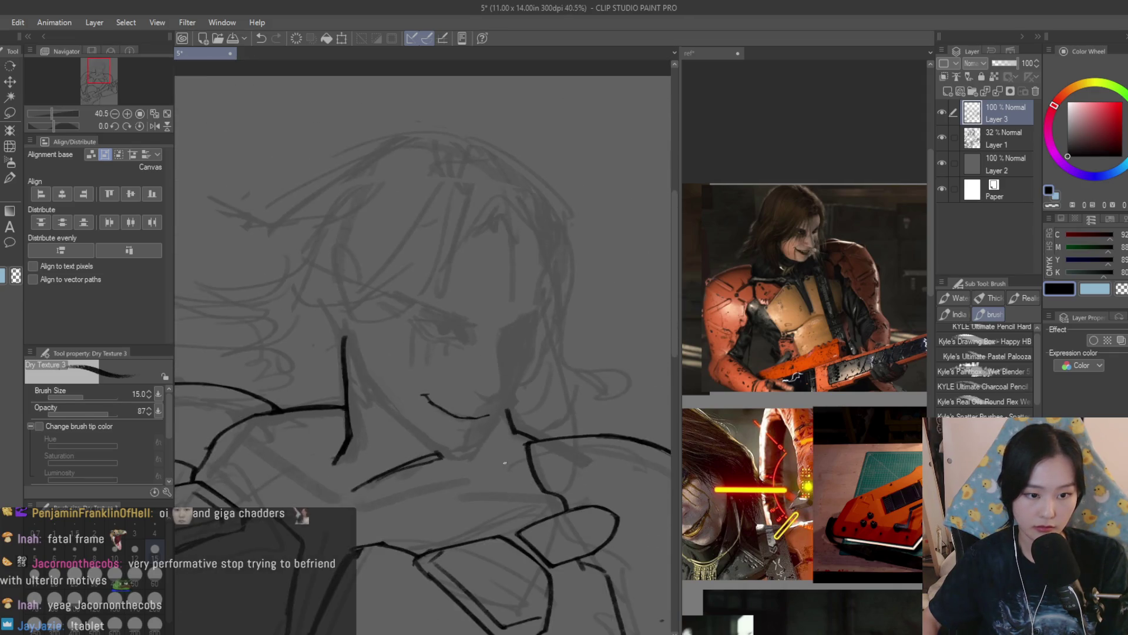
pyautogui.press('h')
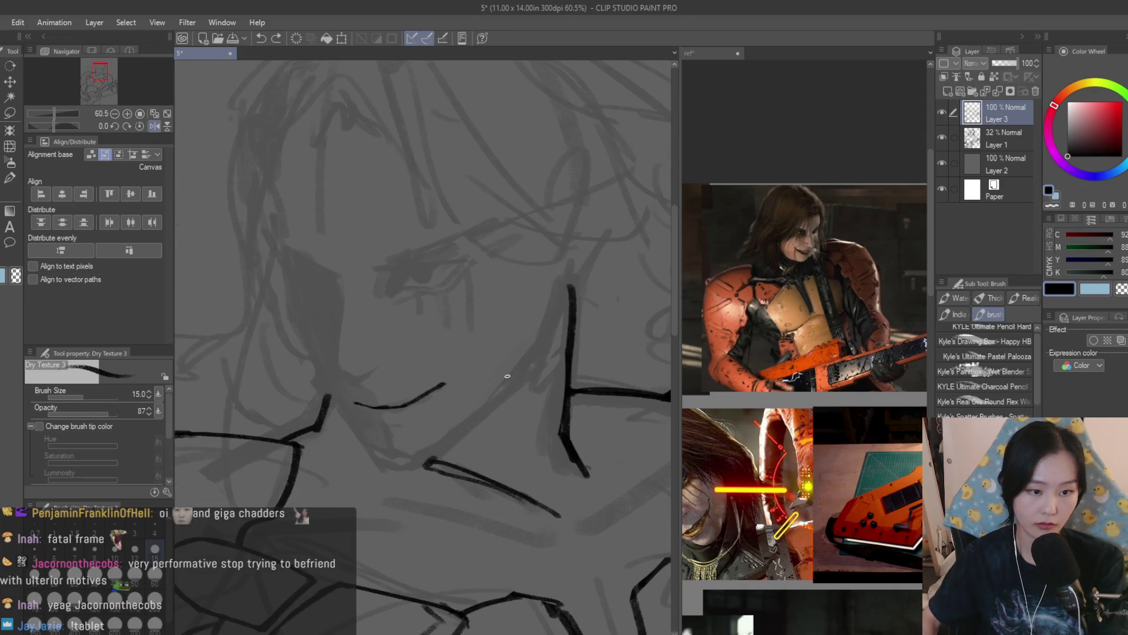
pyautogui.click(805, 294)
pyautogui.scroll(2, 805, 294)
pyautogui.scroll(2, 319, 258)
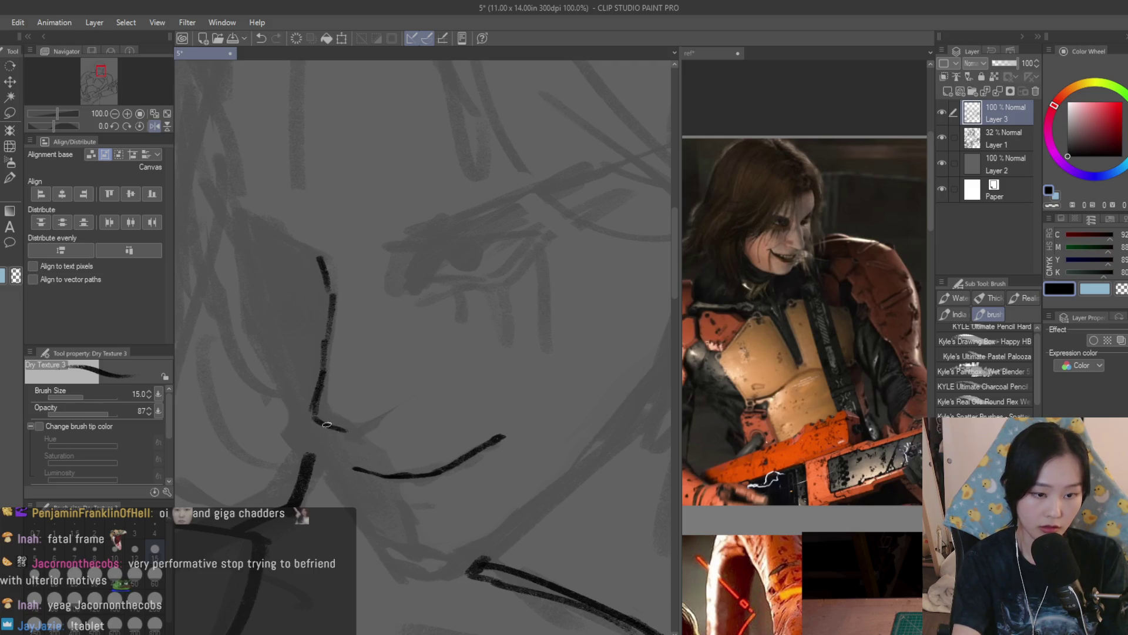
pyautogui.moveTo(316, 415)
pyautogui.mouseDown()
pyautogui.moveTo(367, 423)
pyautogui.moveTo(396, 408)
pyautogui.mouseUp()
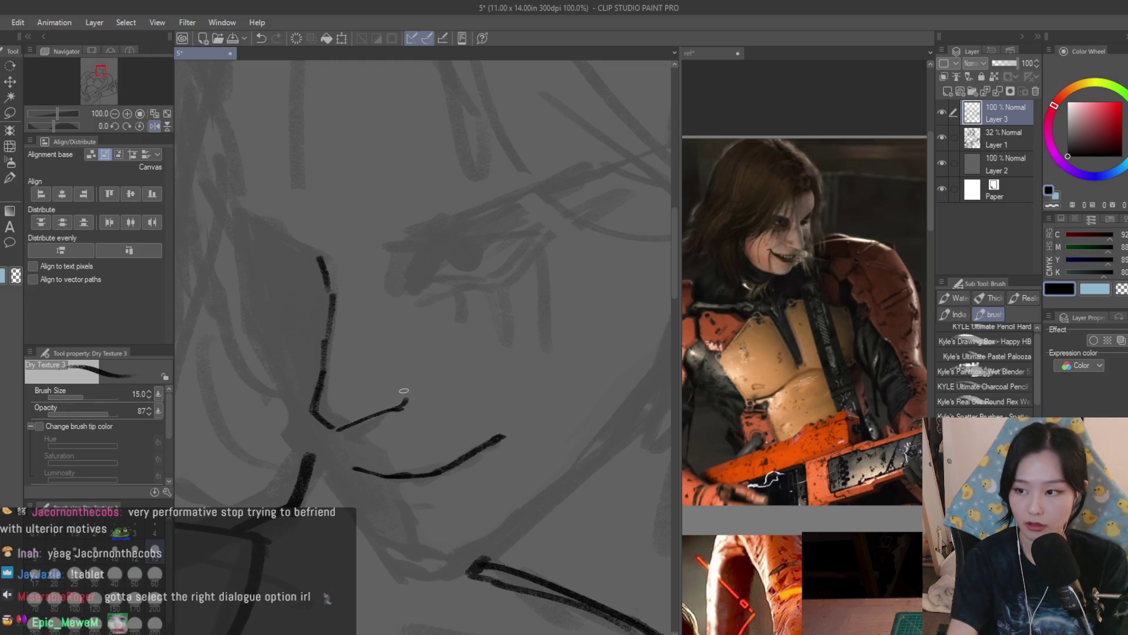
pyautogui.scroll(1, 403, 392)
pyautogui.moveTo(513, 365)
pyautogui.mouseDown()
pyautogui.moveTo(491, 453)
pyautogui.moveTo(433, 428)
pyautogui.mouseUp()
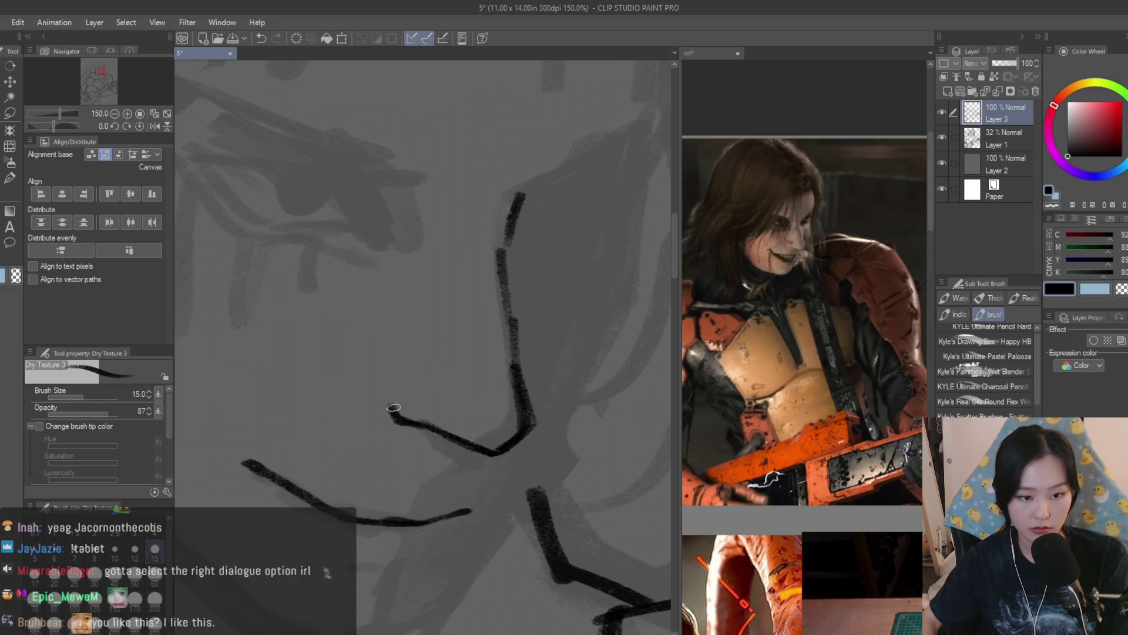
pyautogui.scroll(-2, 528, 399)
# Ink the nose line joining down to the jaw and erase its overlapping part
pyautogui.press('e')
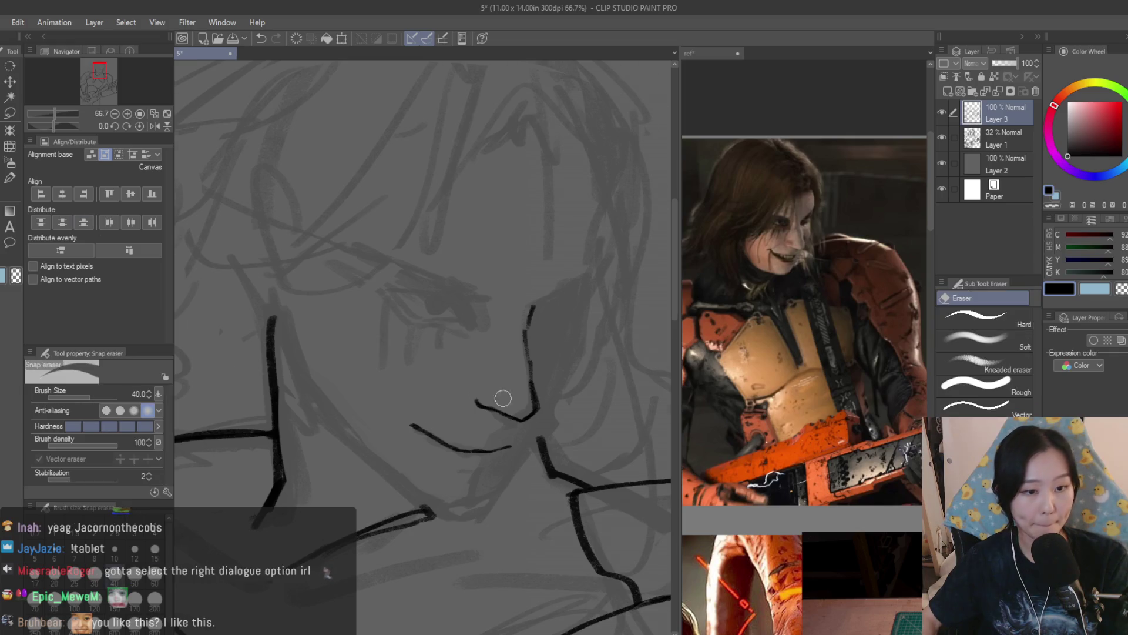
pyautogui.scroll(2, 488, 411)
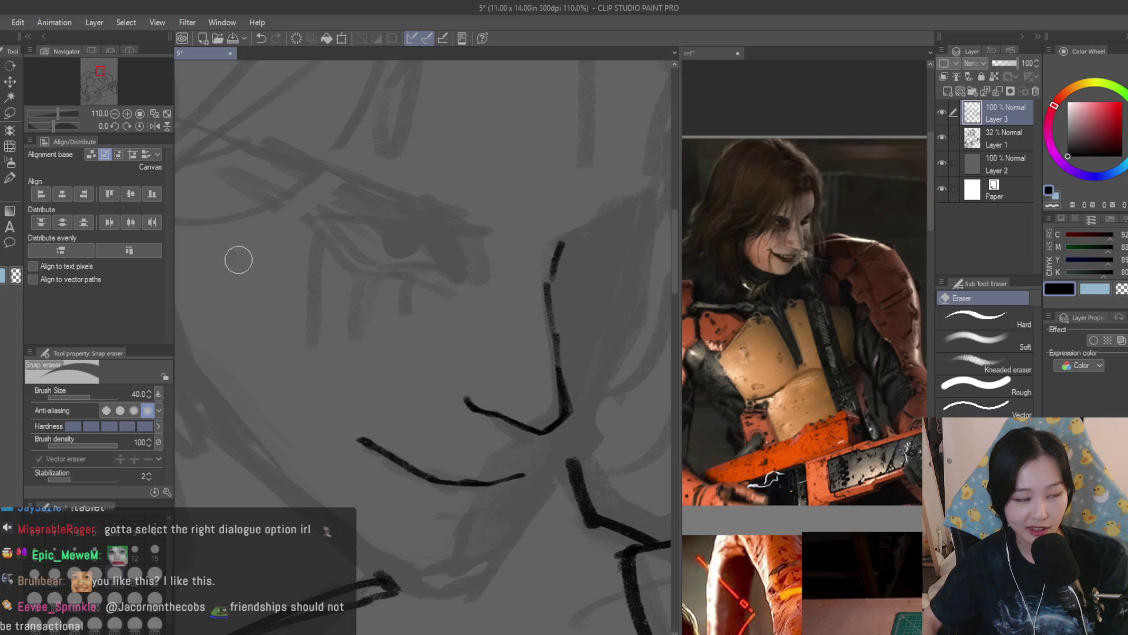
pyautogui.press('b')
pyautogui.scroll(3, 557, 425)
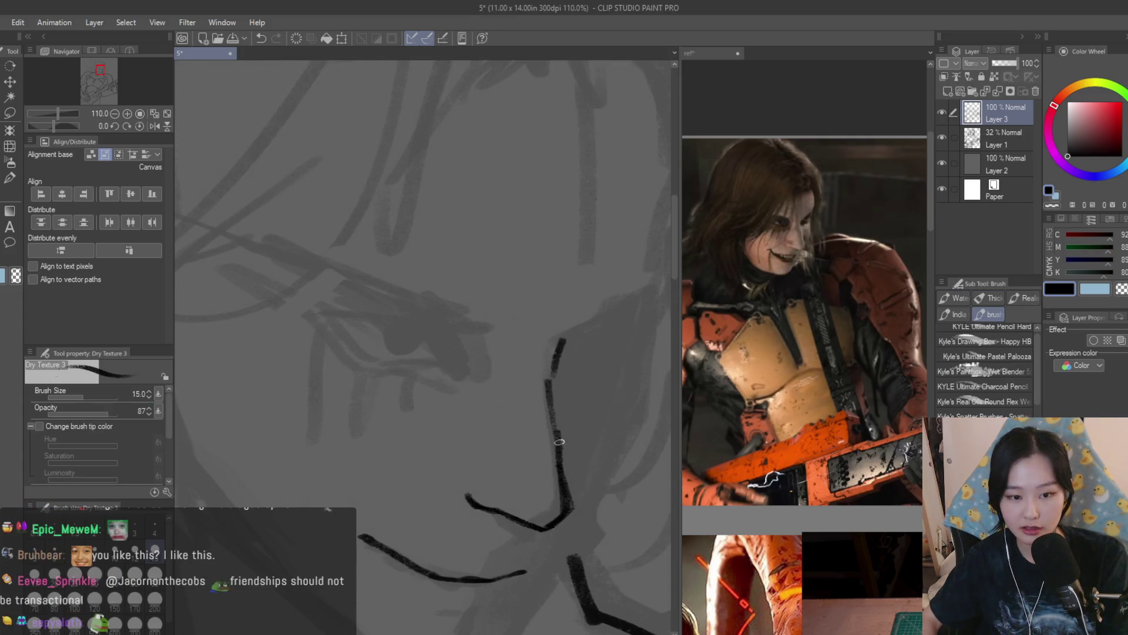
pyautogui.moveTo(555, 348)
pyautogui.mouseDown()
pyautogui.moveTo(641, 294)
pyautogui.moveTo(556, 346)
pyautogui.mouseUp()
pyautogui.hotkey('ctrl', 'z')
pyautogui.hotkey('ctrl', 'z')
pyautogui.moveTo(642, 292); pyautogui.dragTo(543, 360)
pyautogui.press('e')
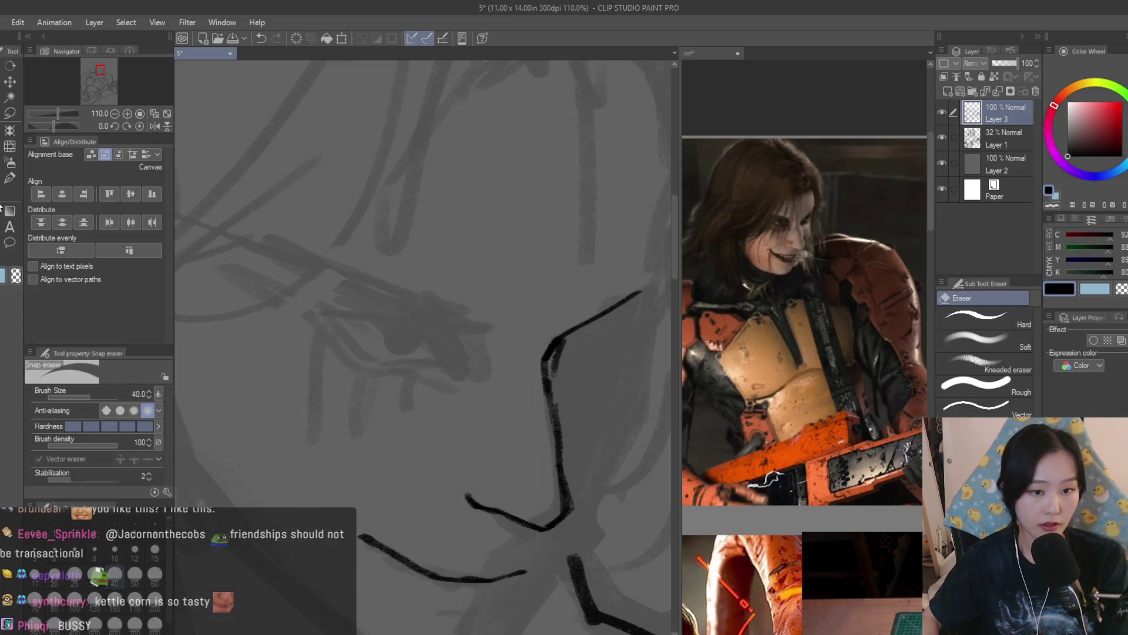
pyautogui.moveTo(585, 322); pyautogui.dragTo(547, 338)
pyautogui.press('b')
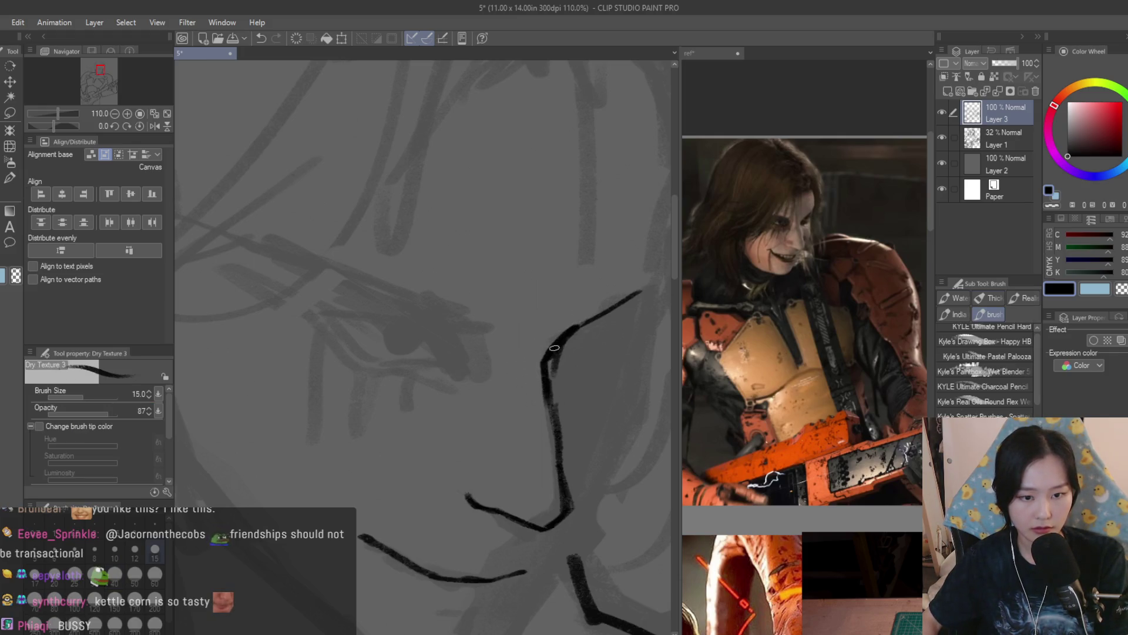
pyautogui.press('e')
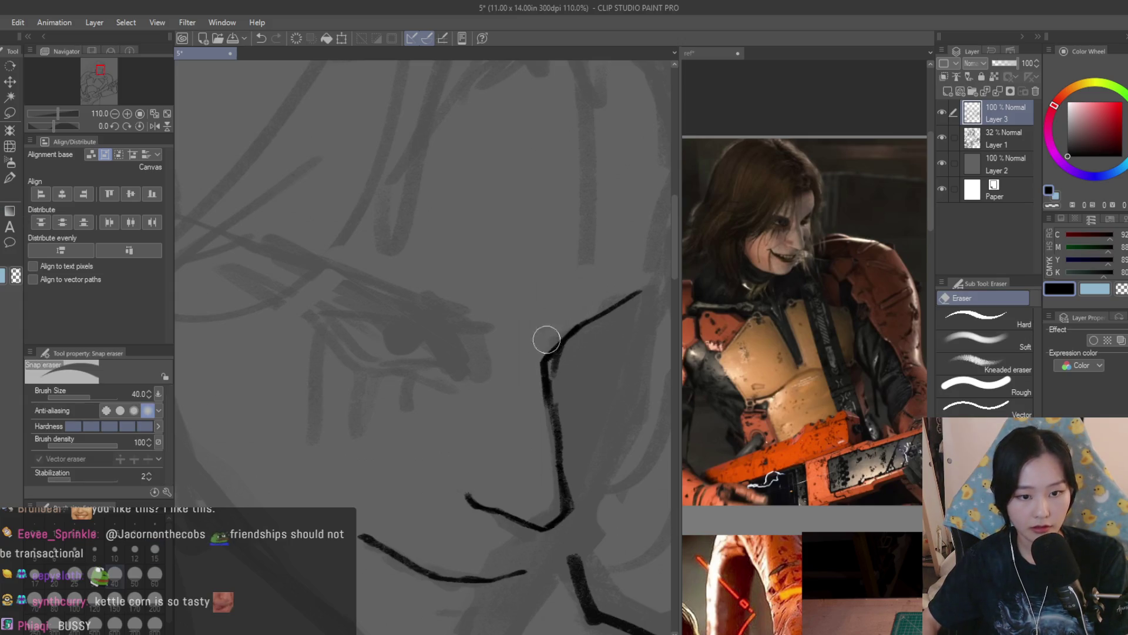
pyautogui.press('b')
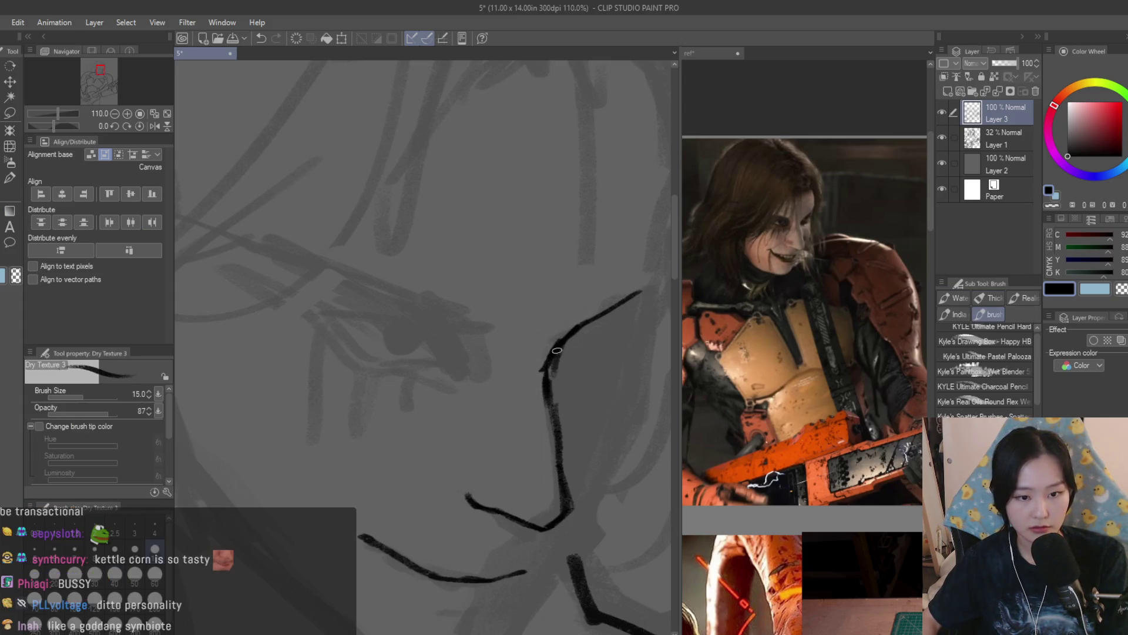
pyautogui.scroll(-5, 545, 372)
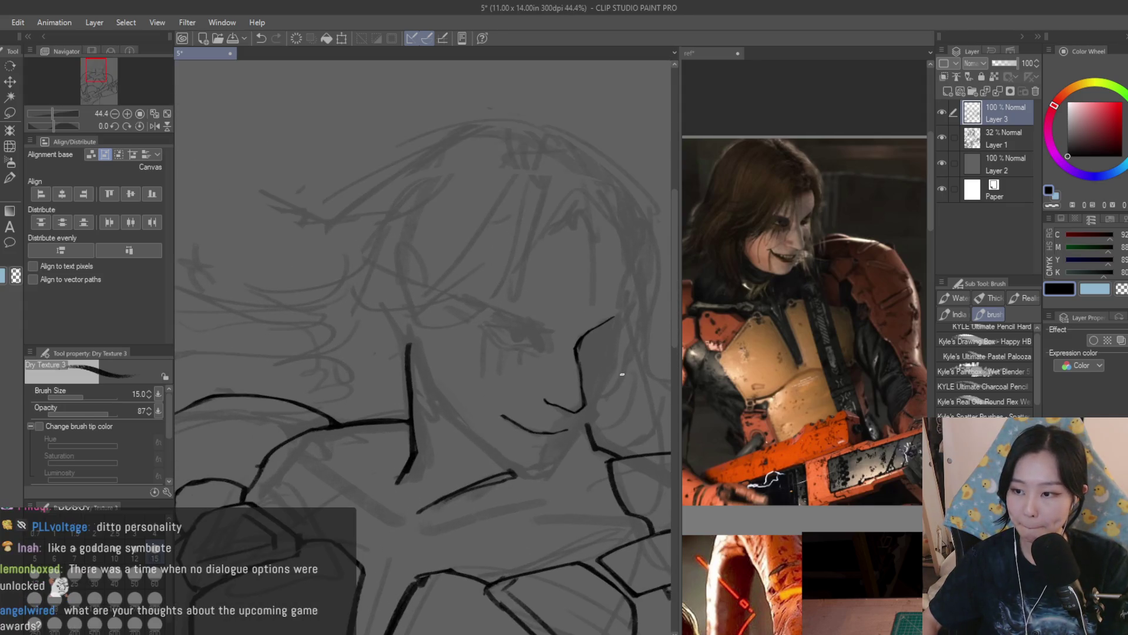
pyautogui.scroll(4, 500, 353)
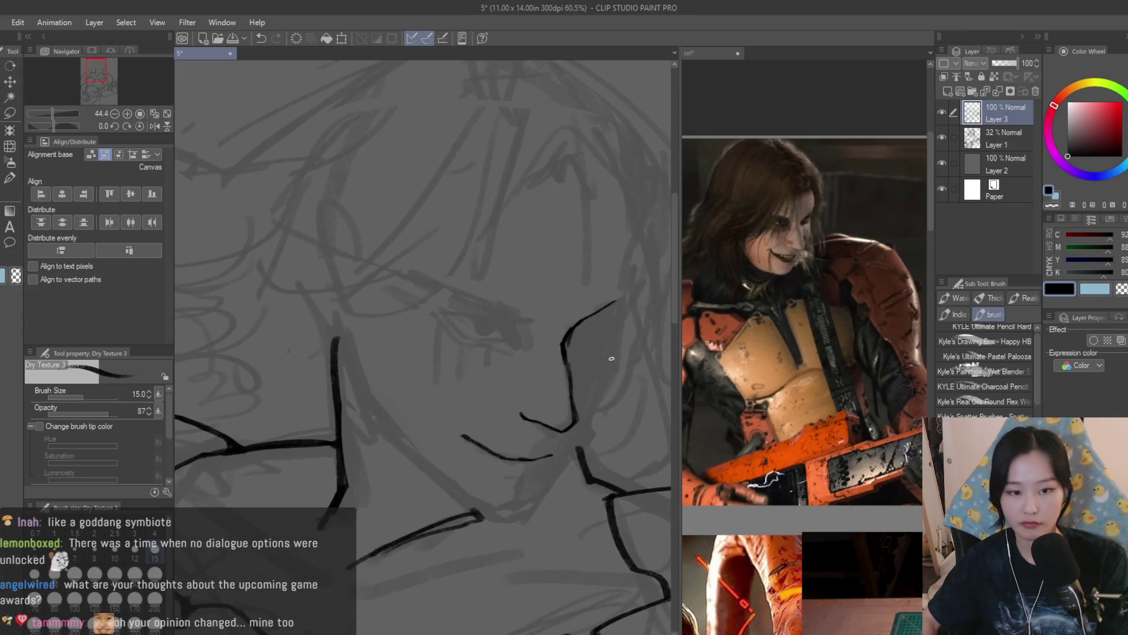
# Ink a bold eyebrow line above the eye and erase its thin tail
pyautogui.moveTo(379, 283); pyautogui.dragTo(516, 343)
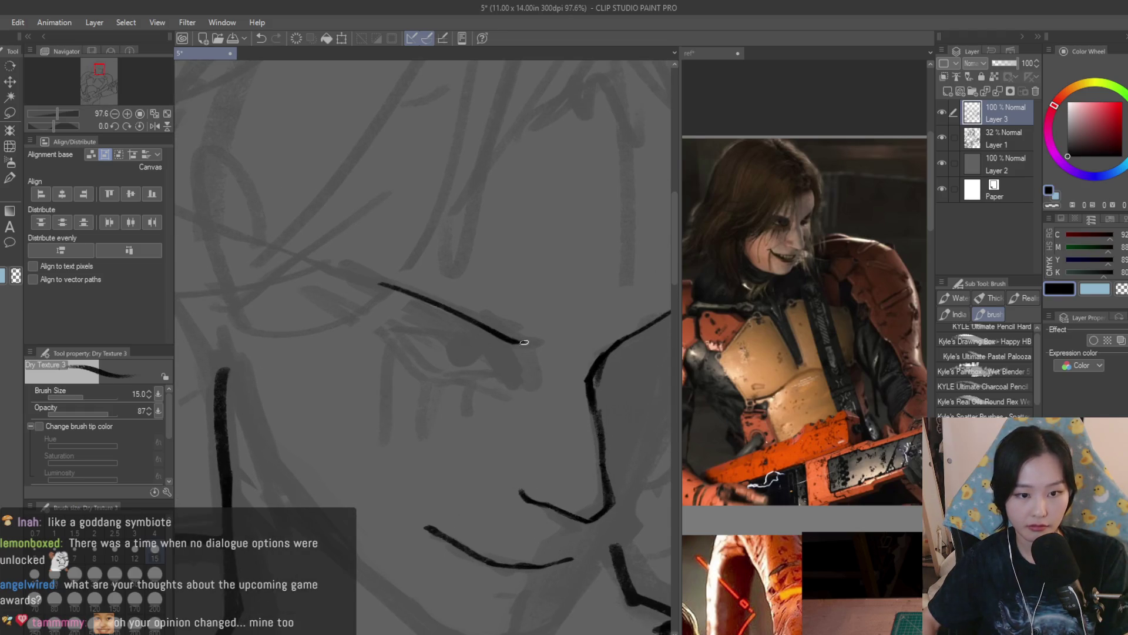
pyautogui.press('e')
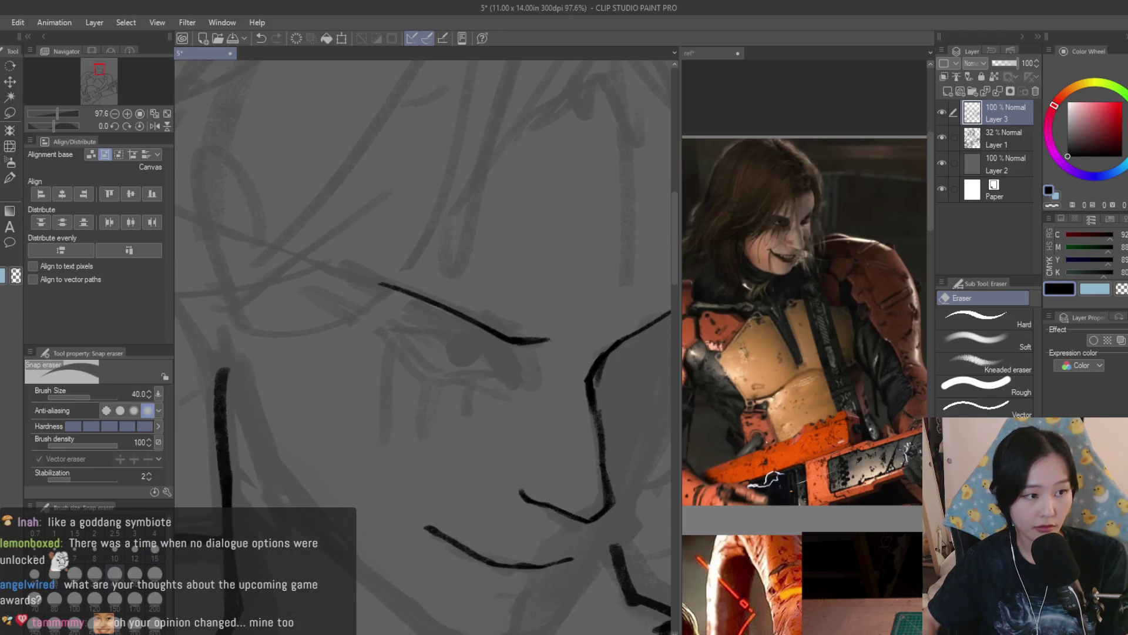
pyautogui.moveTo(529, 356); pyautogui.dragTo(549, 333)
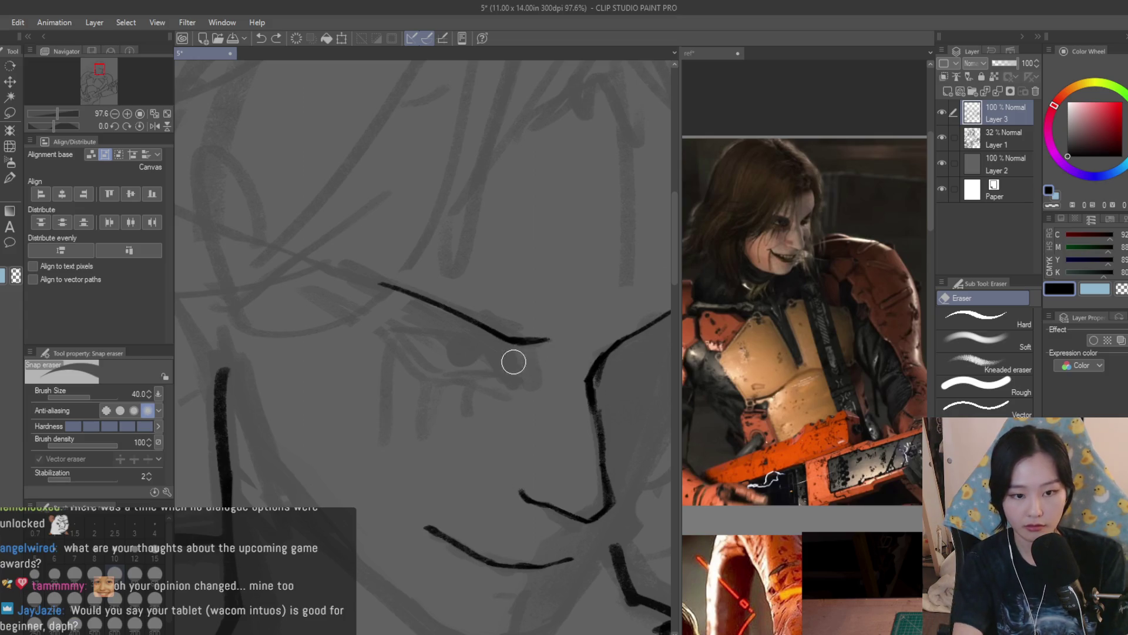
pyautogui.scroll(-6, 366, 264)
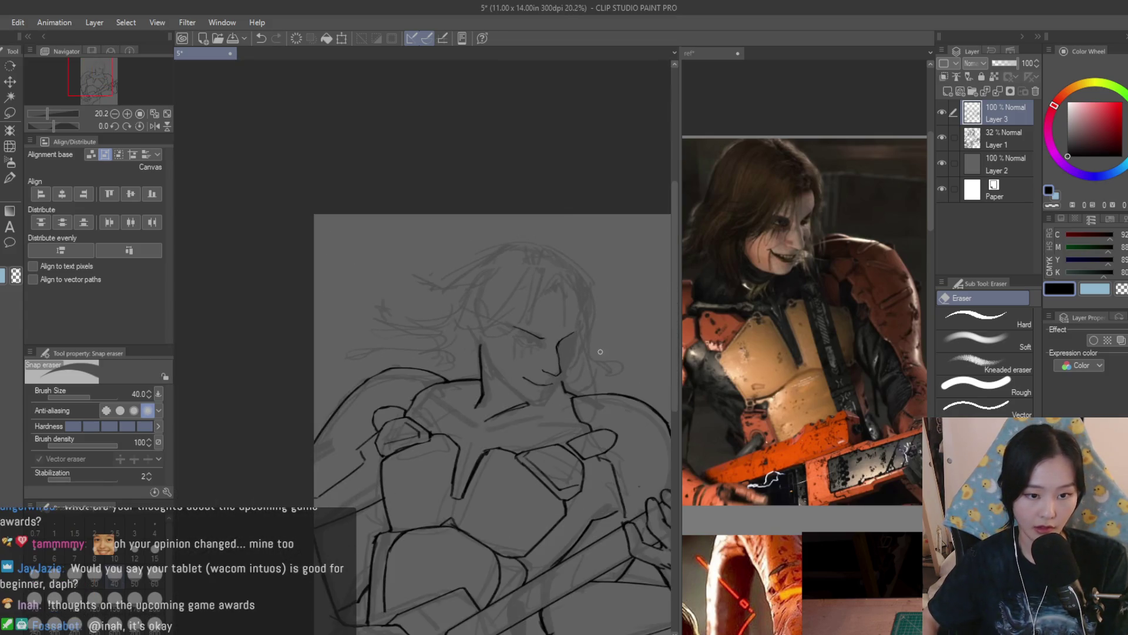
pyautogui.press('b')
pyautogui.scroll(4, 549, 438)
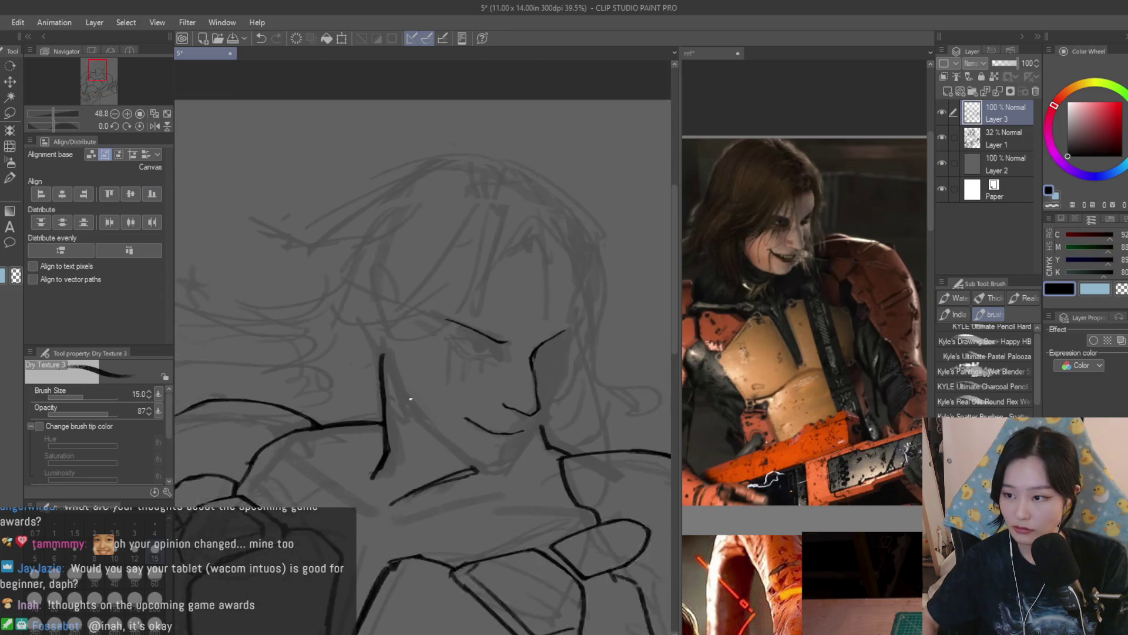
pyautogui.scroll(1, 515, 424)
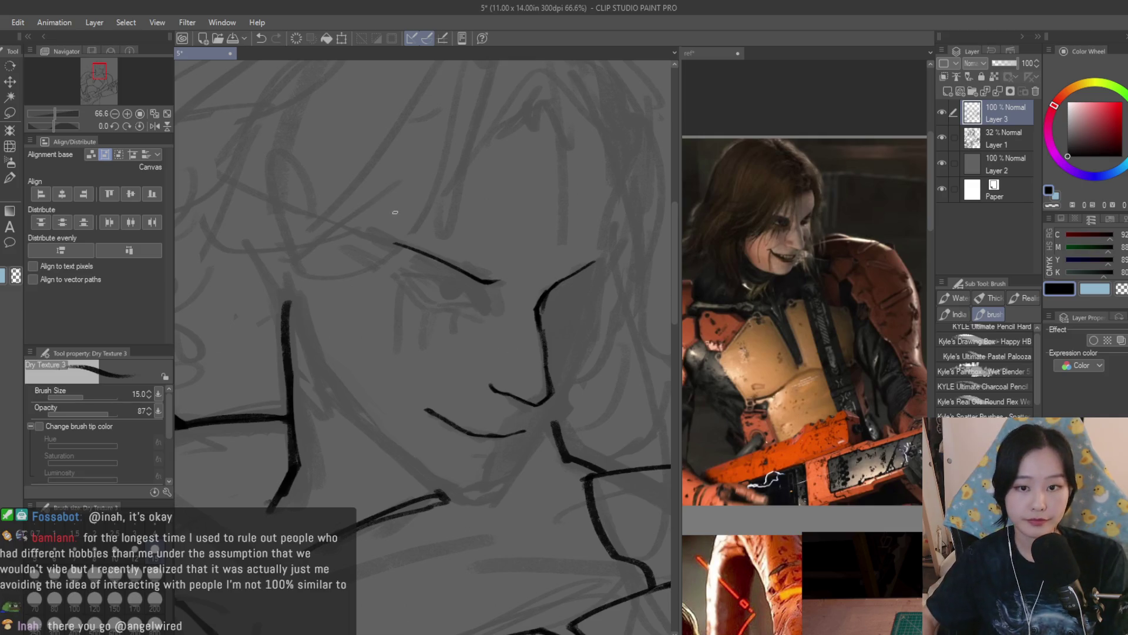
pyautogui.scroll(3, 457, 255)
# Ink the upper eyelid and the lower eyelid from the inner corner
pyautogui.moveTo(467, 307)
pyautogui.mouseDown()
pyautogui.moveTo(517, 361)
pyautogui.moveTo(511, 376)
pyautogui.moveTo(441, 302)
pyautogui.moveTo(321, 286)
pyautogui.moveTo(448, 309)
pyautogui.mouseUp()
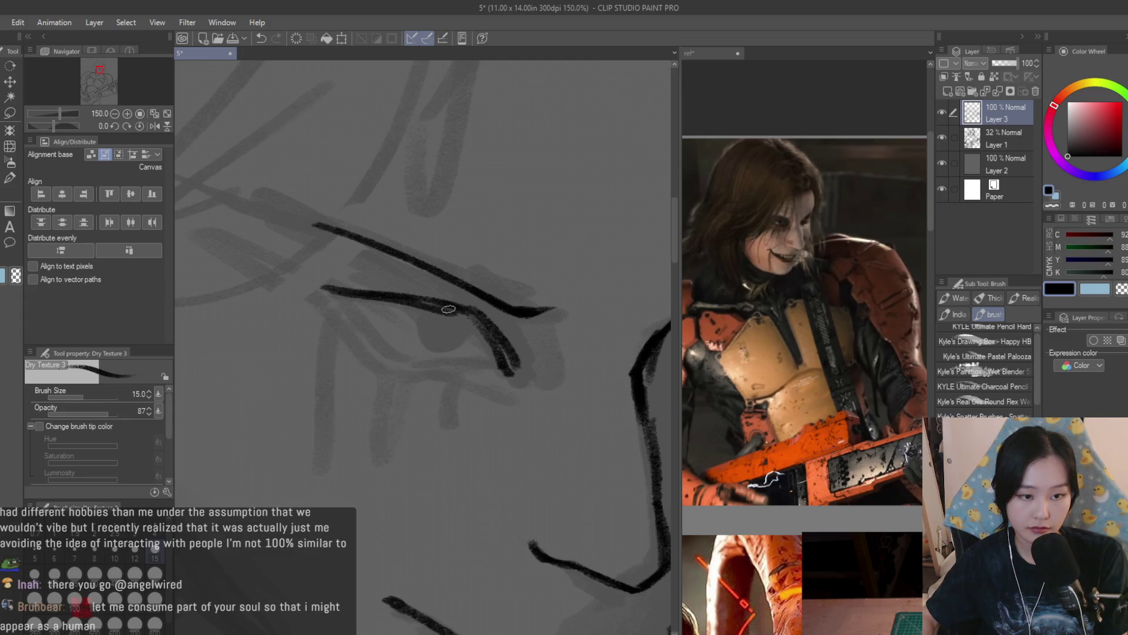
pyautogui.scroll(-1, 493, 363)
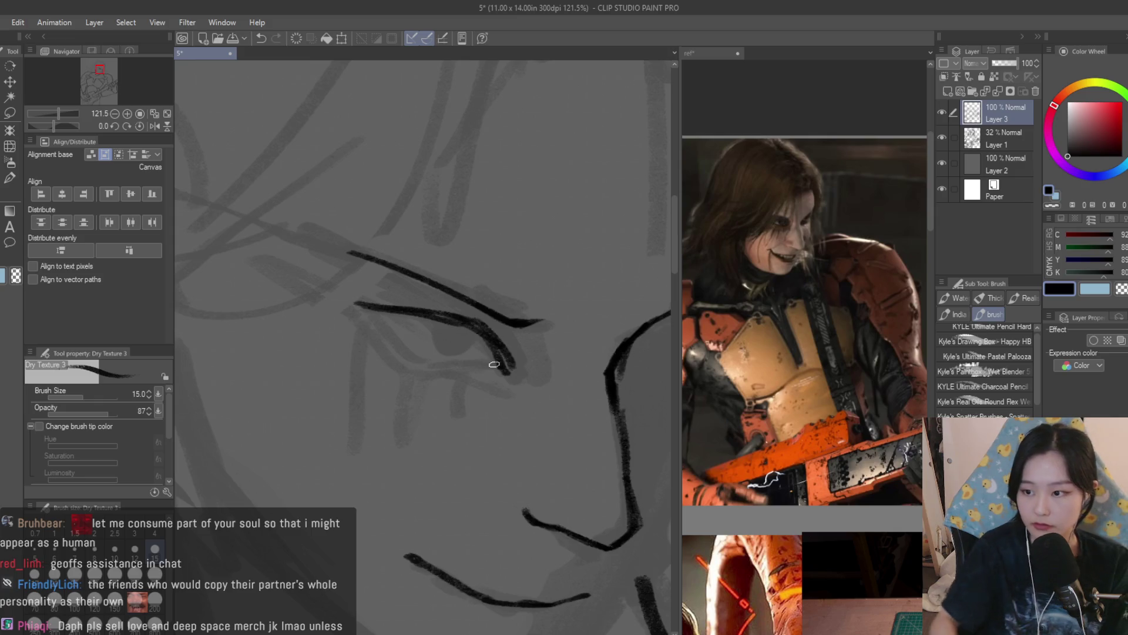
pyautogui.scroll(2, 376, 322)
pyautogui.moveTo(364, 314)
pyautogui.mouseDown()
pyautogui.moveTo(431, 376)
pyautogui.moveTo(542, 389)
pyautogui.mouseUp()
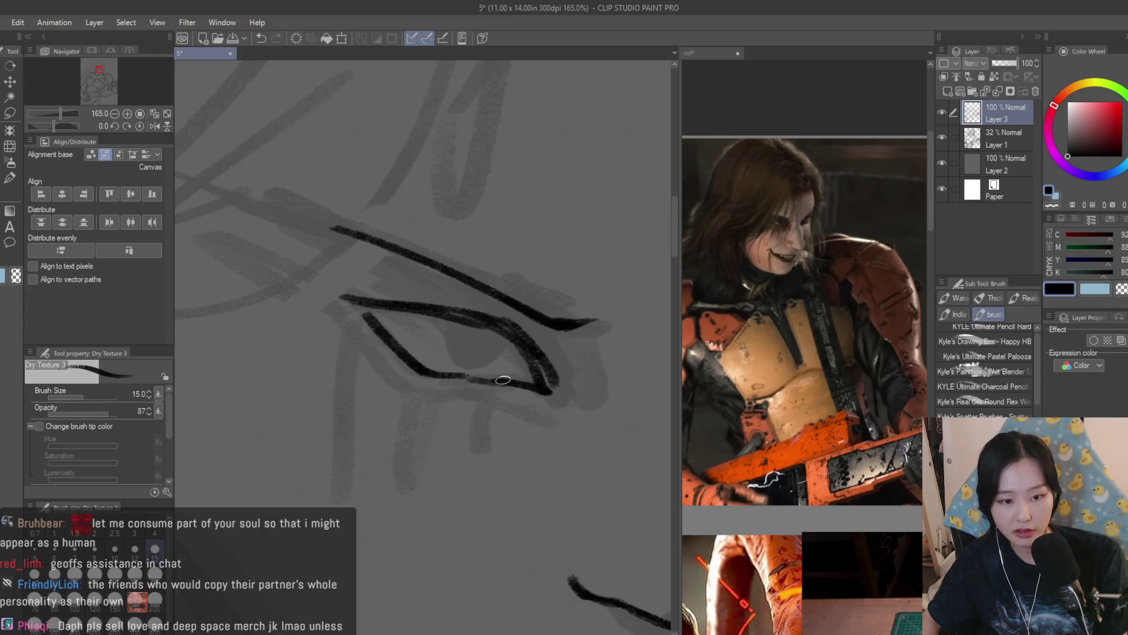
pyautogui.moveTo(349, 319); pyautogui.dragTo(490, 384)
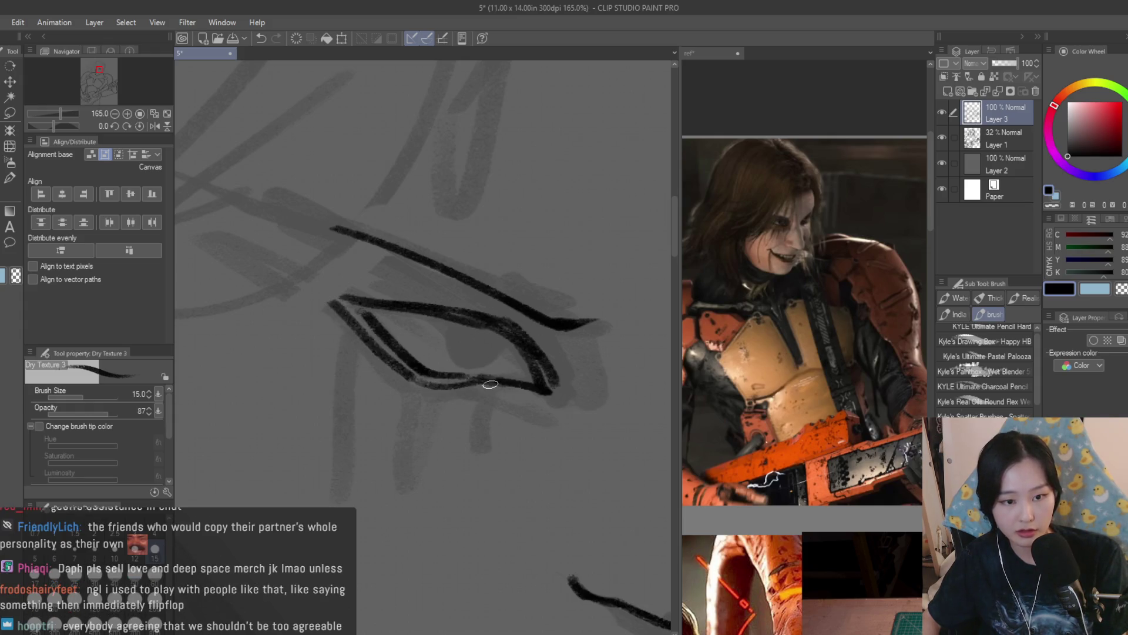
# Paint a dark iris and pupil inside the eye, redoing the first attempt
pyautogui.scroll(2, 470, 323)
pyautogui.moveTo(473, 327)
pyautogui.mouseDown()
pyautogui.moveTo(500, 376)
pyautogui.moveTo(474, 345)
pyautogui.moveTo(500, 353)
pyautogui.moveTo(470, 358)
pyautogui.mouseUp()
pyautogui.scroll(-16, 476, 350)
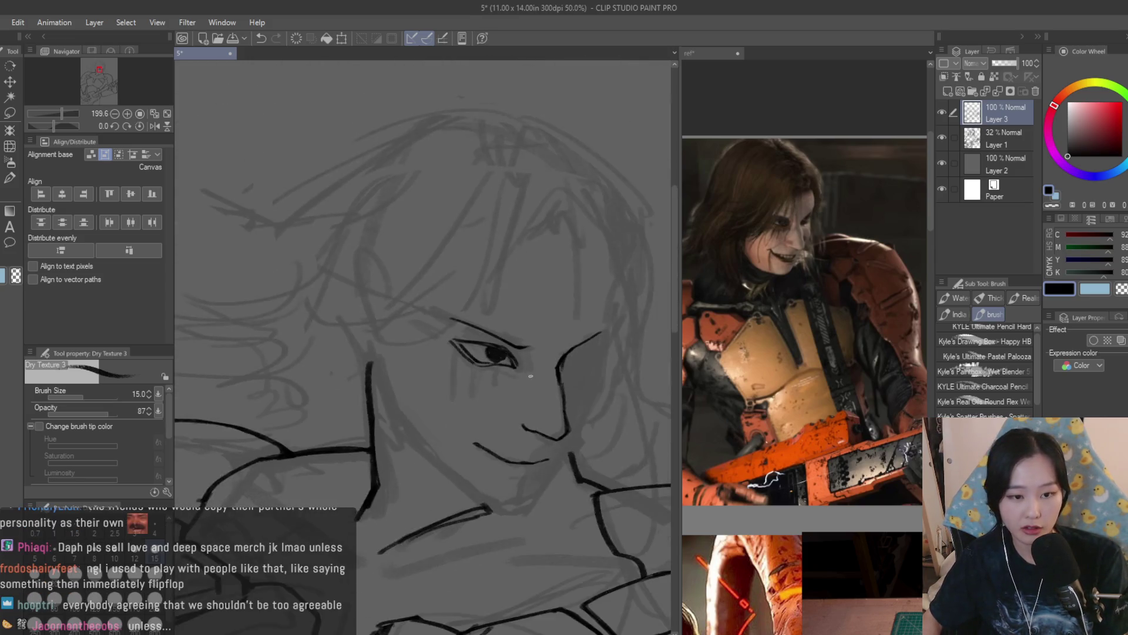
pyautogui.scroll(7, 529, 376)
pyautogui.hotkey('ctrl', 'z')
pyautogui.hotkey('ctrl', 'z')
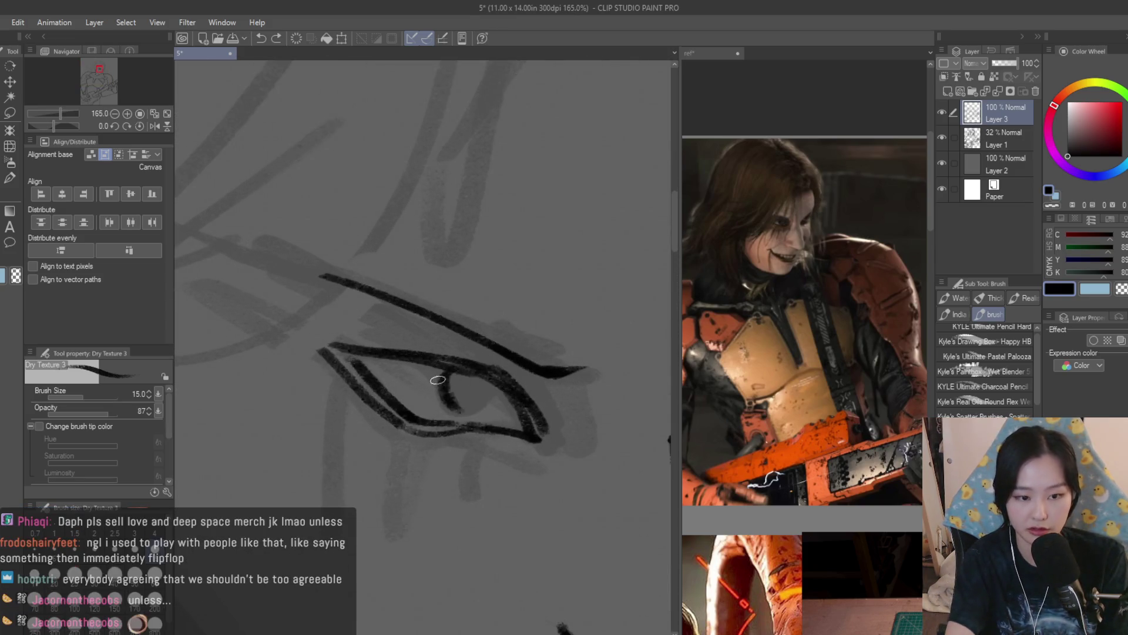
pyautogui.moveTo(445, 375)
pyautogui.mouseDown()
pyautogui.moveTo(452, 405)
pyautogui.moveTo(496, 399)
pyautogui.moveTo(482, 412)
pyautogui.moveTo(468, 399)
pyautogui.moveTo(491, 393)
pyautogui.moveTo(456, 403)
pyautogui.moveTo(449, 371)
pyautogui.moveTo(496, 402)
pyautogui.mouseUp()
pyautogui.scroll(-2, 495, 401)
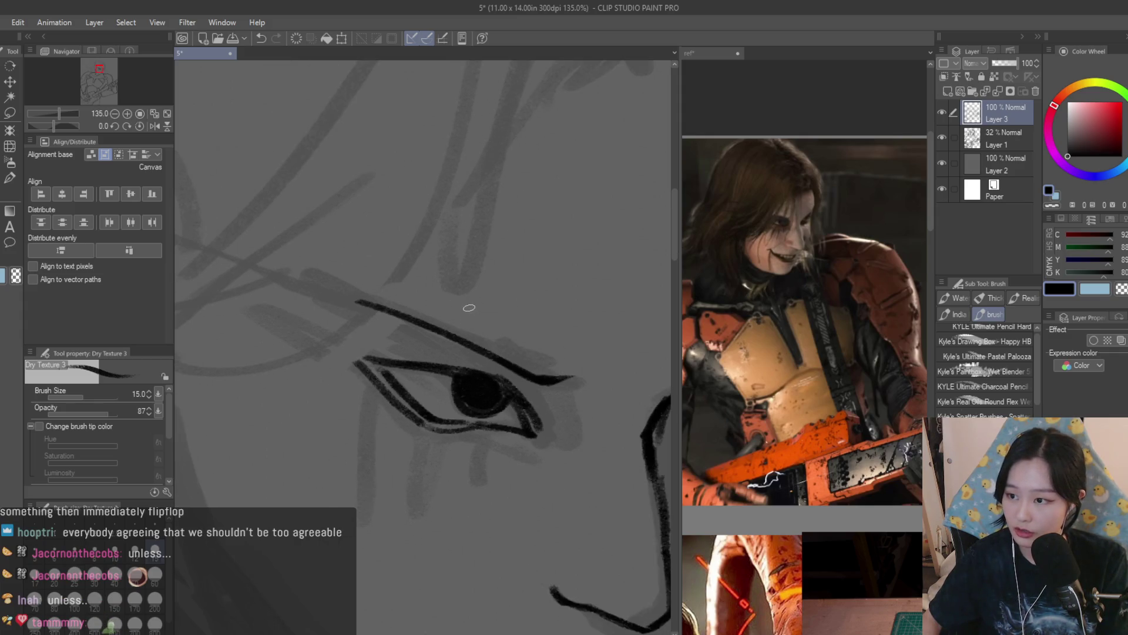
pyautogui.scroll(-3, 560, 314)
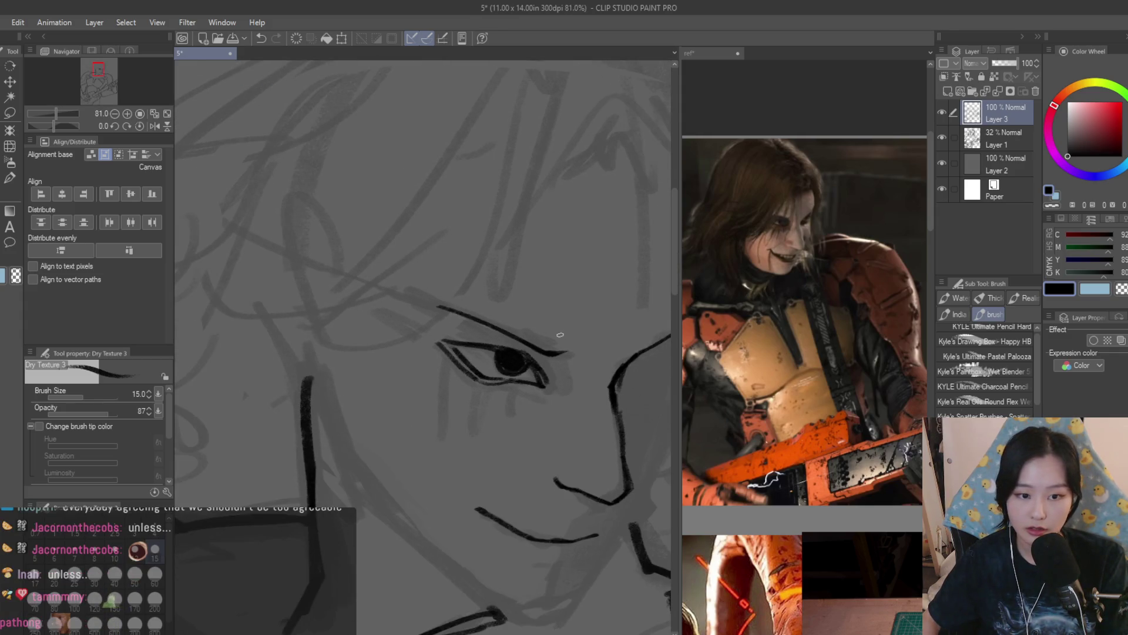
pyautogui.scroll(4, 560, 334)
# Add a stroke beside the eye's outer corner and thicken the upper eyelid line
pyautogui.moveTo(532, 370)
pyautogui.mouseDown()
pyautogui.moveTo(594, 446)
pyautogui.moveTo(504, 461)
pyautogui.moveTo(608, 455)
pyautogui.mouseUp()
pyautogui.scroll(-1, 556, 403)
pyautogui.scroll(-1, 556, 403)
pyautogui.moveTo(341, 330); pyautogui.dragTo(467, 361)
pyautogui.moveTo(376, 340); pyautogui.dragTo(529, 370)
pyautogui.moveTo(344, 324); pyautogui.dragTo(444, 347)
pyautogui.scroll(-5, 561, 349)
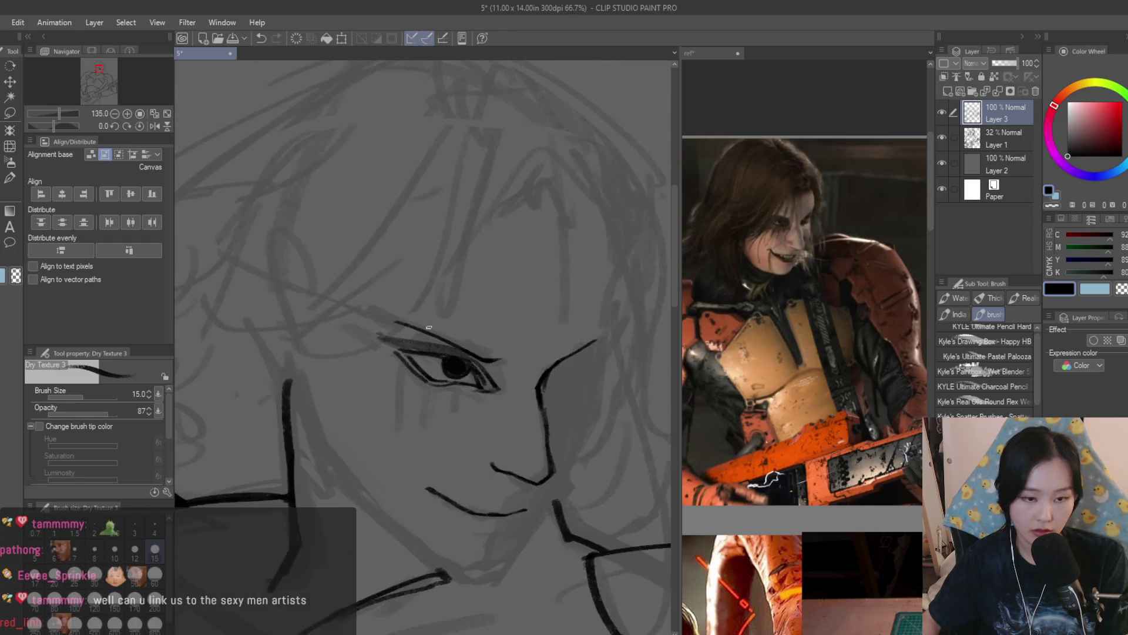
pyautogui.scroll(6, 514, 365)
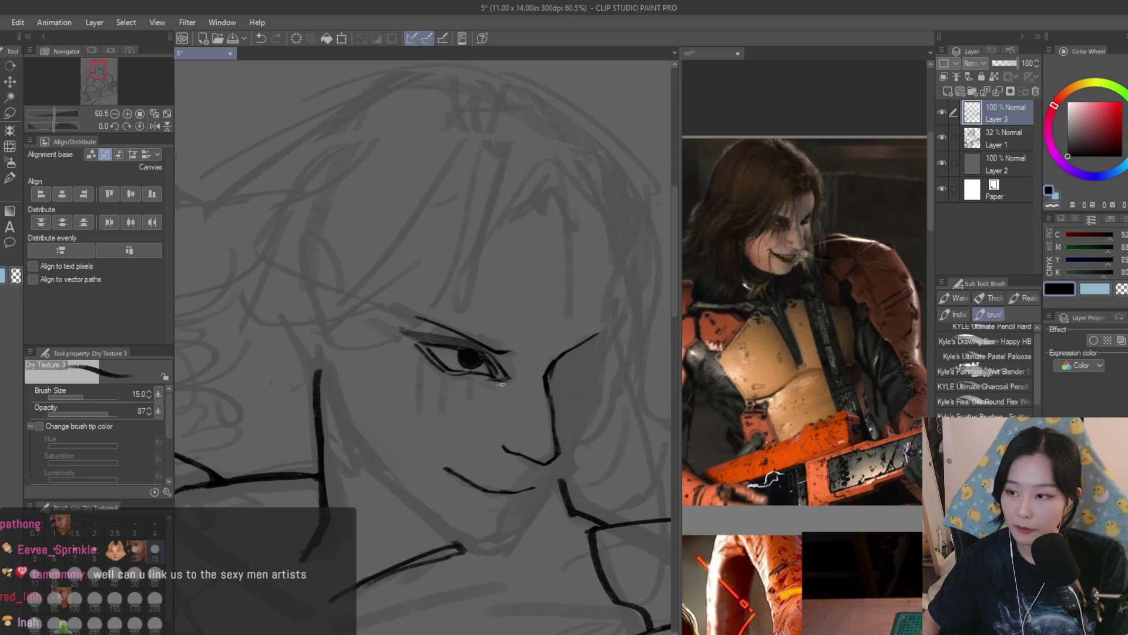
# At brush size 10, darken the upper eyelid, then erase excess ink at the outer corner
pyautogui.press('[')
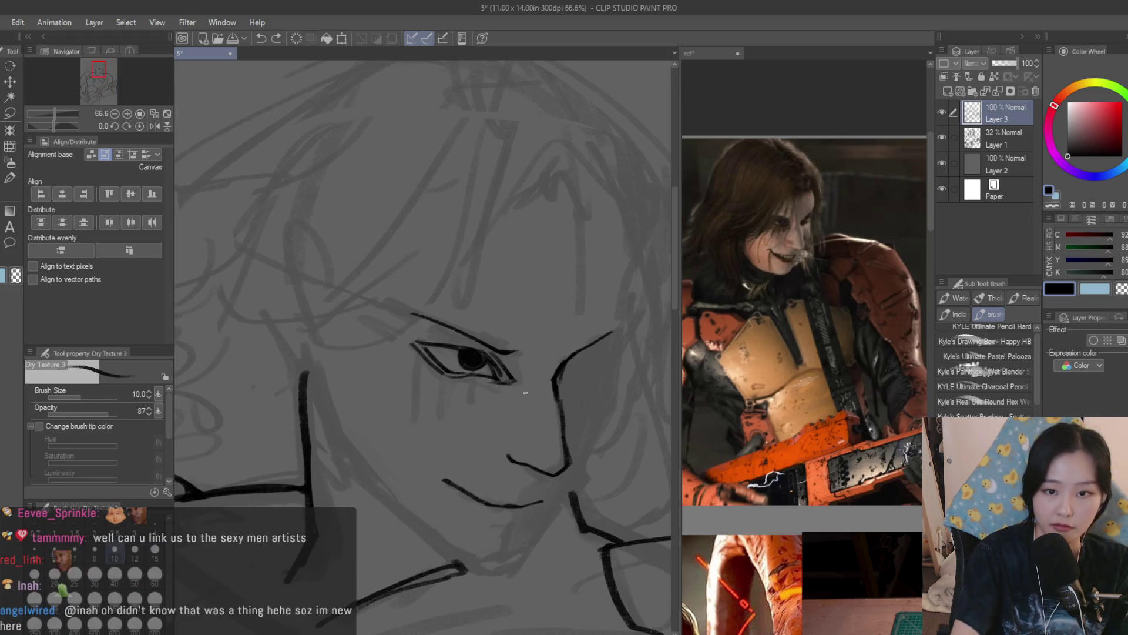
pyautogui.scroll(-1, 483, 353)
pyautogui.scroll(5, 483, 353)
pyautogui.moveTo(468, 357)
pyautogui.mouseDown()
pyautogui.moveTo(388, 338)
pyautogui.moveTo(471, 351)
pyautogui.mouseUp()
pyautogui.scroll(-1, 476, 393)
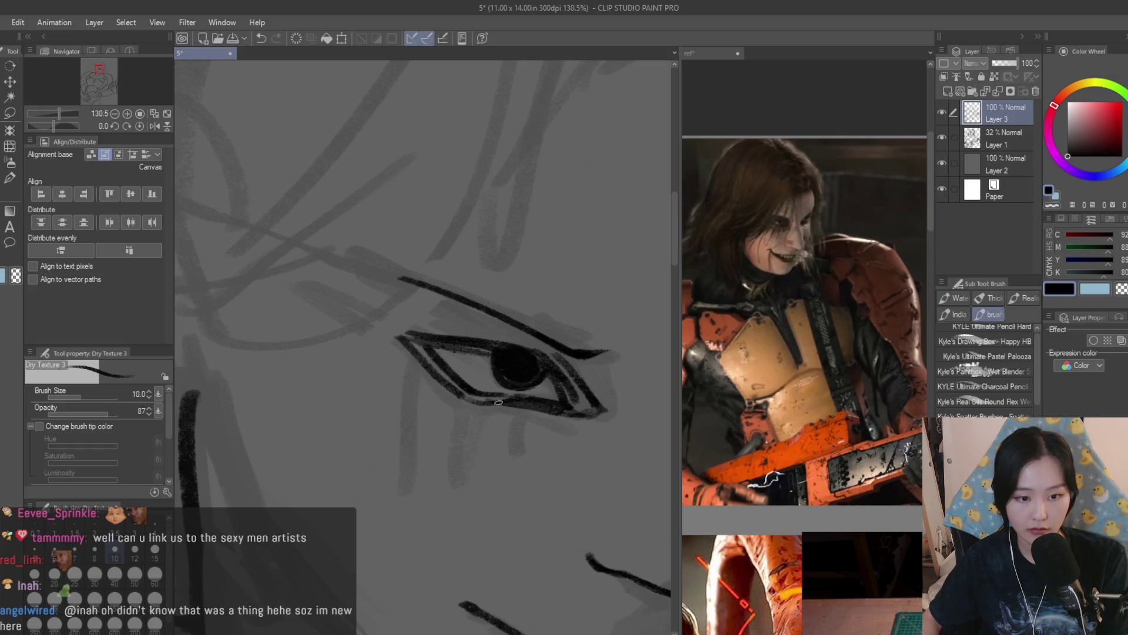
pyautogui.scroll(-8, 469, 391)
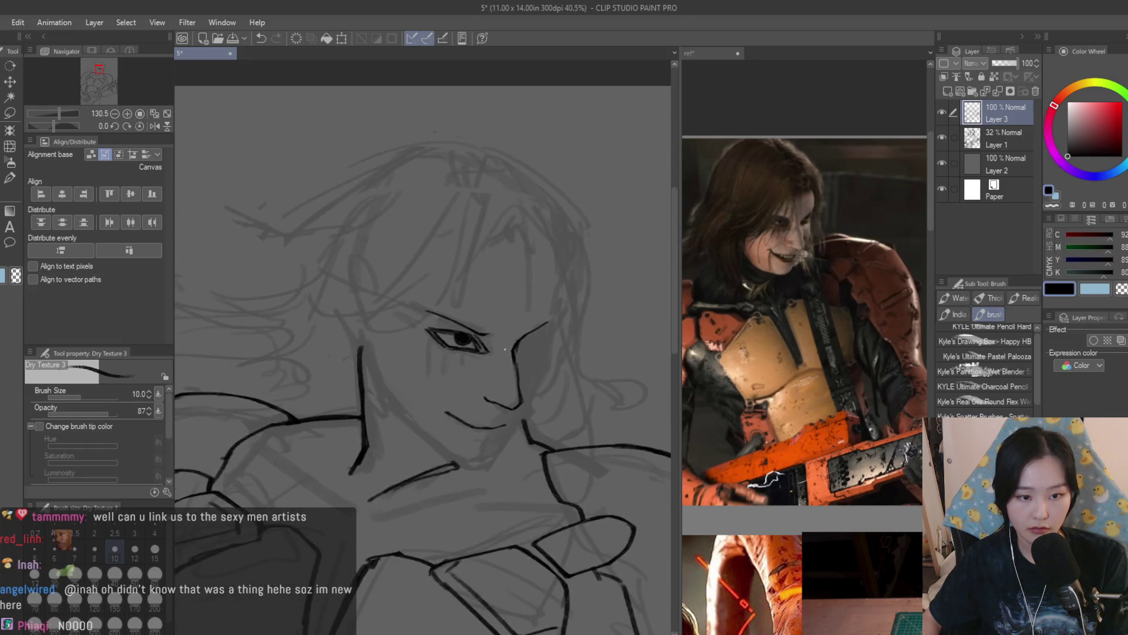
pyautogui.scroll(10, 541, 438)
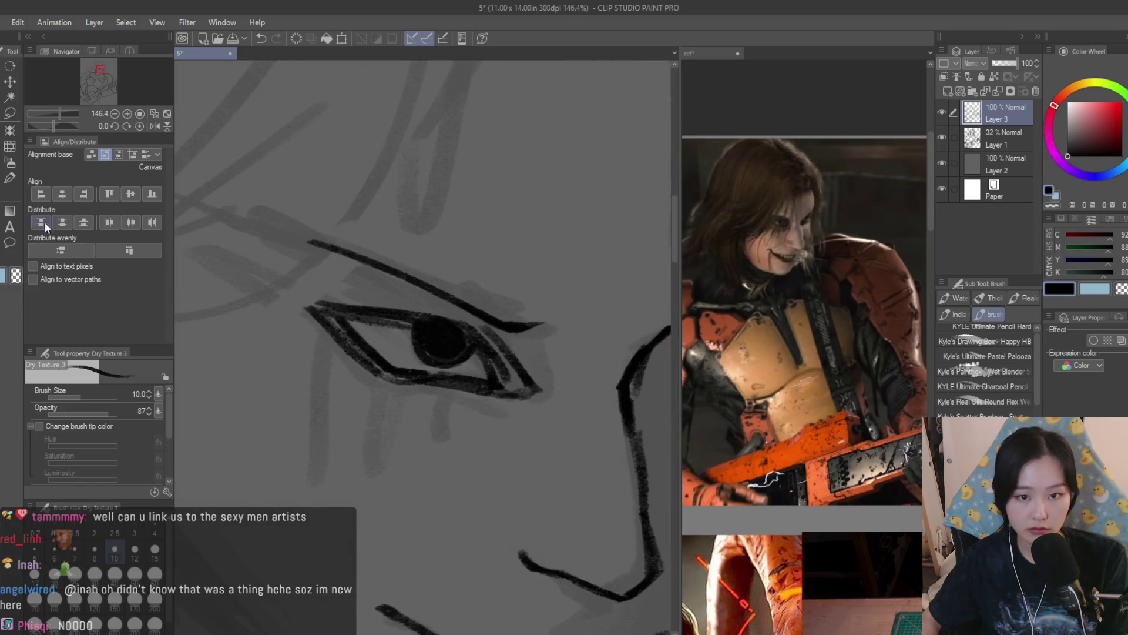
pyautogui.press('e')
pyautogui.moveTo(532, 388)
pyautogui.mouseDown()
pyautogui.moveTo(511, 383)
pyautogui.moveTo(536, 374)
pyautogui.mouseUp()
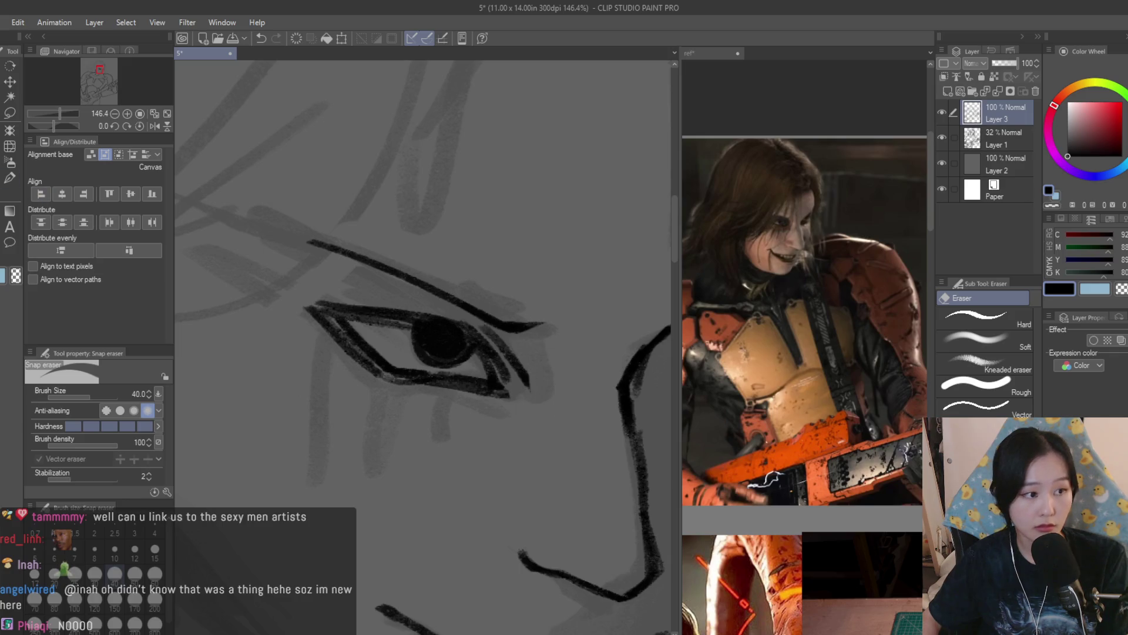
pyautogui.press('b')
pyautogui.scroll(-1, 506, 473)
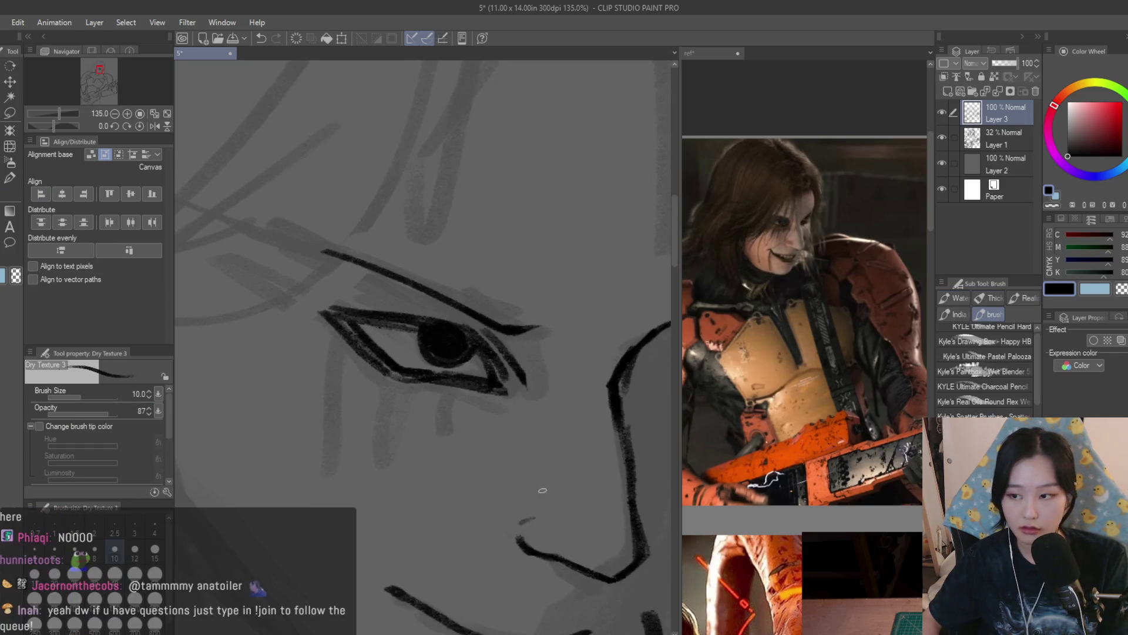
pyautogui.scroll(-7, 608, 453)
# Look over the reference photo canvas, then return to the main drawing canvas
pyautogui.click(767, 358)
pyautogui.scroll(-6, 768, 359)
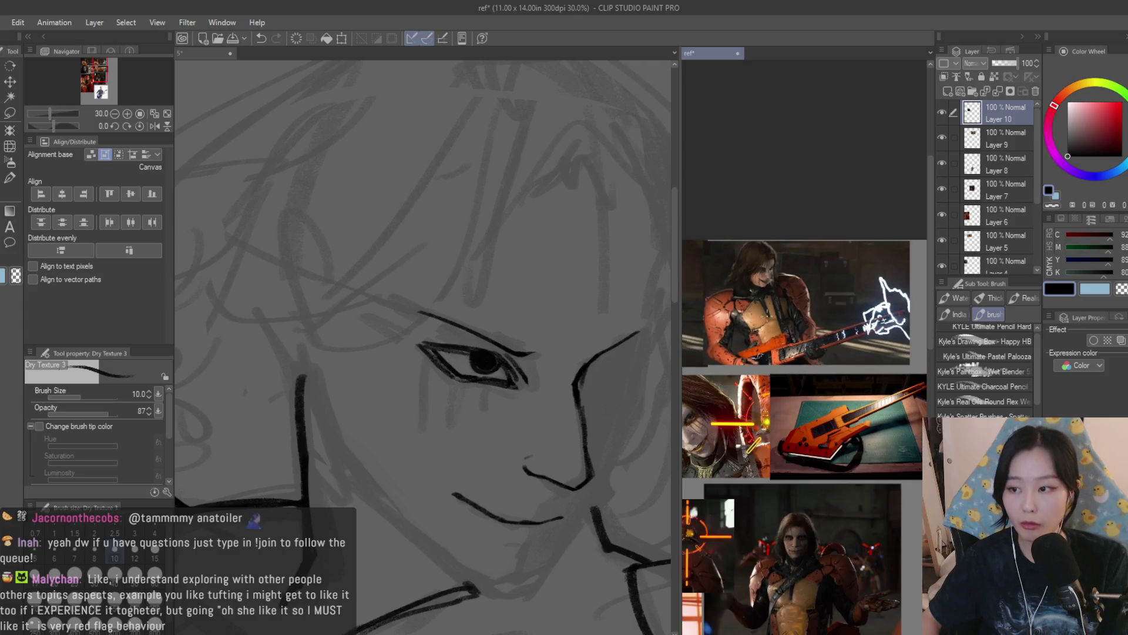
pyautogui.scroll(6, 805, 287)
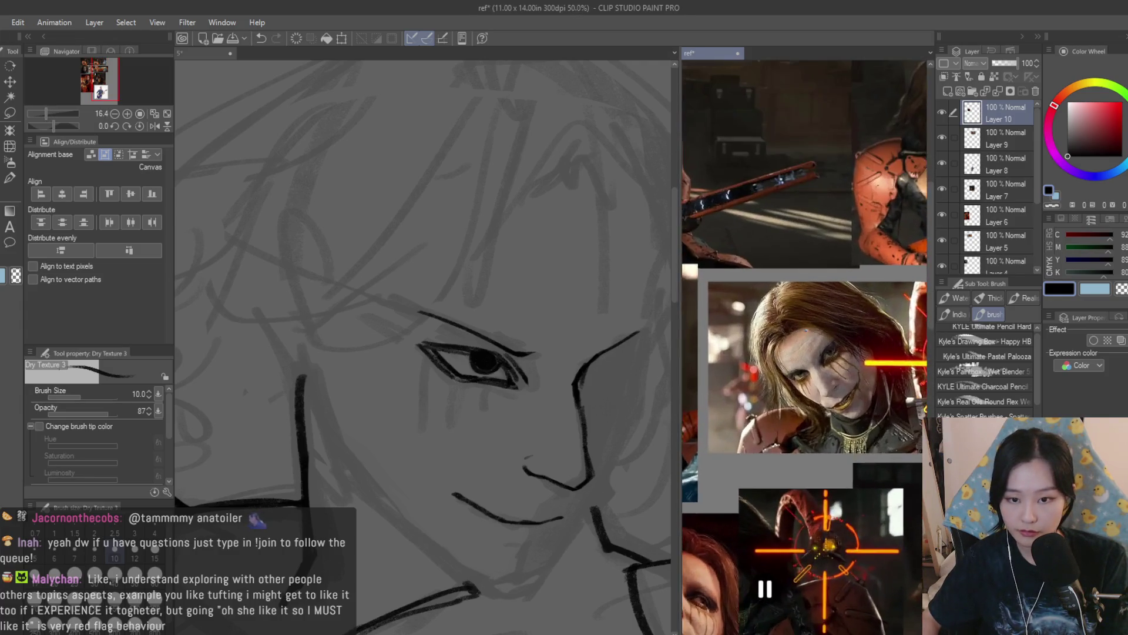
pyautogui.scroll(1, 824, 286)
pyautogui.click(562, 319)
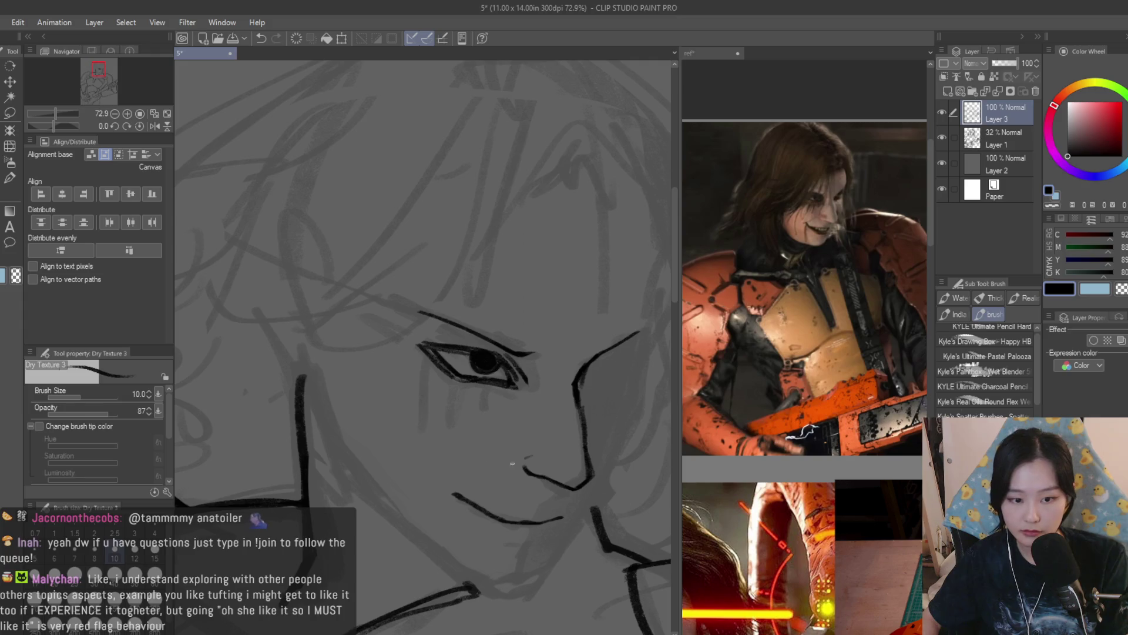
pyautogui.scroll(1, 523, 462)
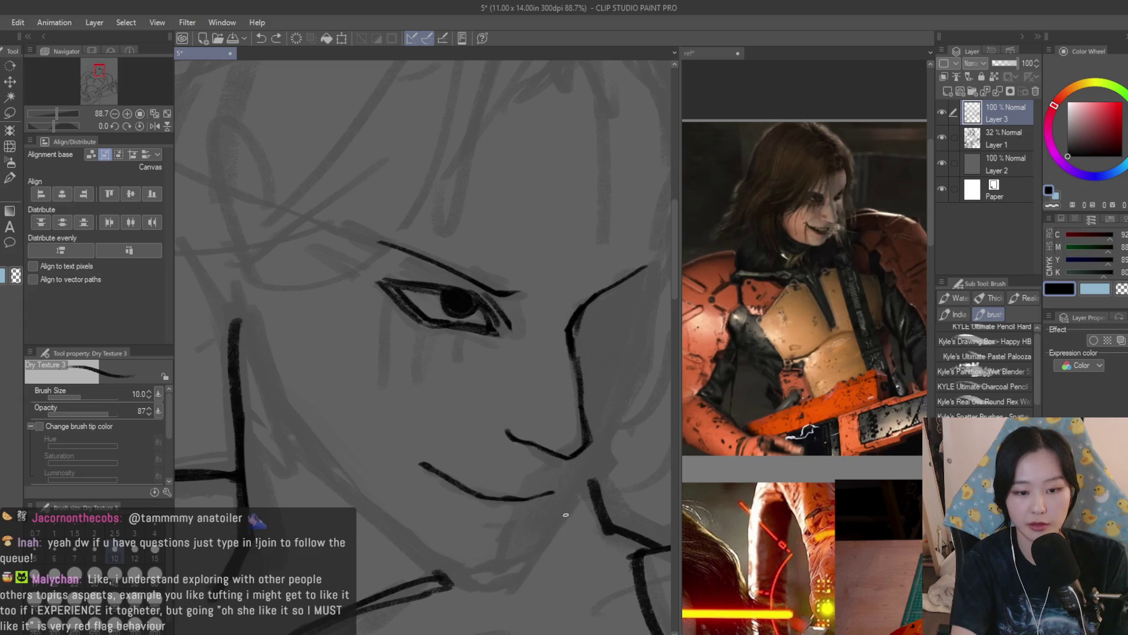
# Ink the curved left cheek line after several undone jaw and chin attempts
pyautogui.moveTo(578, 502)
pyautogui.mouseDown()
pyautogui.moveTo(511, 581)
pyautogui.moveTo(438, 581)
pyautogui.mouseUp()
pyautogui.hotkey('ctrl', 'z')
pyautogui.moveTo(519, 571)
pyautogui.mouseDown()
pyautogui.moveTo(445, 571)
pyautogui.moveTo(297, 459)
pyautogui.mouseUp()
pyautogui.hotkey('ctrl', 'z')
pyautogui.moveTo(450, 573); pyautogui.dragTo(317, 462)
pyautogui.hotkey('ctrl', 'z')
pyautogui.hotkey('ctrl', 'z')
pyautogui.moveTo(264, 376); pyautogui.dragTo(329, 481)
pyautogui.hotkey('ctrl', 'z')
pyautogui.moveTo(259, 340); pyautogui.dragTo(296, 438)
pyautogui.hotkey('ctrl', 'z')
pyautogui.moveTo(255, 340); pyautogui.dragTo(300, 441)
pyautogui.hotkey('ctrl', 'z')
pyautogui.hotkey('ctrl', 'z')
pyautogui.hotkey('ctrl', 'z')
pyautogui.moveTo(255, 339); pyautogui.dragTo(297, 441)
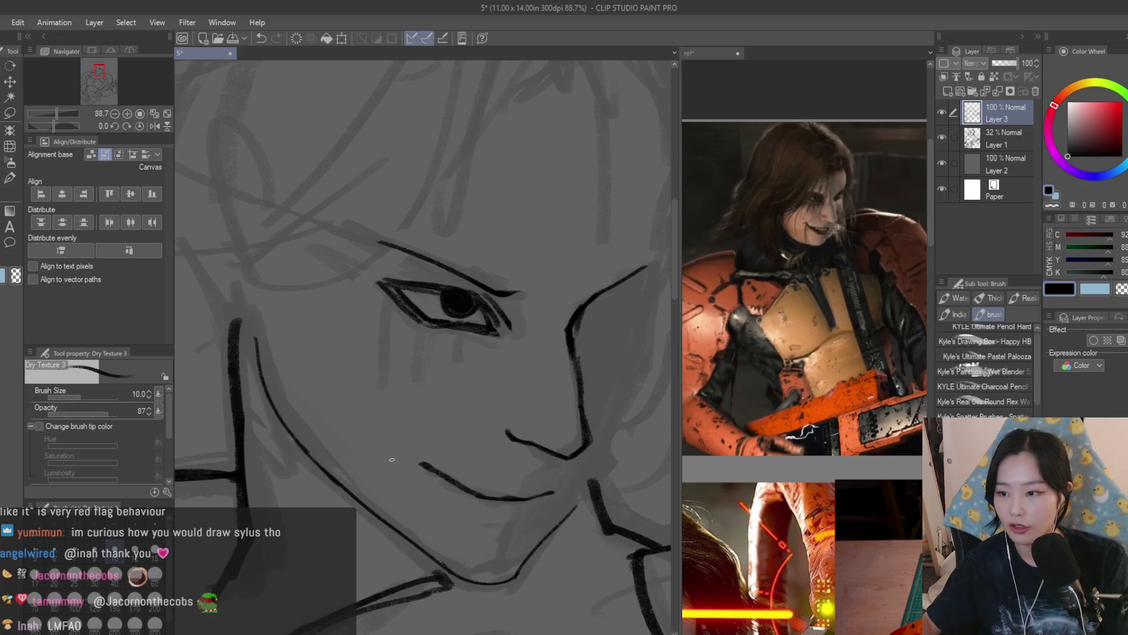
# Erase stray strokes left of the jaw, then ink over the jaw line and chin
pyautogui.press('e')
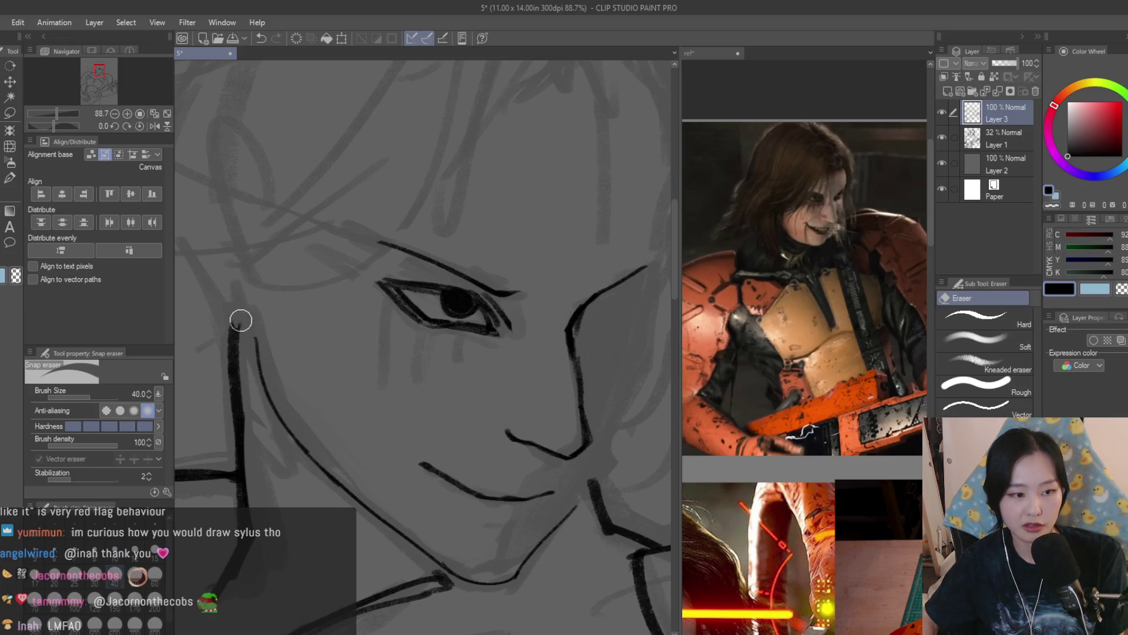
pyautogui.moveTo(218, 387); pyautogui.dragTo(228, 435)
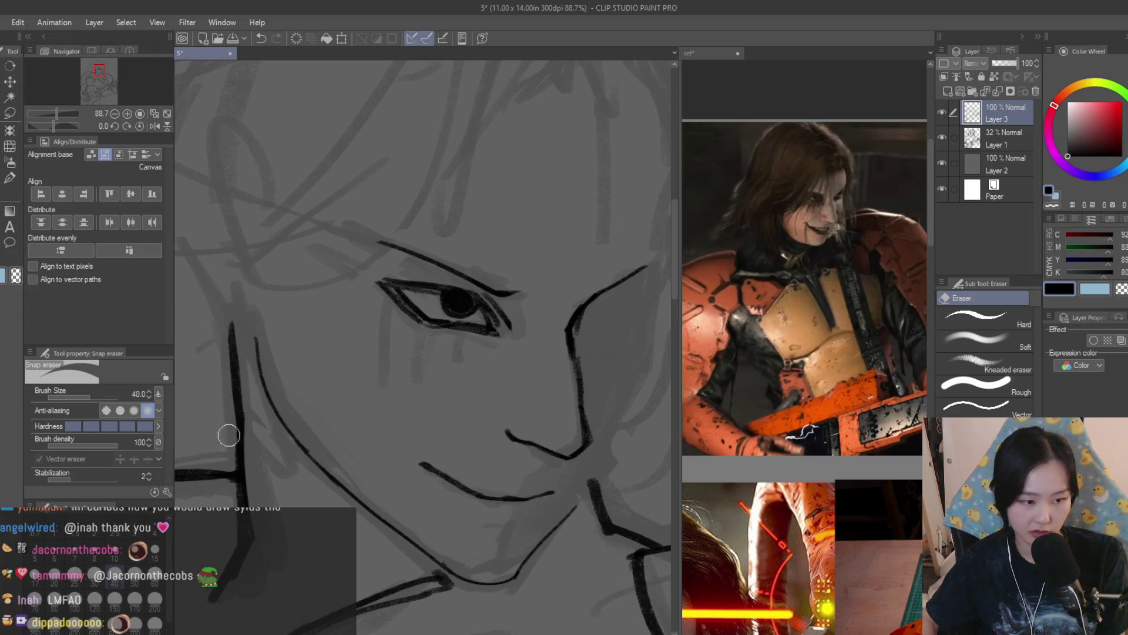
pyautogui.scroll(-1, 425, 373)
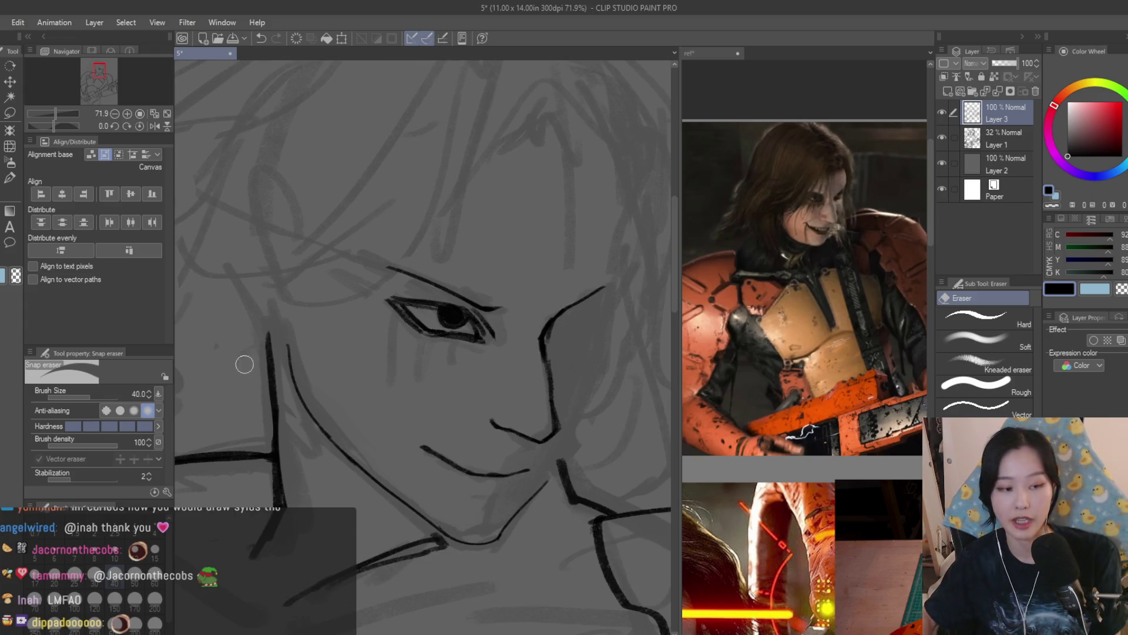
pyautogui.click(4, 180)
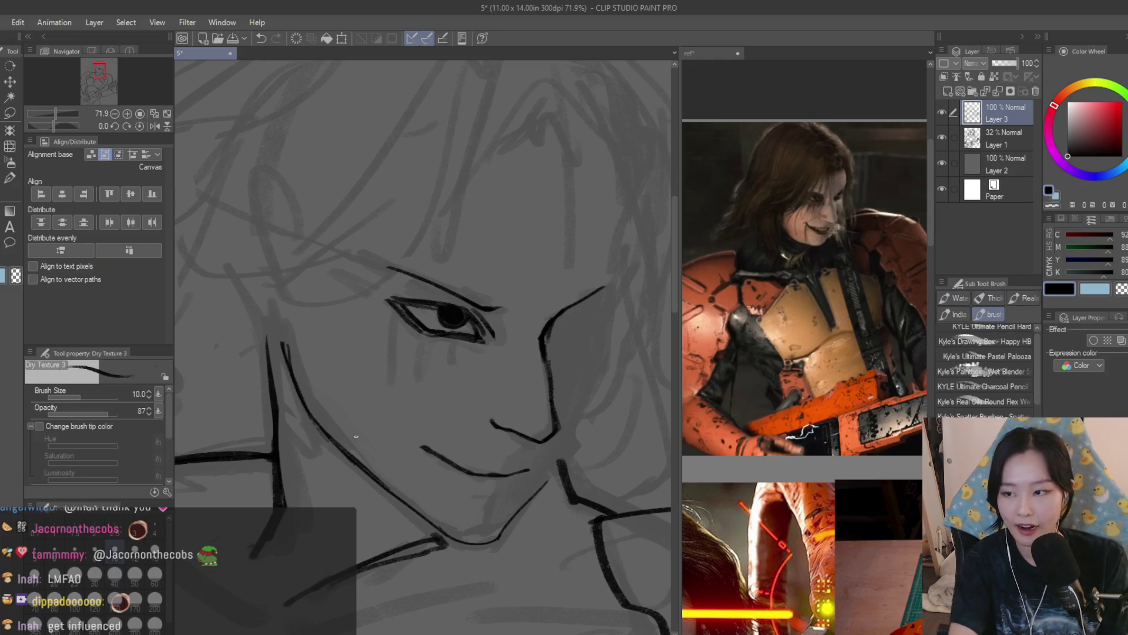
pyautogui.moveTo(302, 407); pyautogui.dragTo(419, 515)
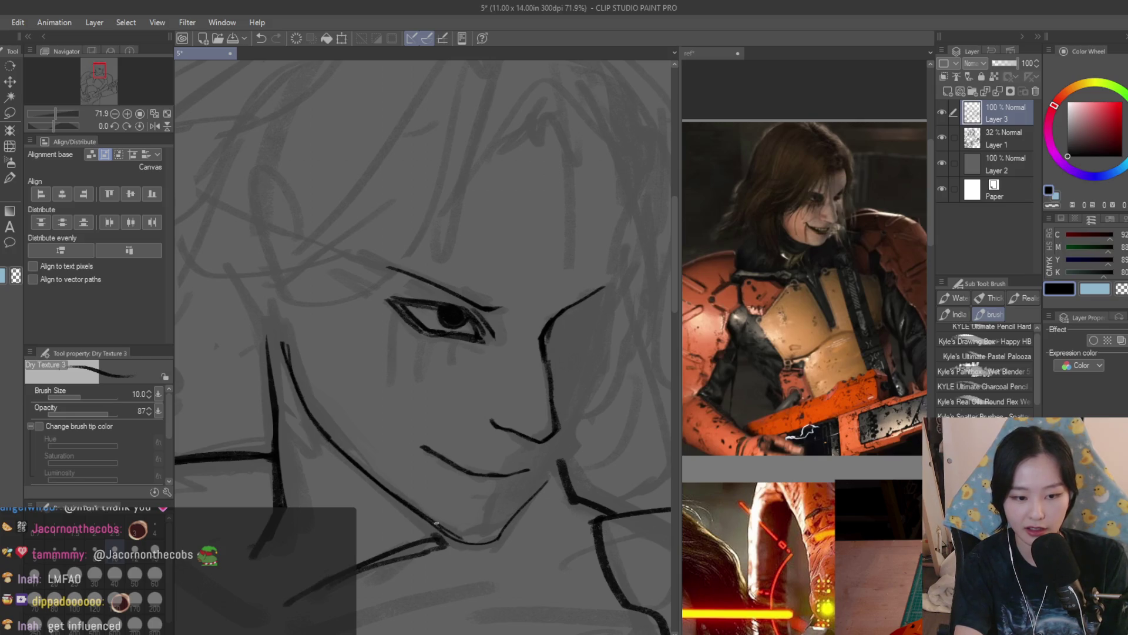
pyautogui.moveTo(503, 527); pyautogui.dragTo(474, 542)
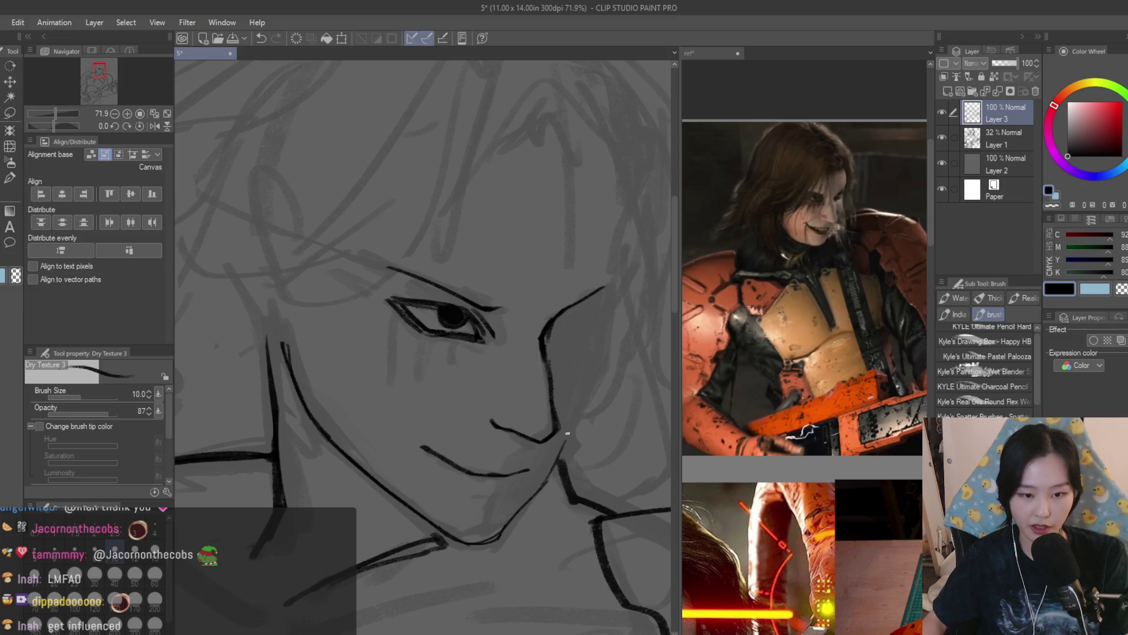
# Ink short straight strokes on the right cheek, undoing the longer curved attempts
pyautogui.scroll(-5, 540, 487)
pyautogui.scroll(4, 616, 356)
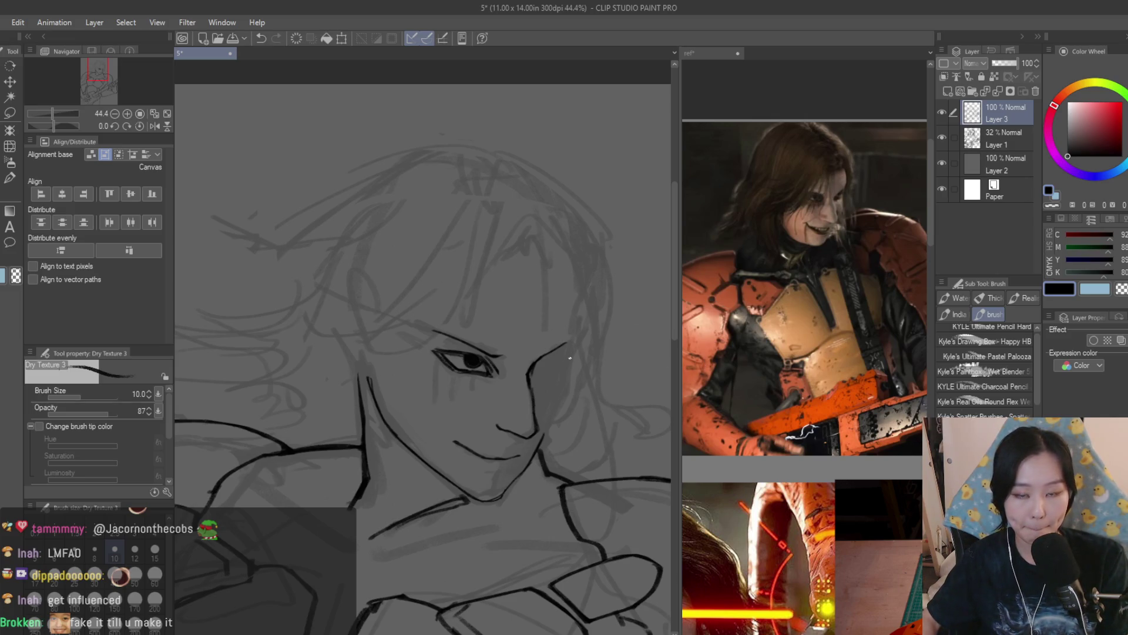
pyautogui.scroll(5, 569, 357)
pyautogui.moveTo(561, 363); pyautogui.dragTo(535, 475)
pyautogui.hotkey('ctrl', 'z')
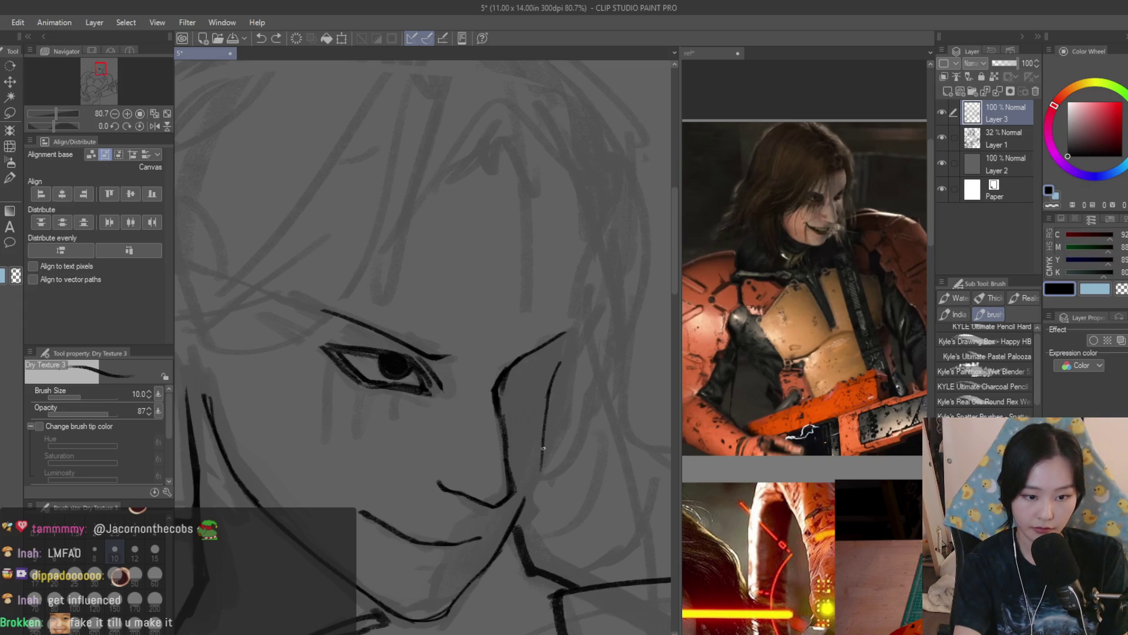
pyautogui.hotkey('ctrl', 'z')
pyautogui.hotkey('ctrl', 'z')
pyautogui.moveTo(555, 389); pyautogui.dragTo(532, 485)
pyautogui.hotkey('ctrl', 'z')
pyautogui.moveTo(550, 395); pyautogui.dragTo(546, 458)
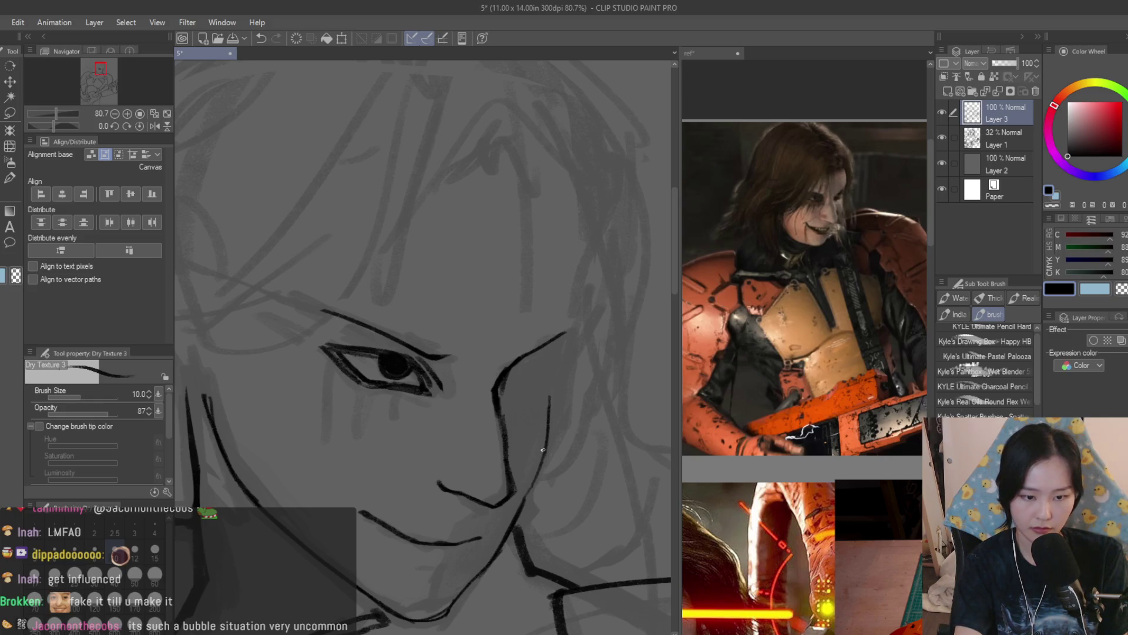
pyautogui.moveTo(550, 407)
pyautogui.mouseDown()
pyautogui.moveTo(582, 322)
pyautogui.moveTo(568, 352)
pyautogui.mouseUp()
pyautogui.hotkey('ctrl', 'z')
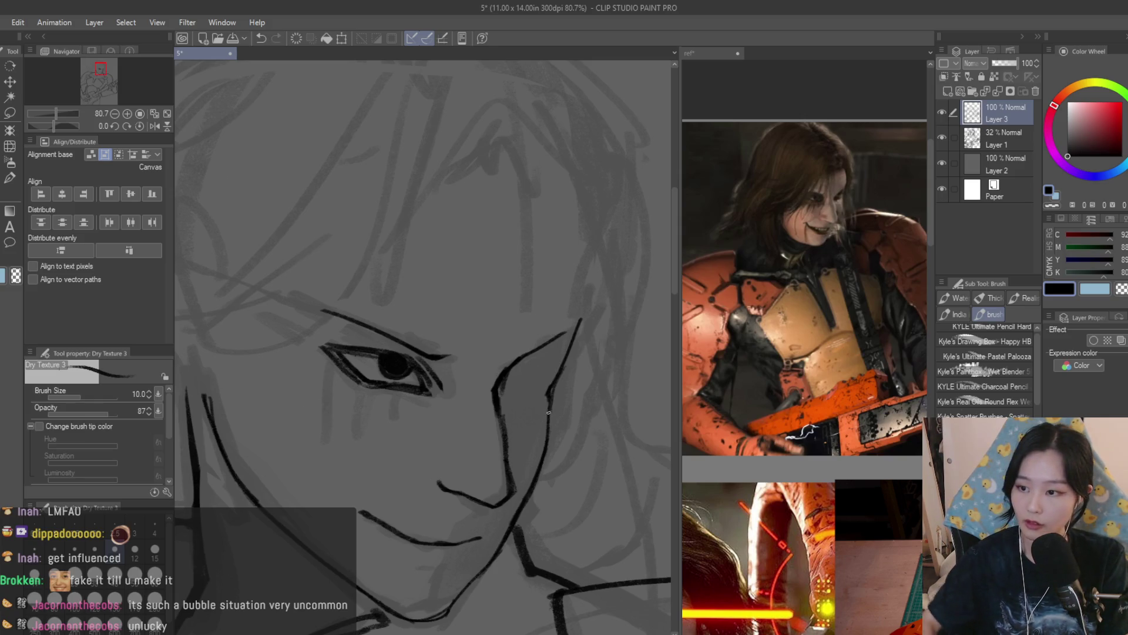
pyautogui.scroll(-1, 549, 390)
pyautogui.scroll(-5, 542, 396)
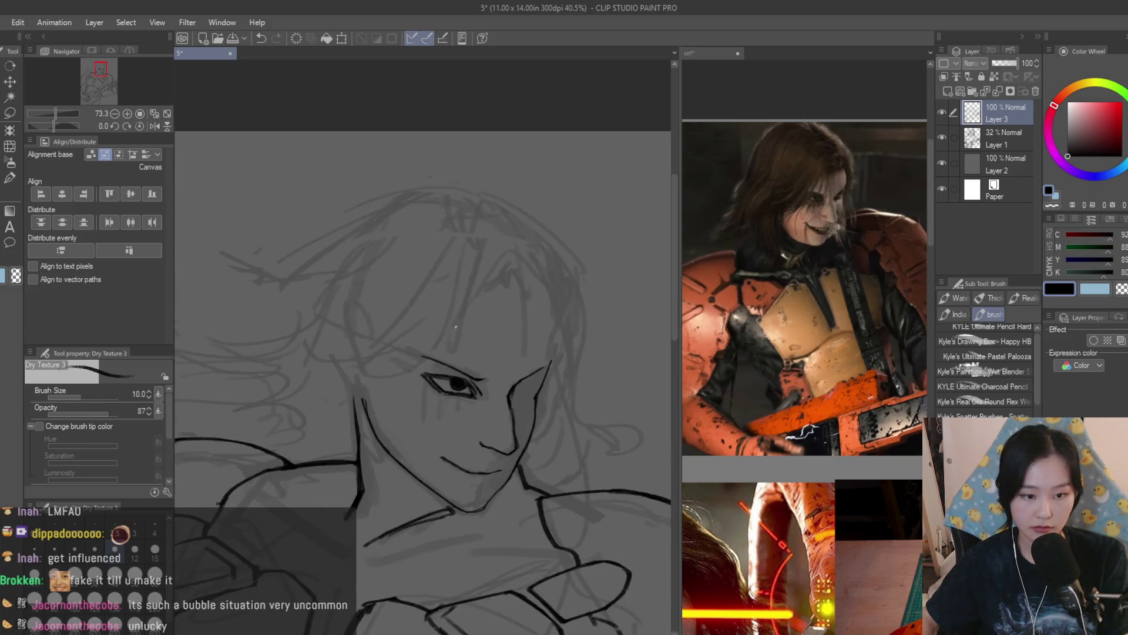
pyautogui.scroll(5, 452, 362)
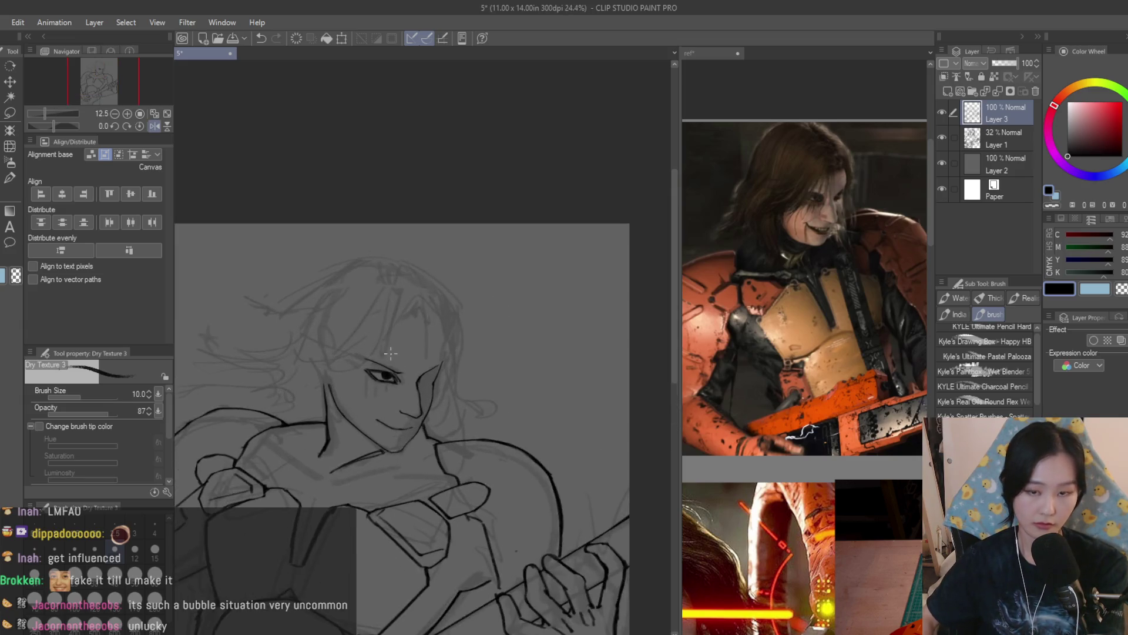